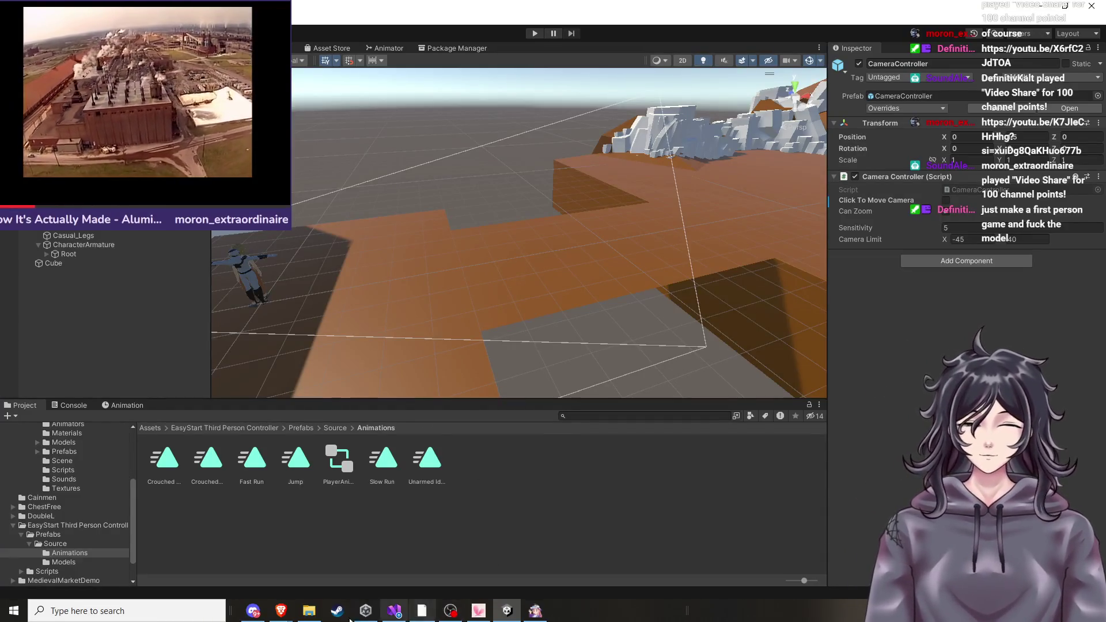
Switch from Unity to the Brave browser's Unity Asset Store tab.
mouse_move(283, 614)
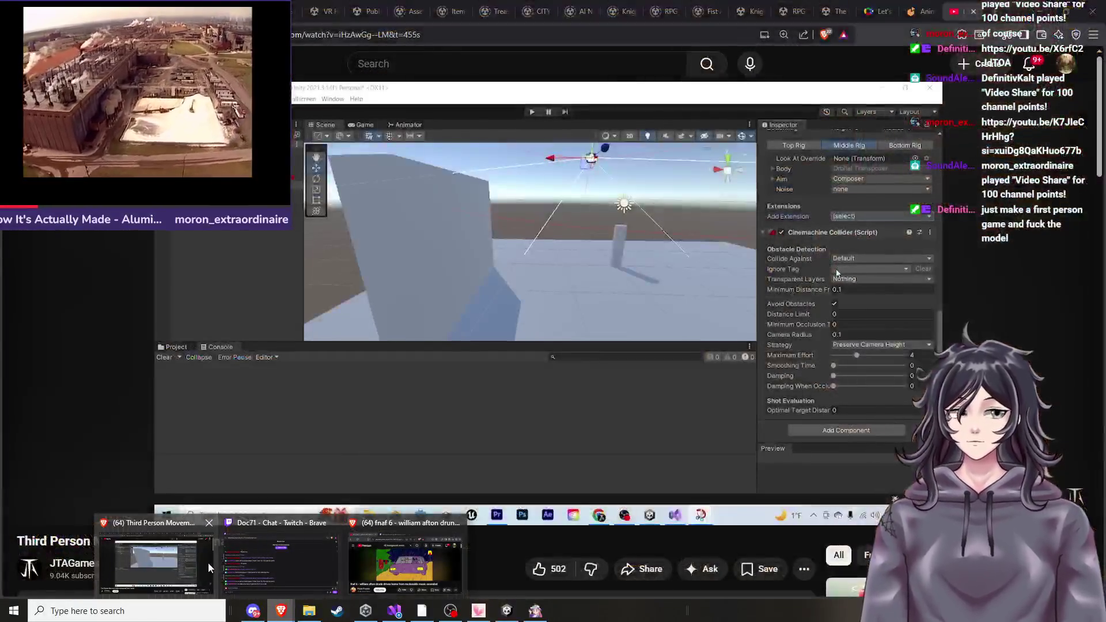
click(208, 563)
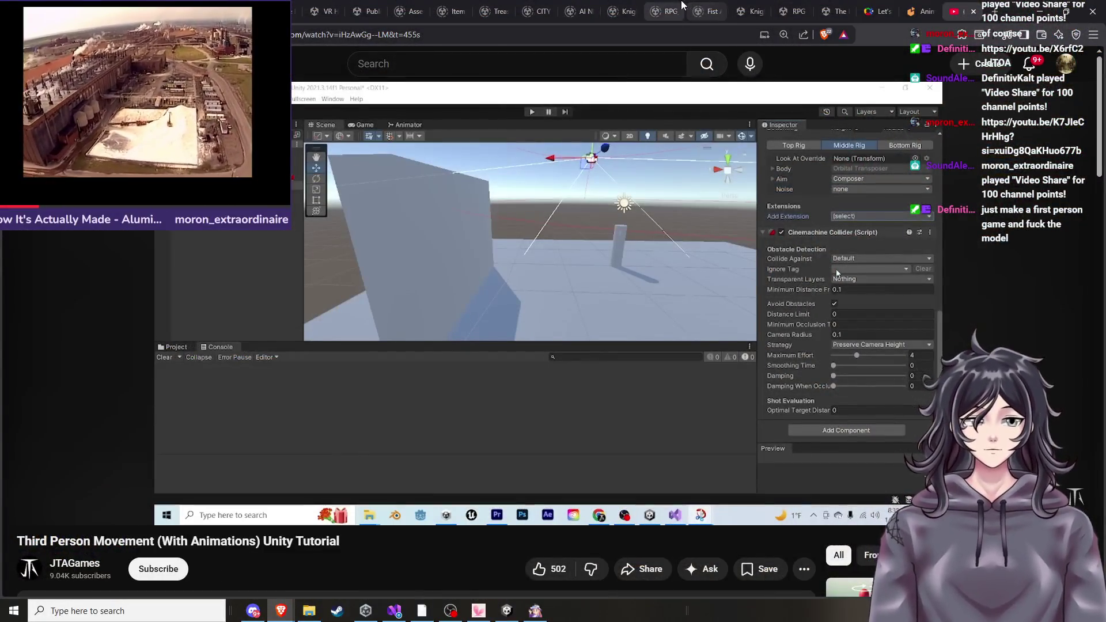
click(662, 10)
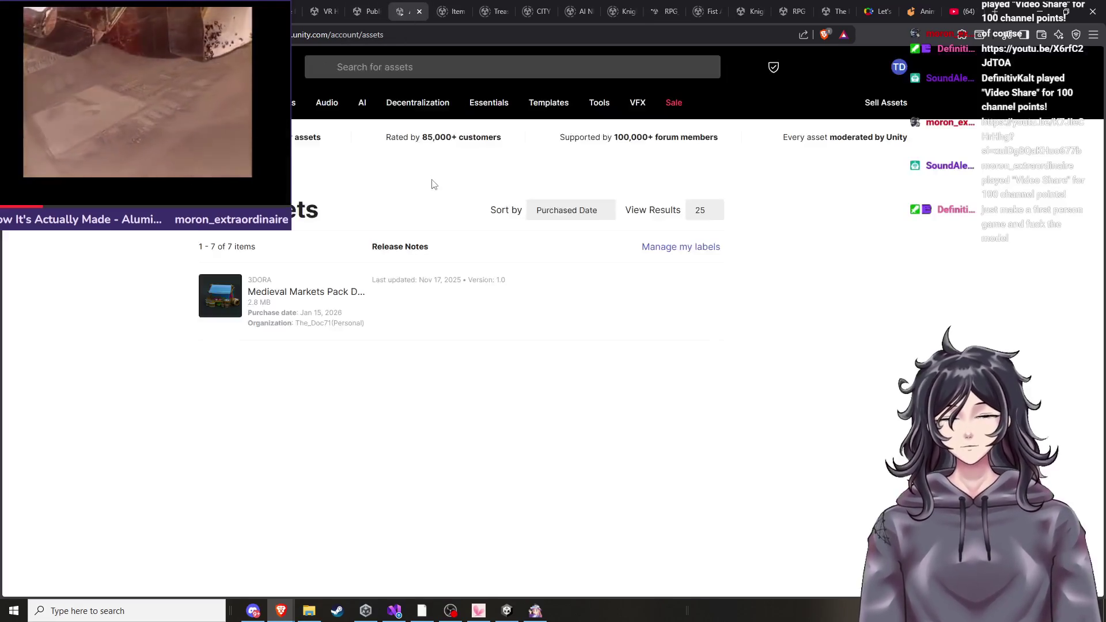
On the dirt-search tab, replace the query with a 'first person controller' search.
click(477, 64)
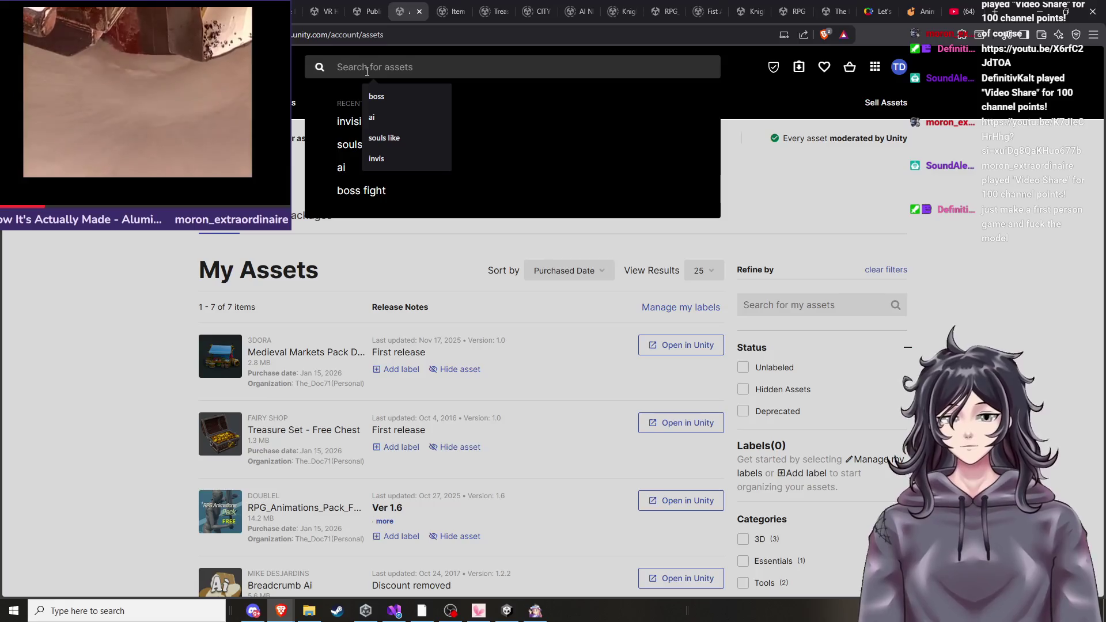
click(271, 11)
scroll(424, 94, up, 8)
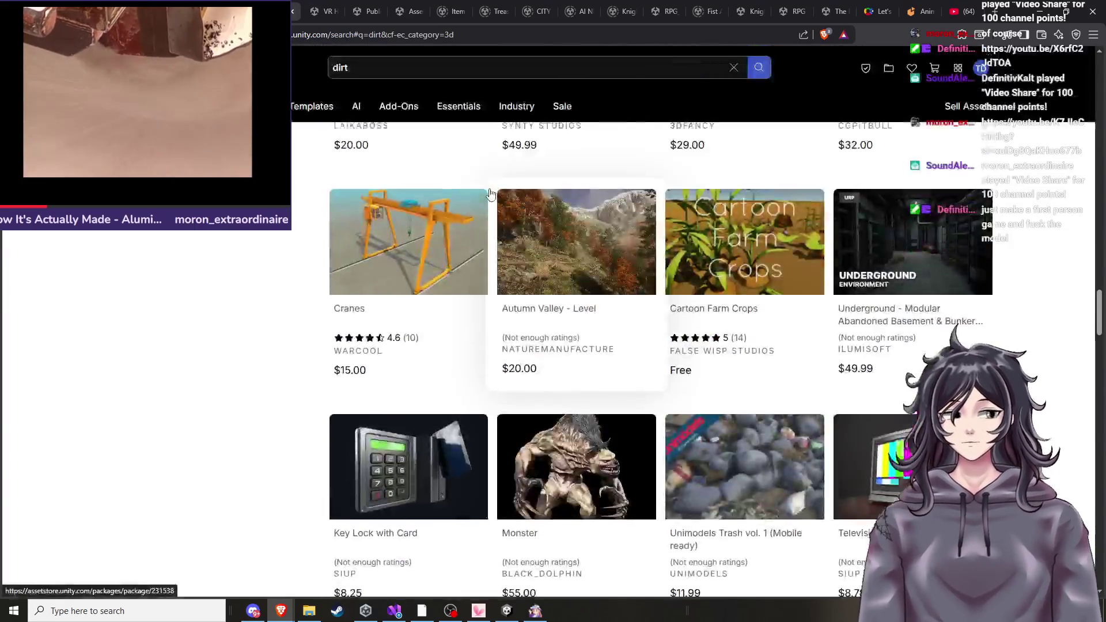
click(733, 67)
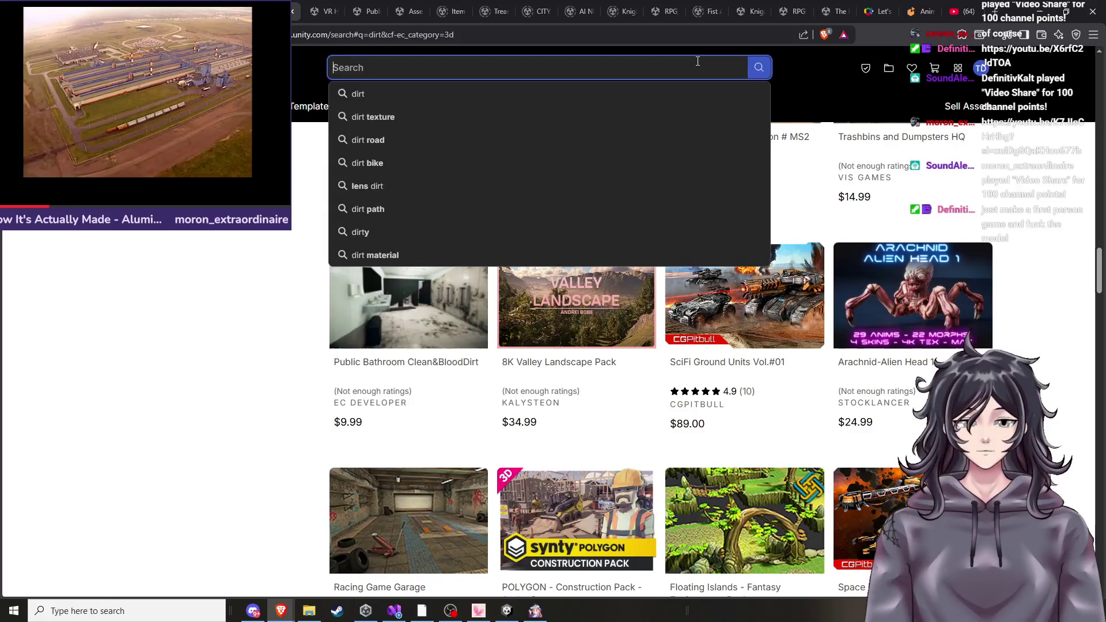
text(frst)
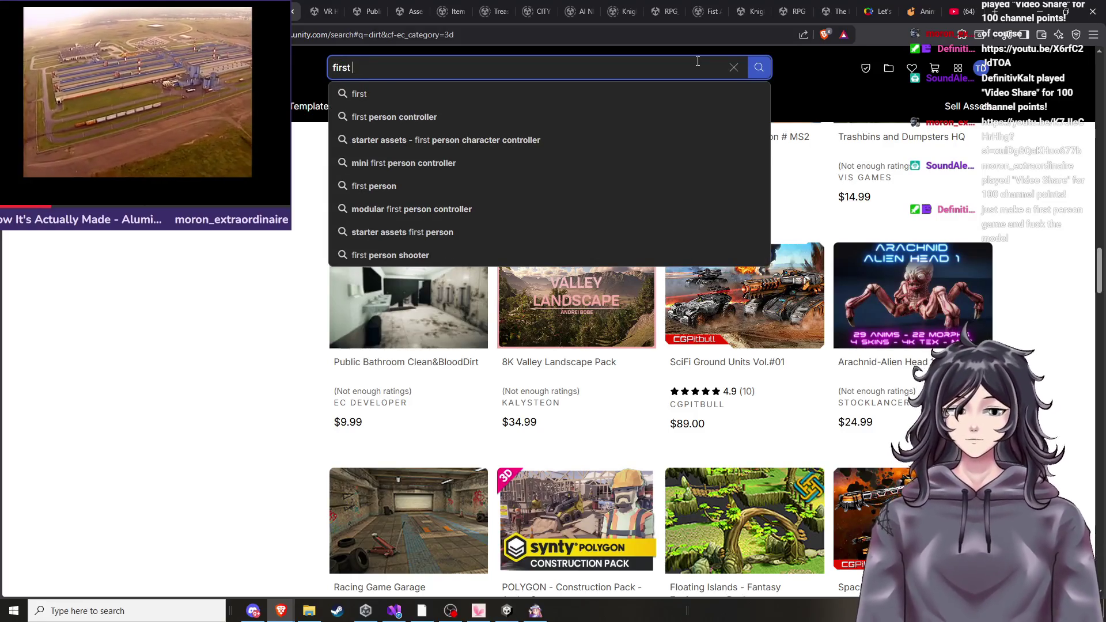
click(444, 116)
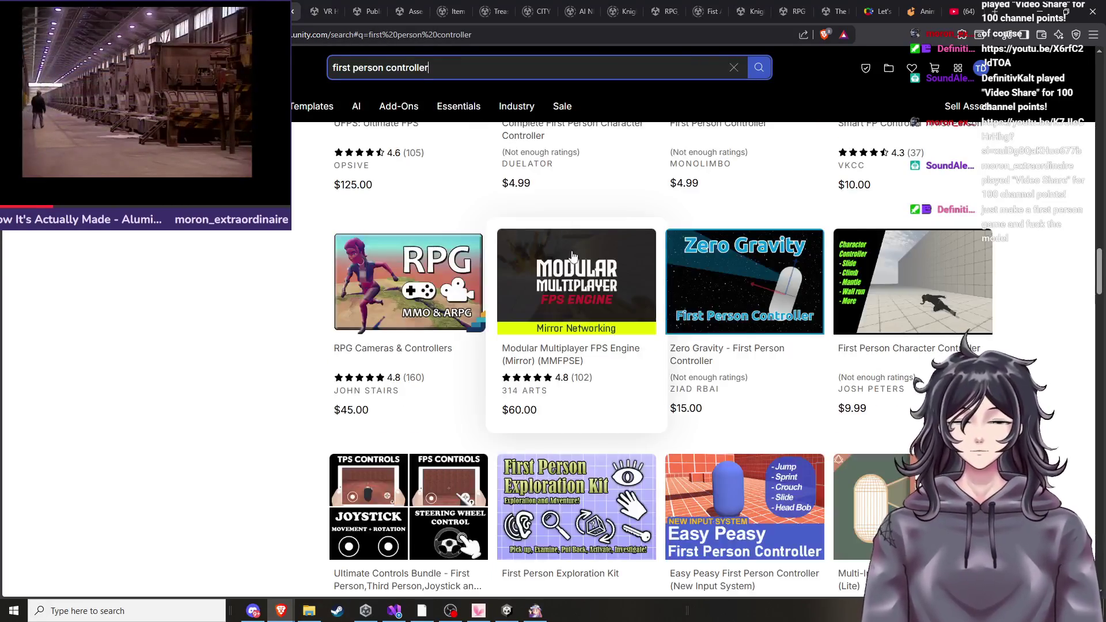
Refine the search to show 'first person controller' results.
scroll(455, 312, up, 3)
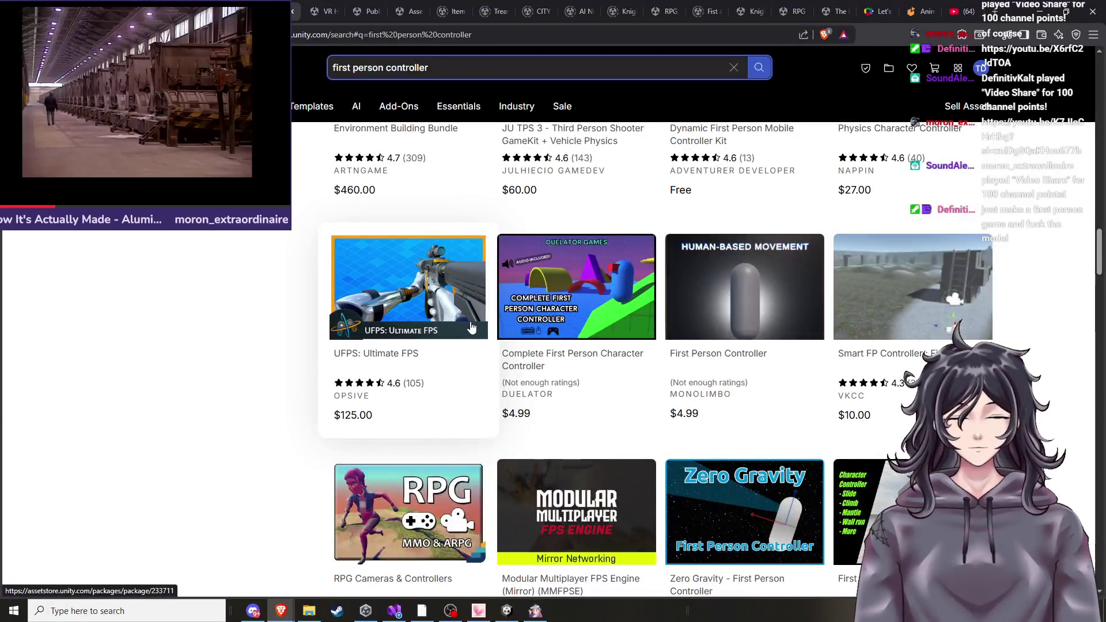
scroll(519, 355, up, 8)
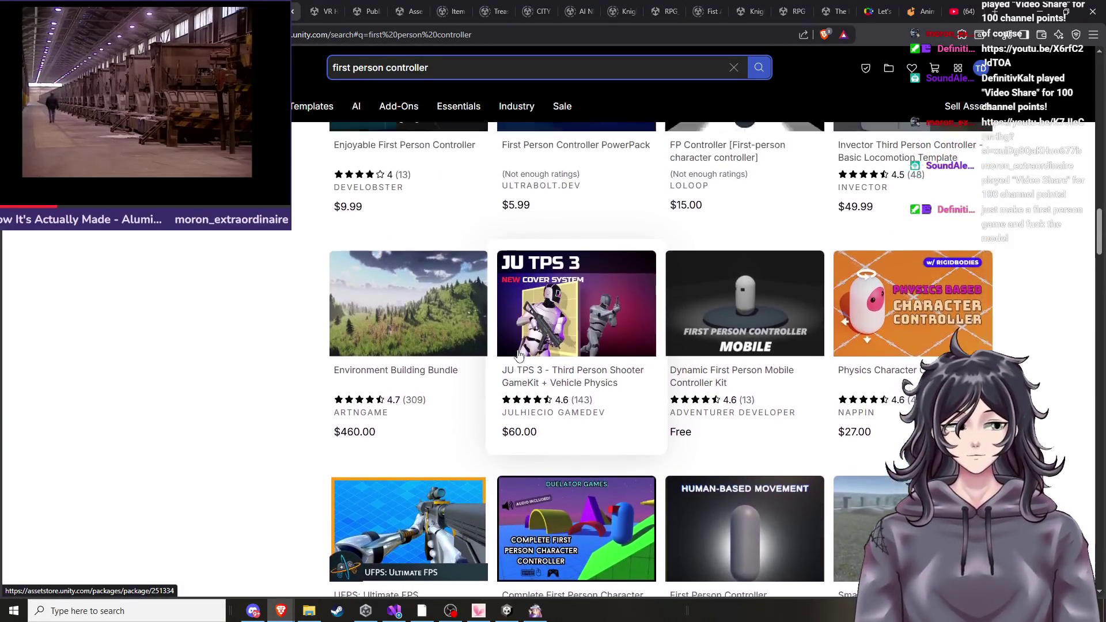
scroll(518, 355, up, 12)
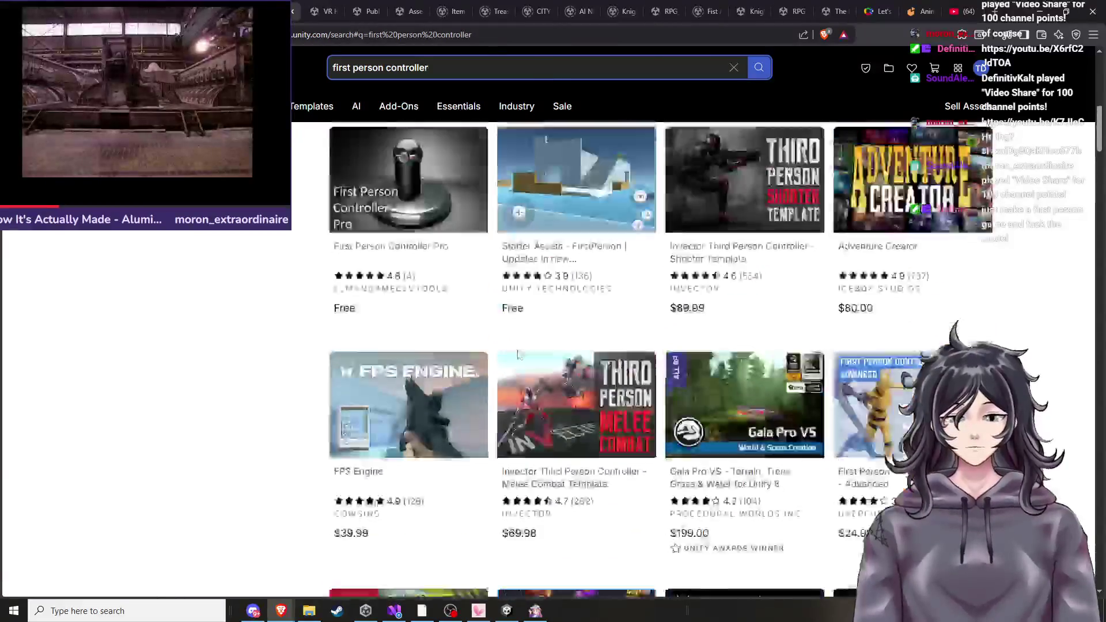
scroll(518, 355, up, 6)
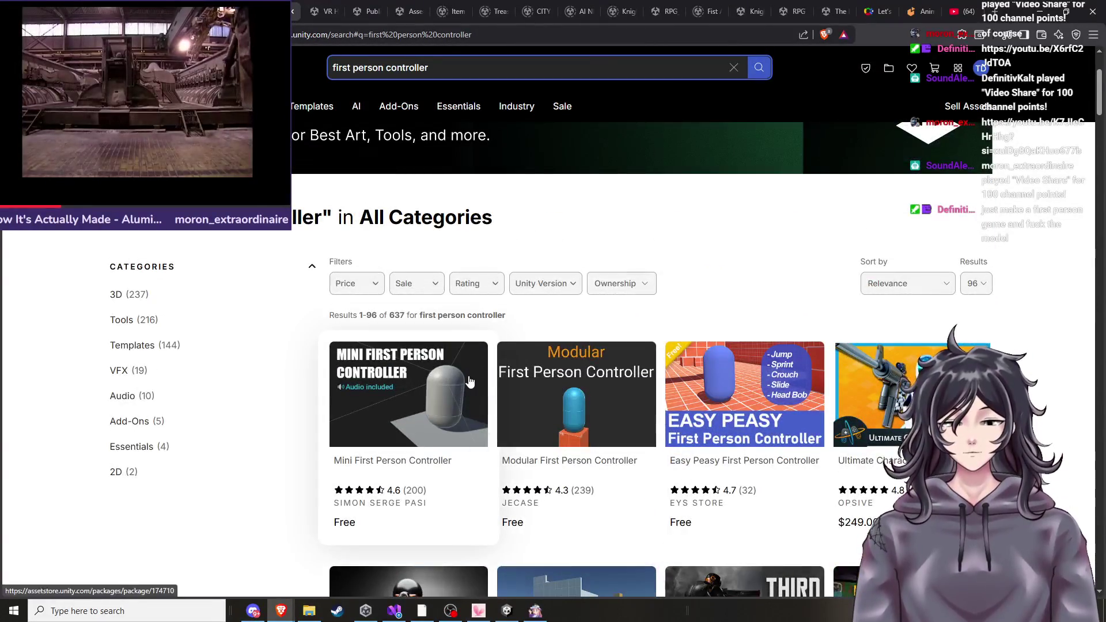
scroll(560, 299, down, 1)
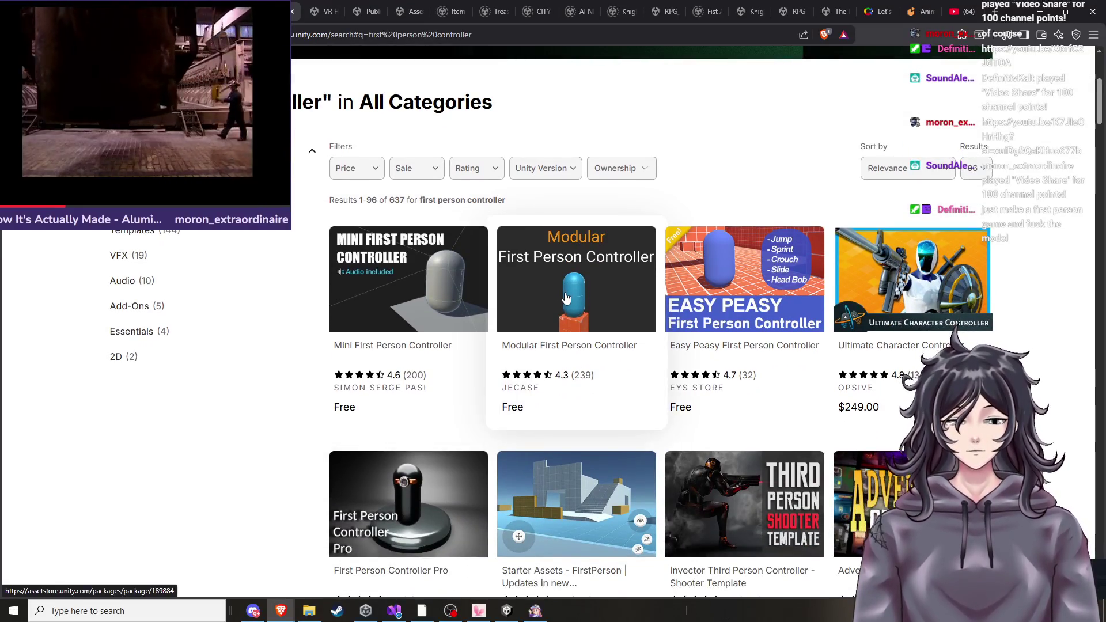
scroll(576, 311, down, 5)
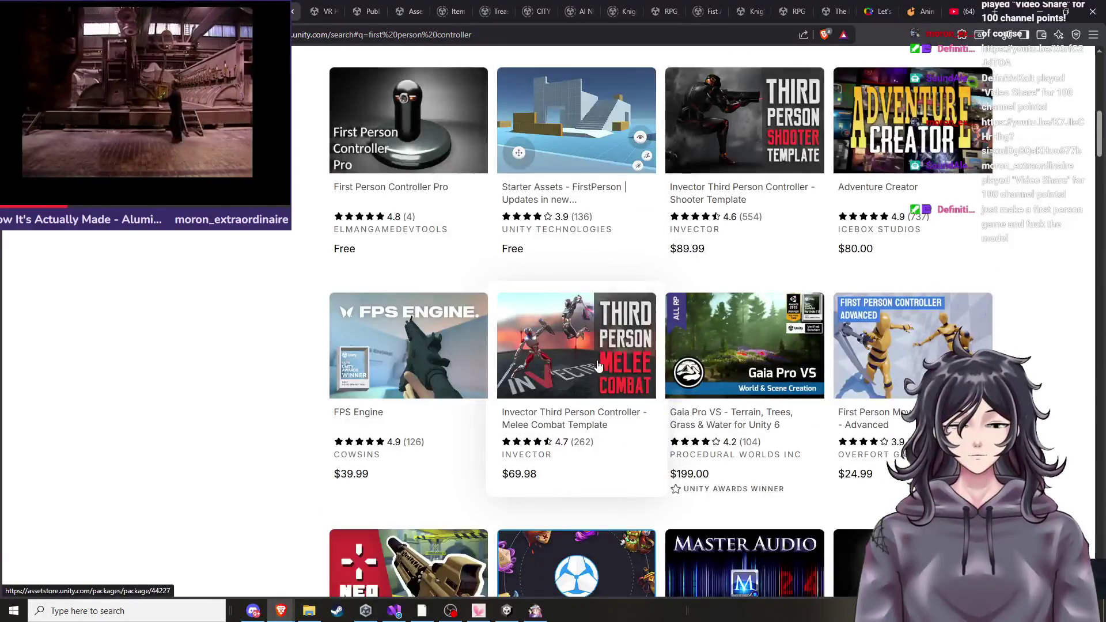
scroll(621, 365, up, 6)
text(first person controller)
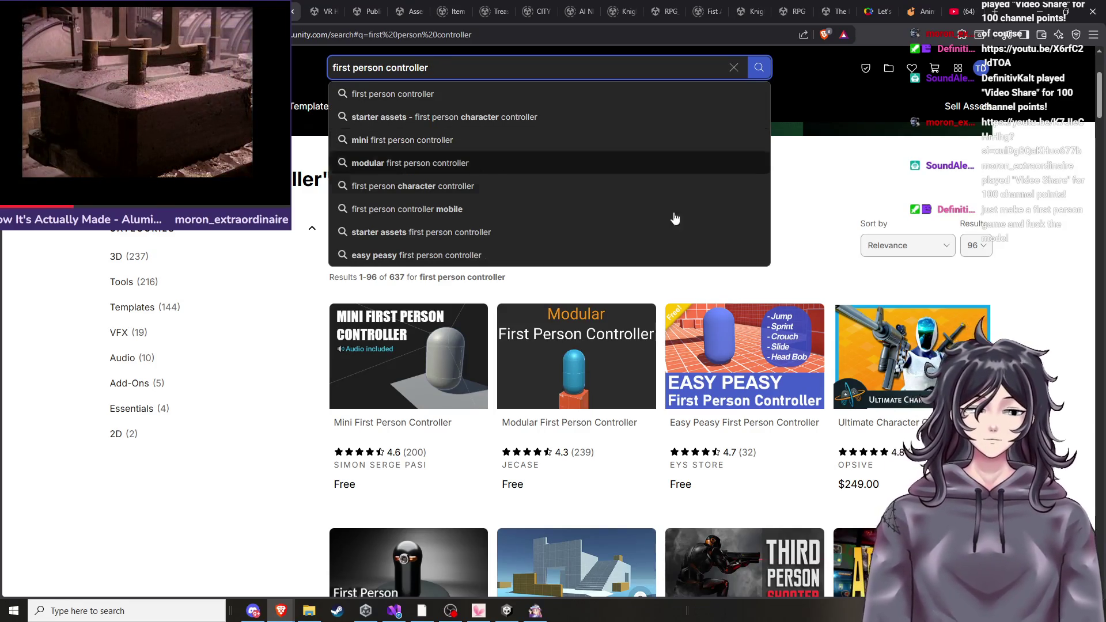
Scroll the results and open the free XtremeFPS: First Person Controller listing in a new tab.
scroll(902, 395, down, 5)
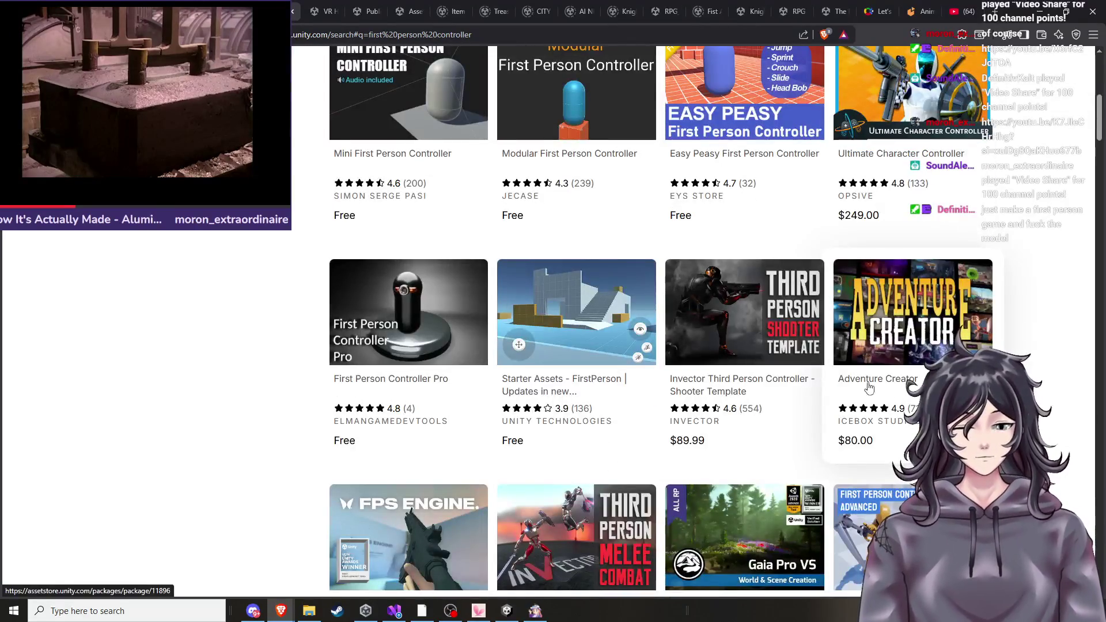
scroll(384, 294, down, 1)
scroll(488, 324, down, 3)
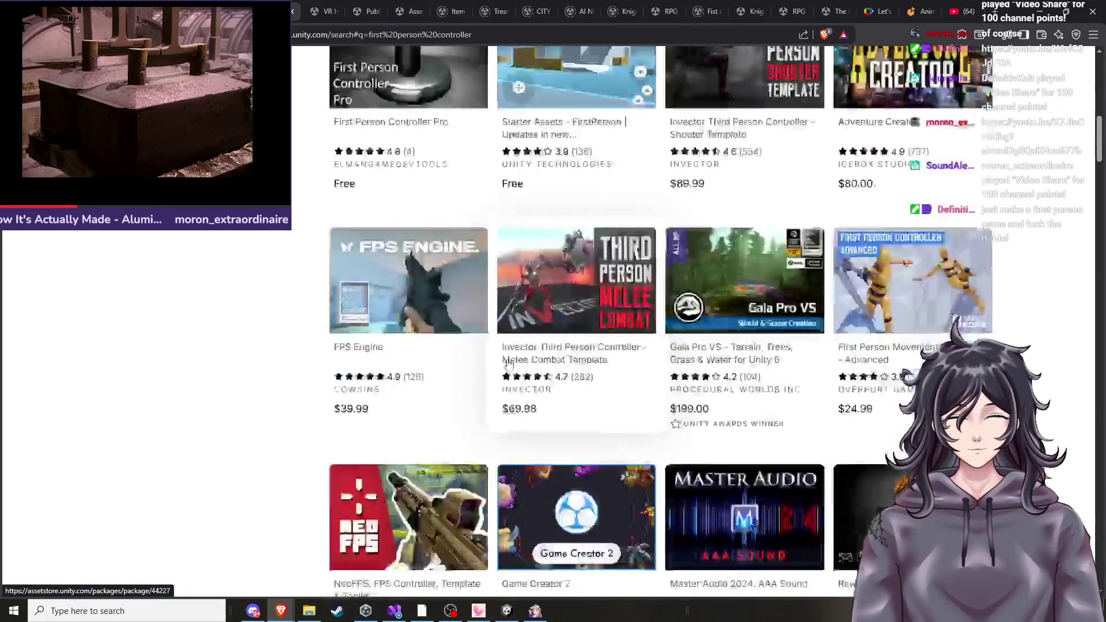
scroll(436, 320, down, 2)
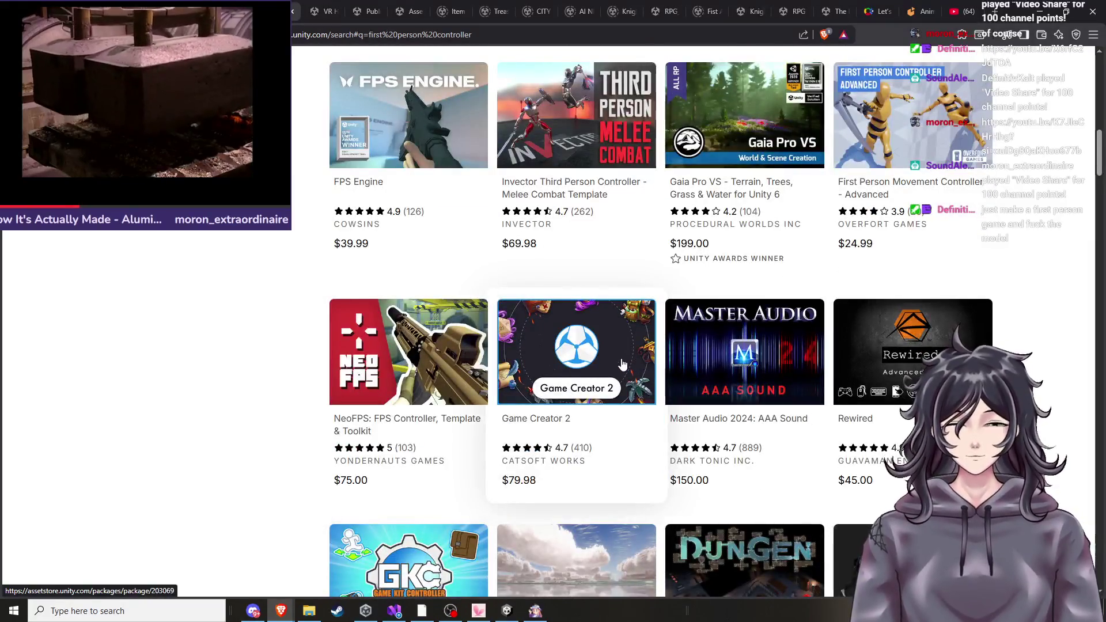
scroll(618, 367, down, 6)
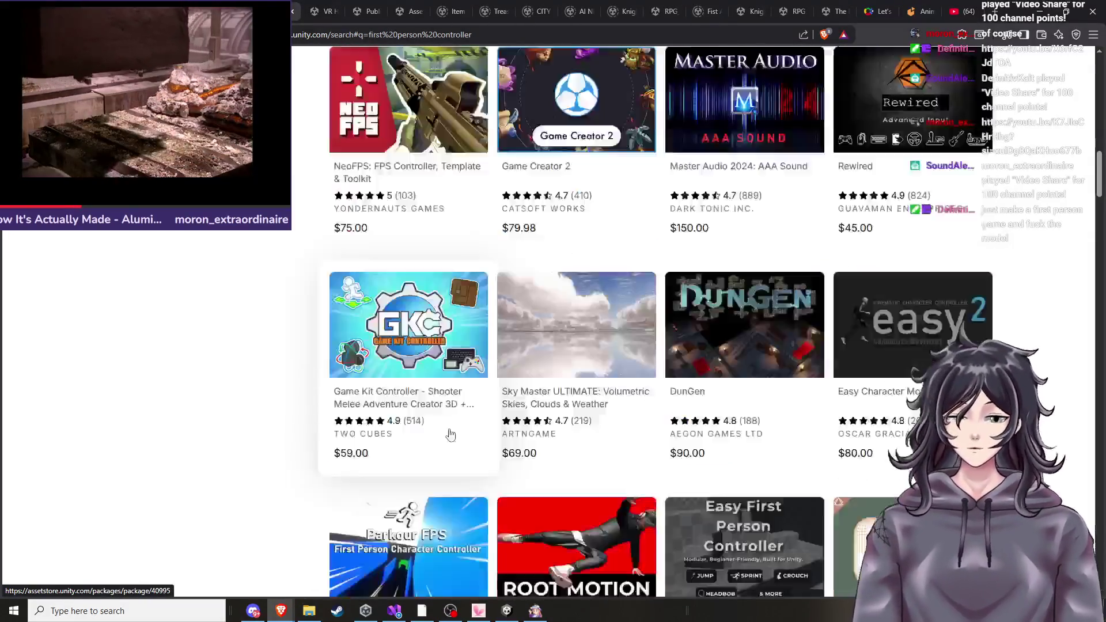
scroll(567, 402, down, 3)
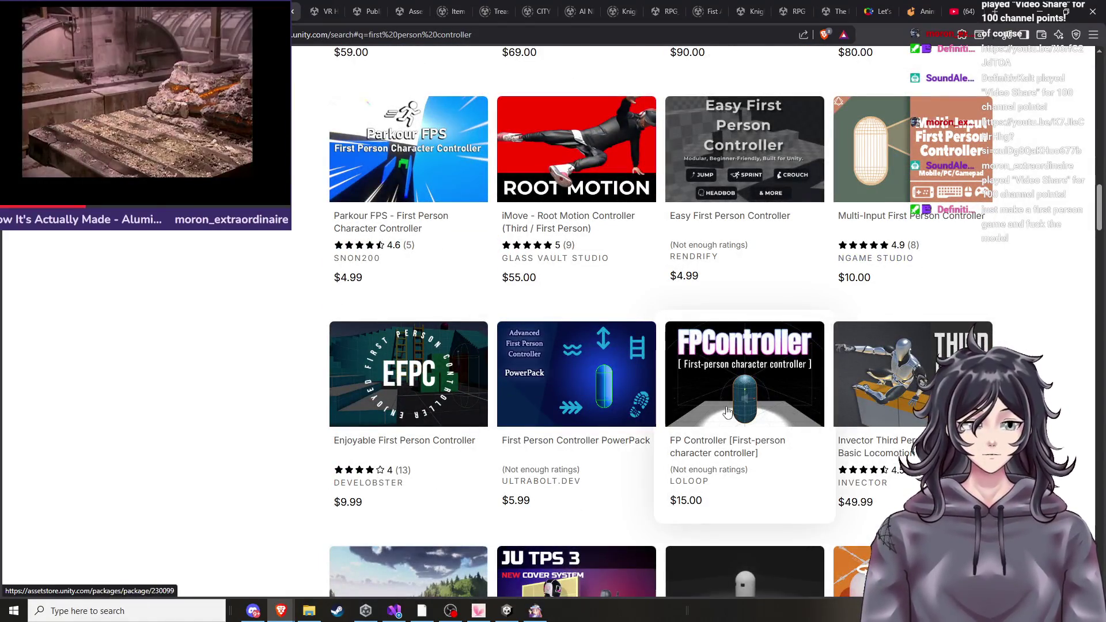
scroll(760, 405, down, 1)
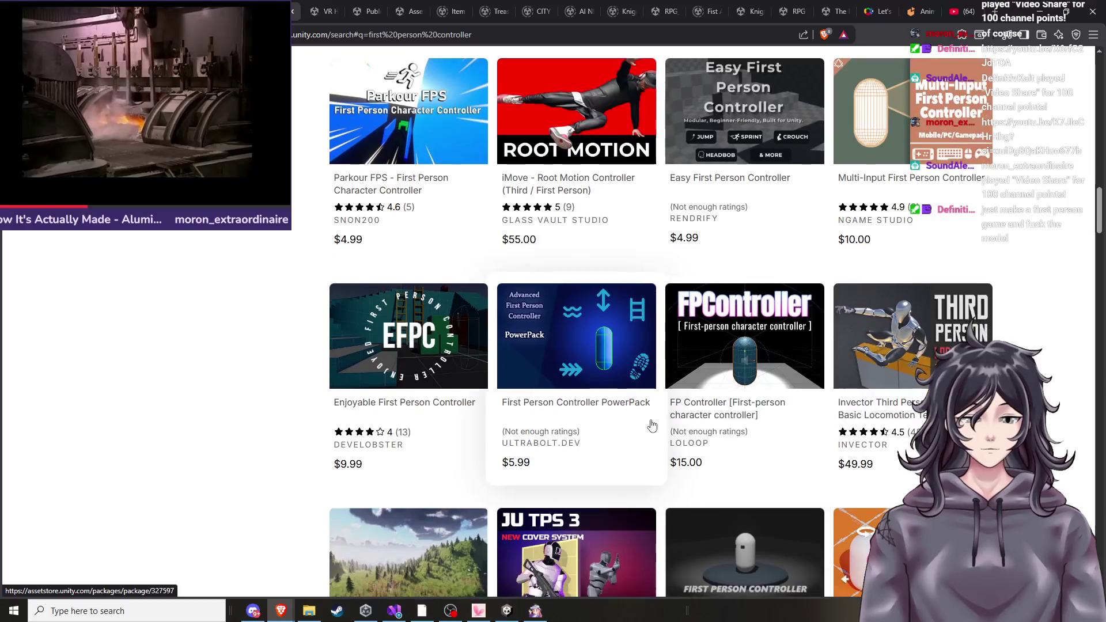
scroll(695, 427, down, 8)
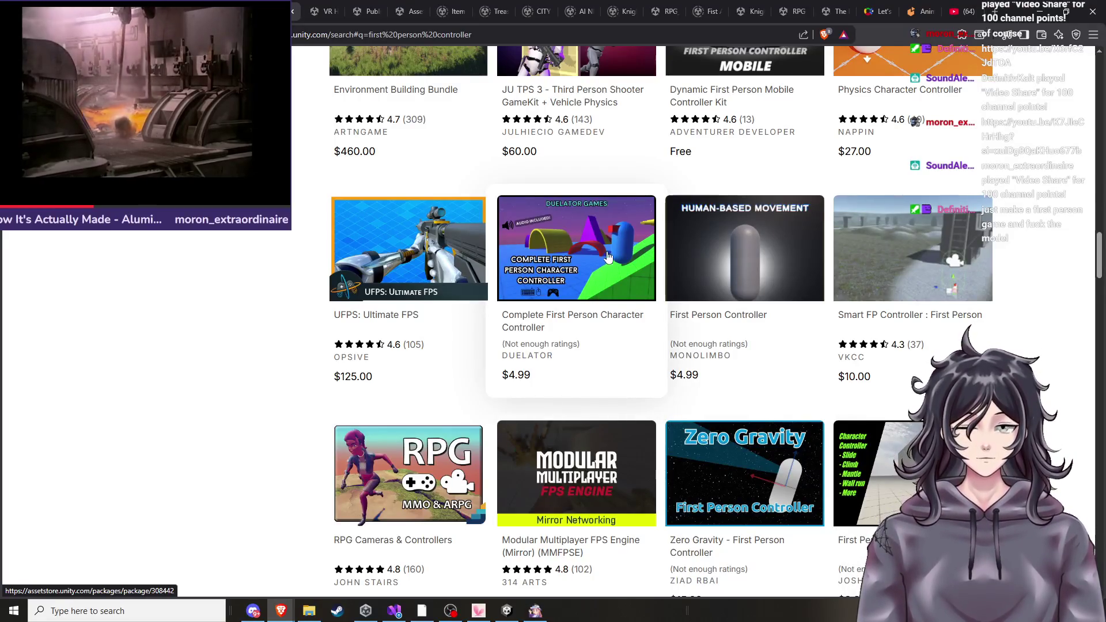
scroll(436, 313, down, 2)
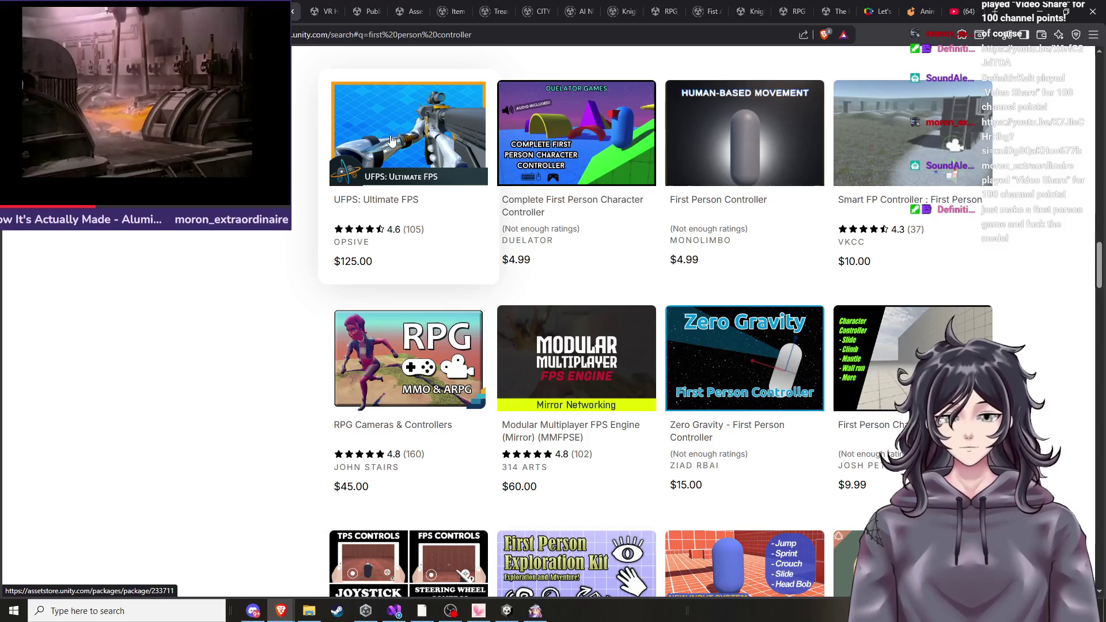
scroll(390, 140, down, 3)
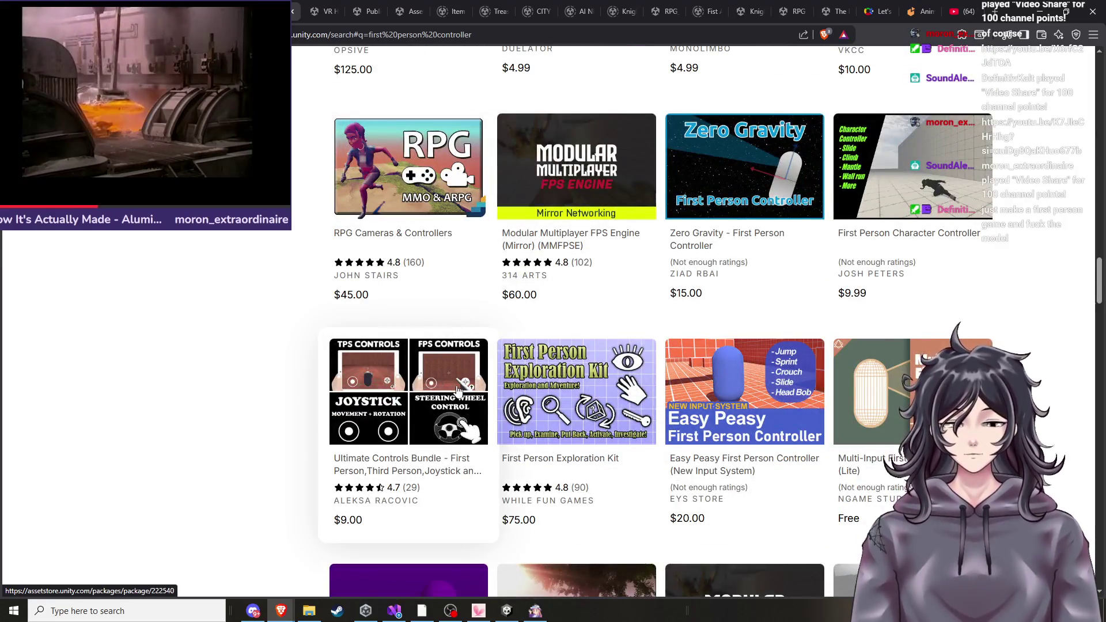
scroll(477, 398, down, 2)
scroll(478, 398, down, 2)
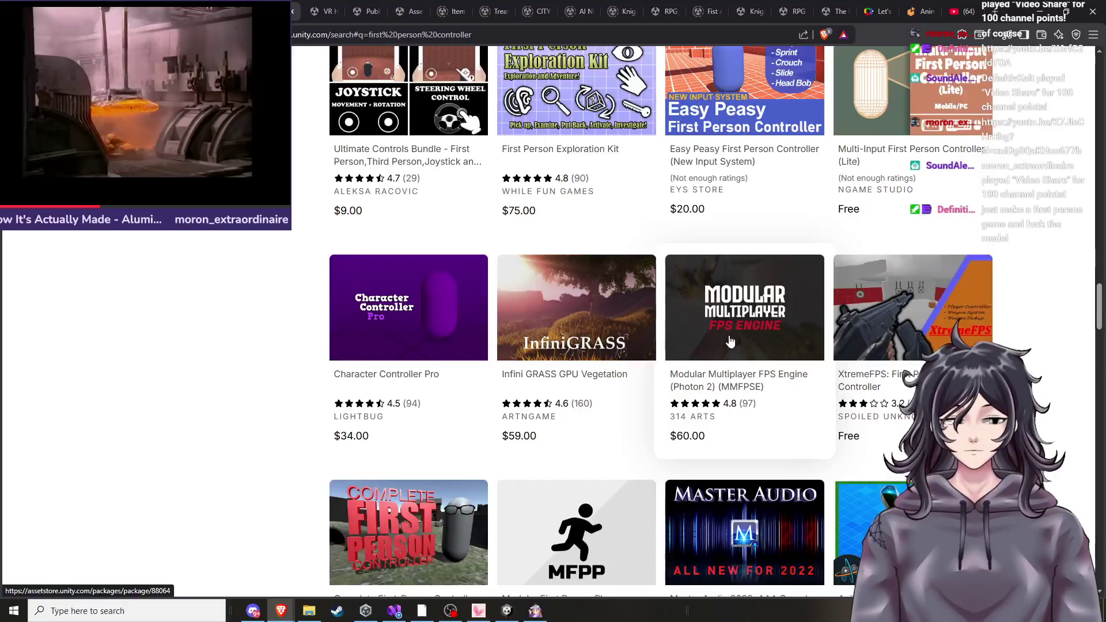
scroll(744, 341, down, 3)
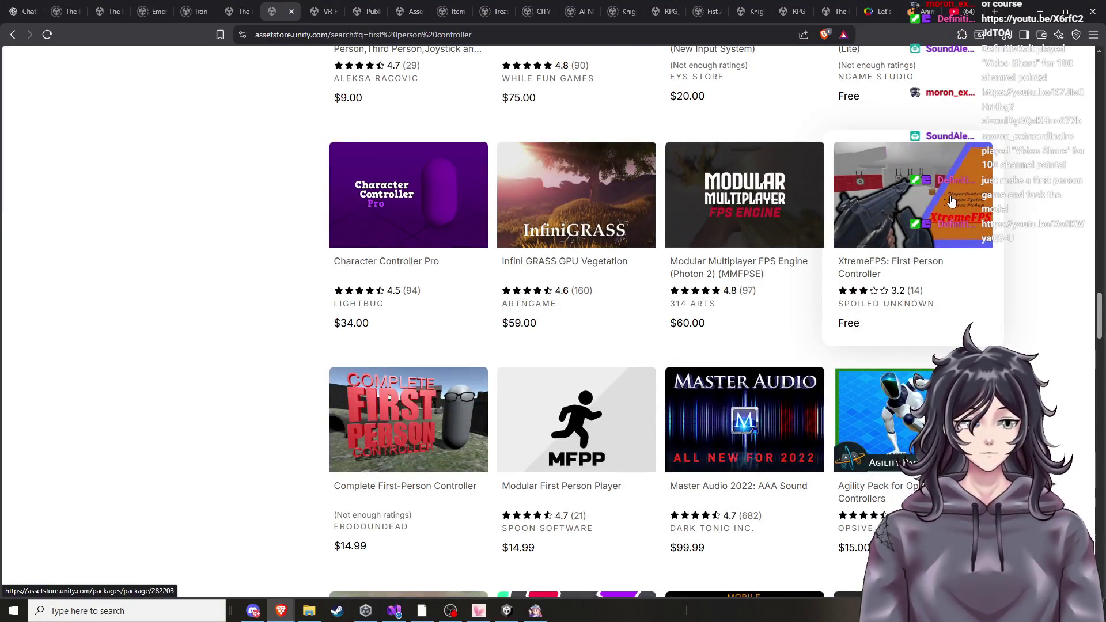
click(952, 201)
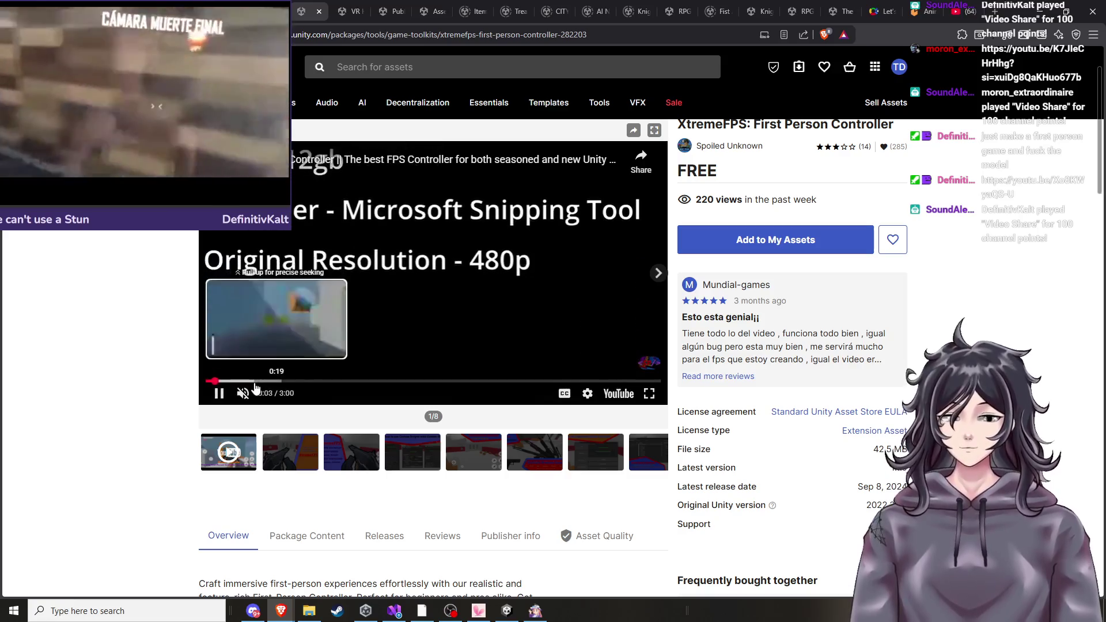
Skim the XtremeFPS preview video at lower volume, then choose Add to My Assets.
click(255, 381)
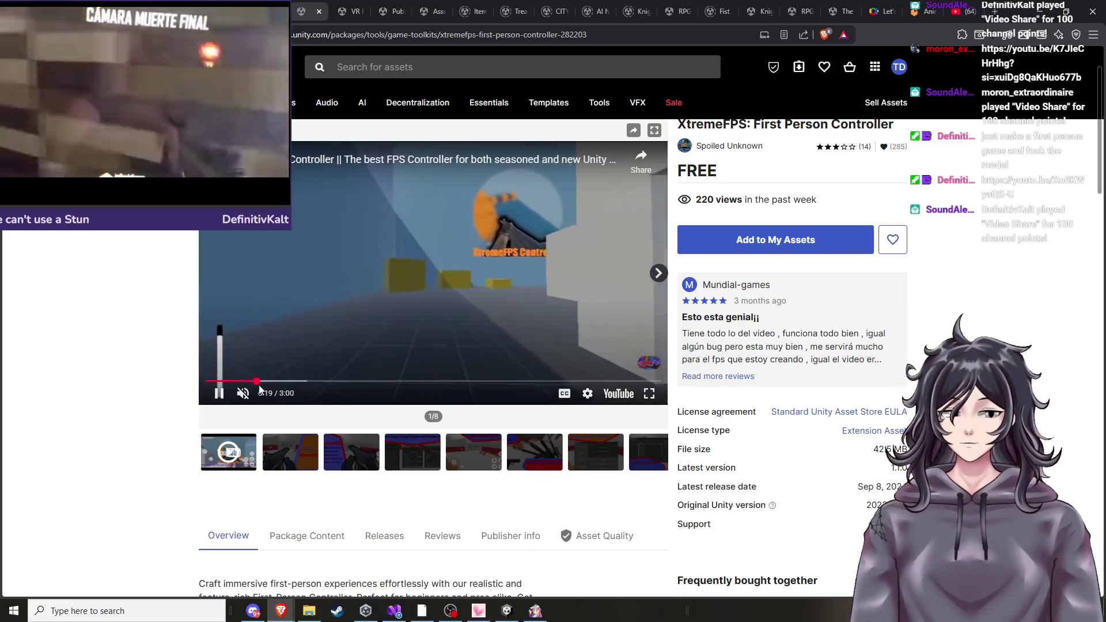
click(263, 396)
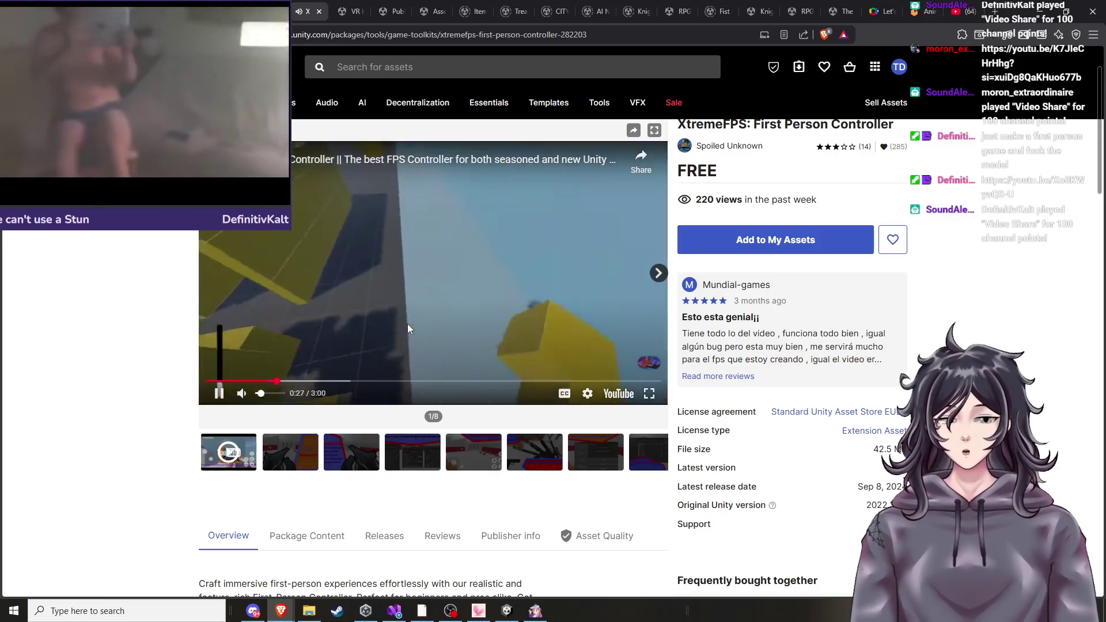
click(789, 241)
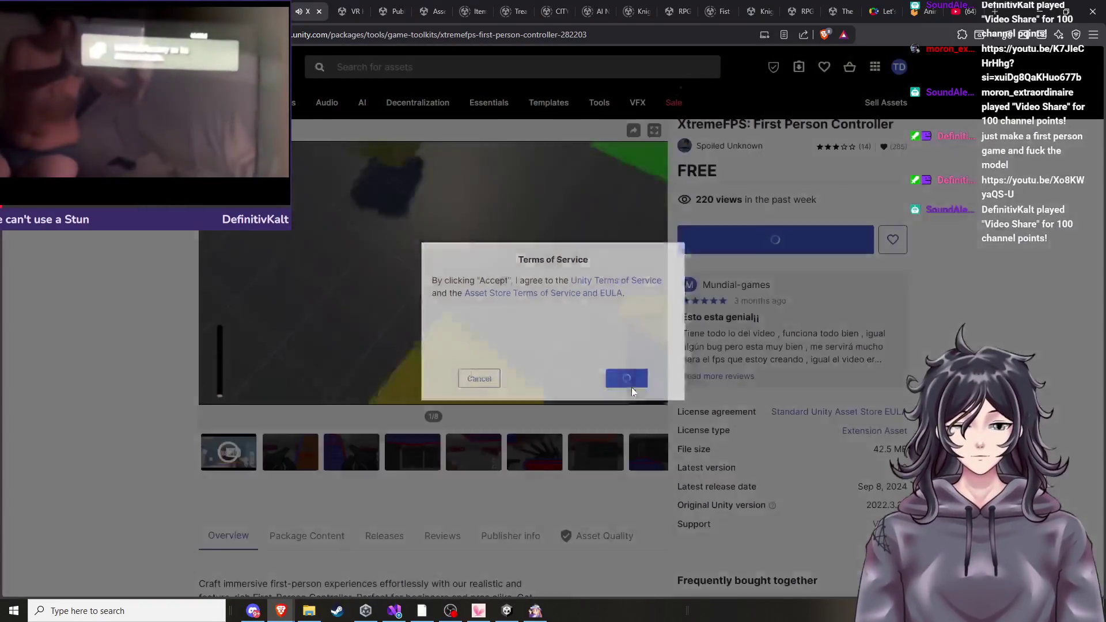
Accept the Terms of Service, dismiss the Added to My Assets notice, and skim the preview video.
click(632, 385)
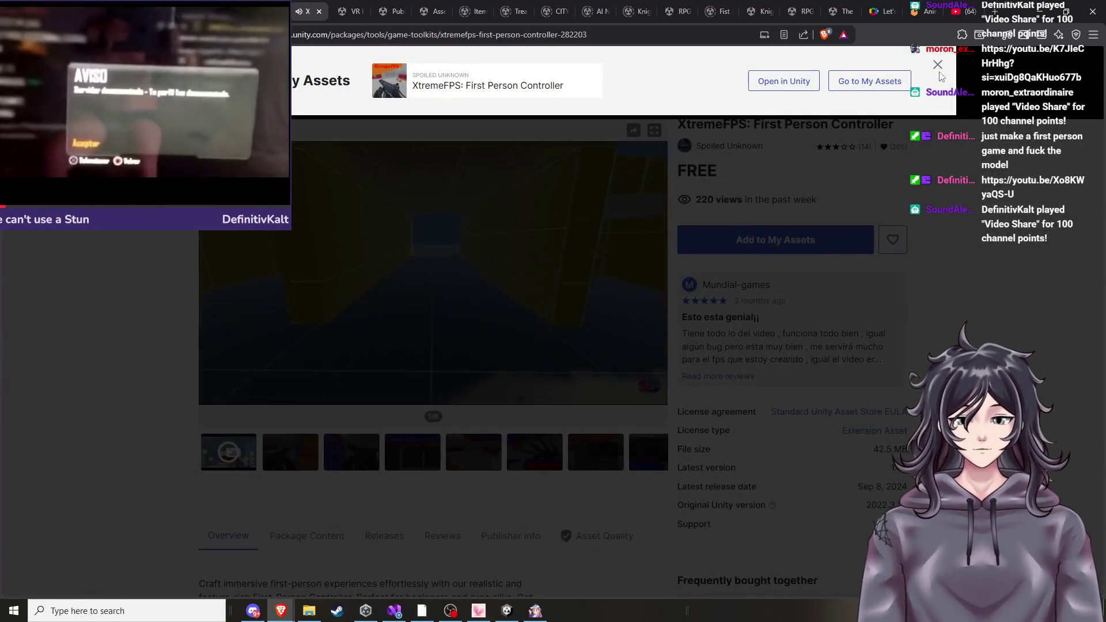
click(938, 64)
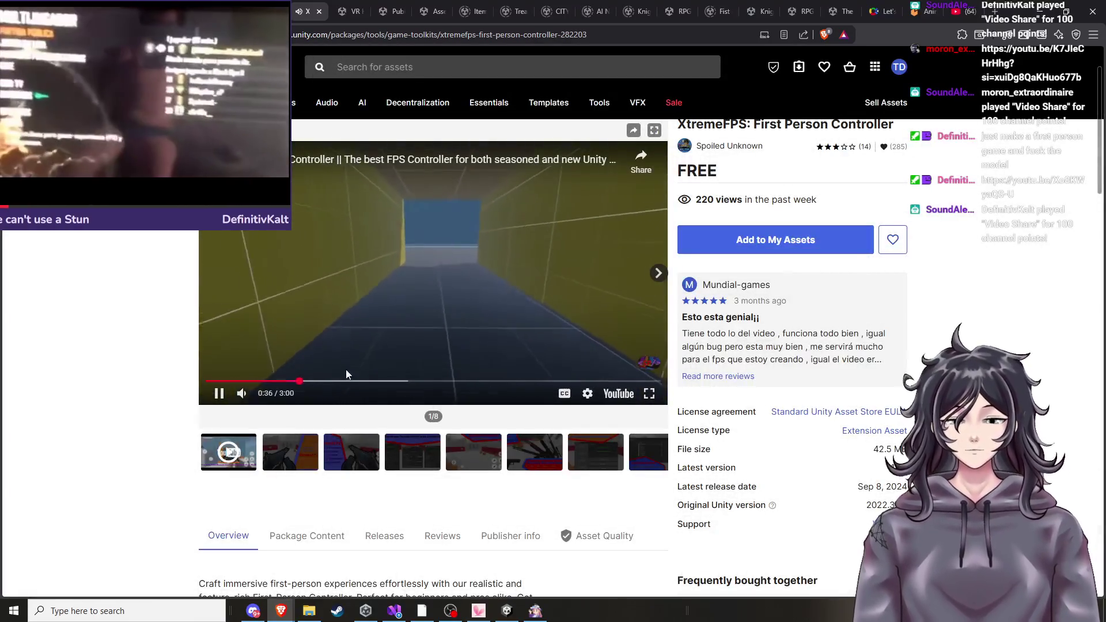
click(345, 380)
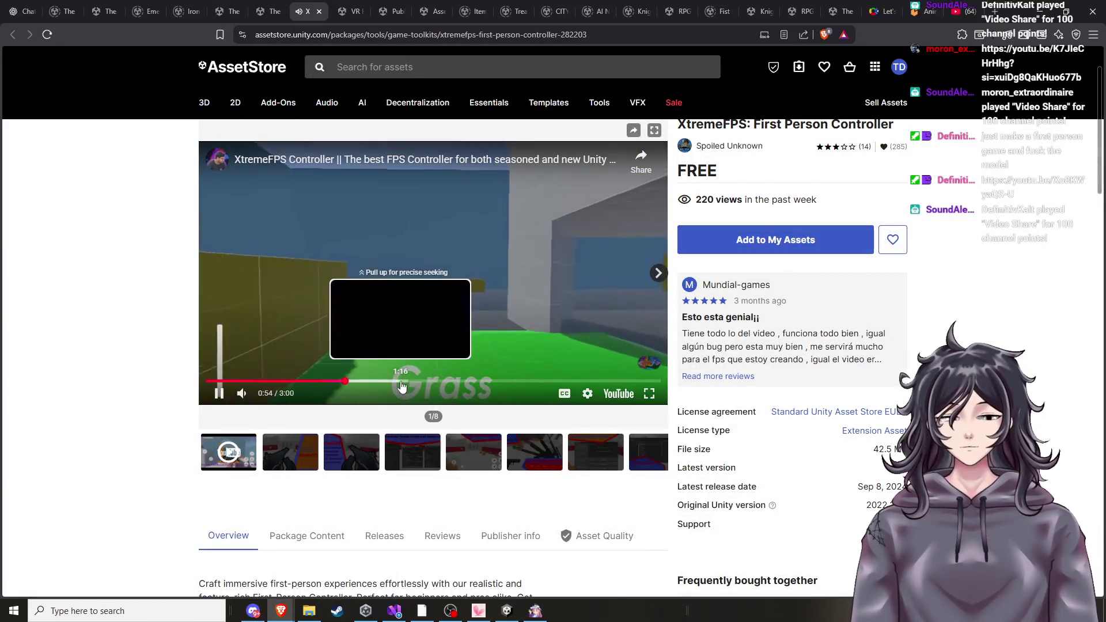
drag(378, 381, 436, 335)
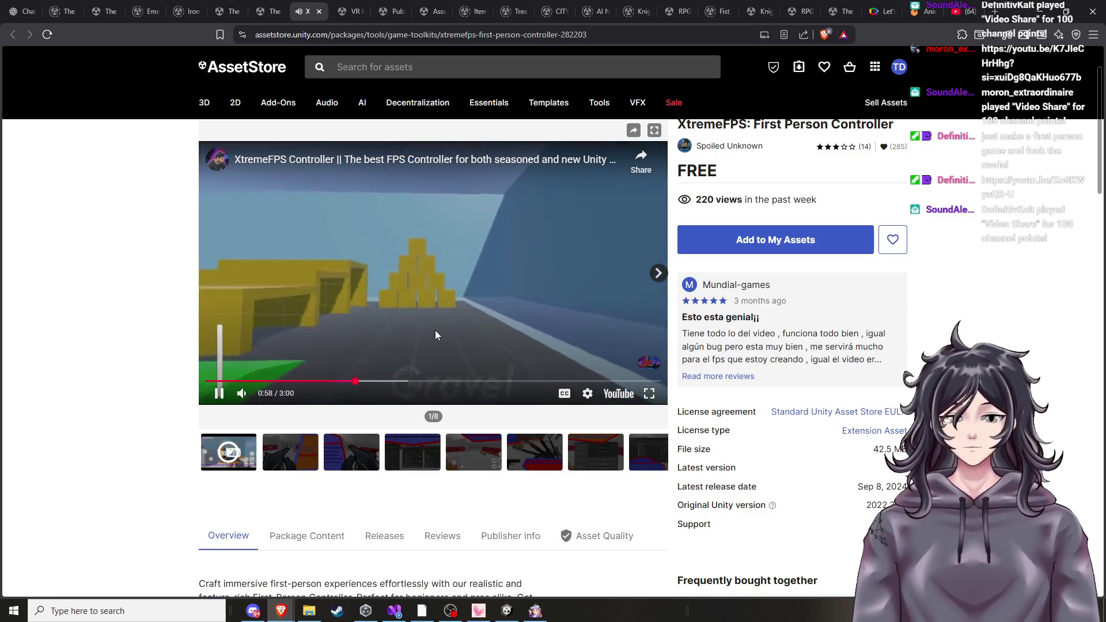
drag(400, 381, 432, 401)
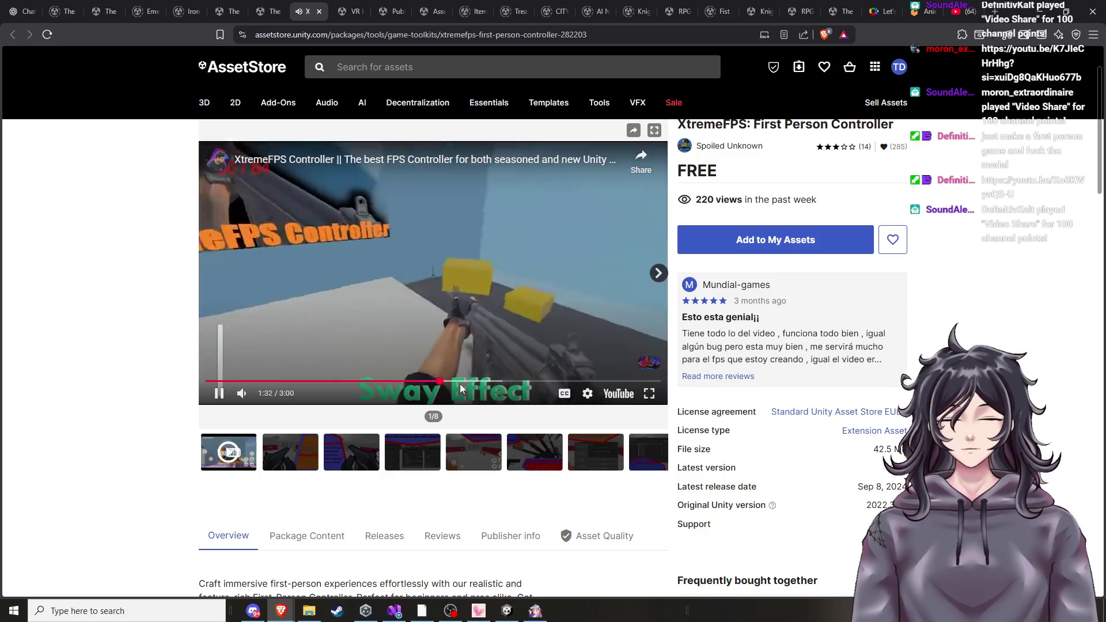
click(461, 382)
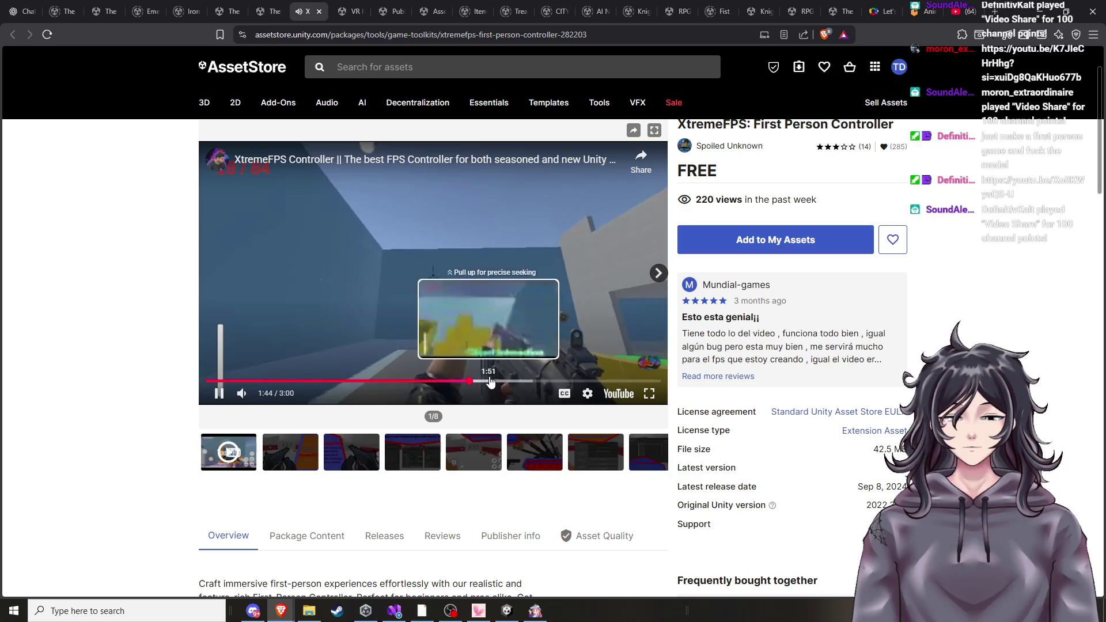
click(489, 382)
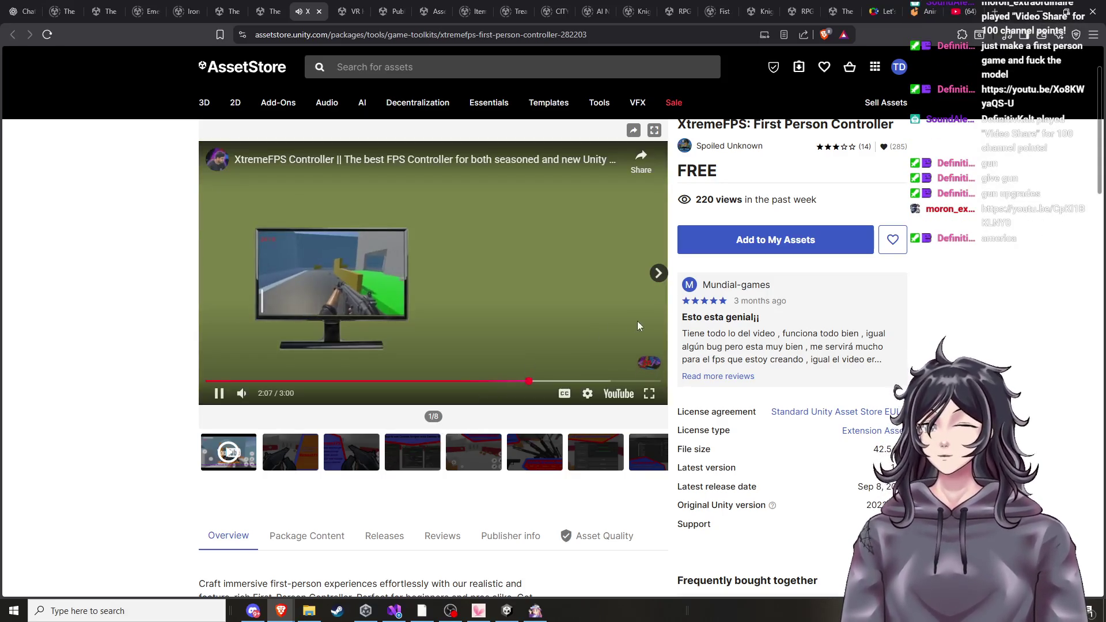
Pause the video, close its suggestions, and return to the Unity Editor.
click(433, 338)
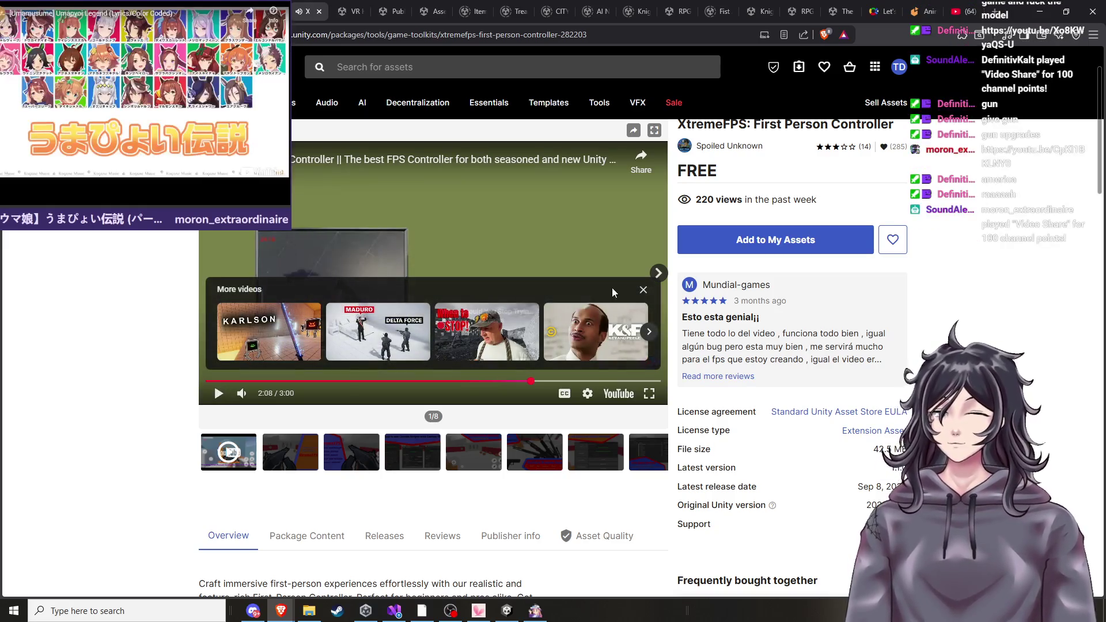
click(642, 290)
scroll(582, 318, down, 1)
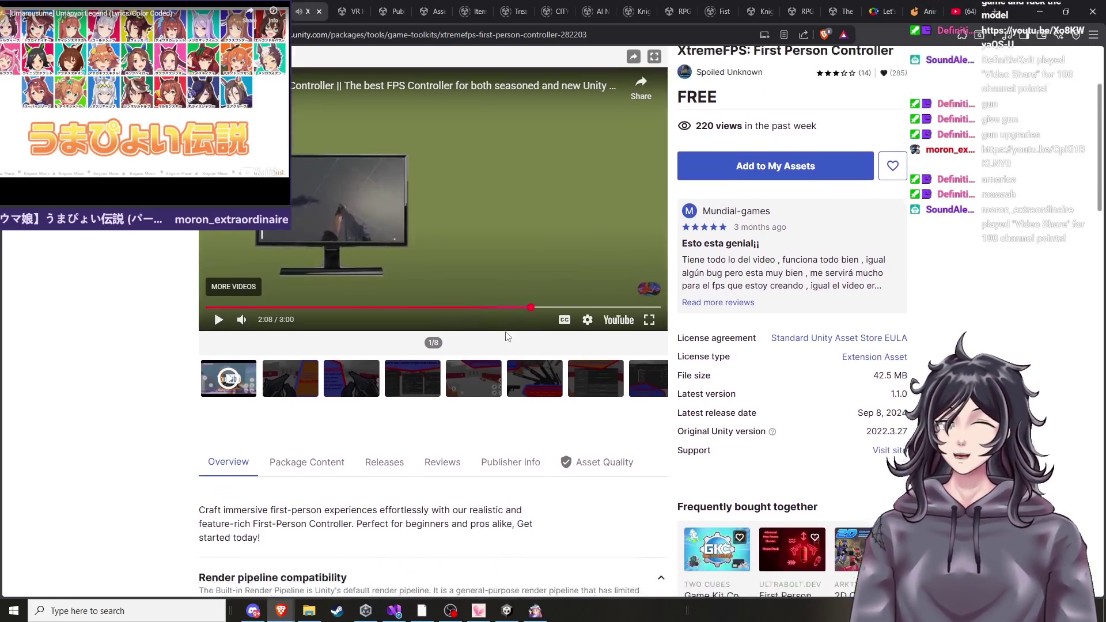
scroll(496, 331, up, 1)
scroll(493, 345, down, 3)
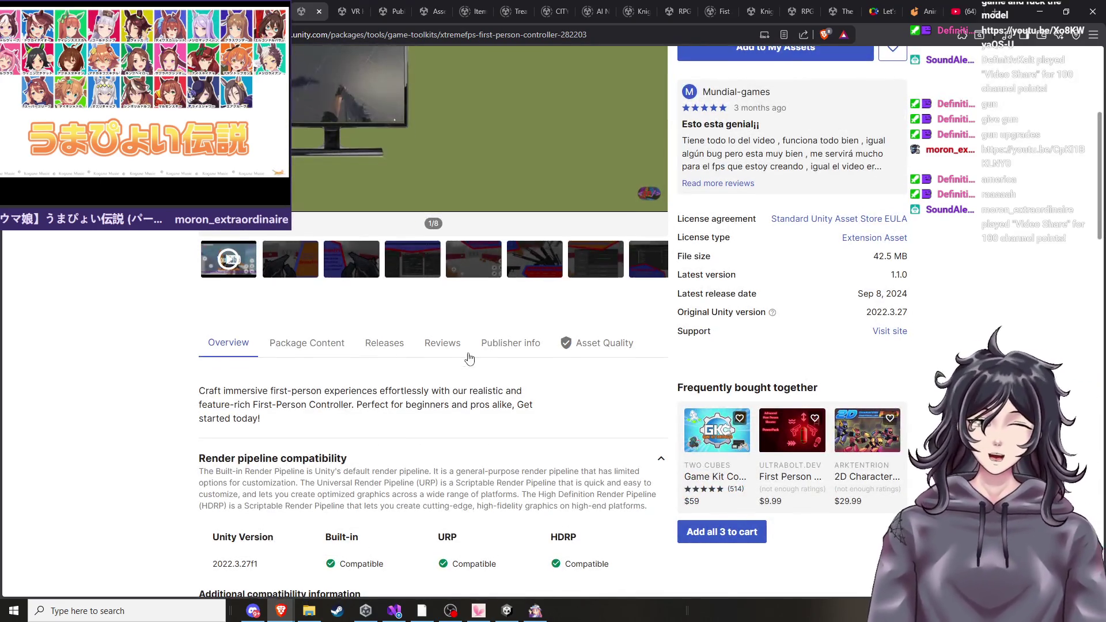
scroll(471, 352, up, 5)
click(506, 610)
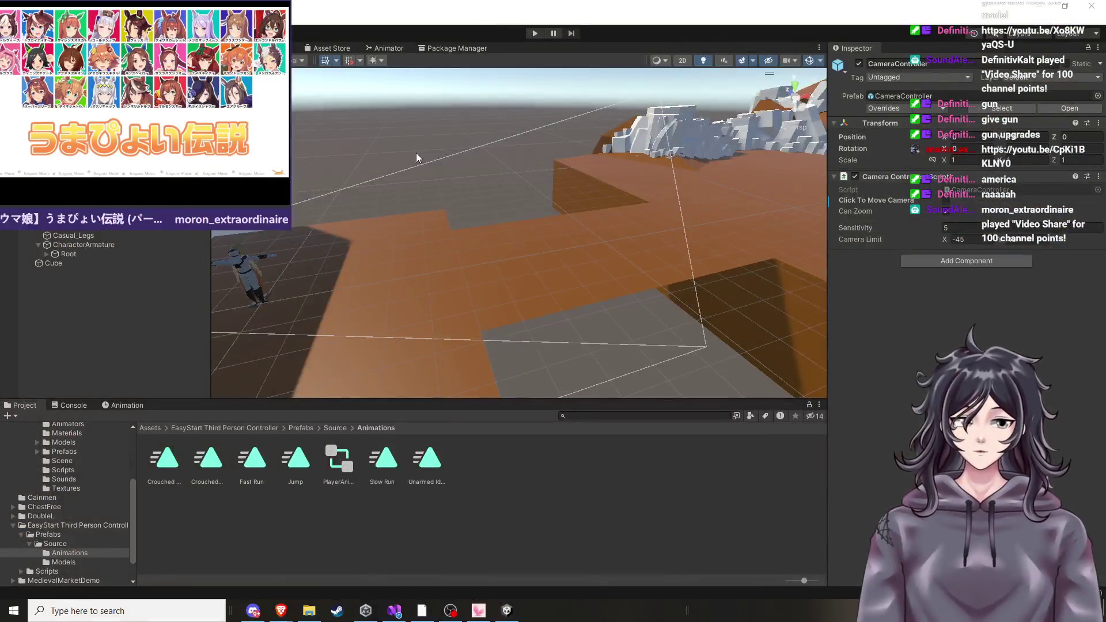
In Package Manager's My Assets list, select XtremeFPS: First Person Controller after browsing other packages.
click(453, 51)
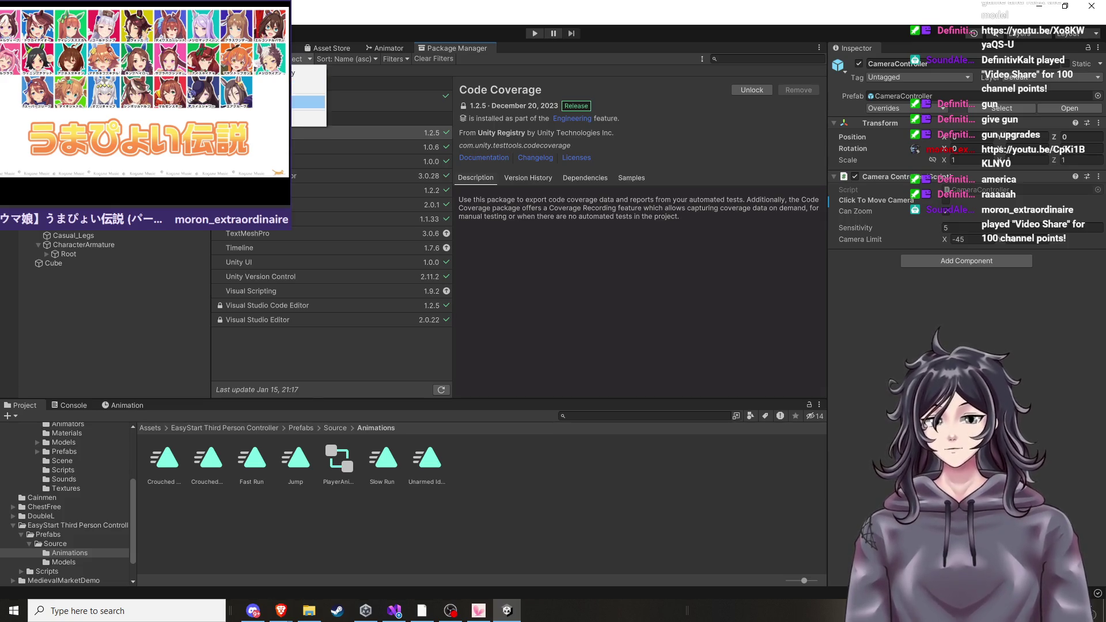
click(308, 102)
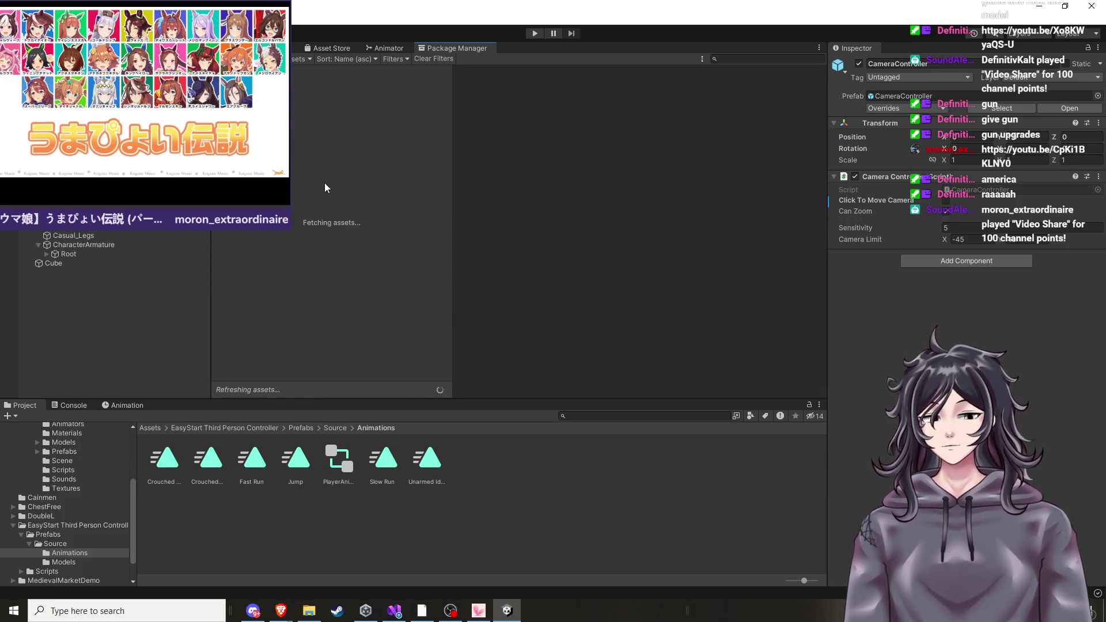
click(310, 118)
click(297, 158)
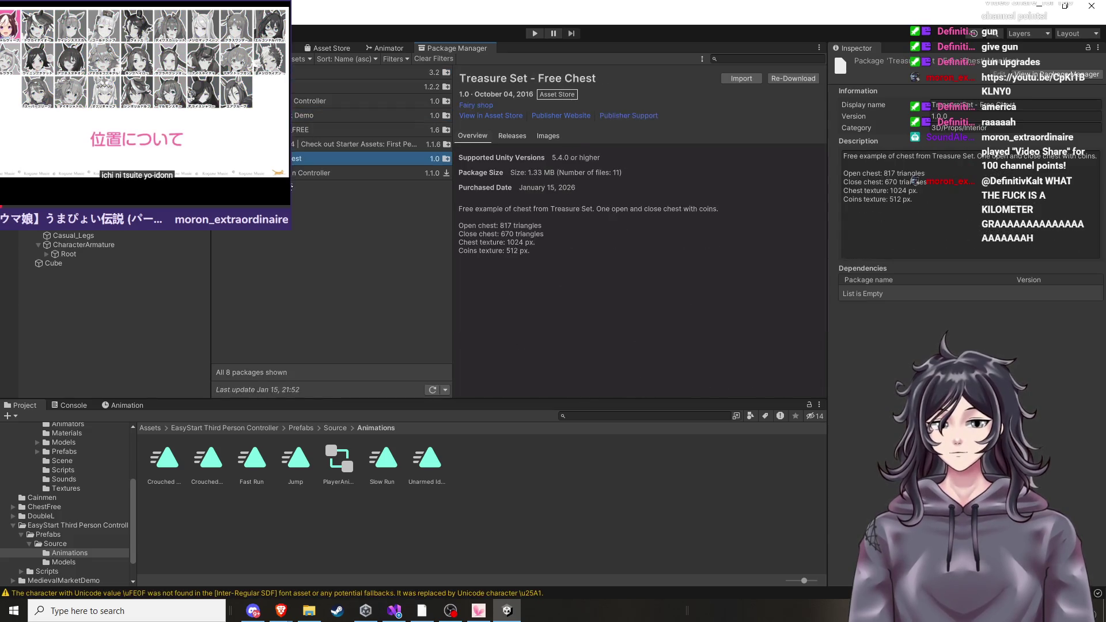
click(292, 174)
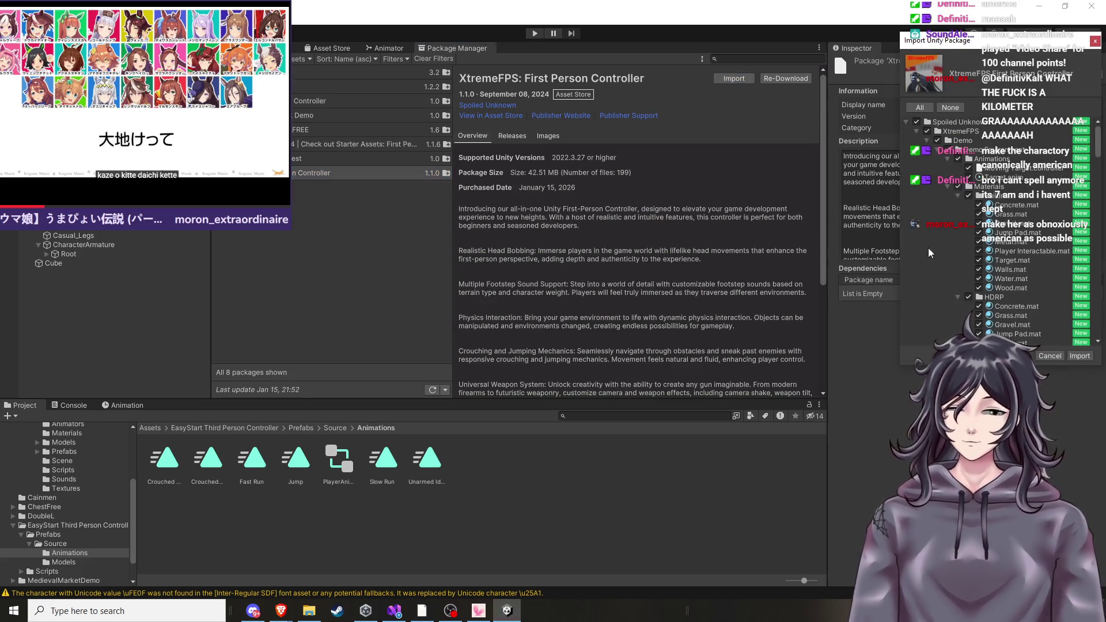
Import every file of the XtremeFPS package.
click(1080, 355)
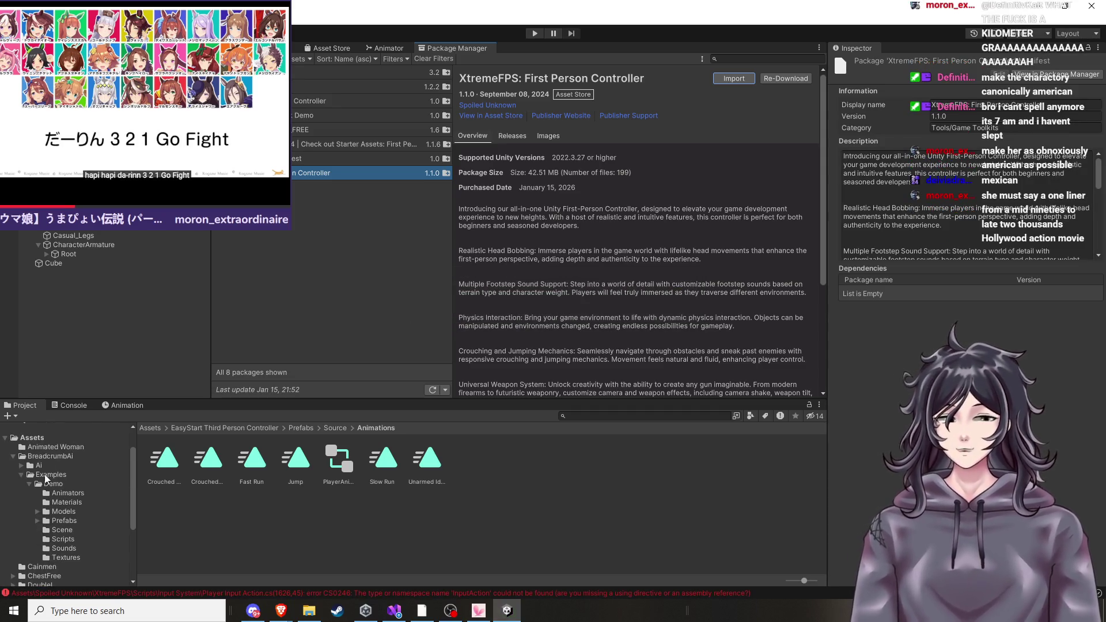
Show the top-level Assets folder with character and model sub-assets collapsed, then return to the Scene view.
click(66, 438)
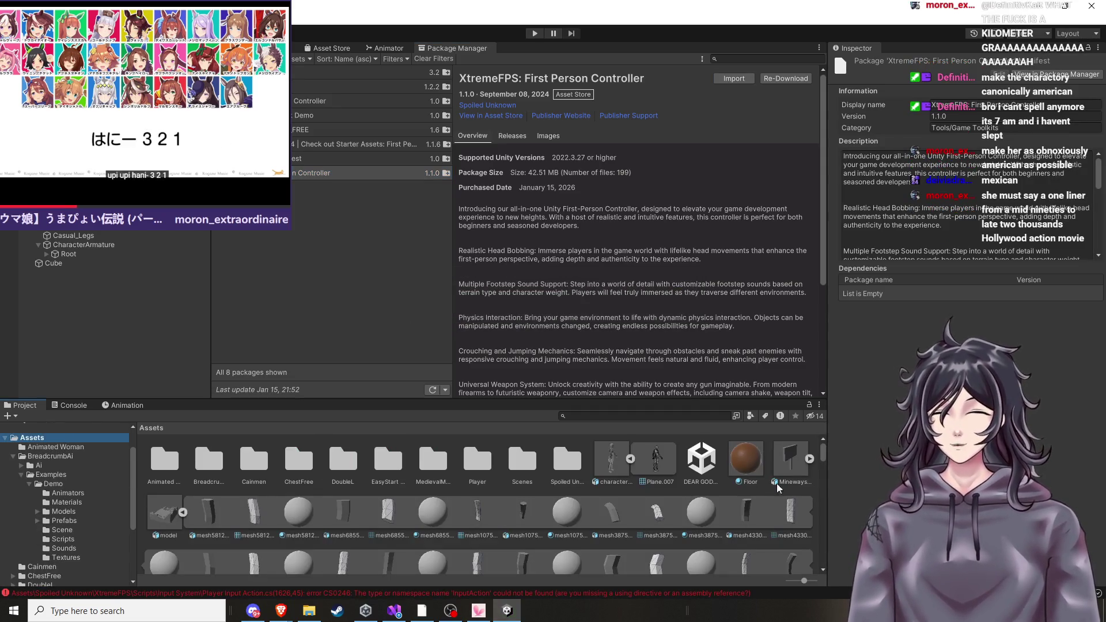
click(631, 459)
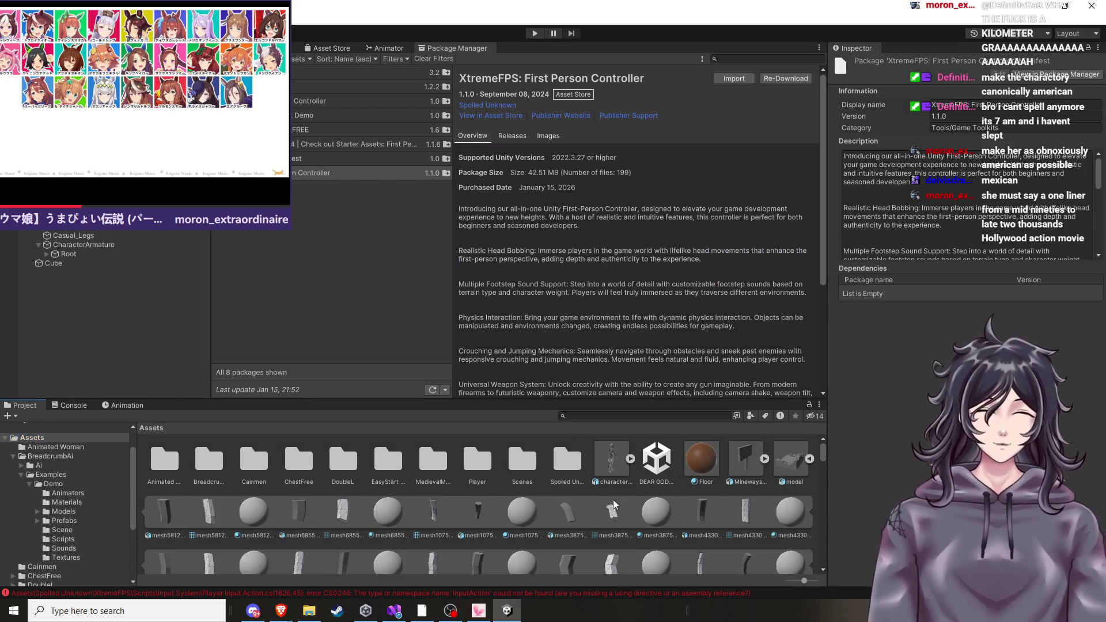
click(809, 459)
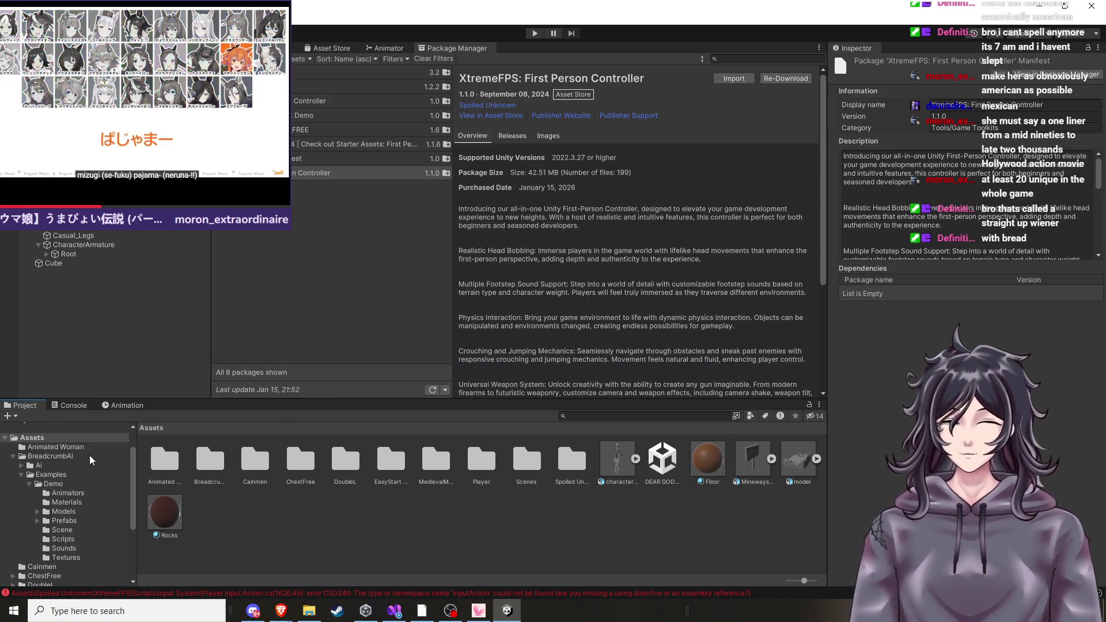
click(267, 48)
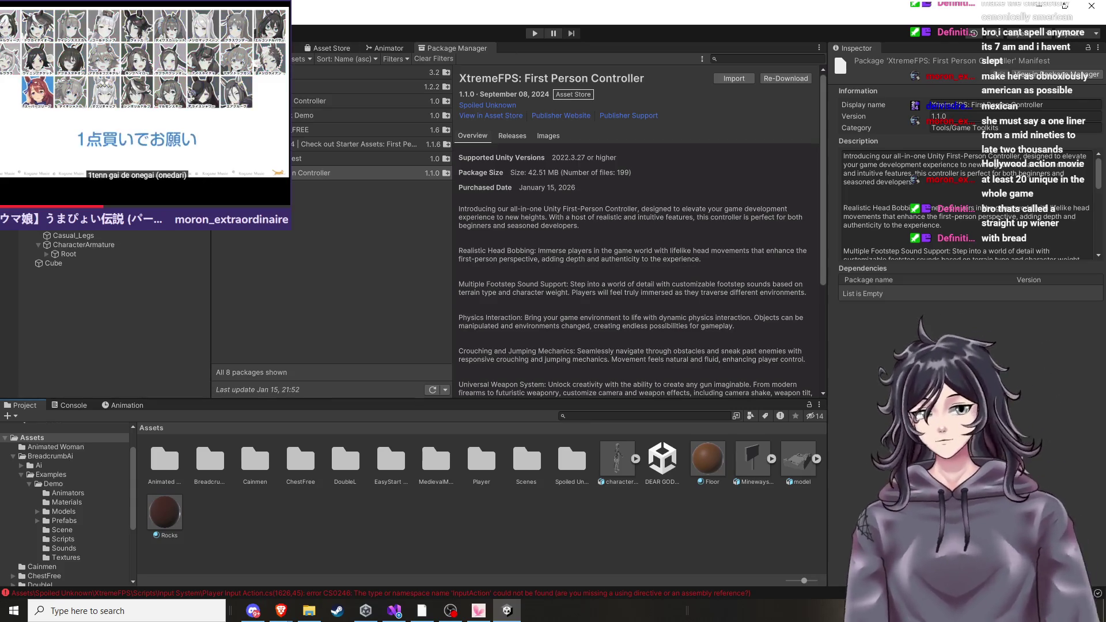
Look around the level, selecting the CameraController and character objects in the scene.
drag(488, 309, 548, 297)
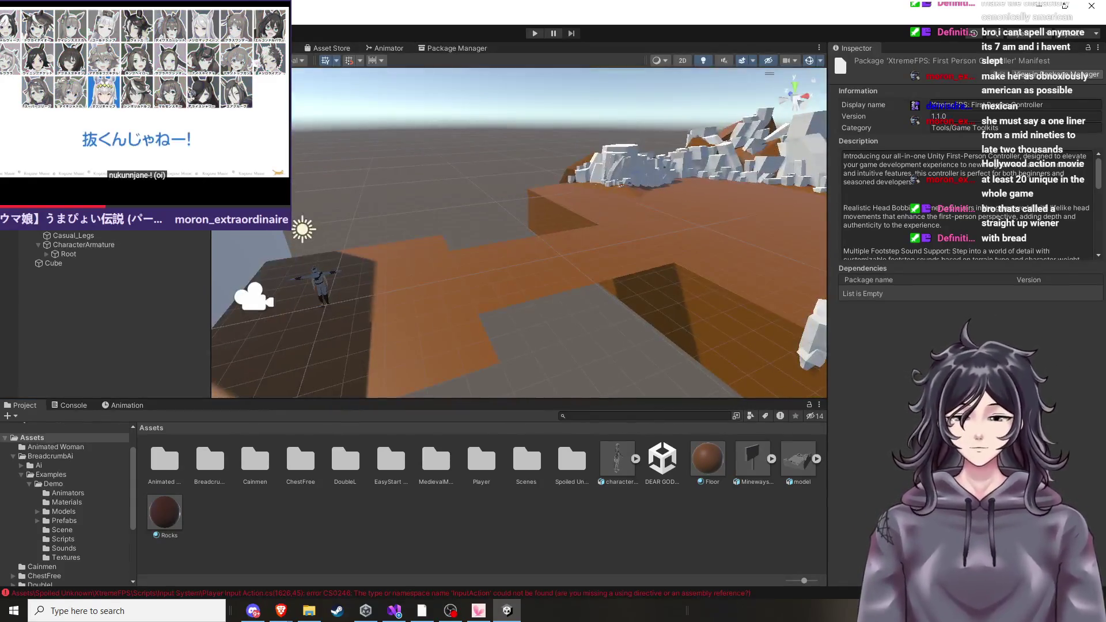
click(253, 297)
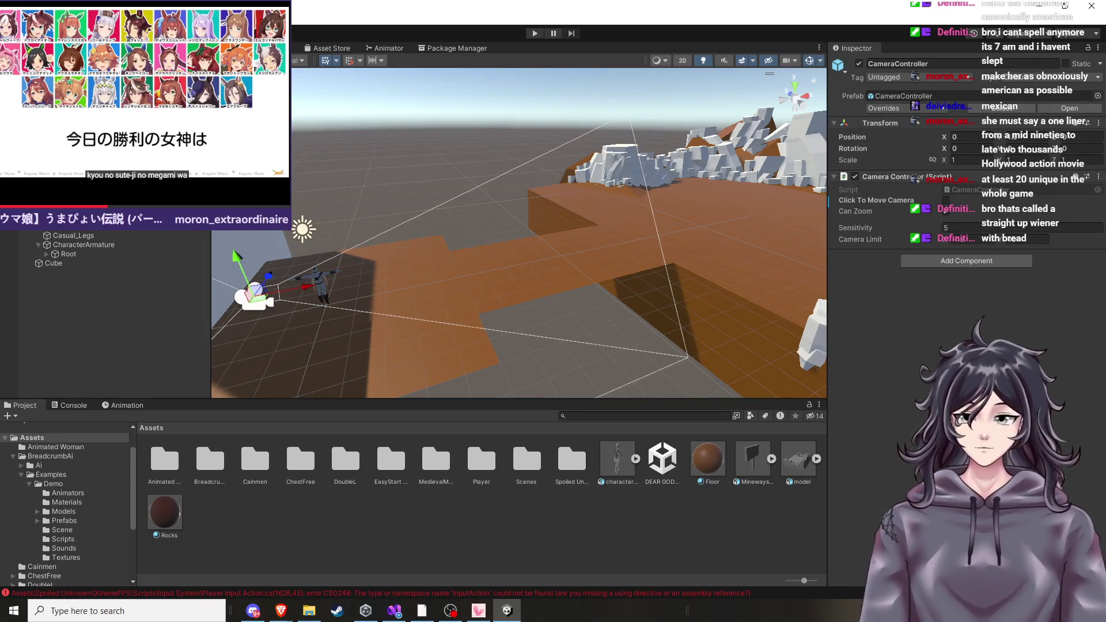
click(388, 433)
click(318, 282)
key(Delete)
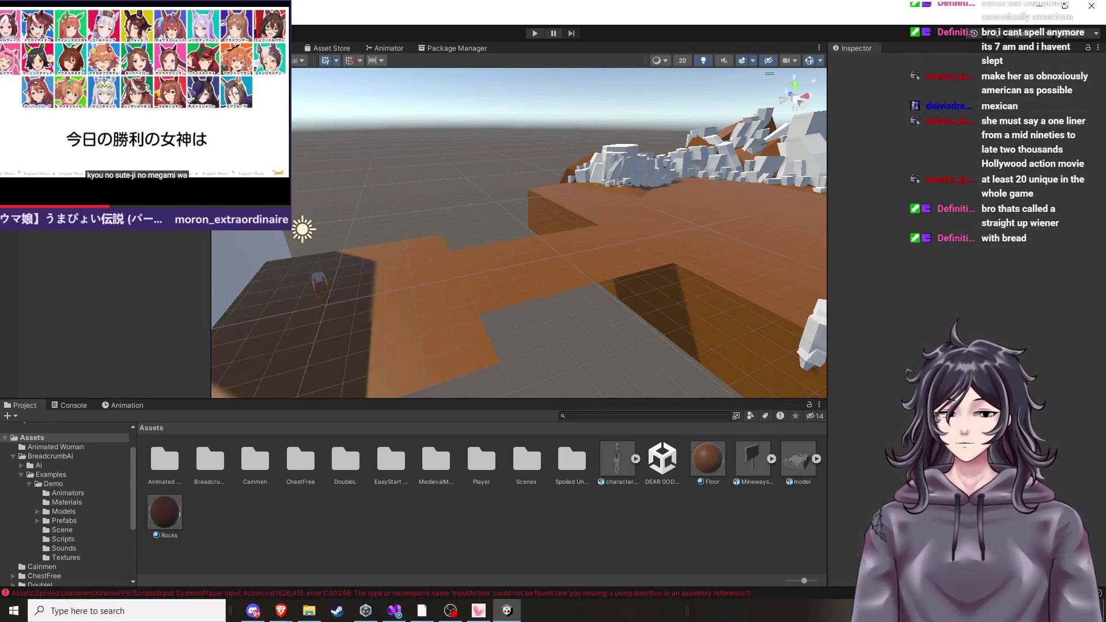
click(318, 282)
click(415, 264)
drag(414, 264, 461, 247)
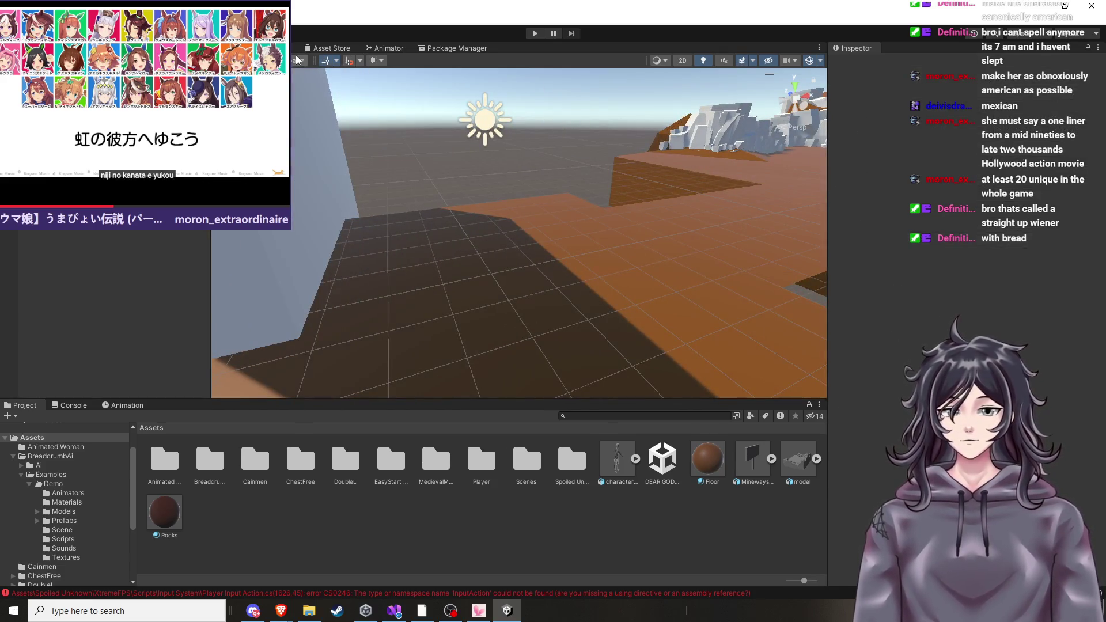
Browse from BreadcrumbAi back to Assets, then open Spoiled Unknown > XtremeFPS.
click(86, 457)
click(32, 438)
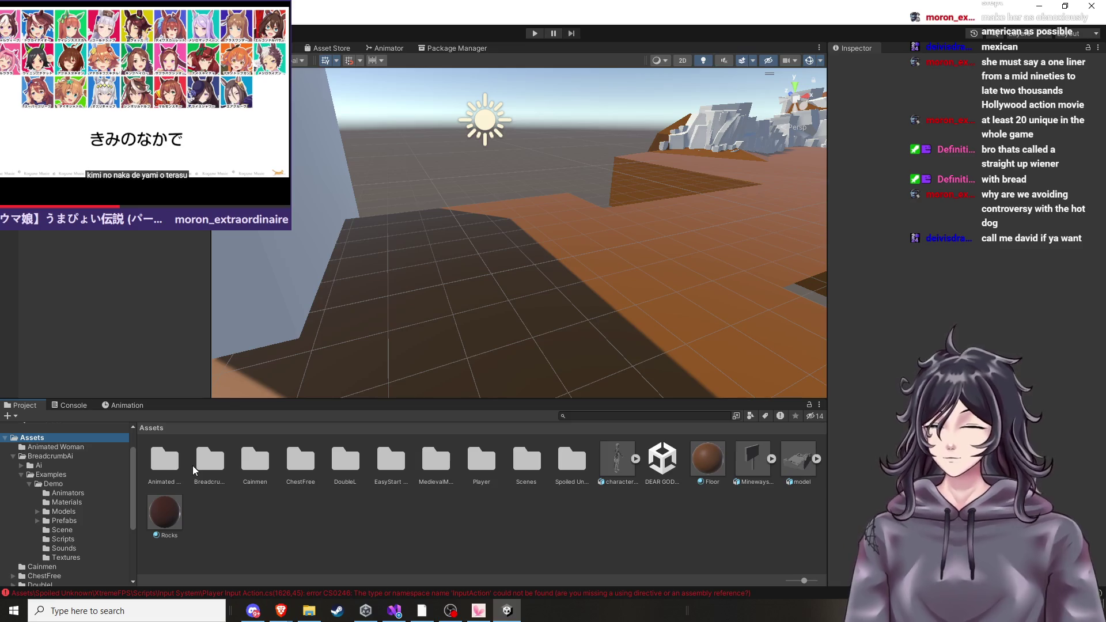
mouse_move(367, 363)
mouse_down()
mouse_move(402, 314)
mouse_move(515, 296)
mouse_move(624, 311)
mouse_up()
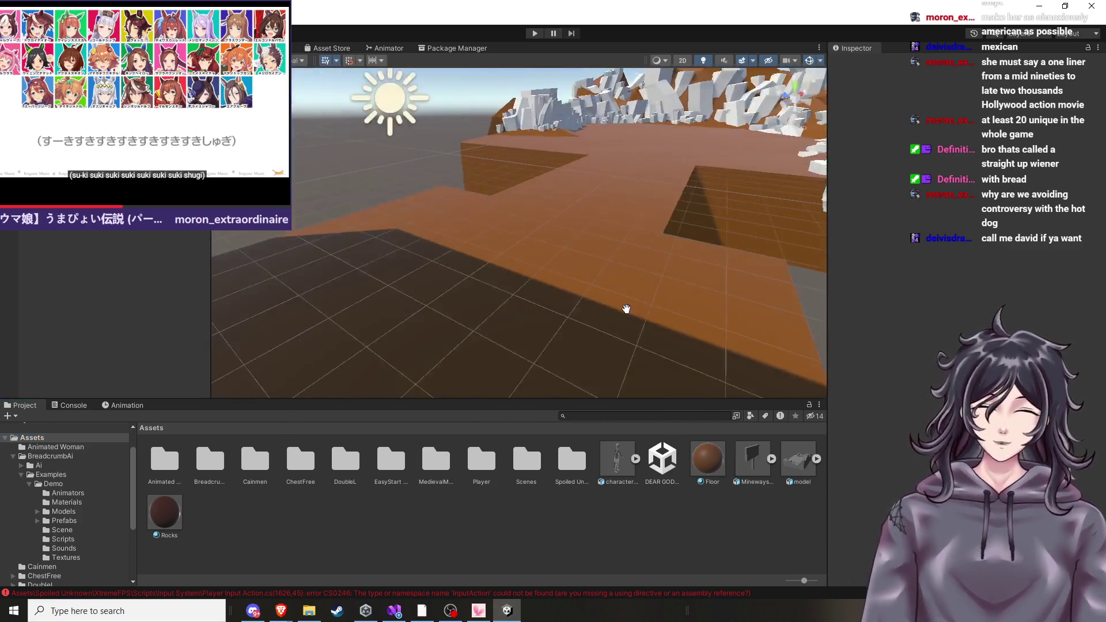
double_click(567, 469)
double_click(165, 459)
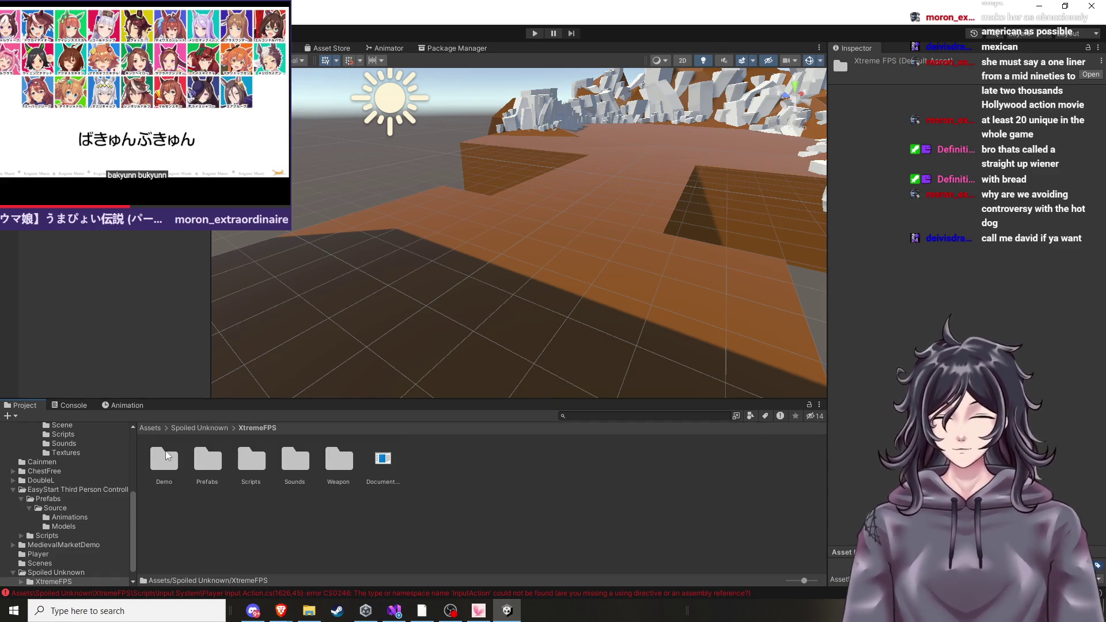
Open XtremeFPS/Prefabs and inspect the User Input, Standing Target, M4_Carbine and AK-47 prefabs.
click(339, 461)
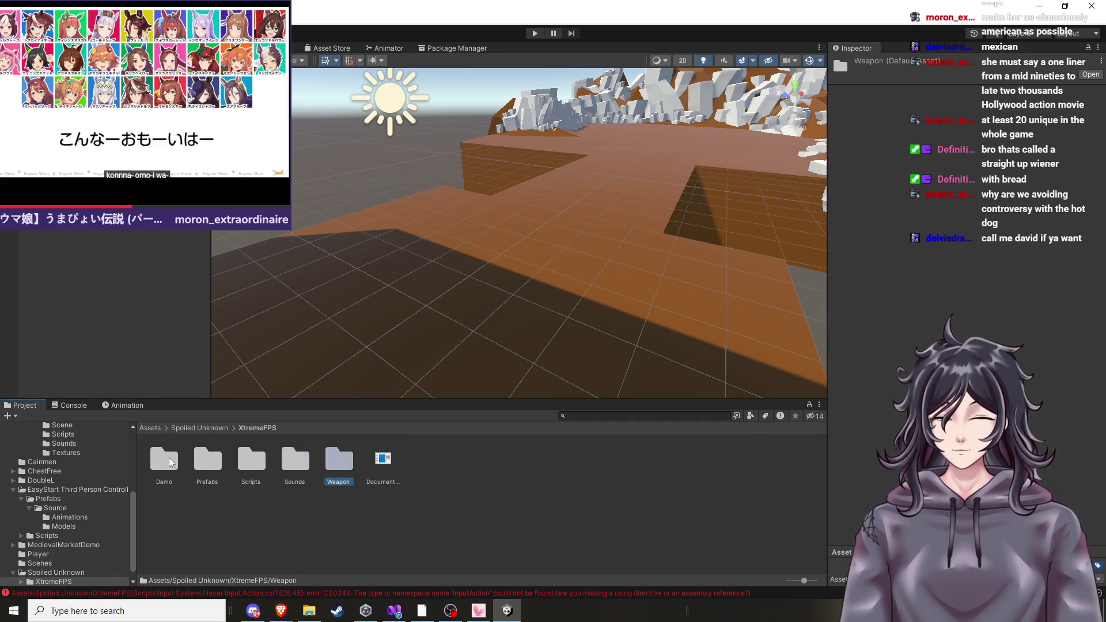
click(213, 461)
double_click(213, 461)
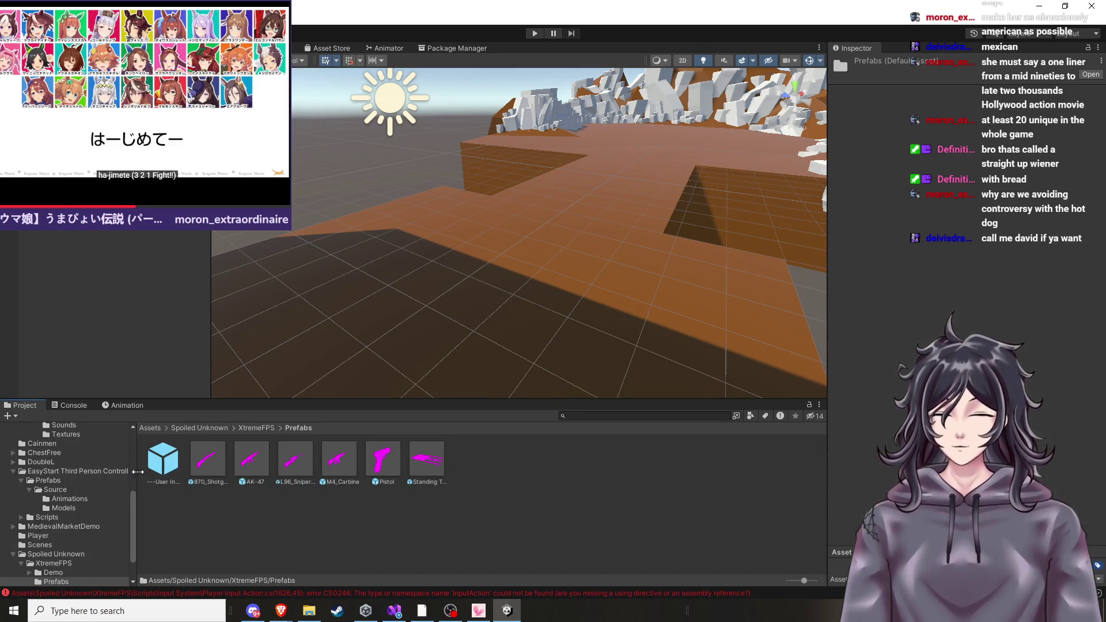
mouse_move(156, 478)
mouse_down()
mouse_move(210, 513)
mouse_move(488, 369)
mouse_move(455, 430)
mouse_up()
click(434, 477)
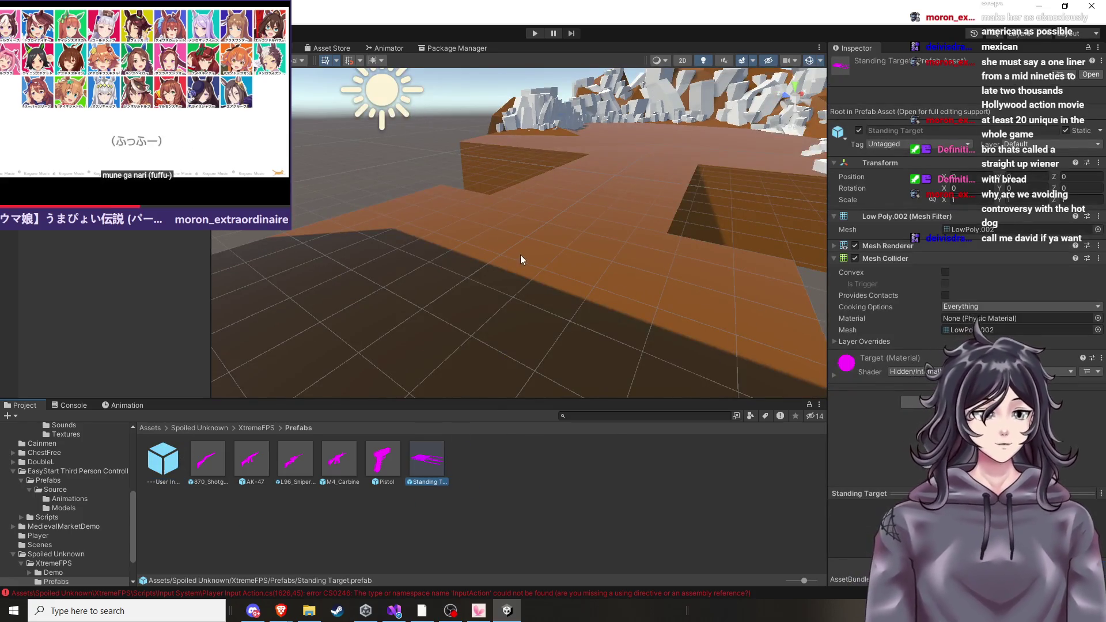
click(345, 462)
click(261, 460)
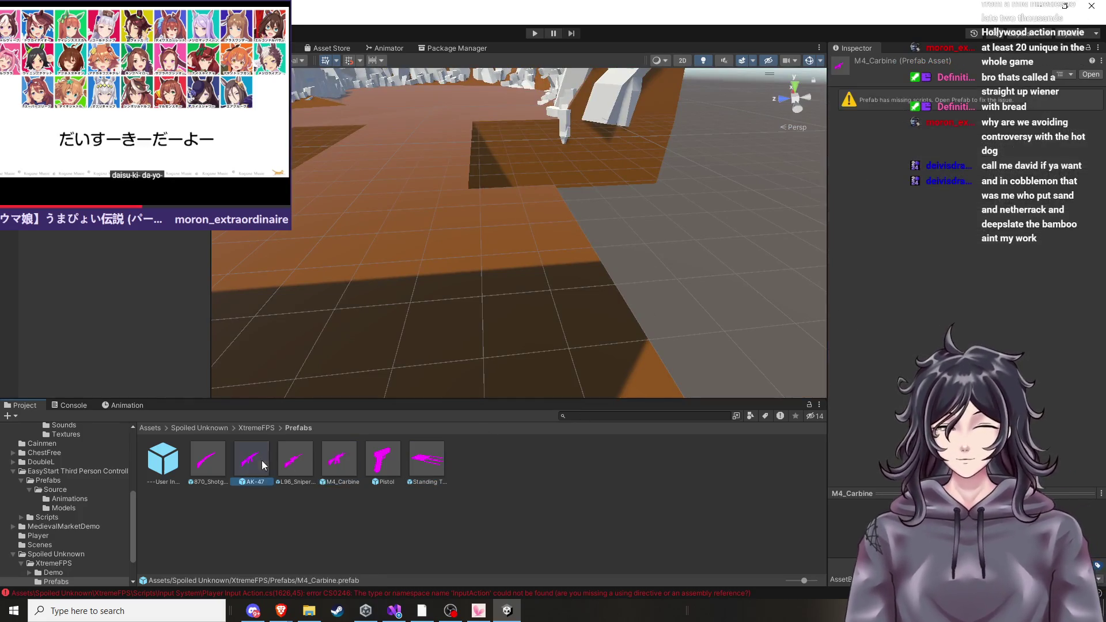
Go back to XtremeFPS and open the Weapon > Materials > BuiltIn folder.
click(63, 572)
click(55, 563)
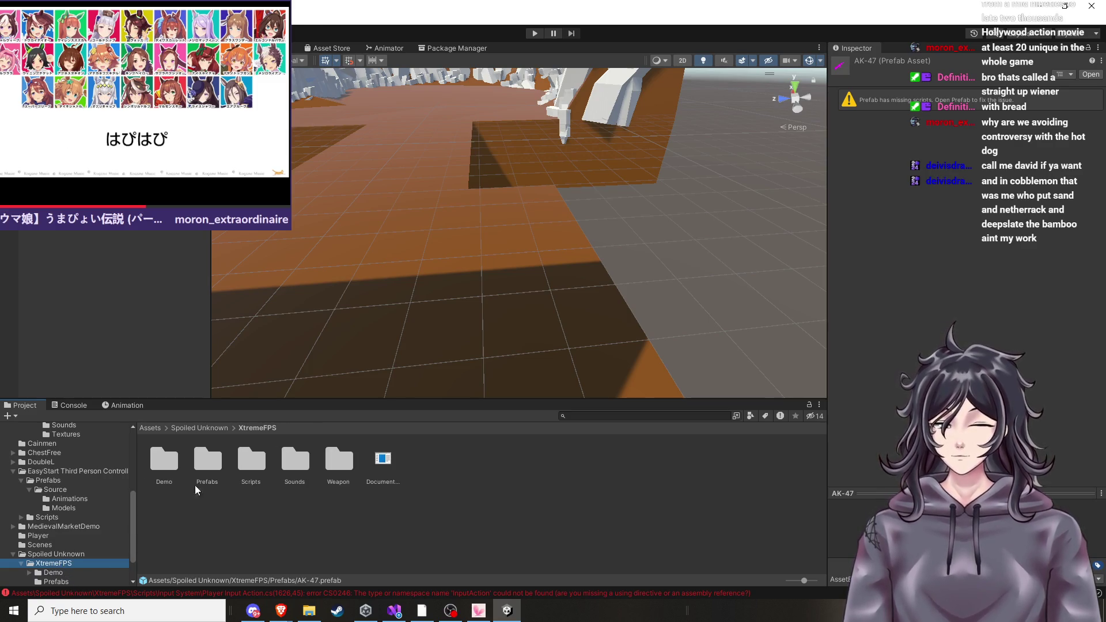
double_click(339, 461)
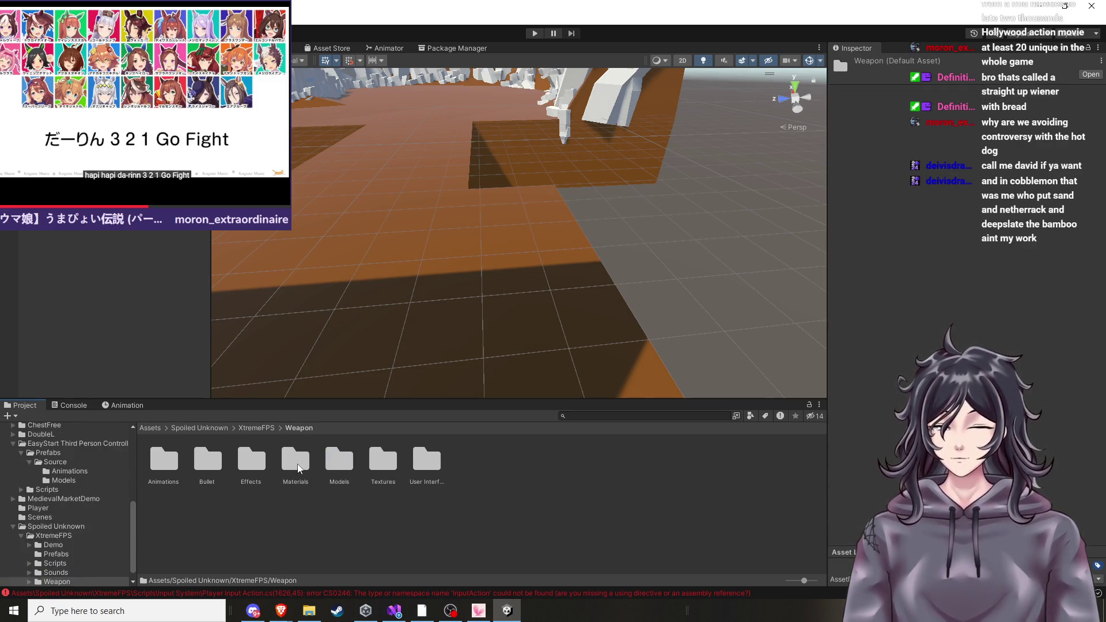
double_click(299, 464)
click(176, 464)
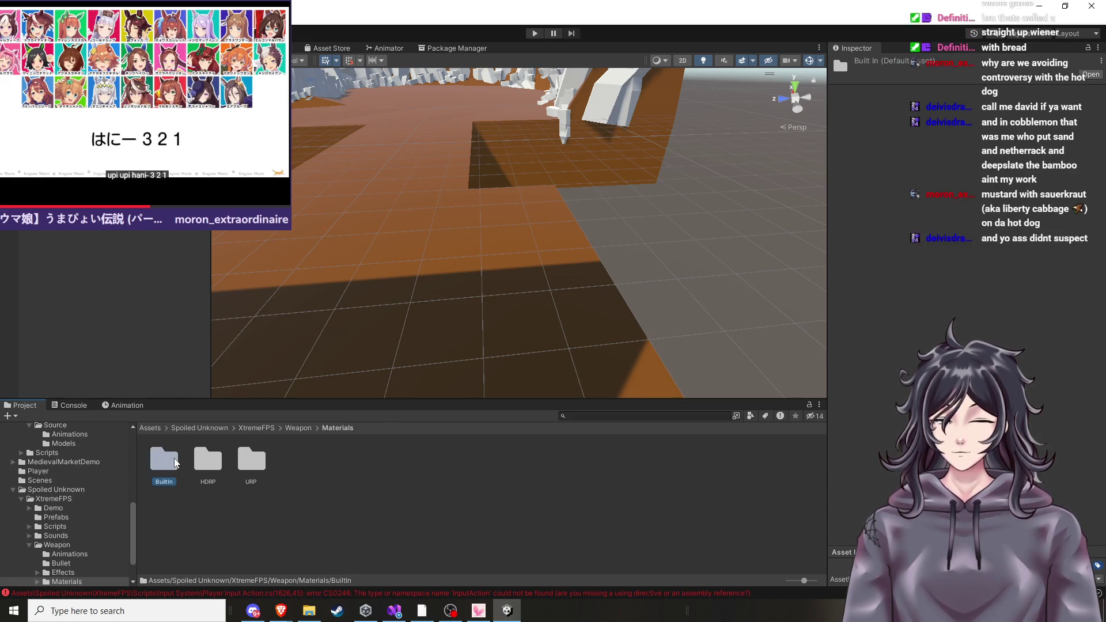
double_click(164, 461)
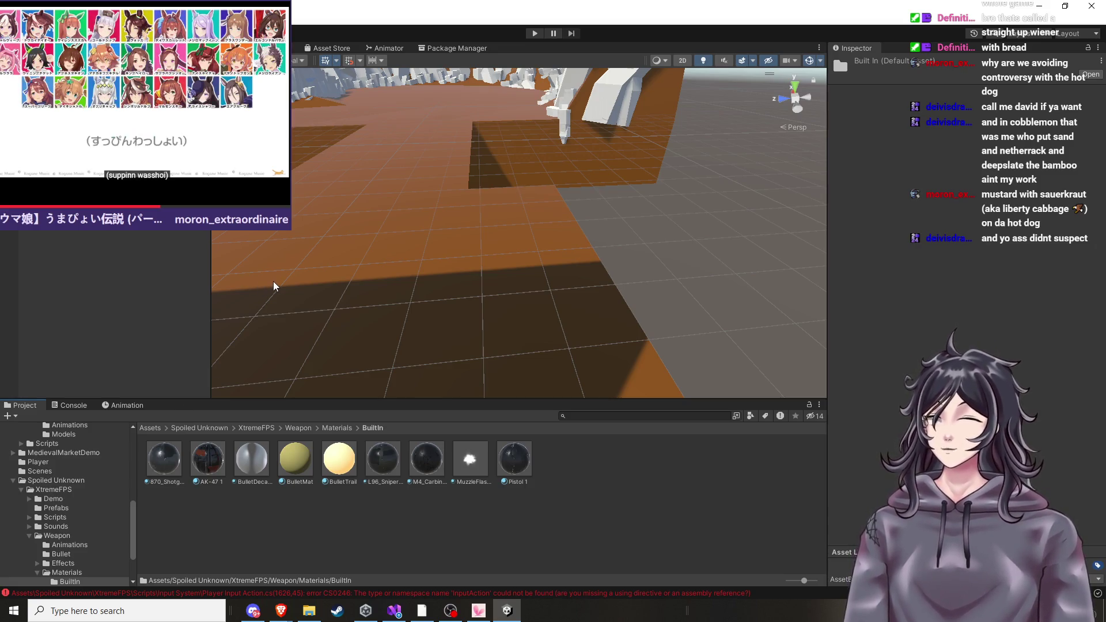
mouse_move(292, 280)
mouse_down()
mouse_move(313, 355)
mouse_move(321, 337)
mouse_up()
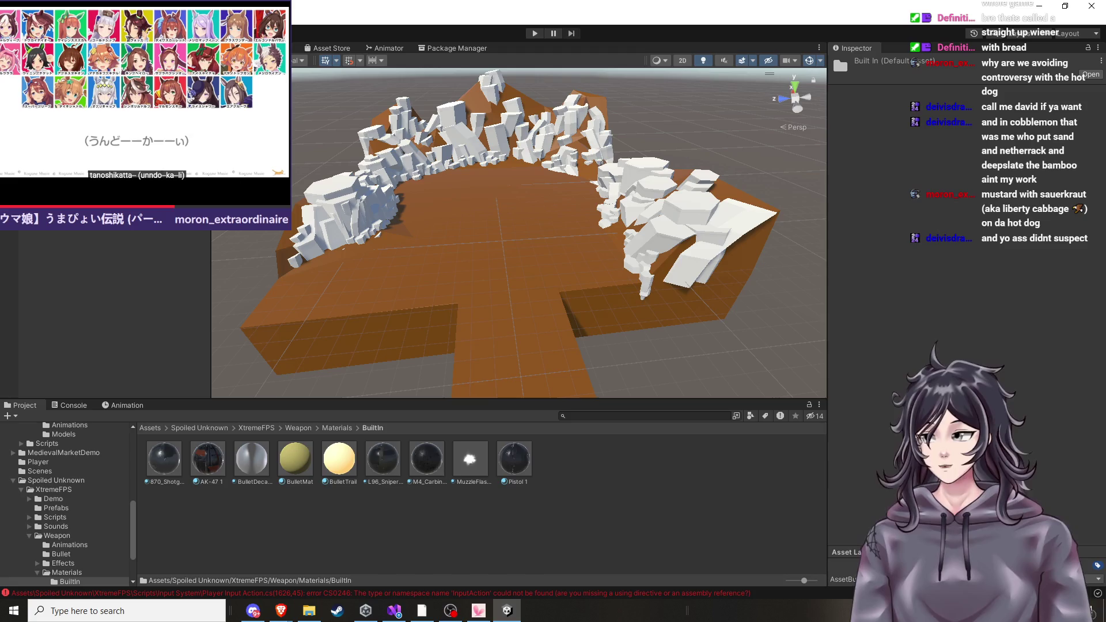
Zoom and orbit the Scene view to see the level from another angle.
scroll(599, 267, up, 3)
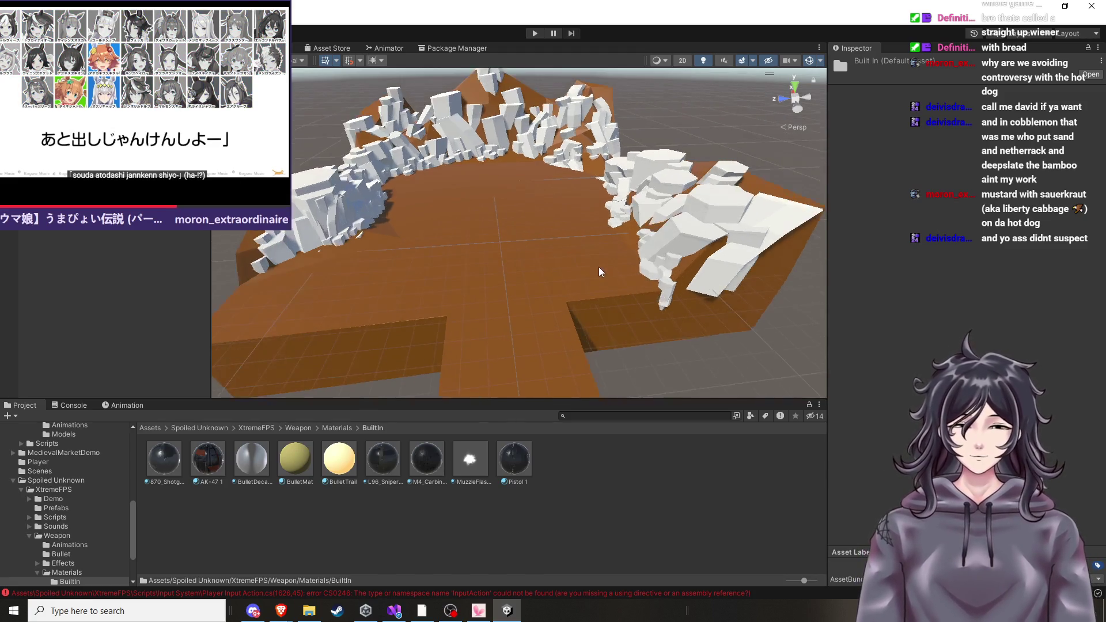
scroll(584, 260, down, 5)
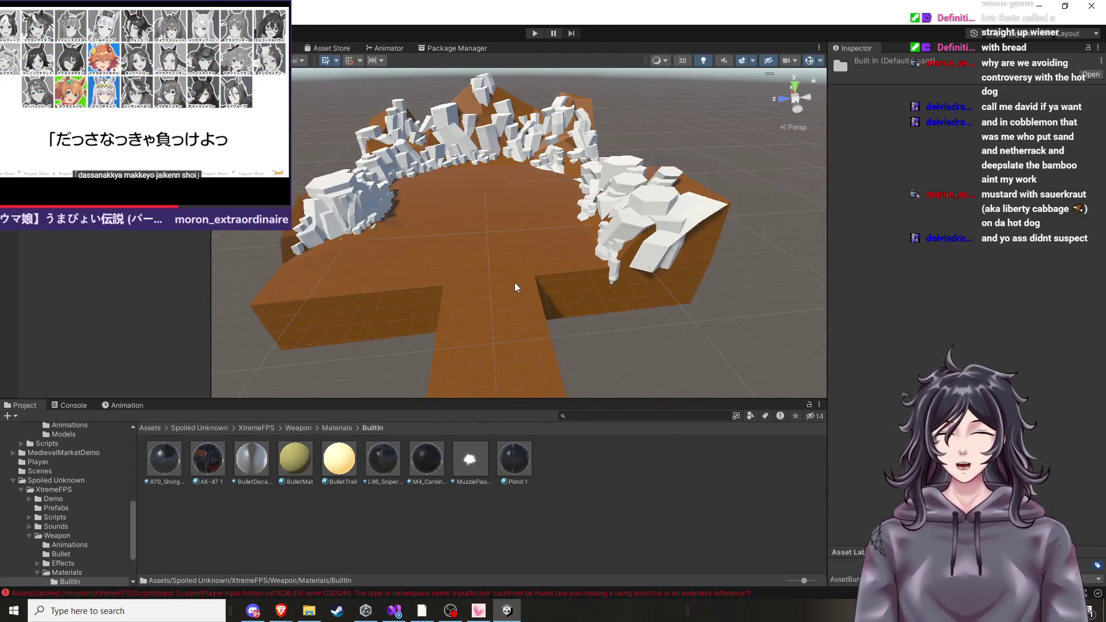
scroll(506, 300, up, 4)
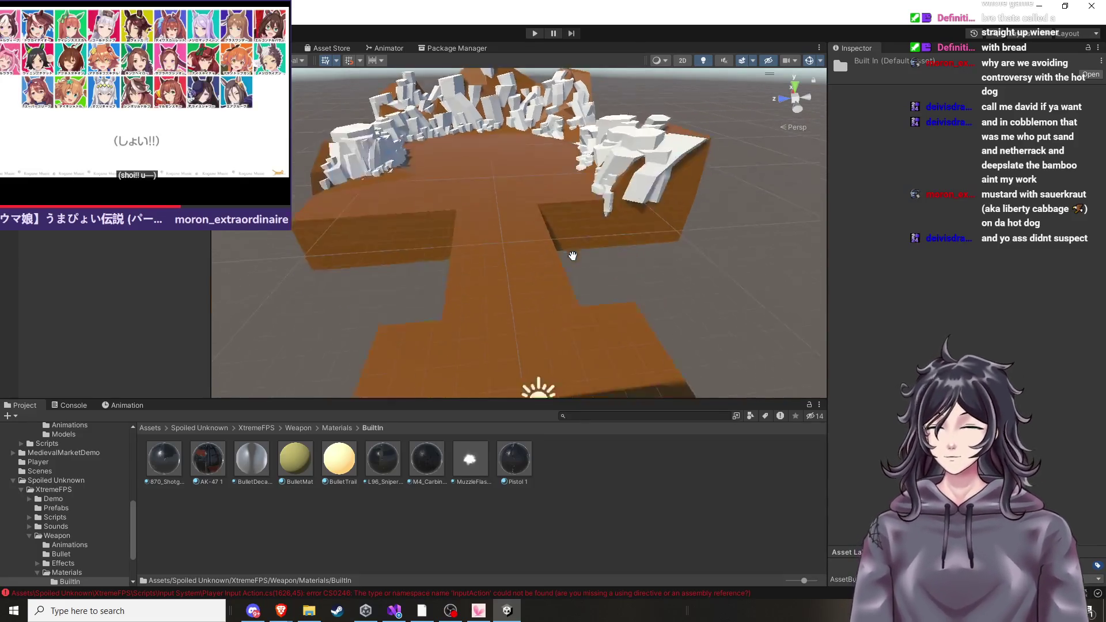
mouse_move(557, 246)
mouse_down()
mouse_move(488, 264)
mouse_move(509, 268)
mouse_move(518, 298)
mouse_up()
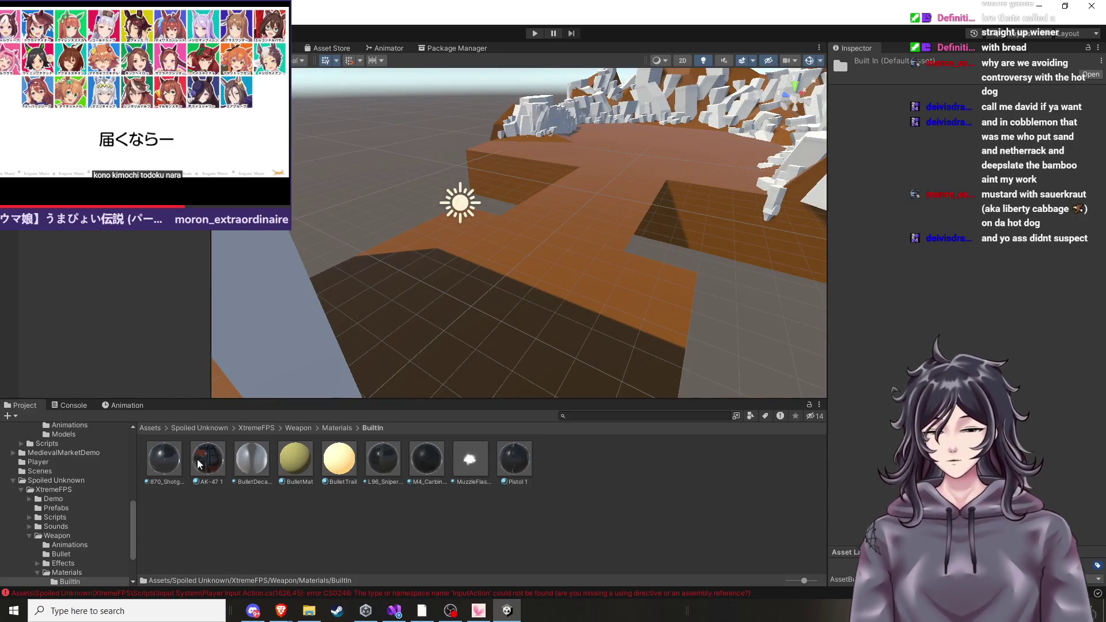
scroll(74, 496, up, 1)
Browse the Player and MedievalMarketDemo folders, then list the root Assets folder contents.
click(63, 474)
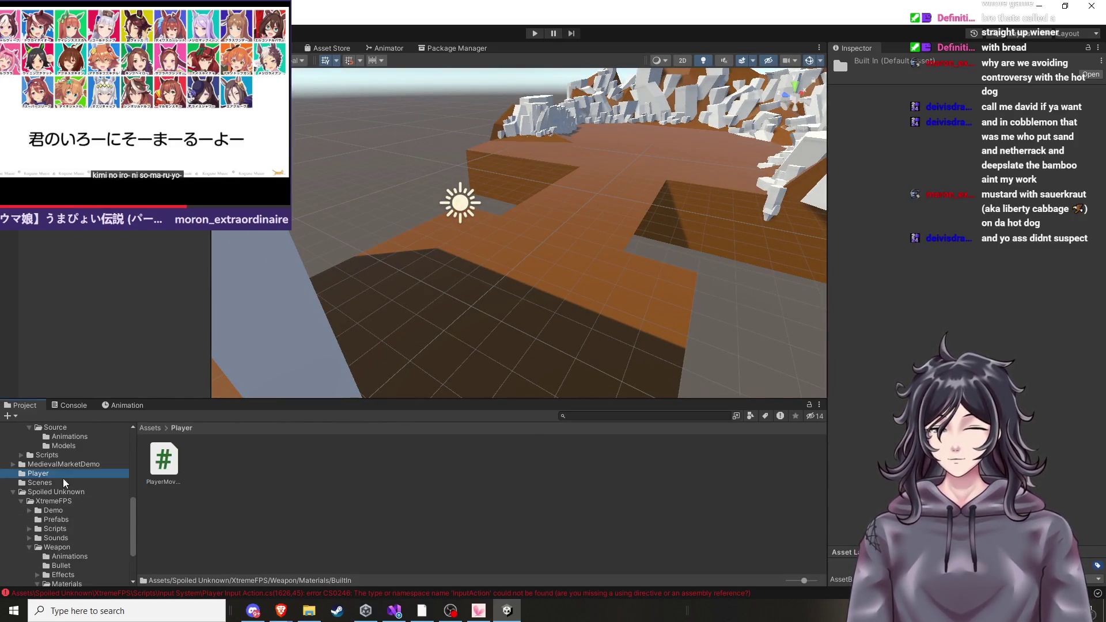
click(66, 462)
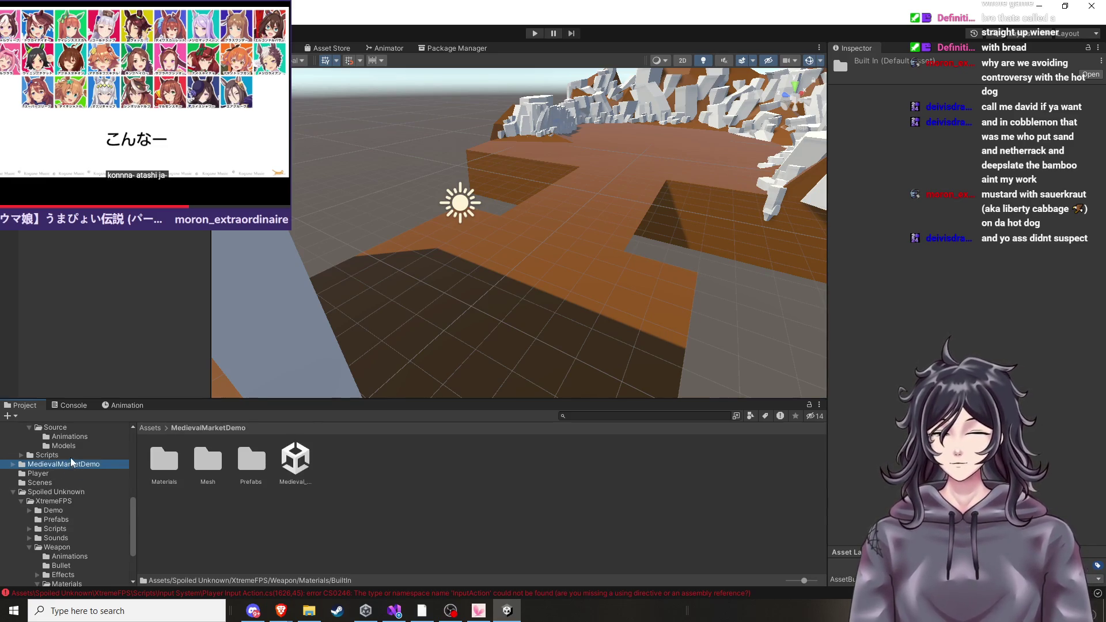
click(71, 456)
scroll(78, 455, up, 10)
click(65, 469)
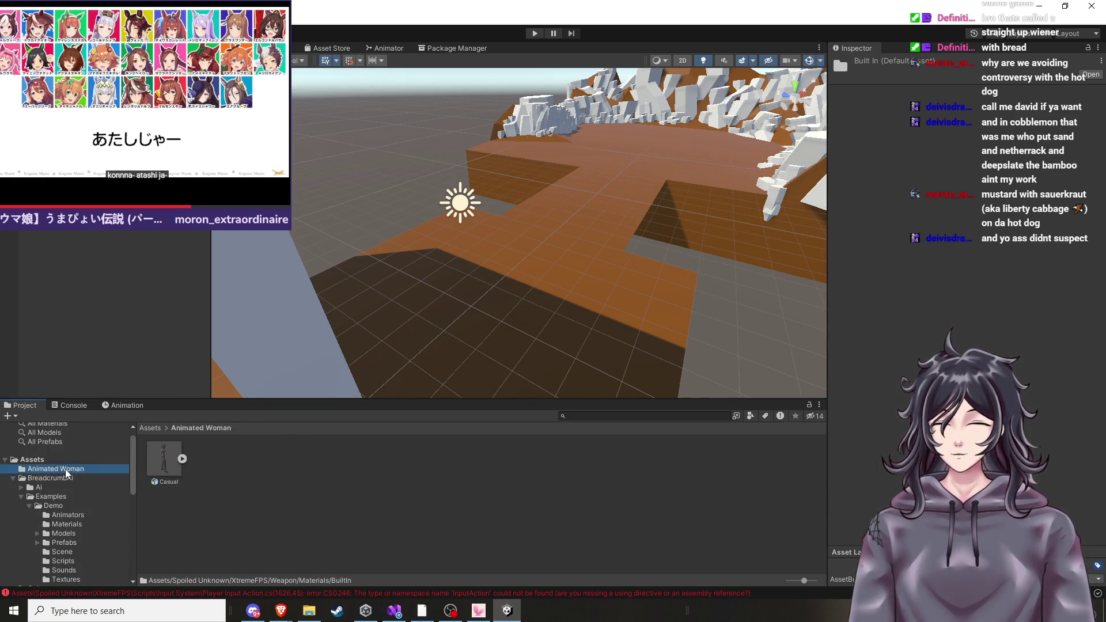
click(65, 461)
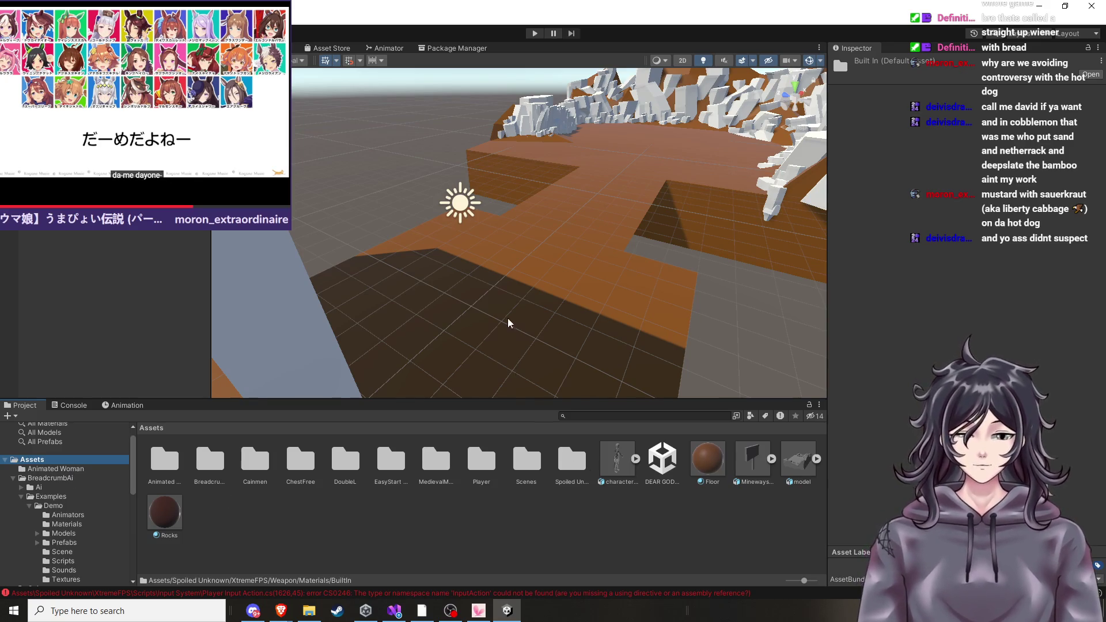
scroll(509, 328, down, 2)
Create a 3D Object > Capsule from the Hierarchy and confirm its Position values.
right_click(61, 179)
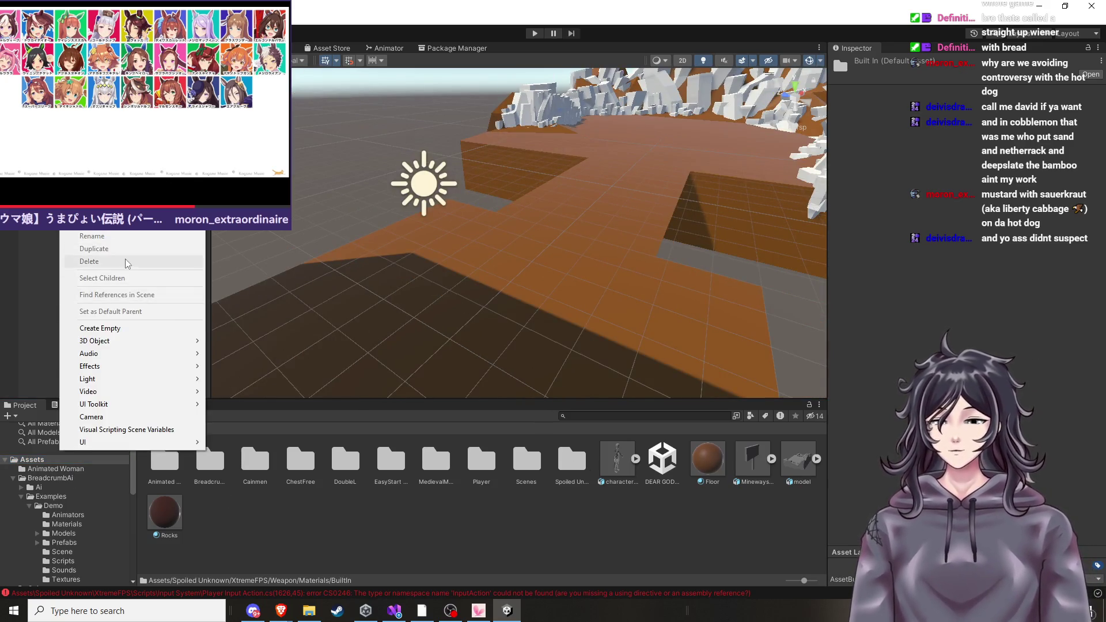
mouse_move(113, 341)
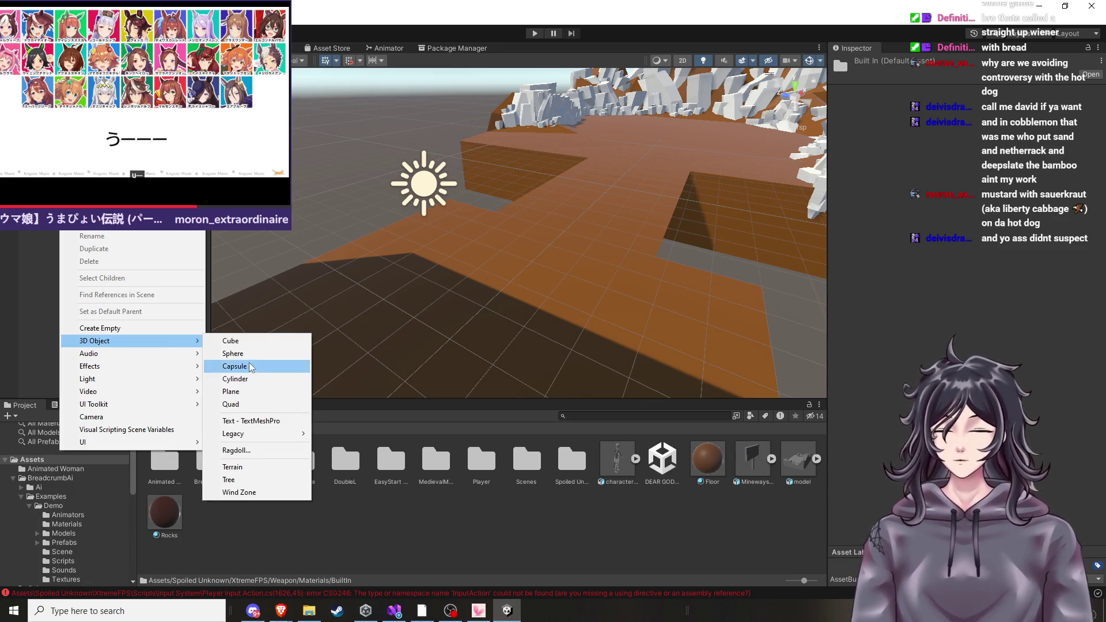
click(233, 366)
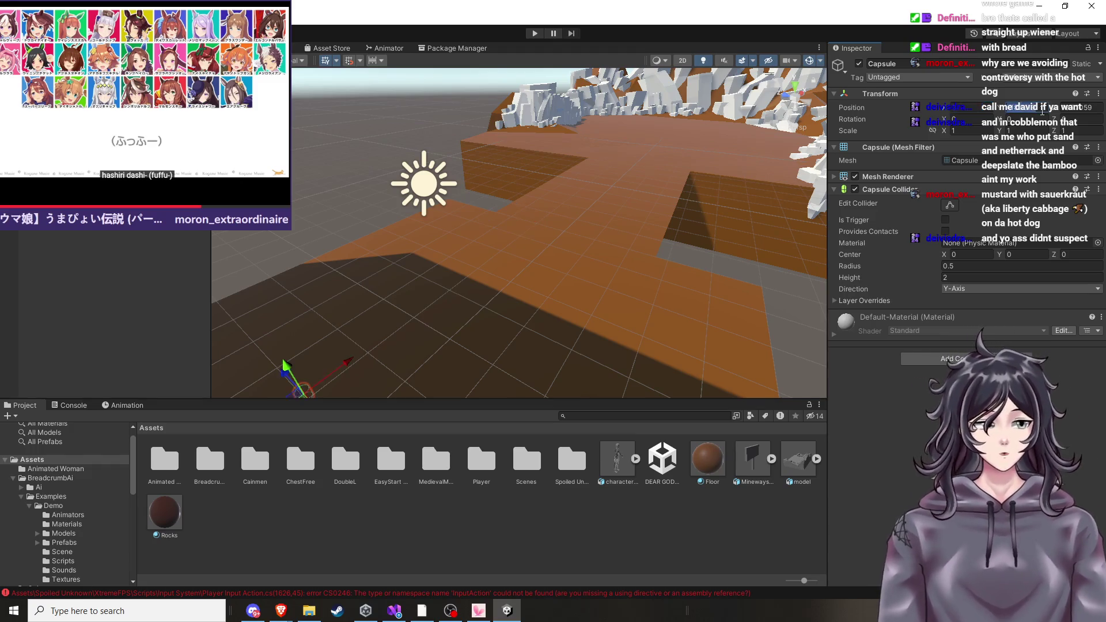
click(1088, 111)
key(Return)
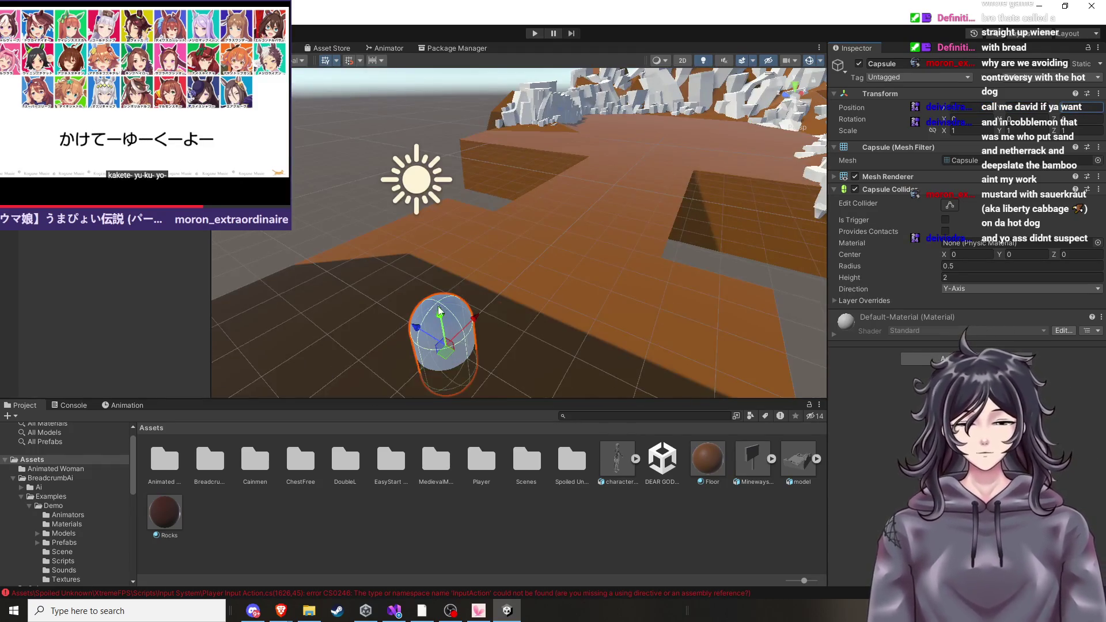
Check the floor plane, frame the plane and capsule, and reselect the capsule.
scroll(588, 284, up, 3)
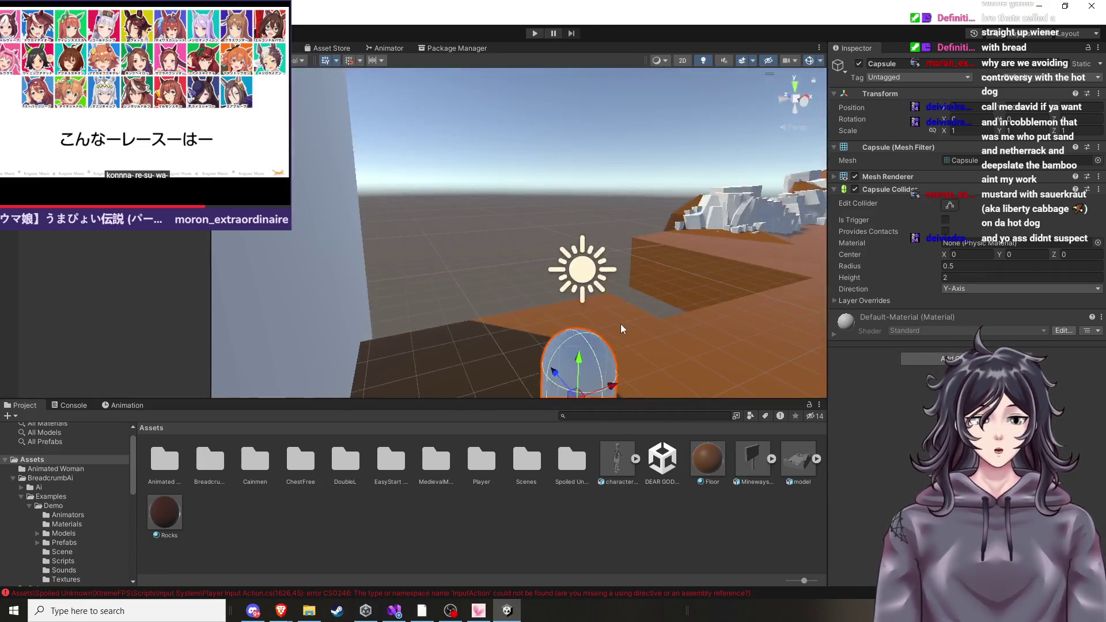
click(650, 333)
scroll(683, 301, down, 5)
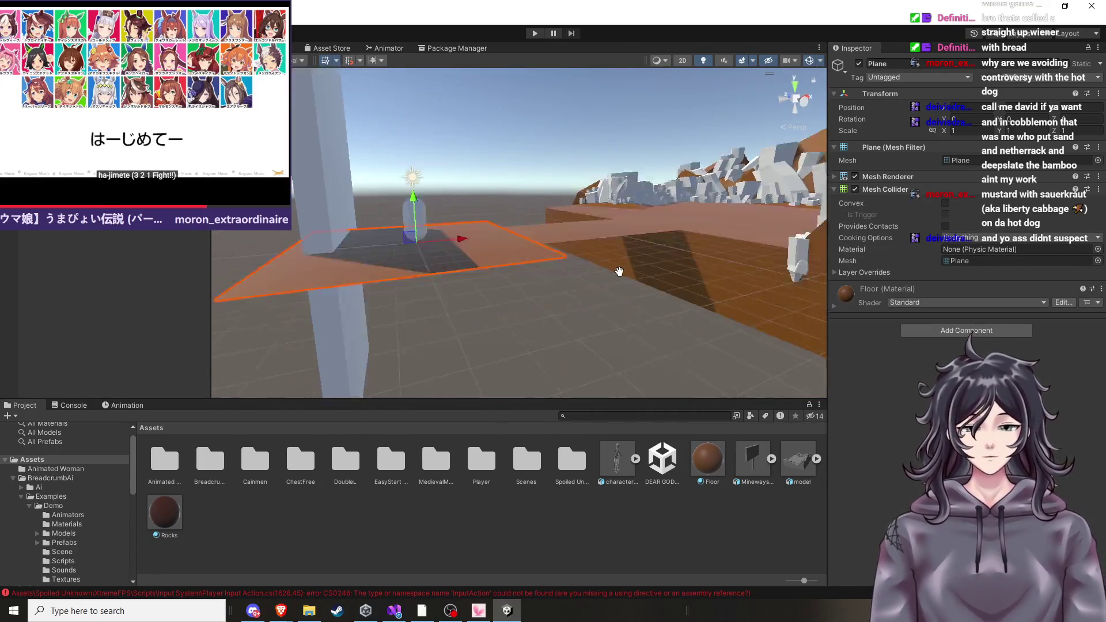
drag(630, 281, 616, 306)
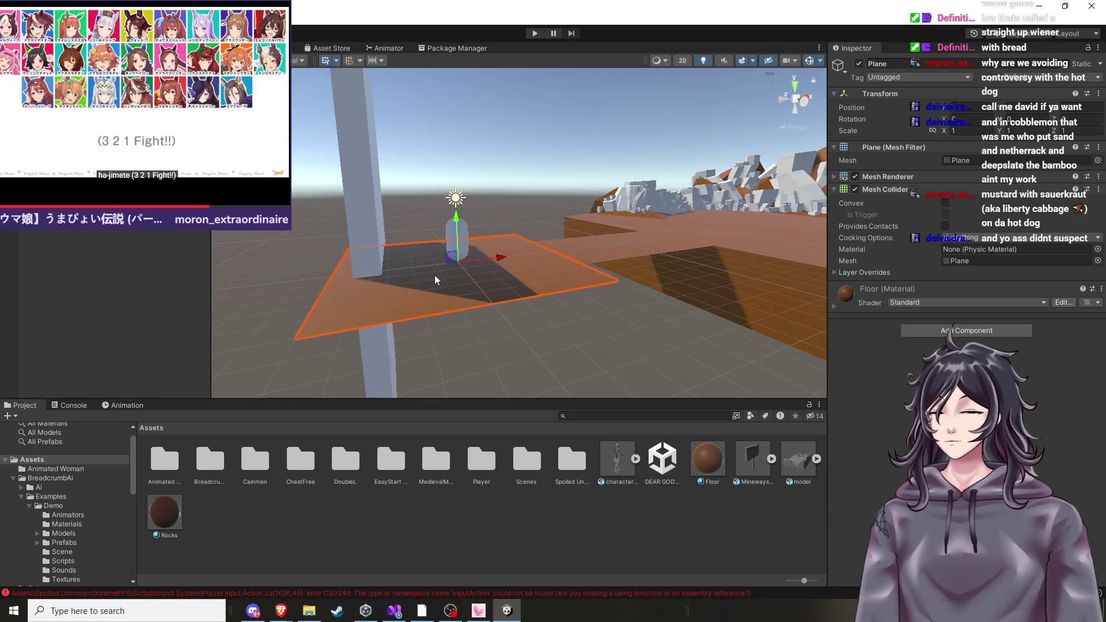
scroll(433, 304, up, 5)
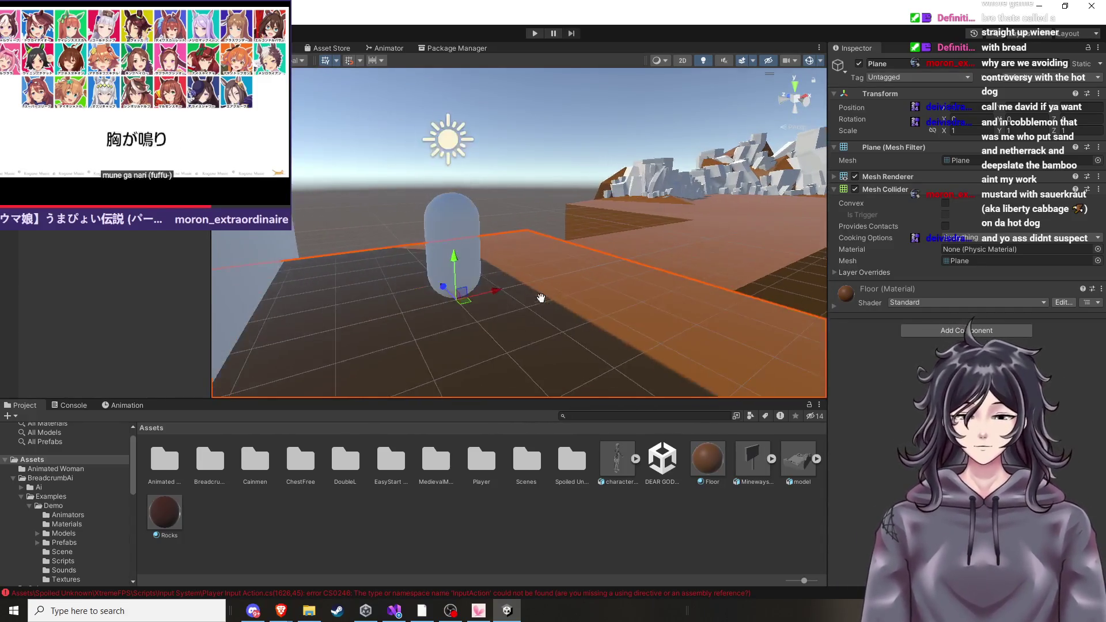
click(69, 259)
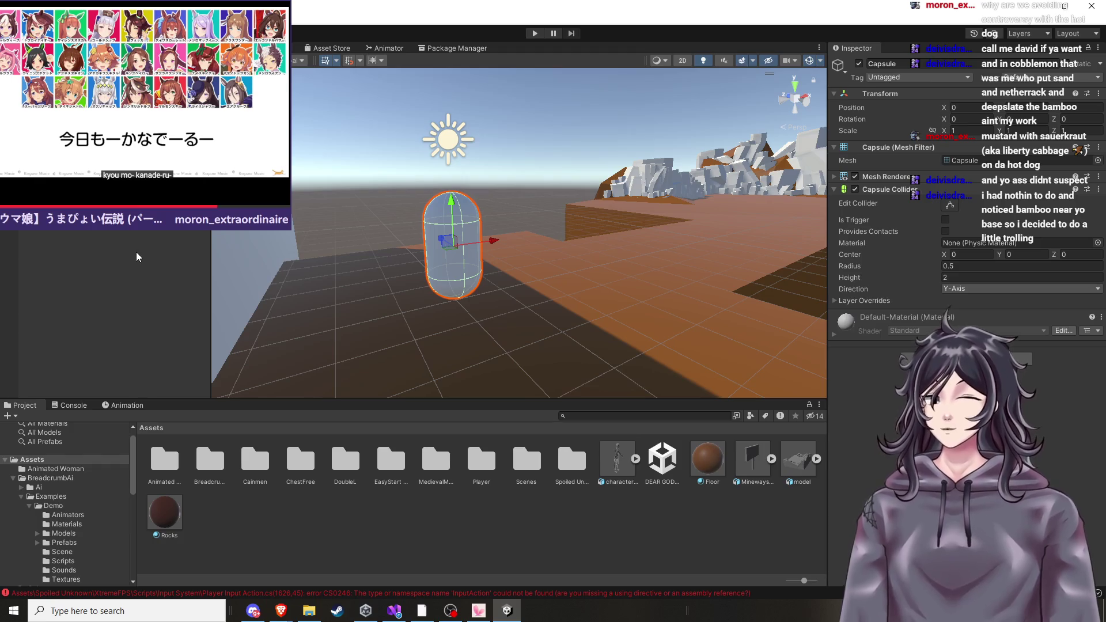
scroll(69, 501, down, 4)
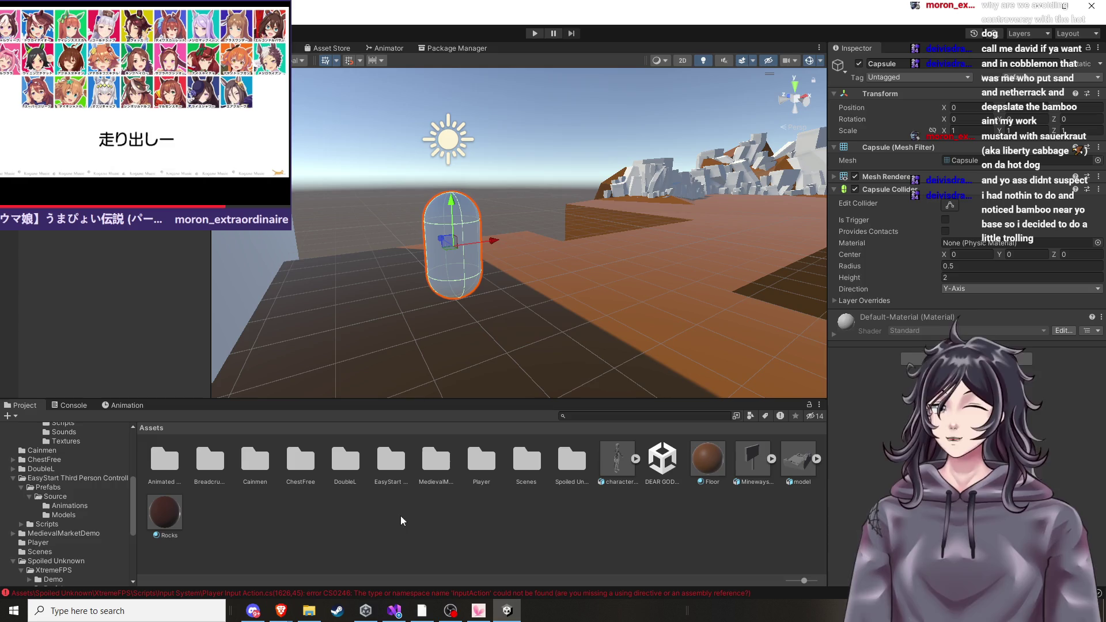
Browse the Prefabs, Animations, Models, Player and Scenes folders, then return to the Assets root.
click(295, 471)
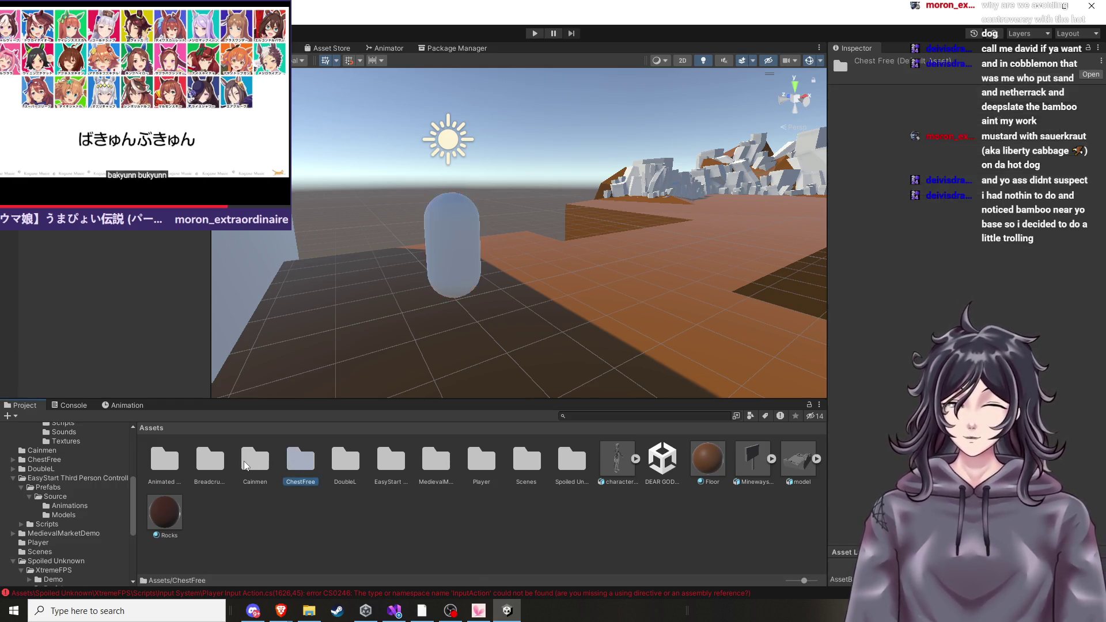
click(48, 487)
click(67, 506)
click(67, 515)
click(56, 533)
click(54, 542)
click(60, 551)
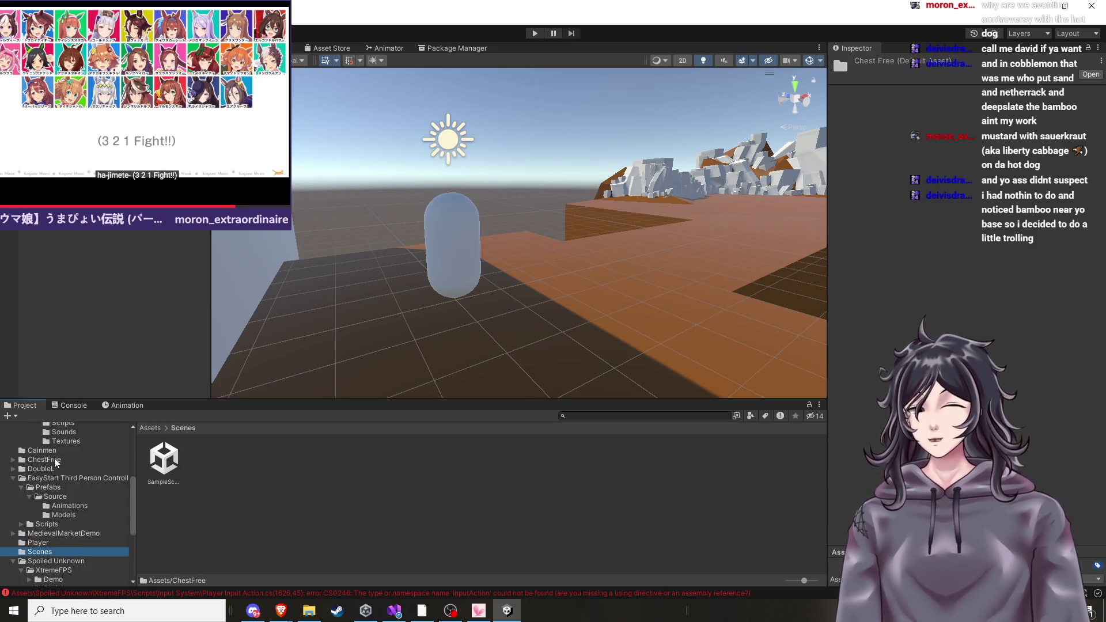
scroll(11, 475, up, 10)
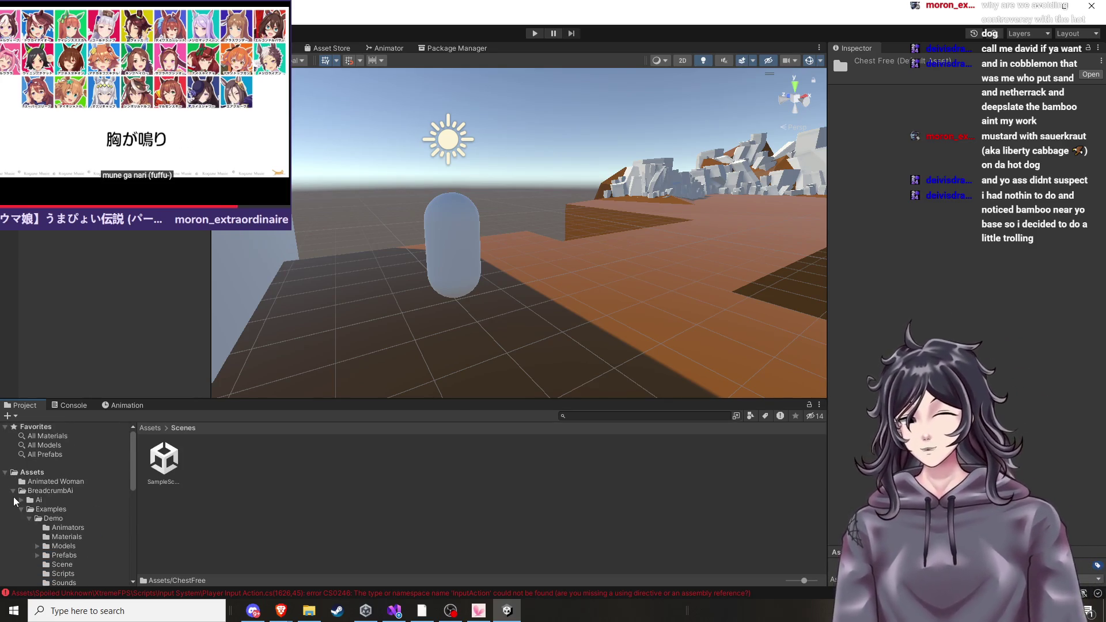
click(12, 490)
click(33, 482)
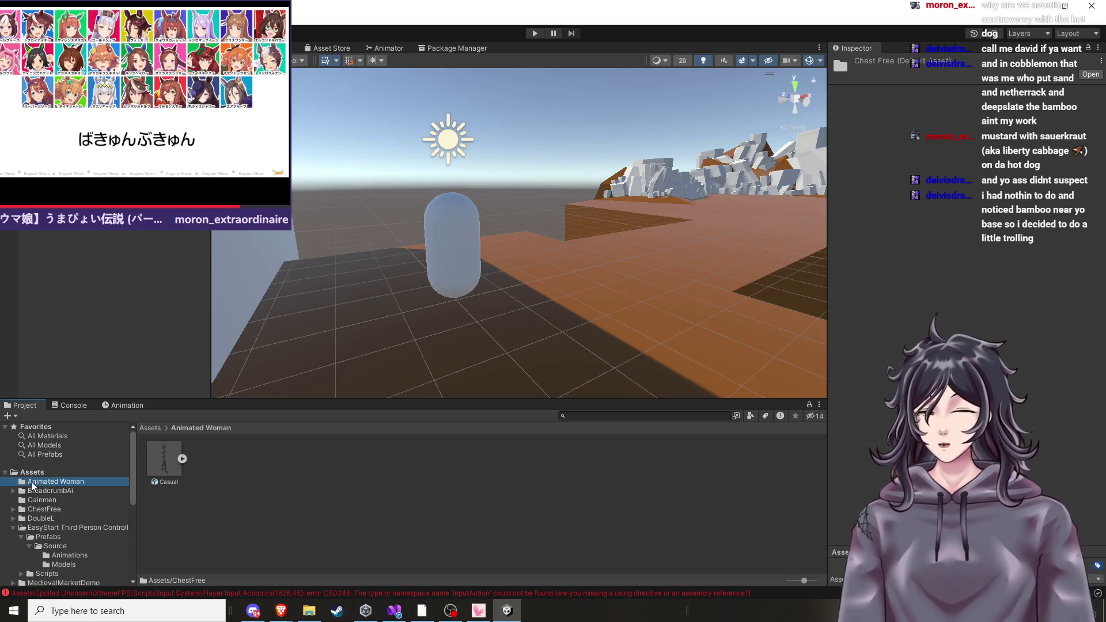
click(31, 472)
key(ctrl+z)
Open Spoiled Unknown > XtremeFPS and look through its Scripts, Prefabs and Demo folders.
double_click(572, 461)
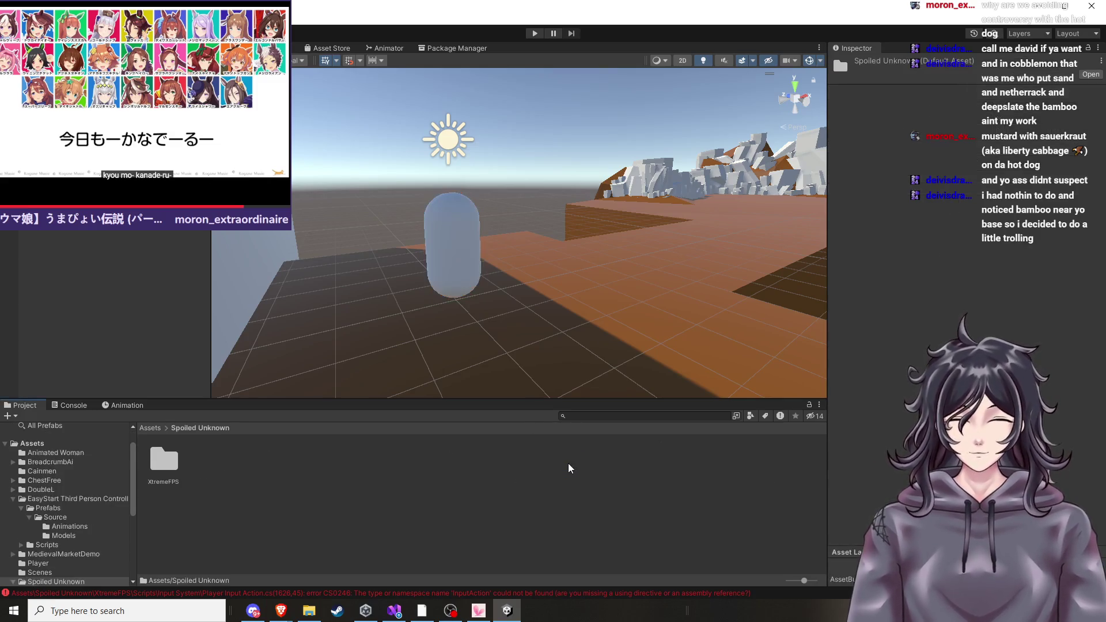
double_click(164, 461)
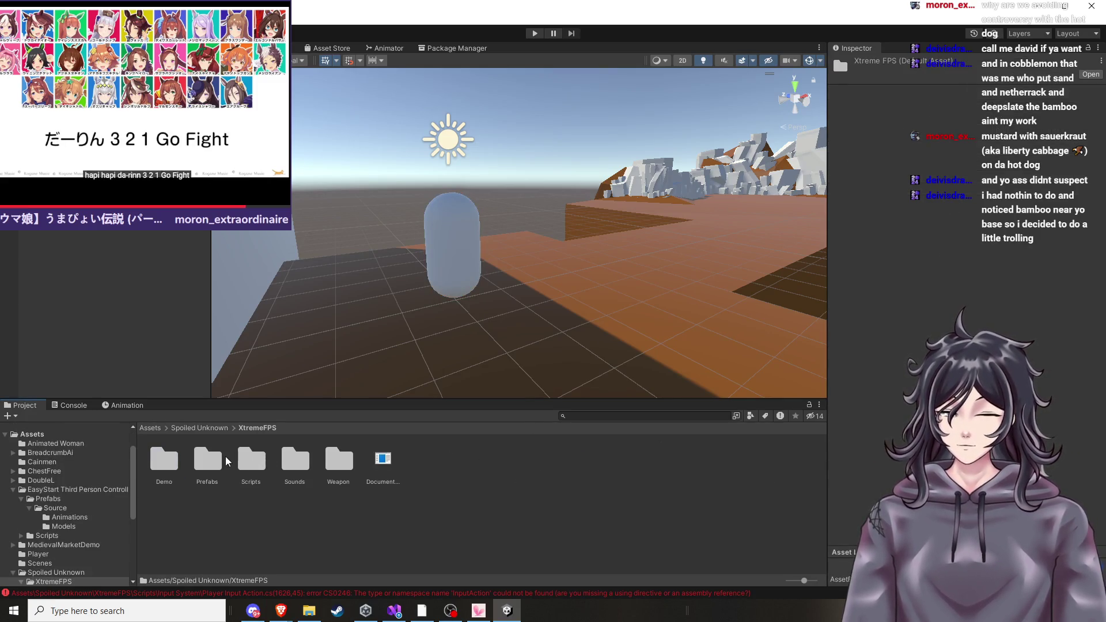
double_click(242, 469)
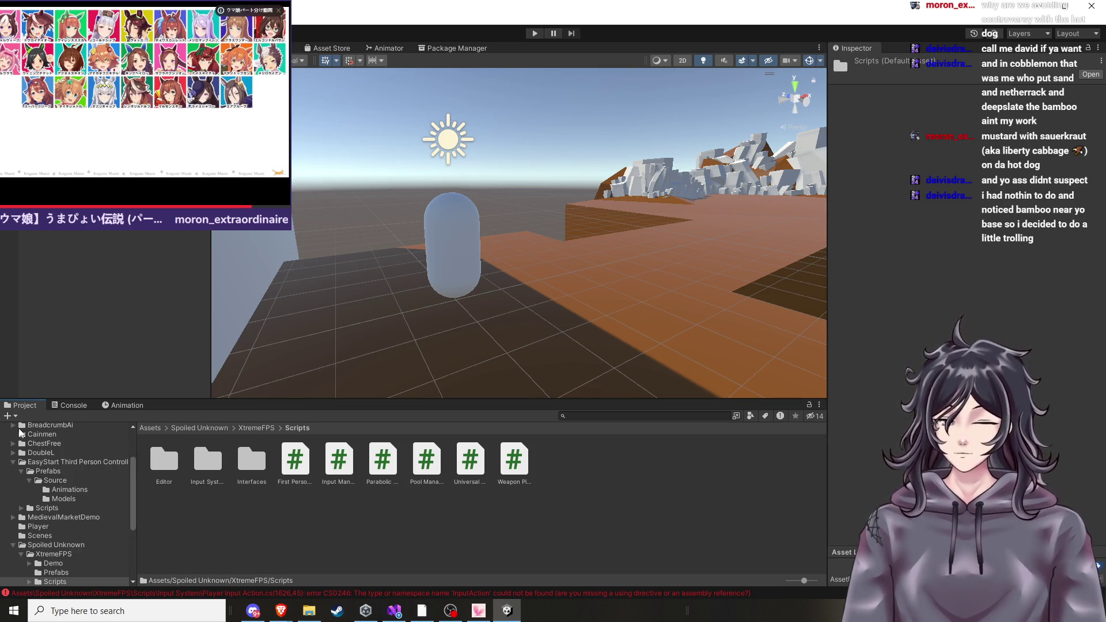
click(59, 573)
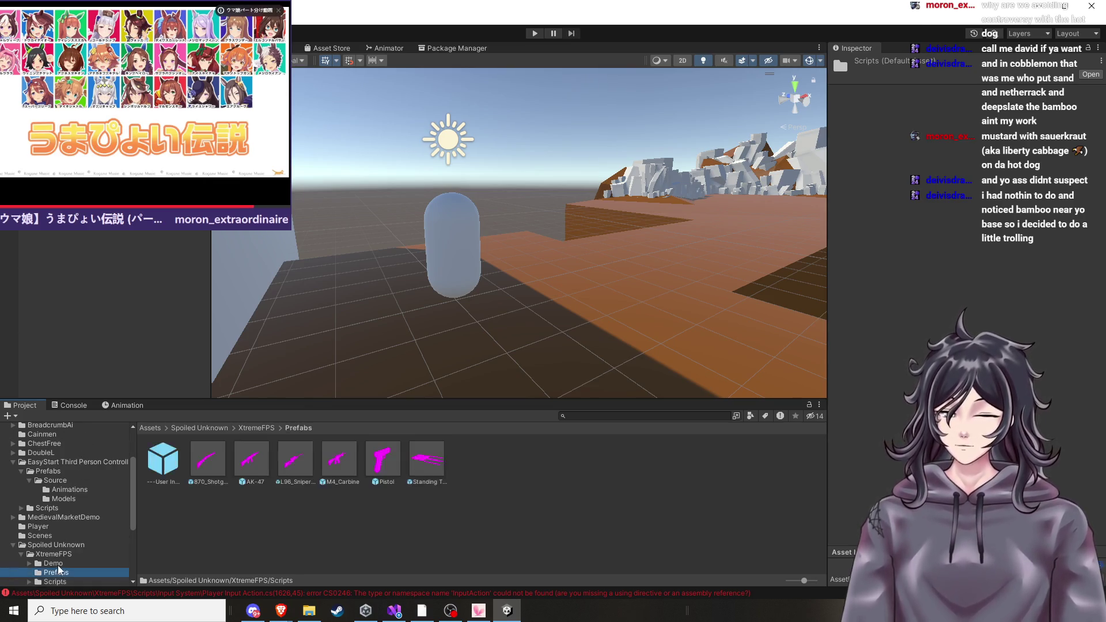
click(65, 563)
scroll(69, 553, down, 3)
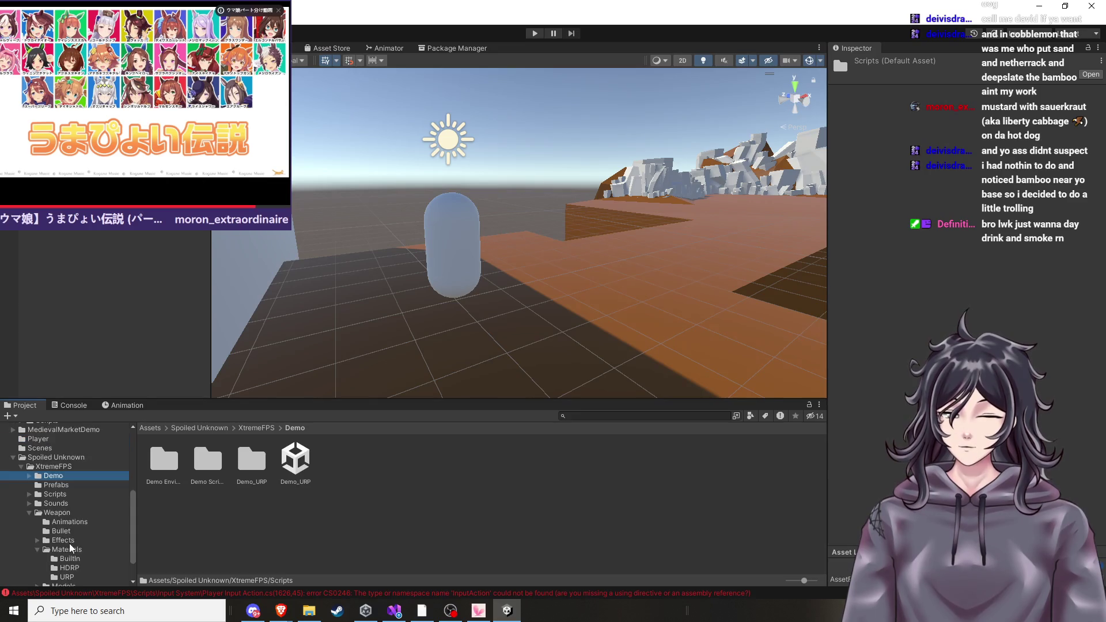
click(53, 466)
Try opening the XtremeFPS Documentation PDF, then bring up its context menu.
double_click(381, 461)
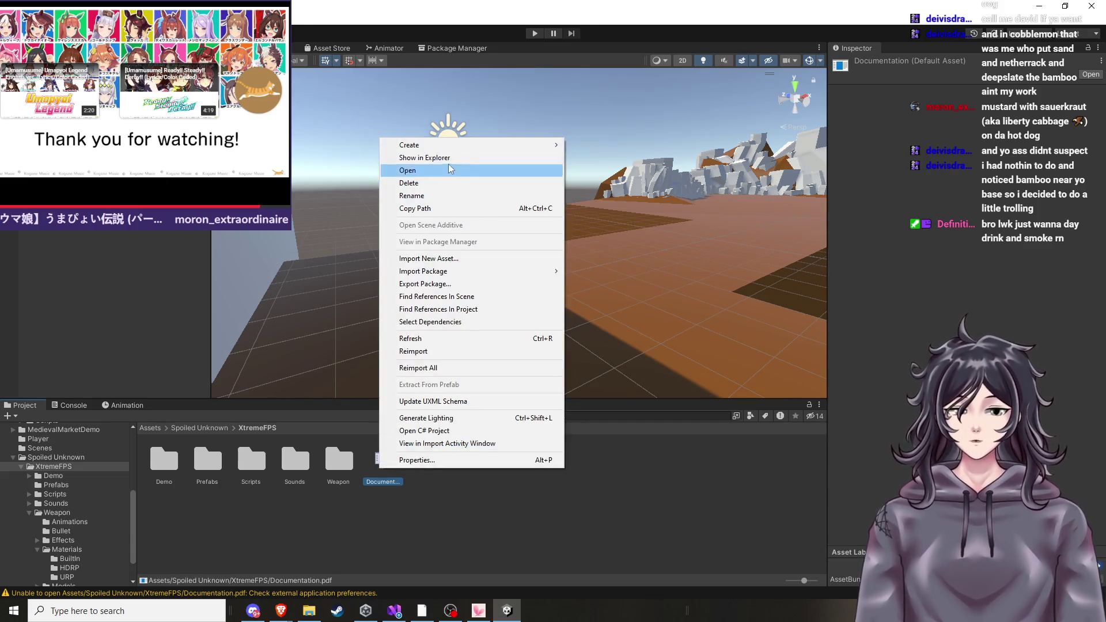
click(433, 175)
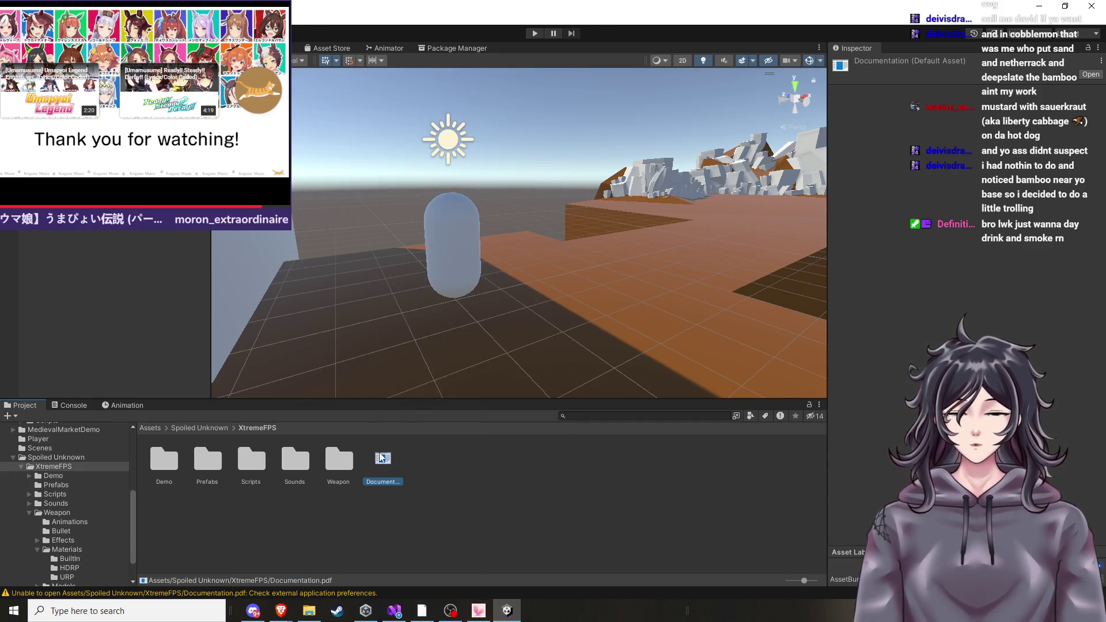
right_click(381, 453)
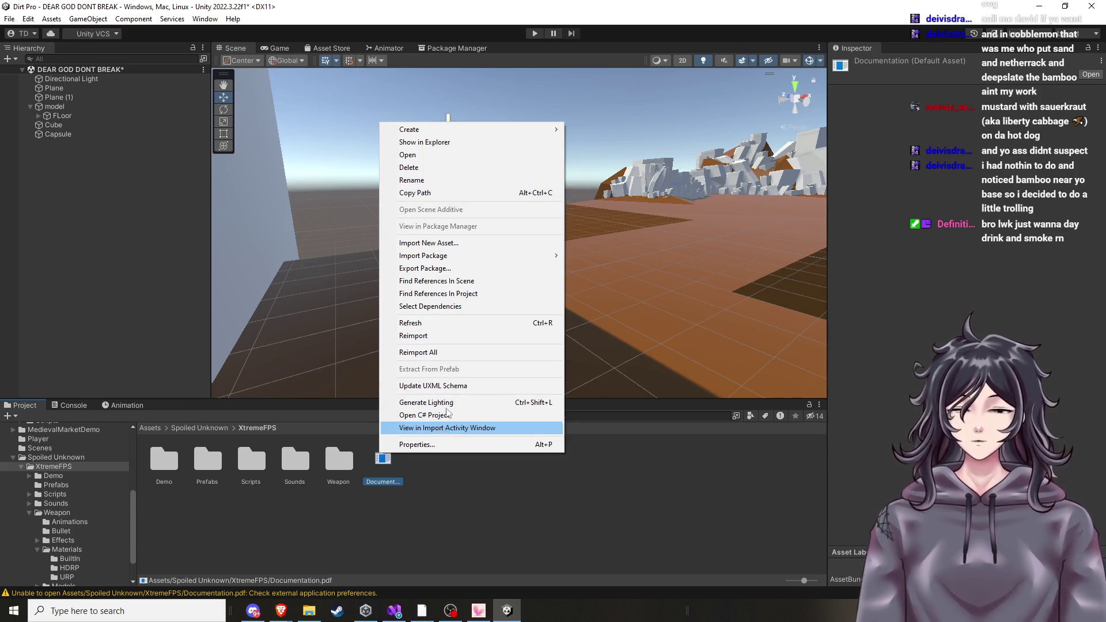
Reveal Documentation.pdf in Explorer, open it with the confirmed app, and minimize Explorer.
click(449, 144)
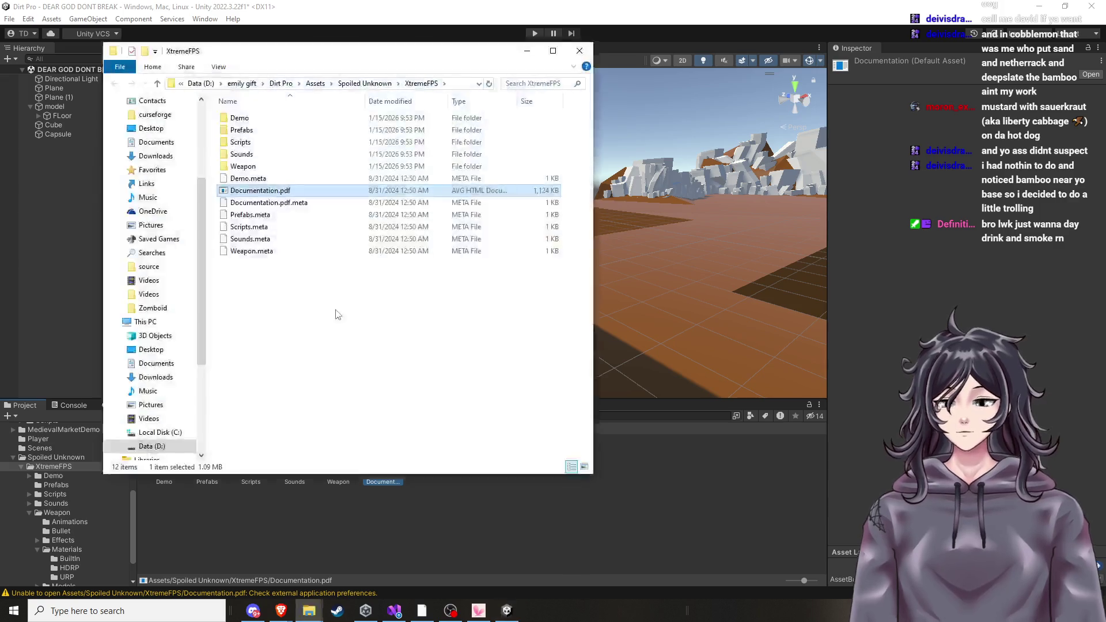
double_click(296, 192)
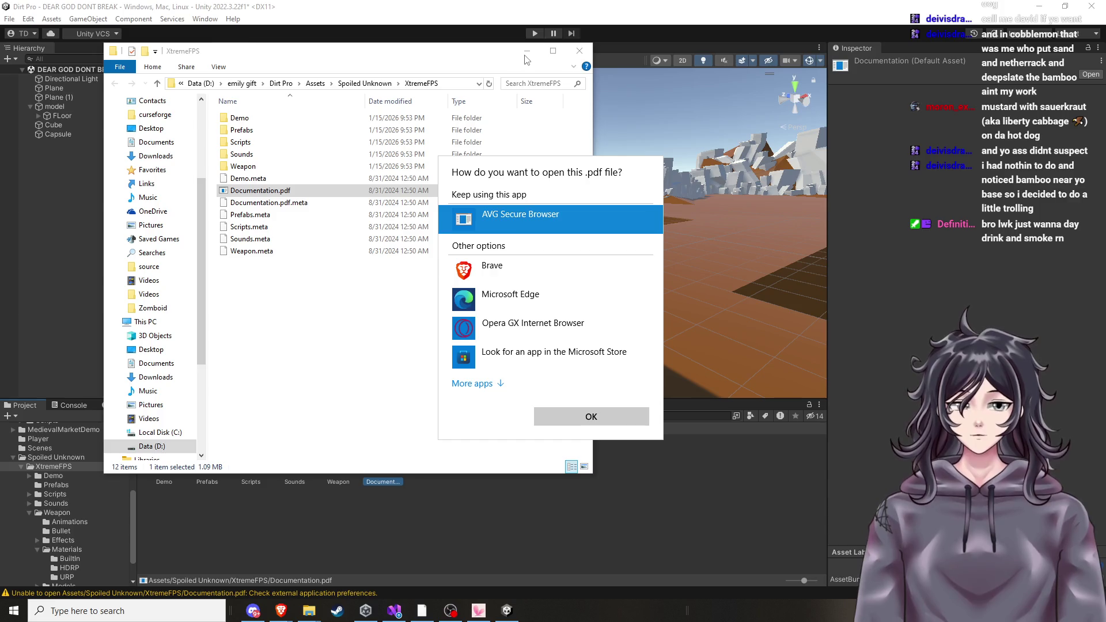
click(567, 421)
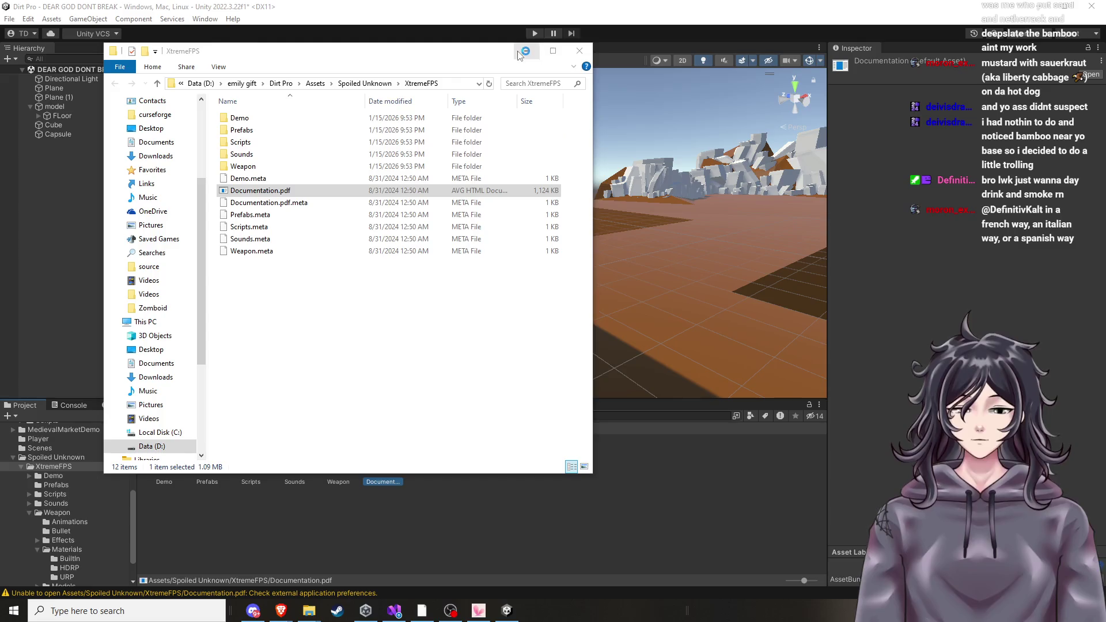
click(526, 51)
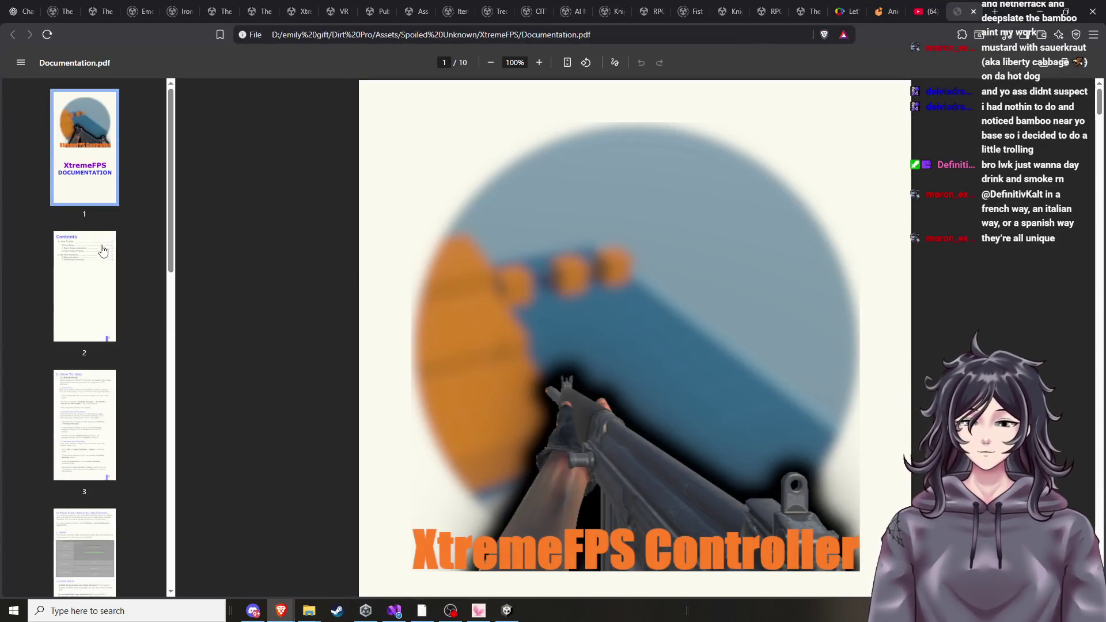
Go via the Contents and How To Use pages to '3. Configure Input Handling'.
click(103, 250)
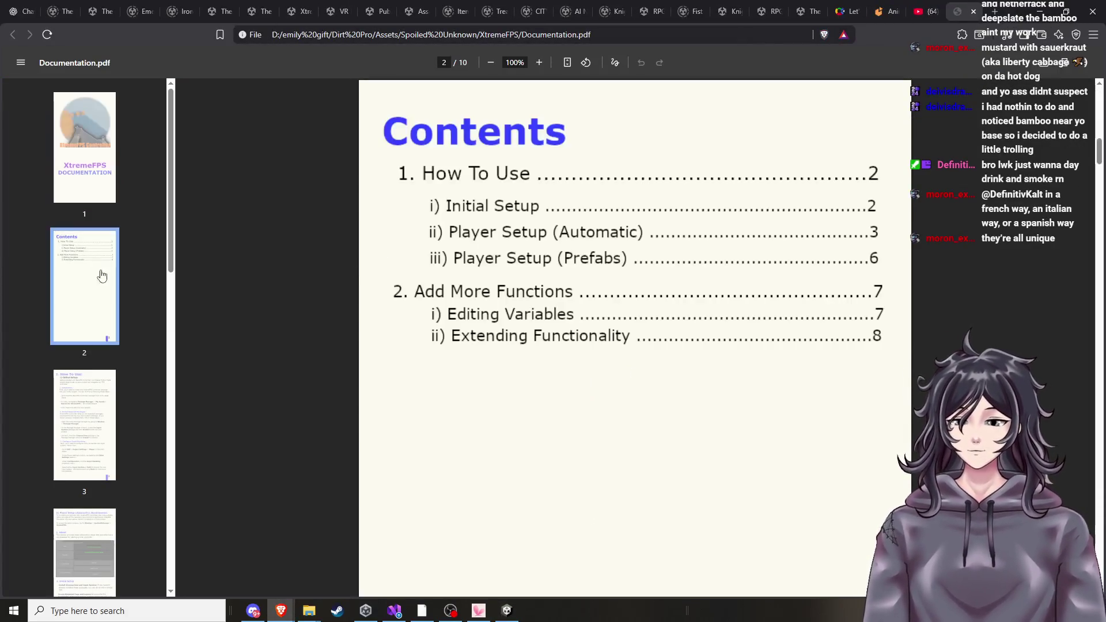
click(92, 464)
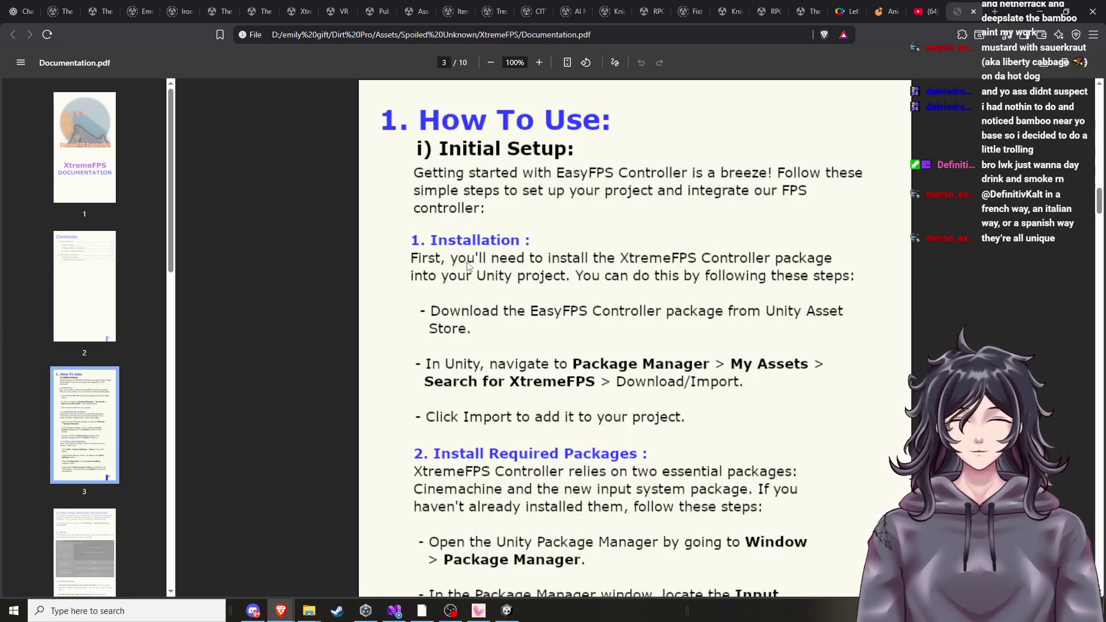
scroll(498, 243, down, 3)
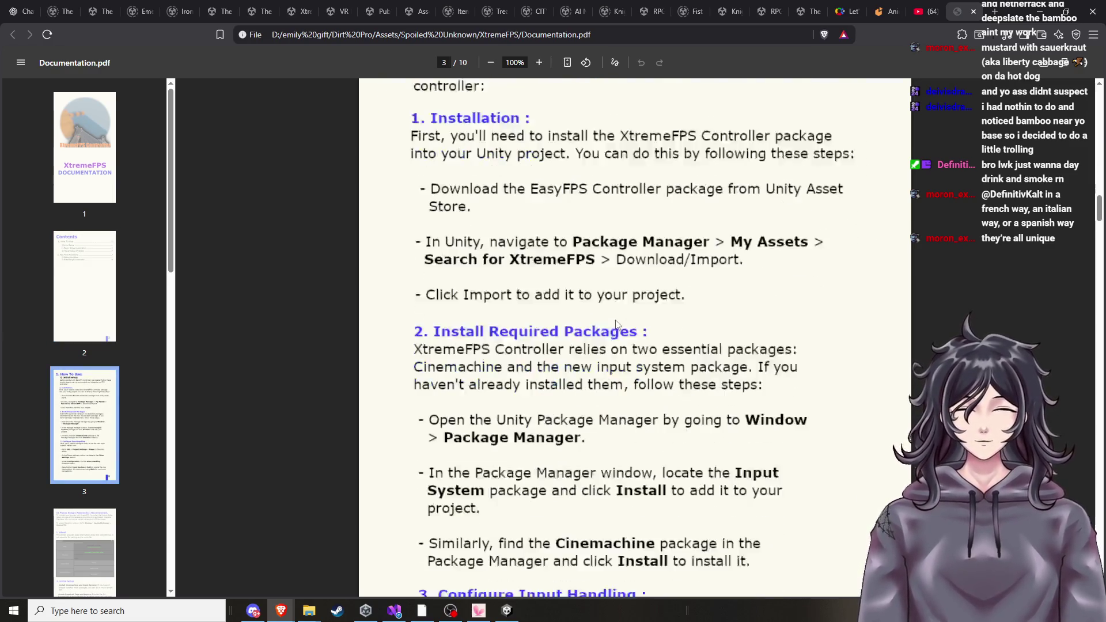
scroll(498, 243, down, 4)
scroll(507, 250, up, 1)
scroll(515, 259, down, 3)
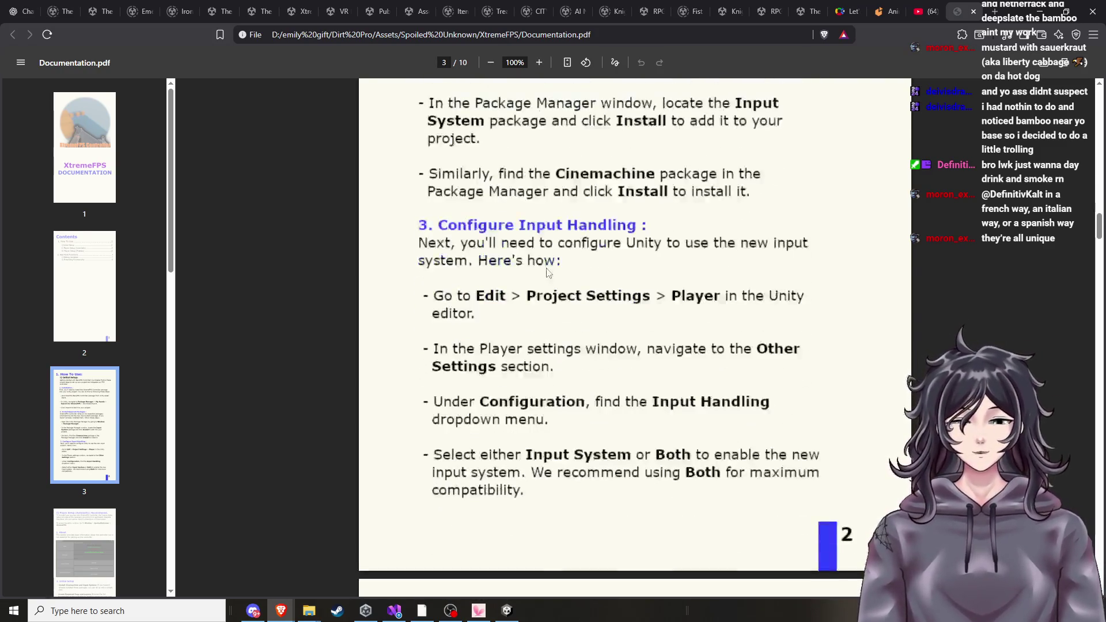
scroll(529, 293, down, 2)
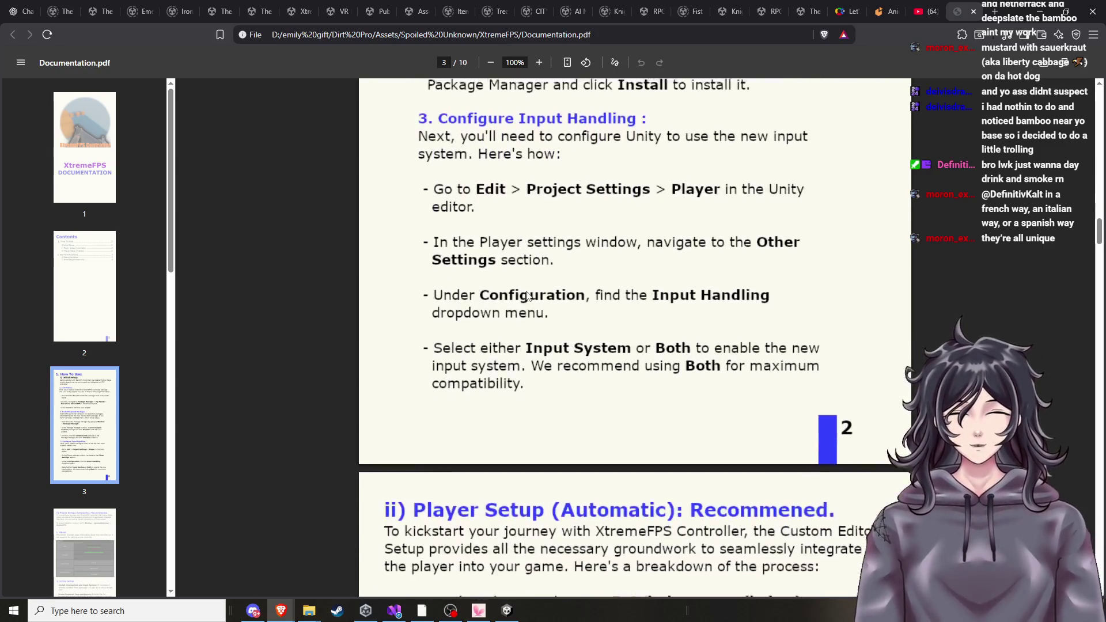
scroll(529, 292, up, 3)
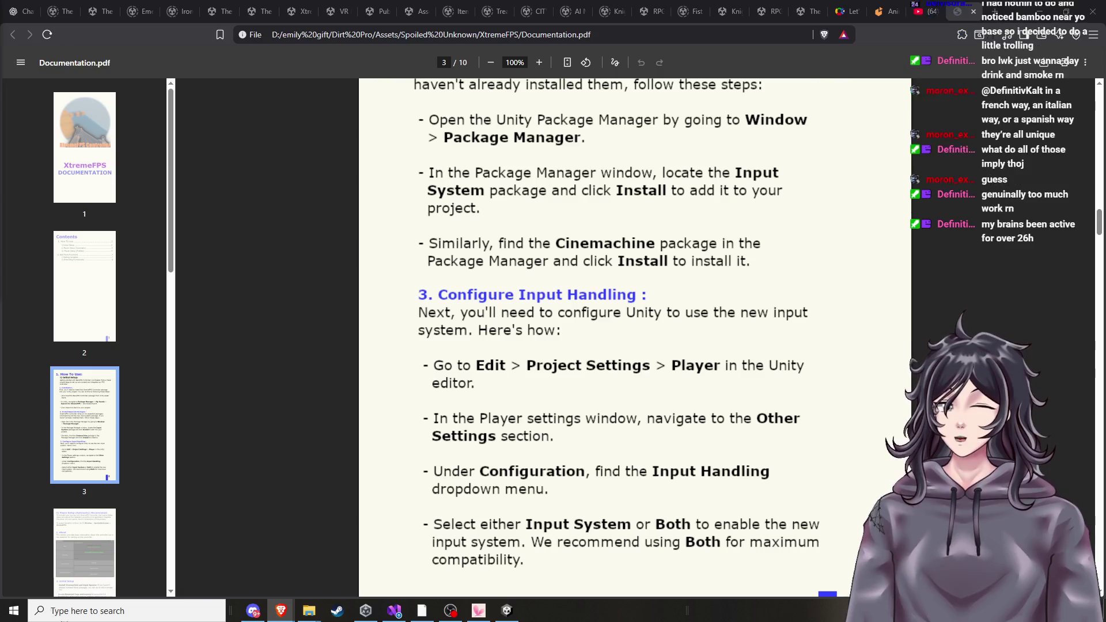
mouse_move(51, 595)
mouse_down()
mouse_move(51, 572)
mouse_move(4, 598)
mouse_move(2, 617)
mouse_up()
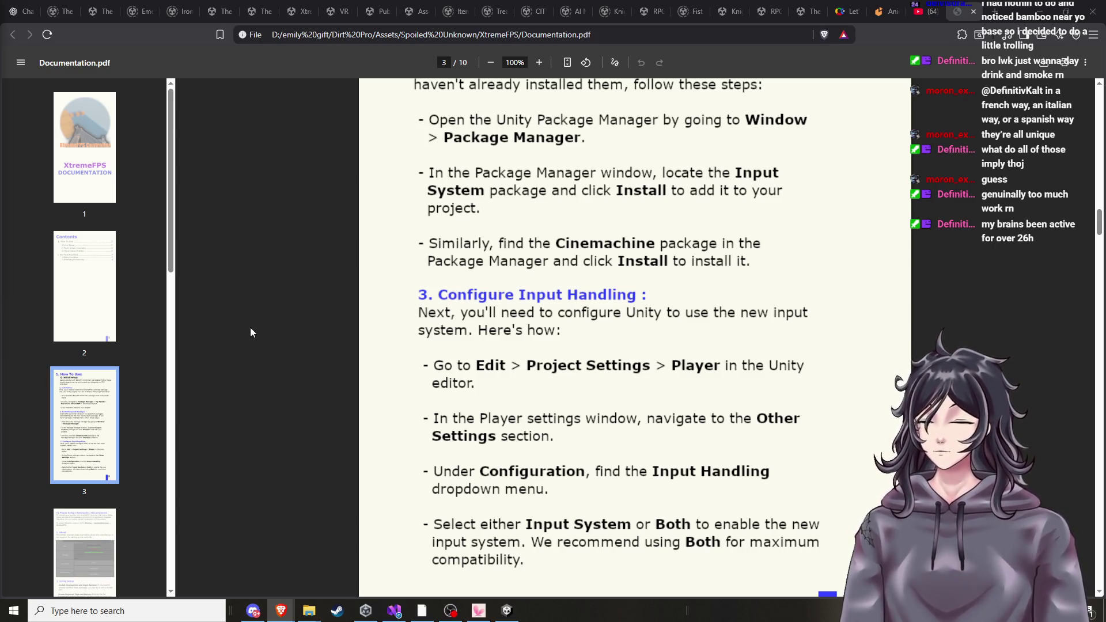
scroll(562, 369, down, 3)
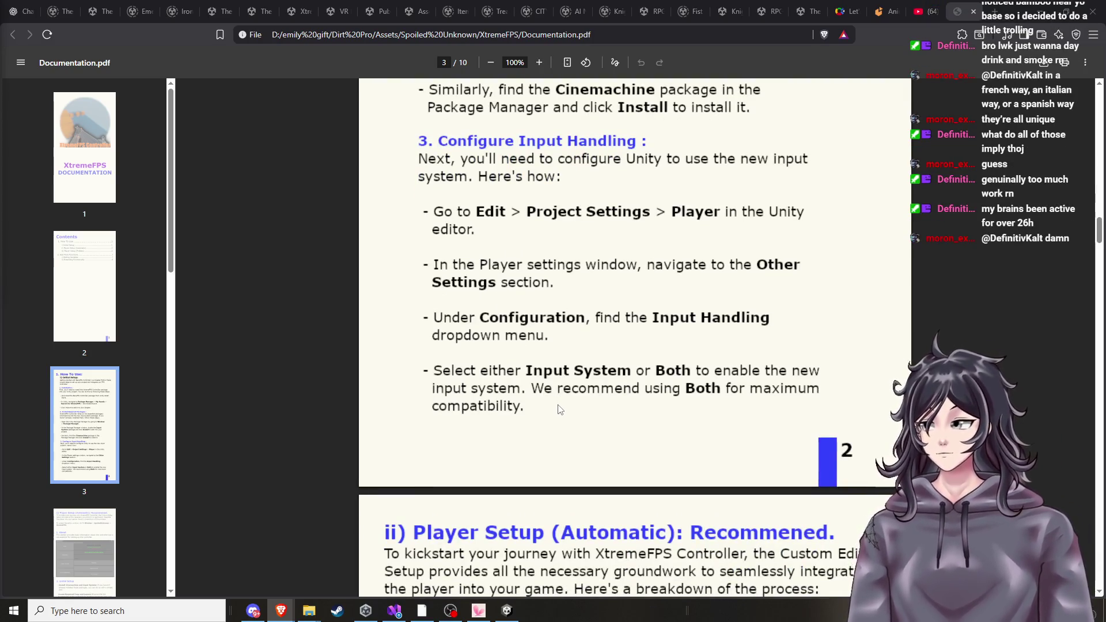
Scroll to '2. Install Required Packages', then return to Unity's owned asset packages.
scroll(568, 395, down, 8)
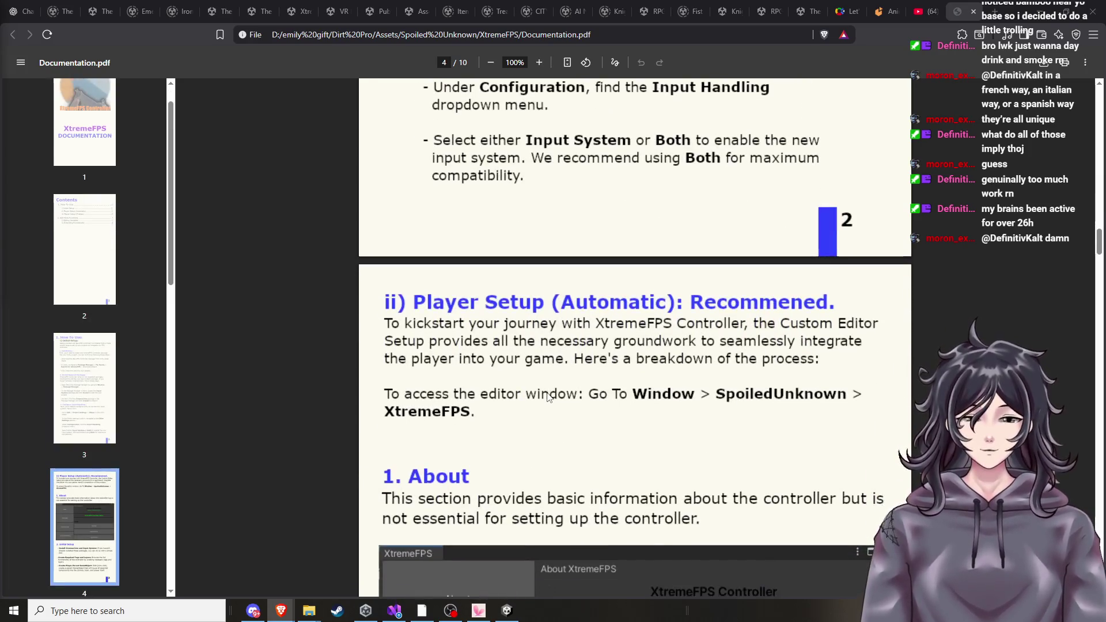
scroll(543, 387, down, 6)
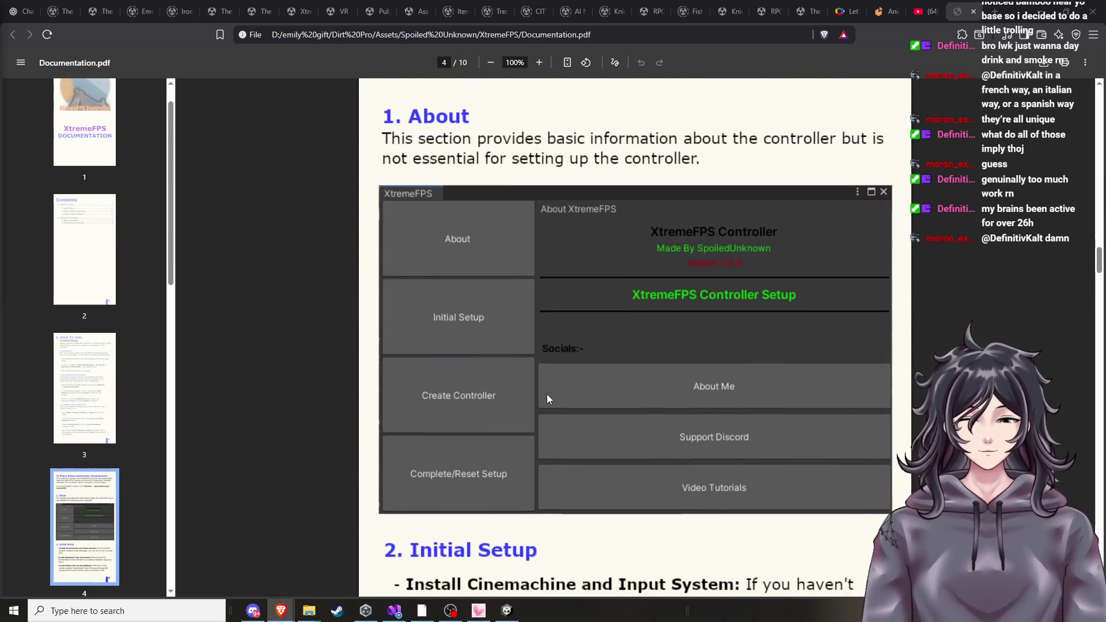
scroll(547, 399, down, 4)
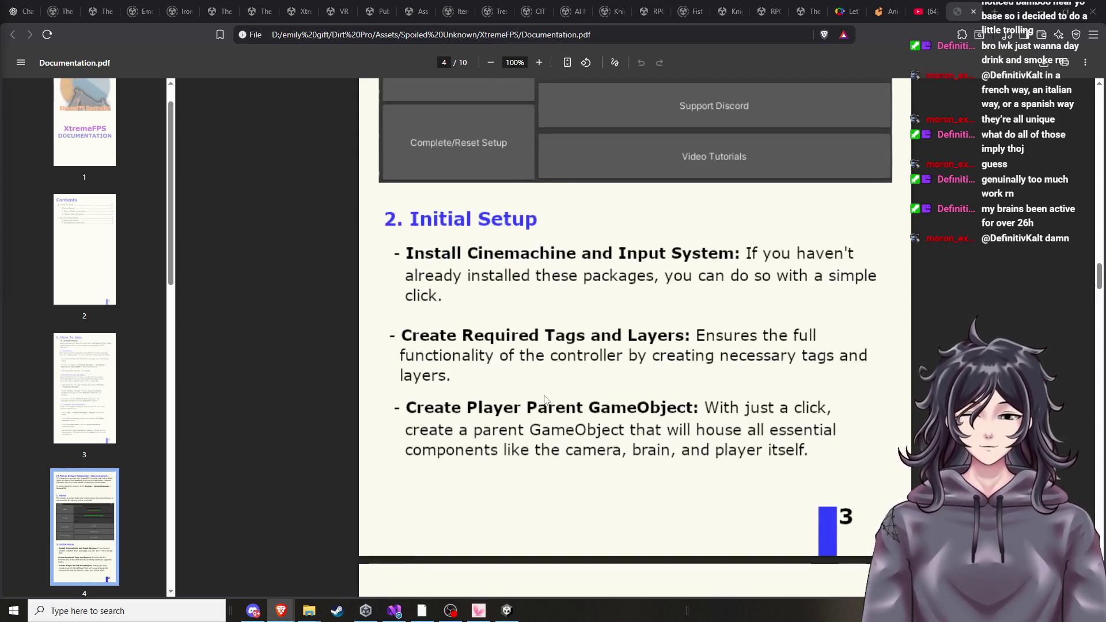
scroll(545, 400, down, 7)
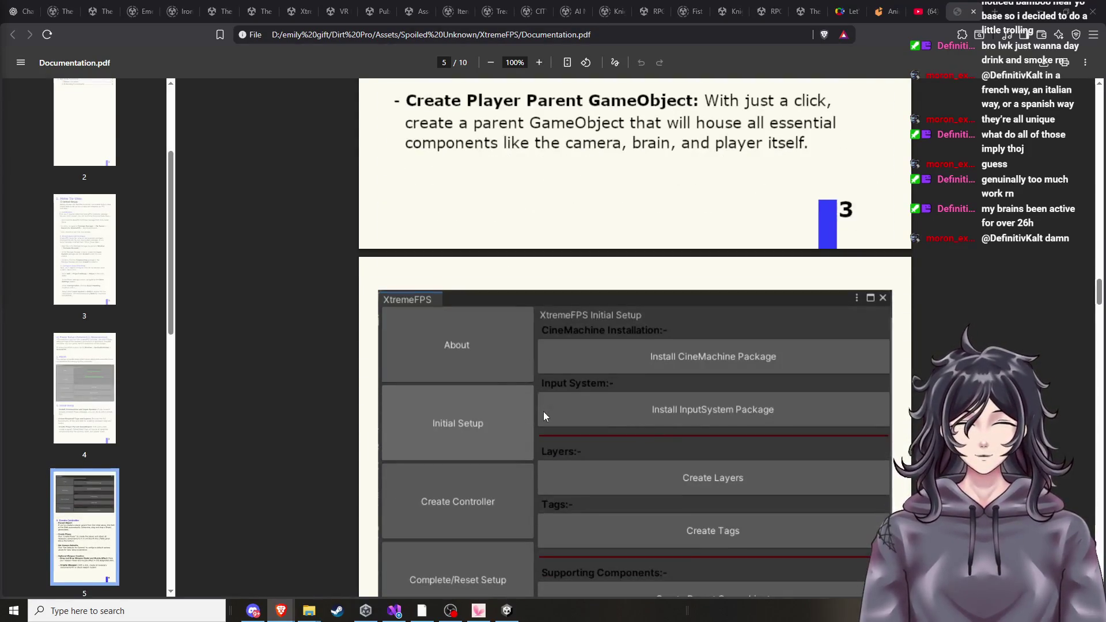
scroll(544, 412, down, 8)
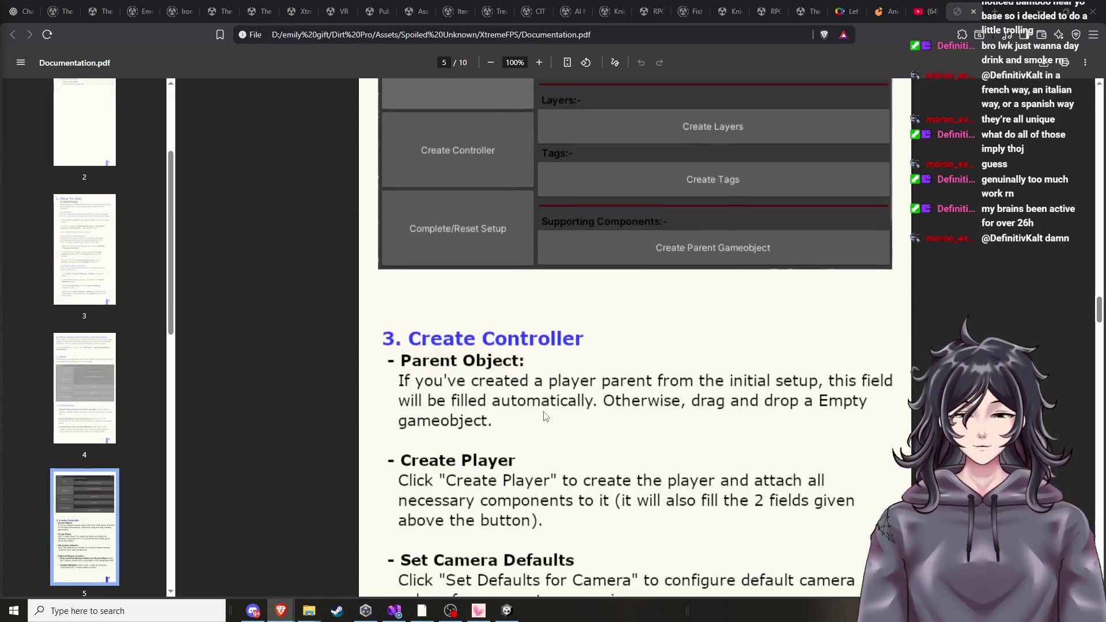
scroll(544, 415, down, 7)
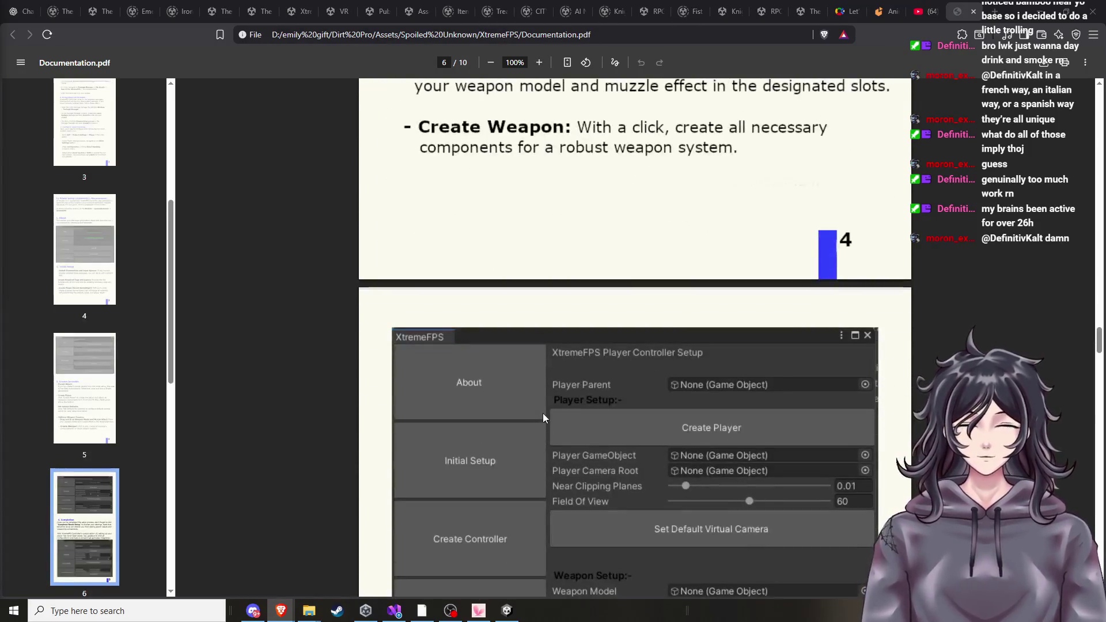
scroll(544, 413, down, 14)
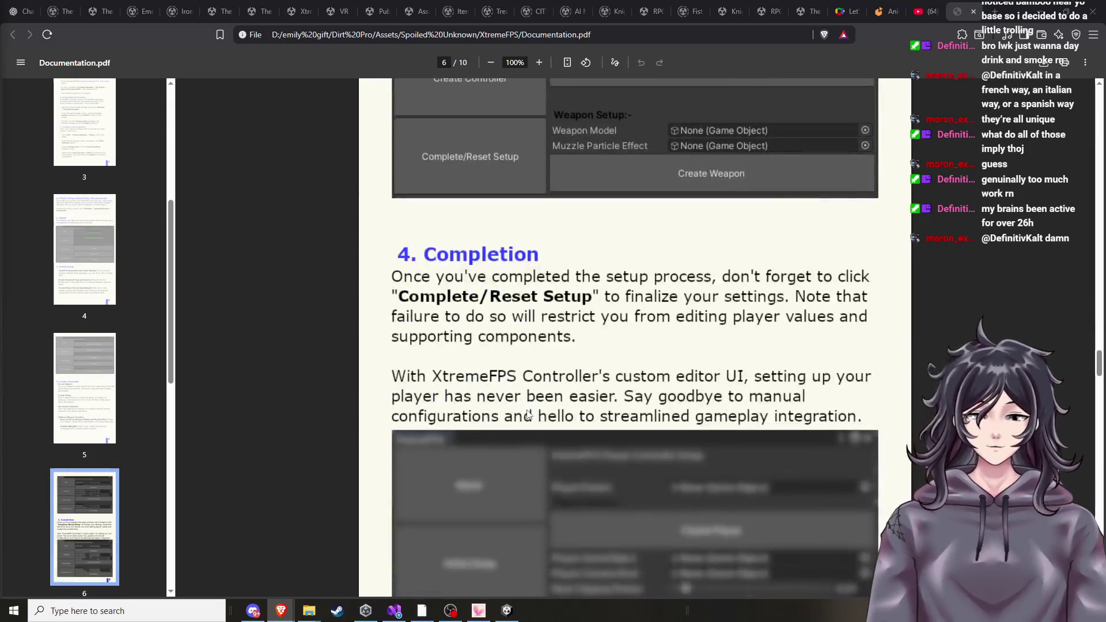
scroll(521, 406, down, 9)
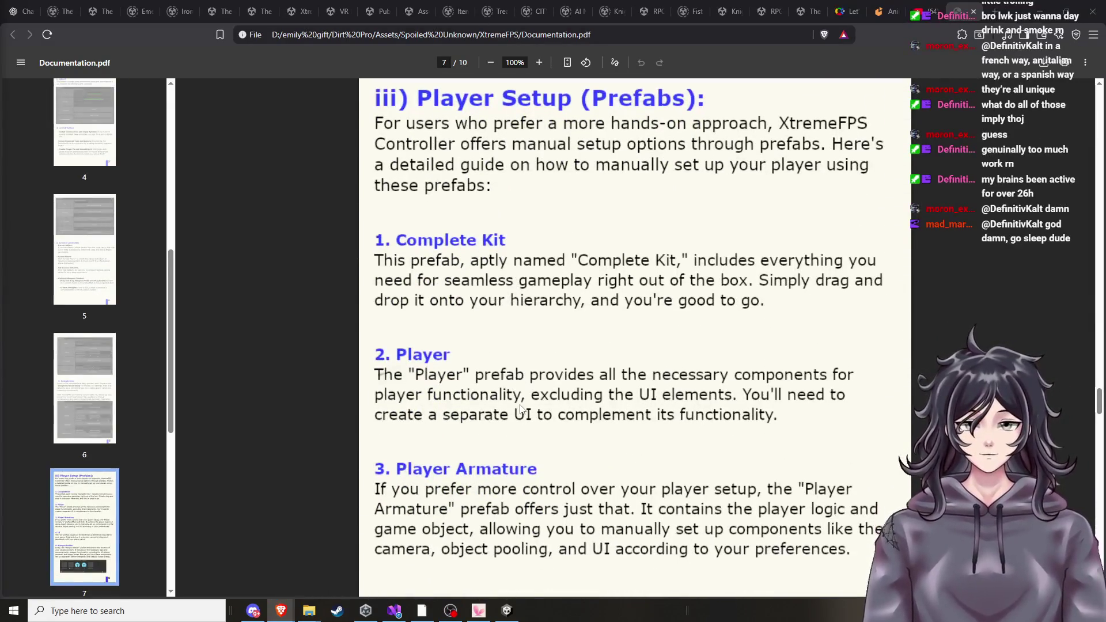
scroll(535, 267, up, 20)
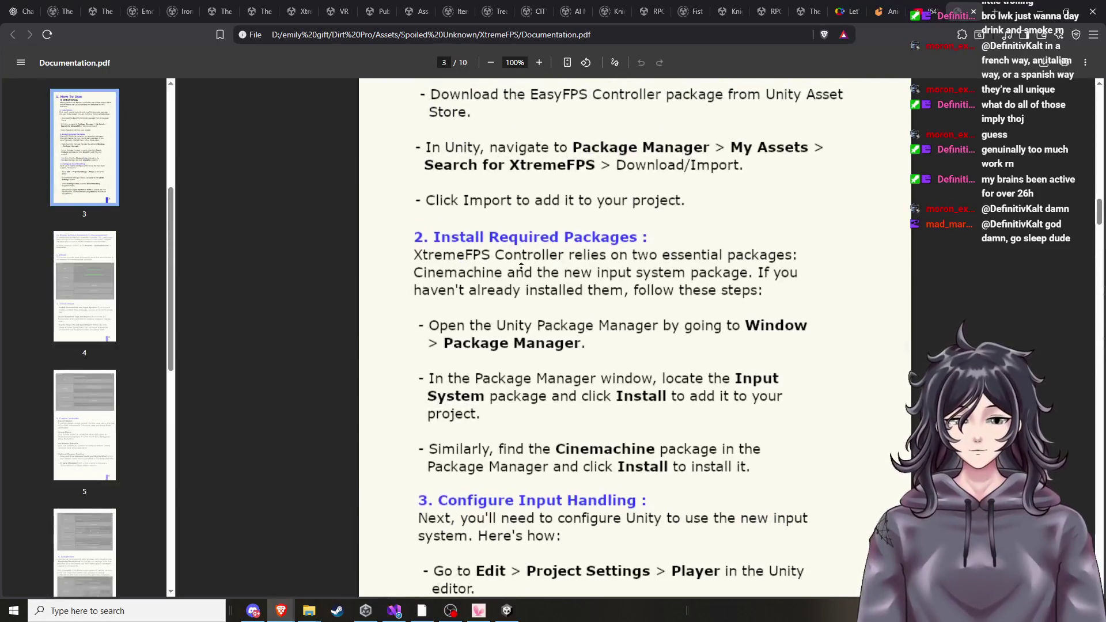
scroll(525, 304, down, 1)
scroll(530, 360, down, 1)
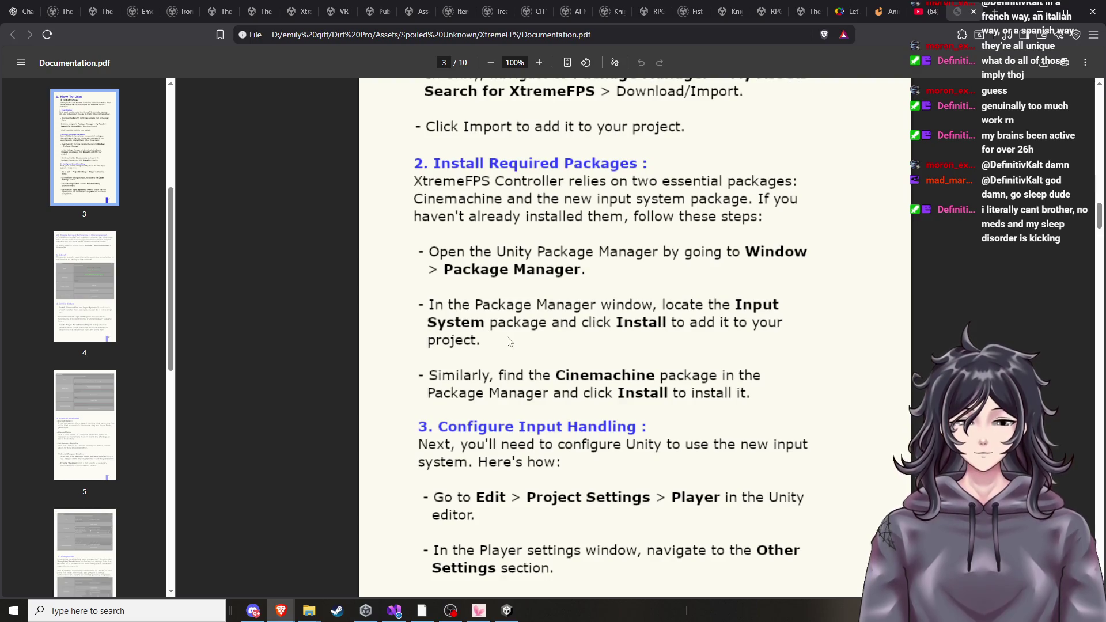
scroll(528, 362, down, 2)
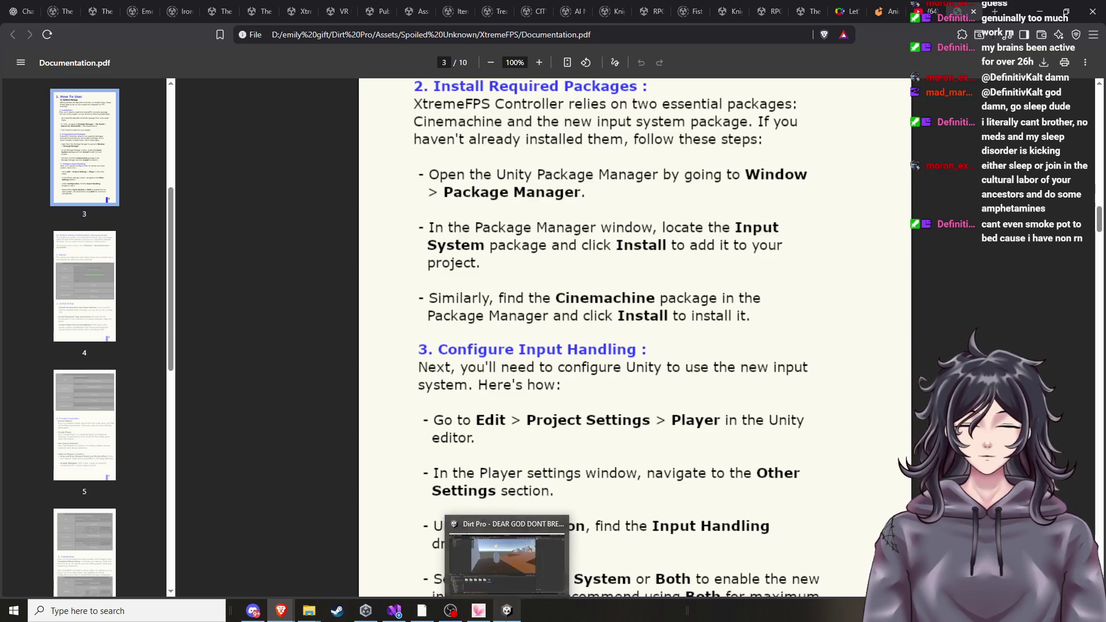
click(507, 610)
click(439, 49)
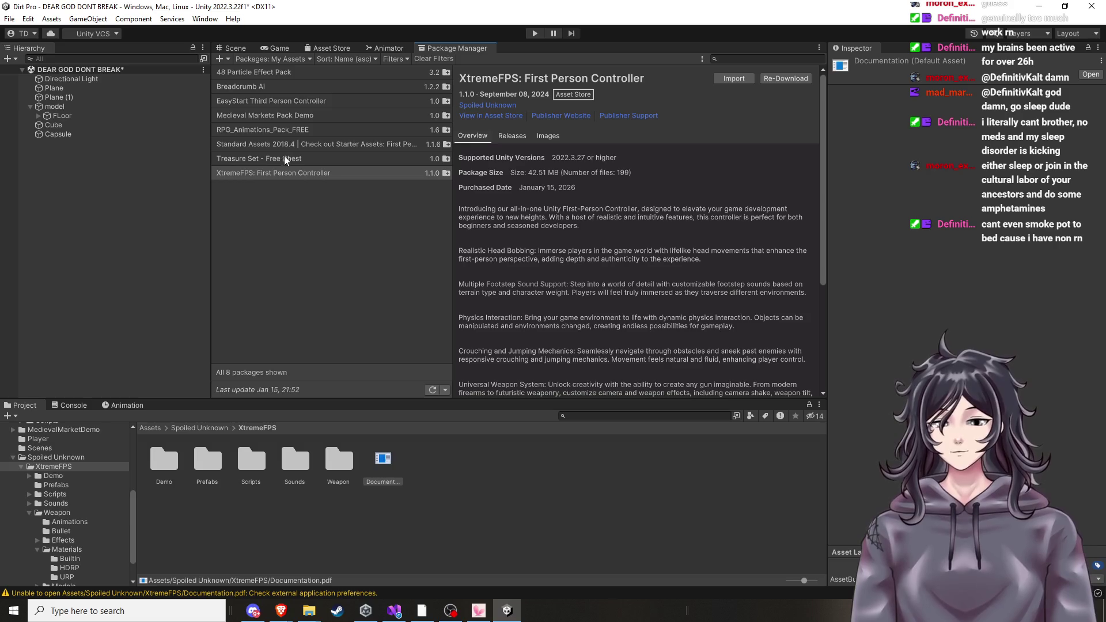
Review My Assets packages, from RPG_Animations_Pack_FREE to XtremeFPS and Treasure Set - Free Chest.
click(286, 105)
click(283, 131)
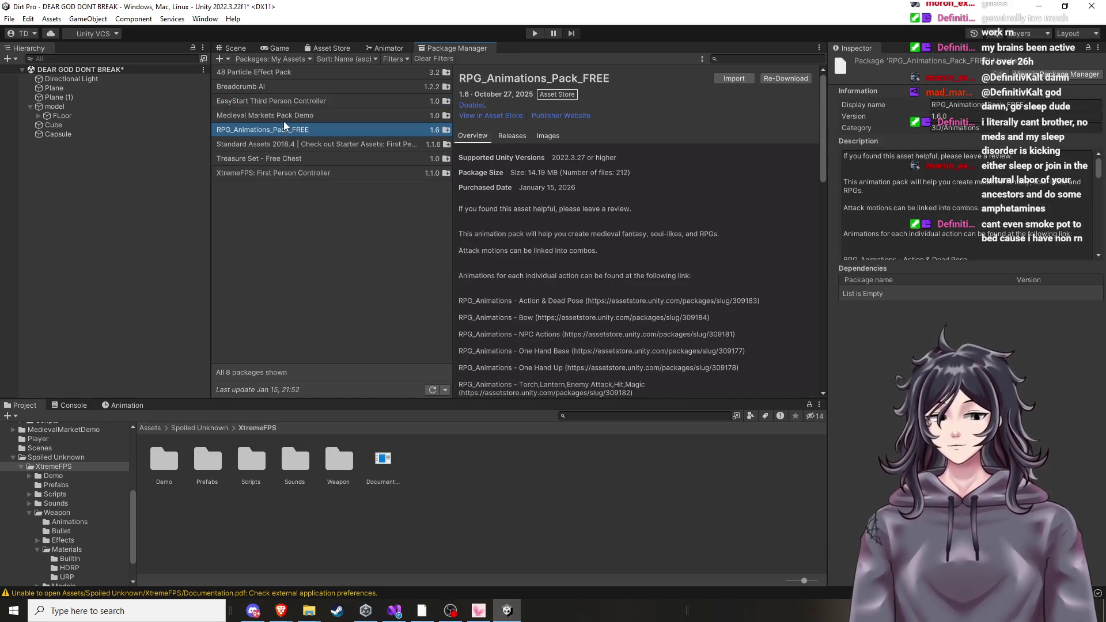
key(Up)
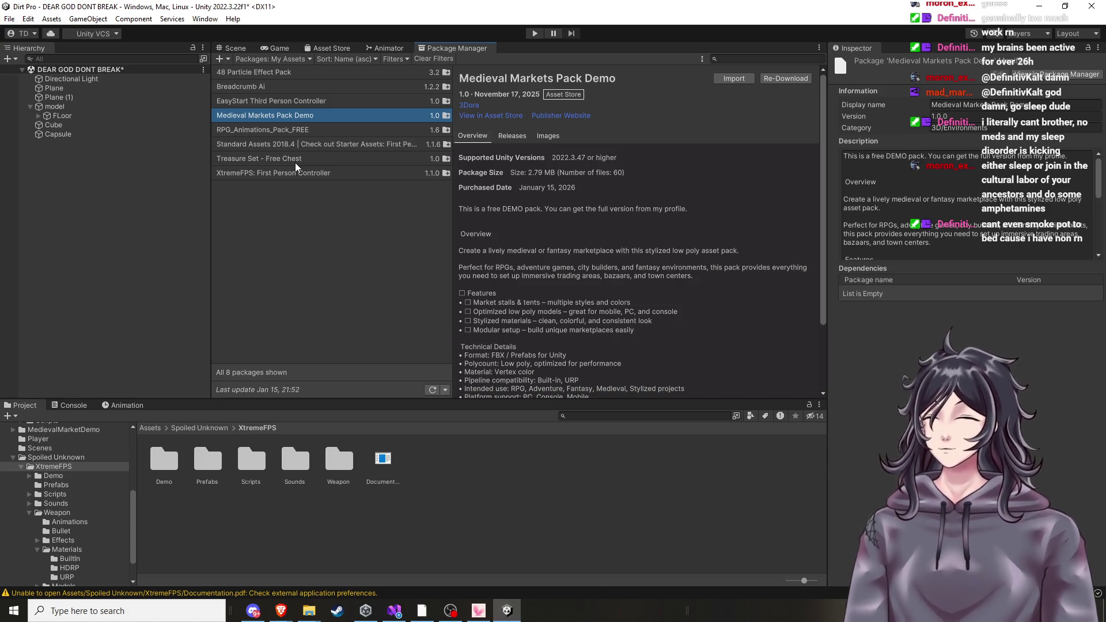
click(295, 100)
click(295, 87)
click(299, 78)
click(299, 174)
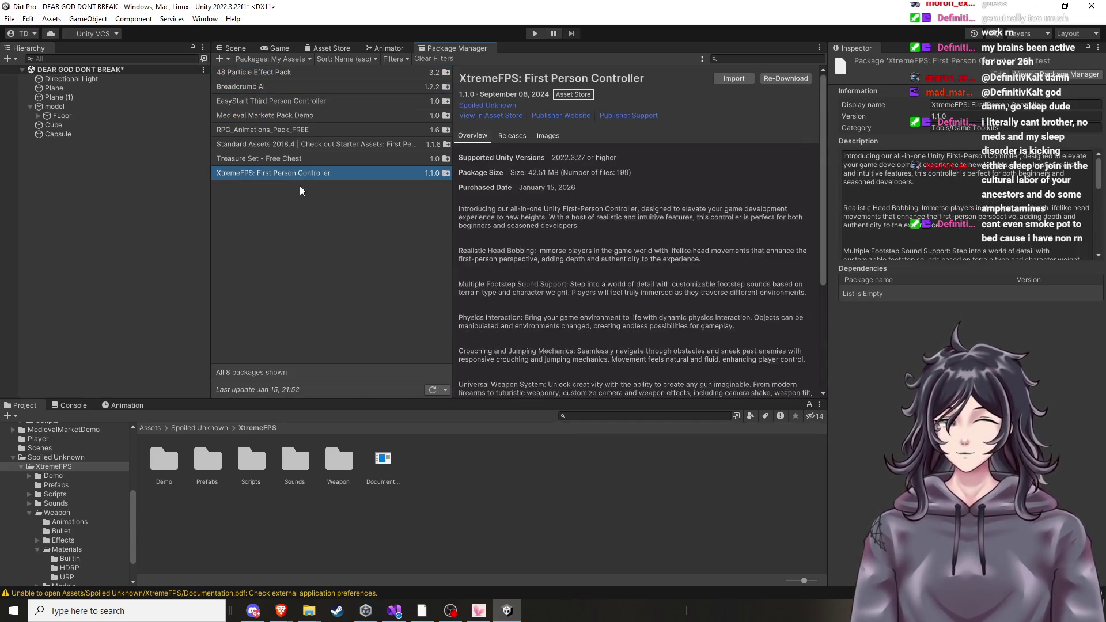
click(308, 161)
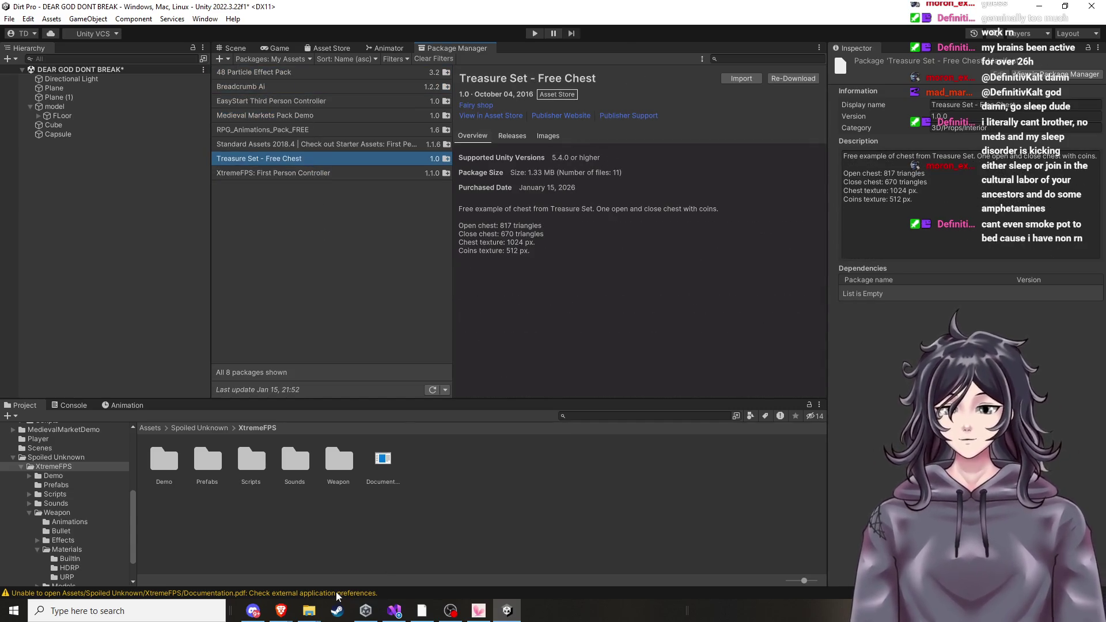
Switch between the documentation PDF and Unity's Scene view, then go to the Asset Store window.
mouse_move(281, 611)
click(188, 576)
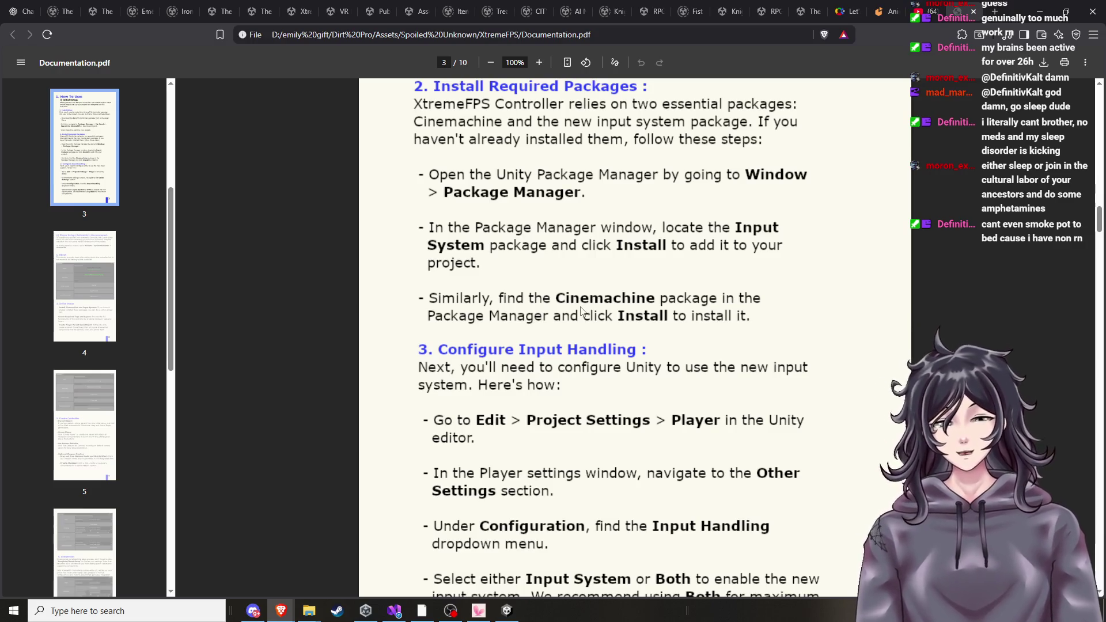
click(507, 611)
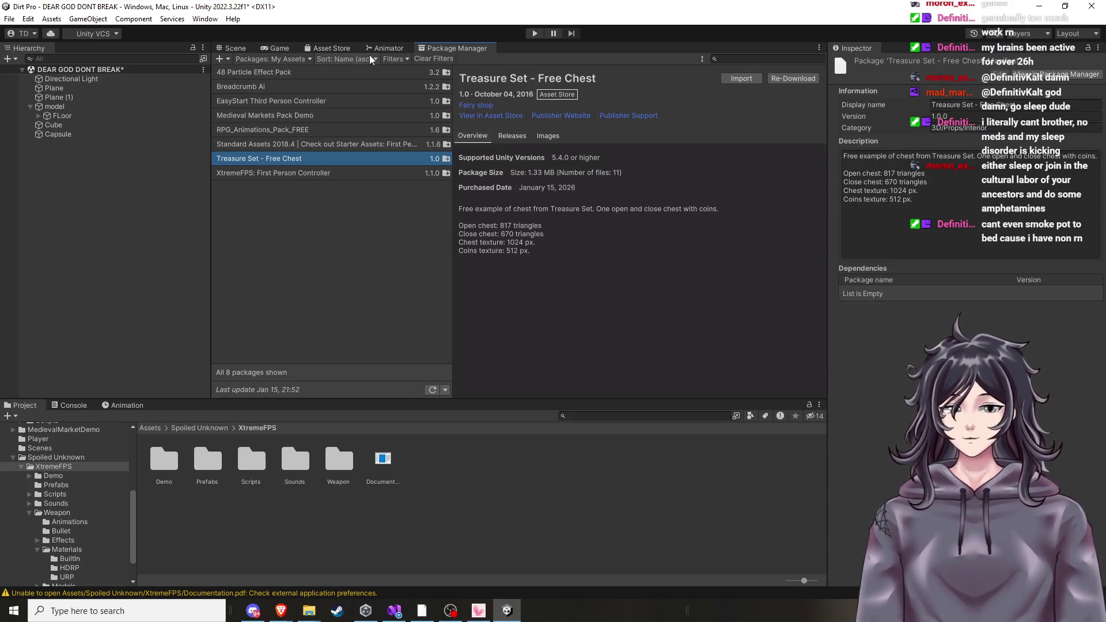
click(231, 49)
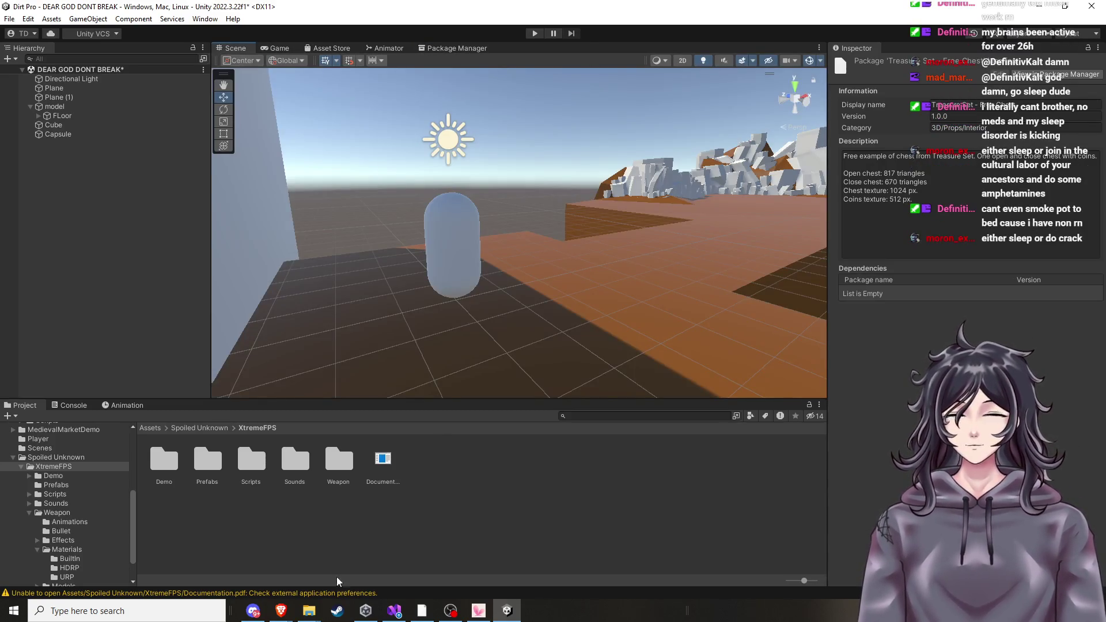
mouse_move(282, 611)
click(192, 568)
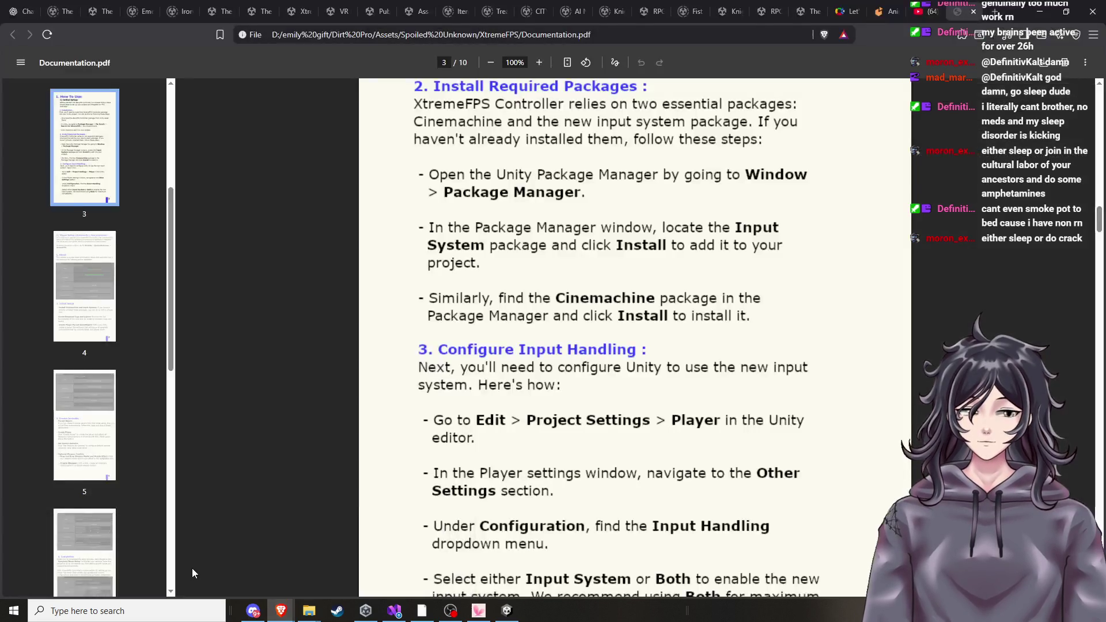
click(558, 16)
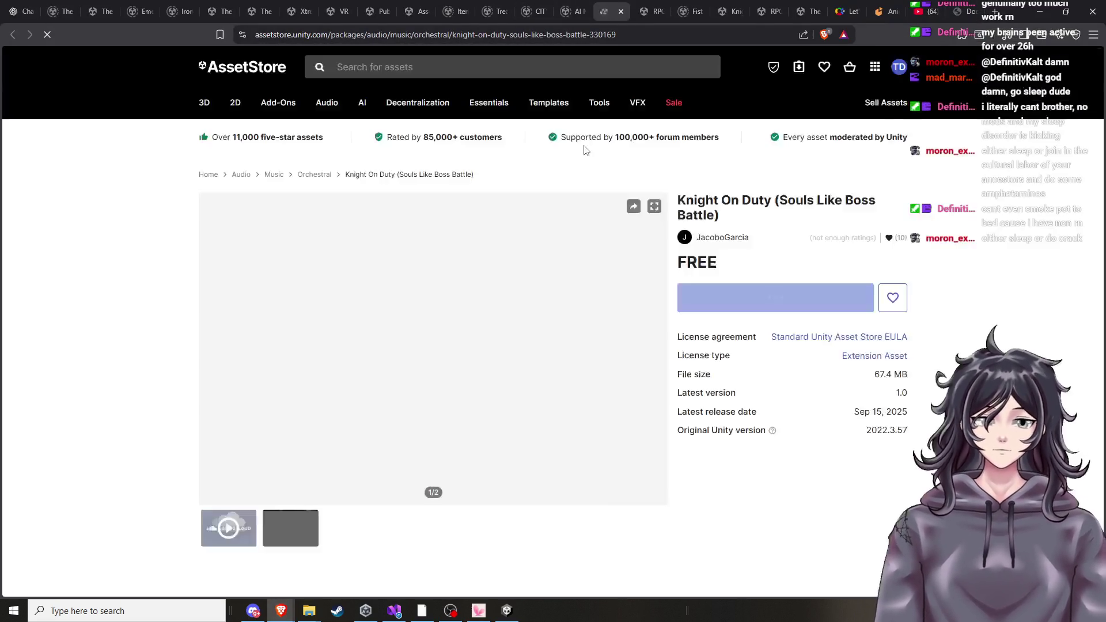
Search the Asset Store for 'cinemechine'.
click(533, 69)
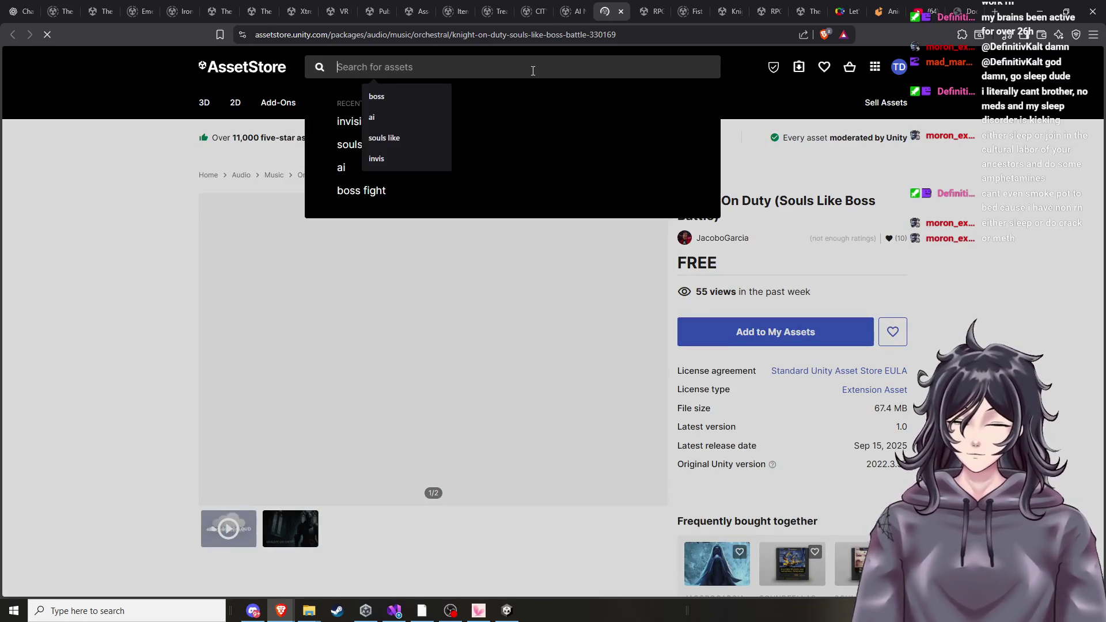
text(cine)
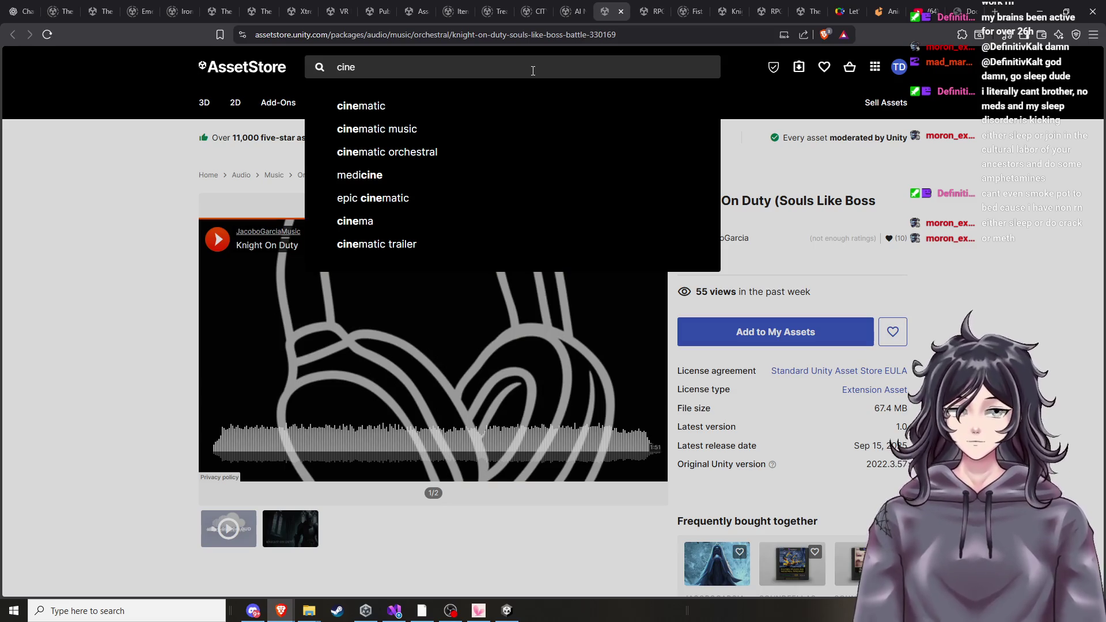
text(mech)
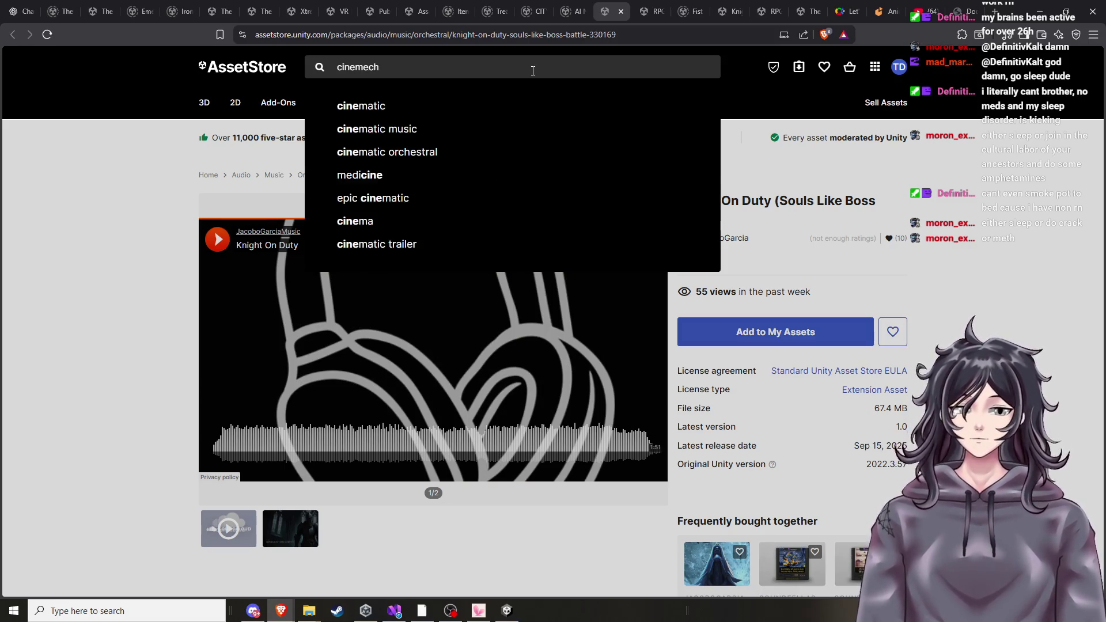
text(ine)
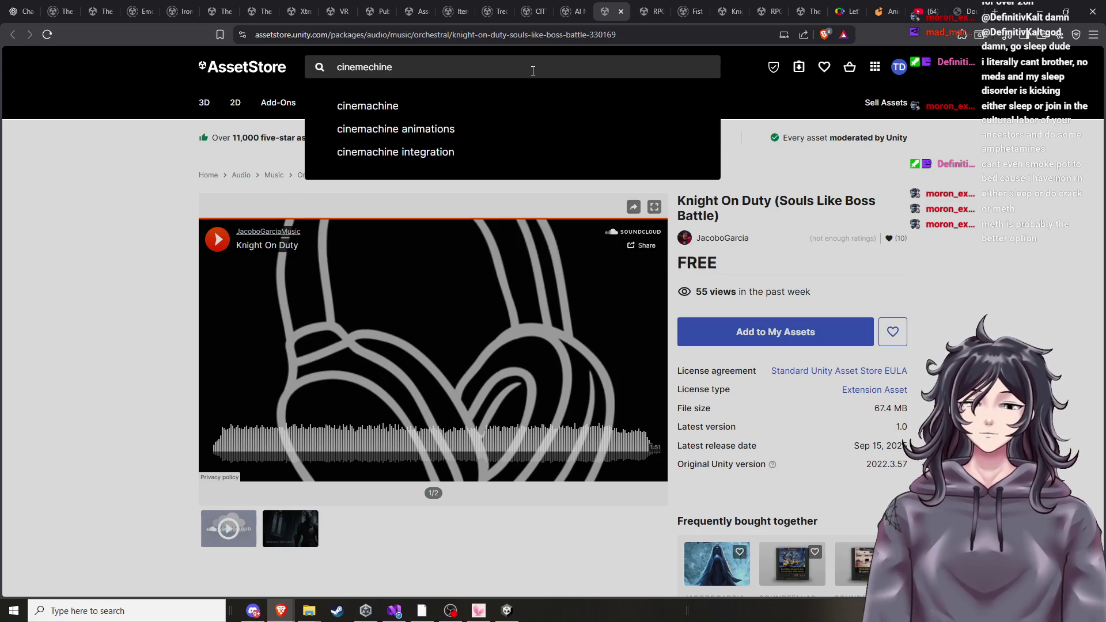
click(473, 105)
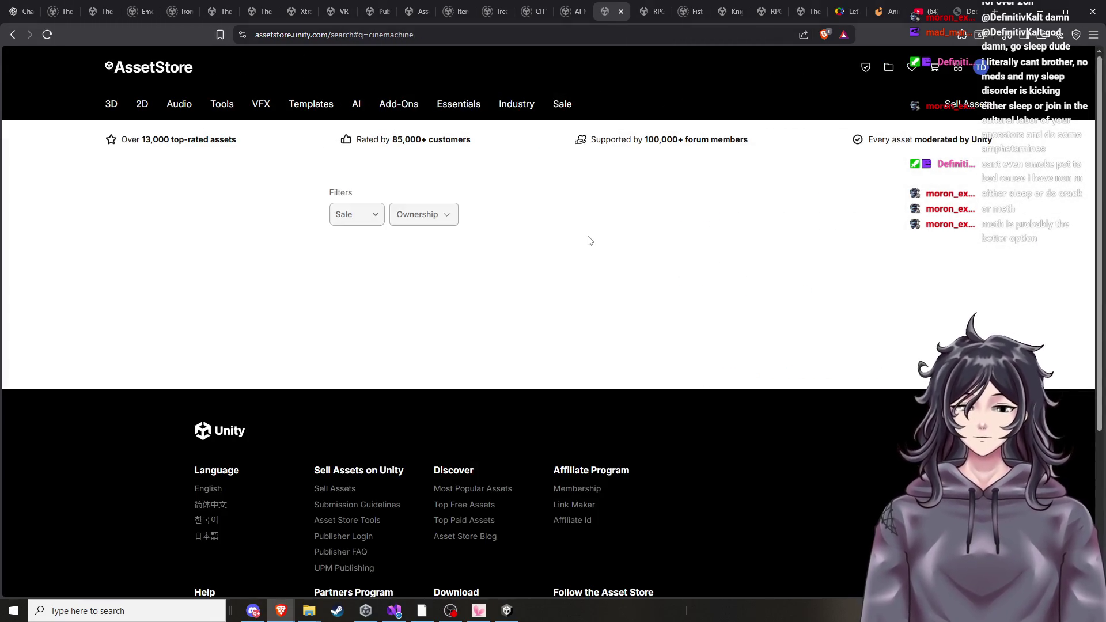
scroll(574, 266, down, 4)
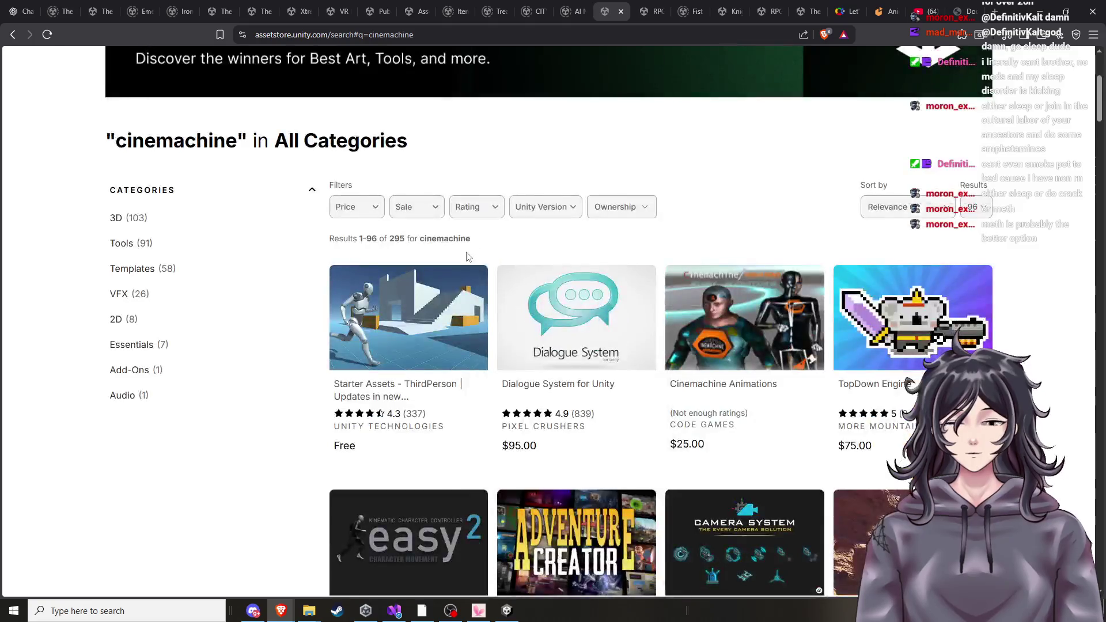
scroll(429, 340, down, 3)
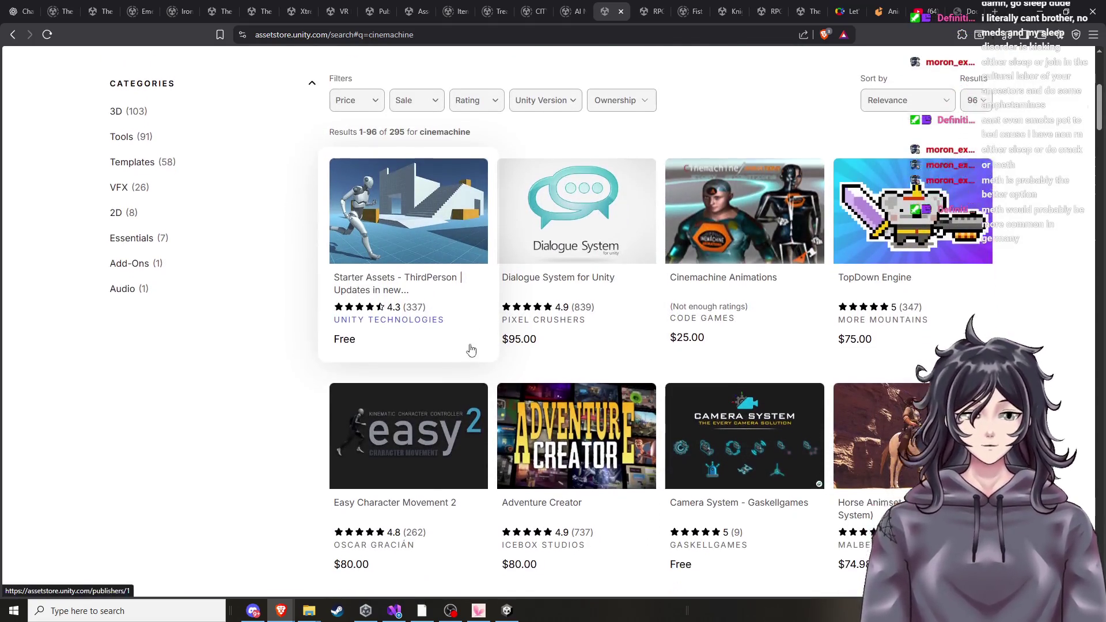
Scroll through the cinemachine search results, then return to the Unity editor.
scroll(467, 354, down, 3)
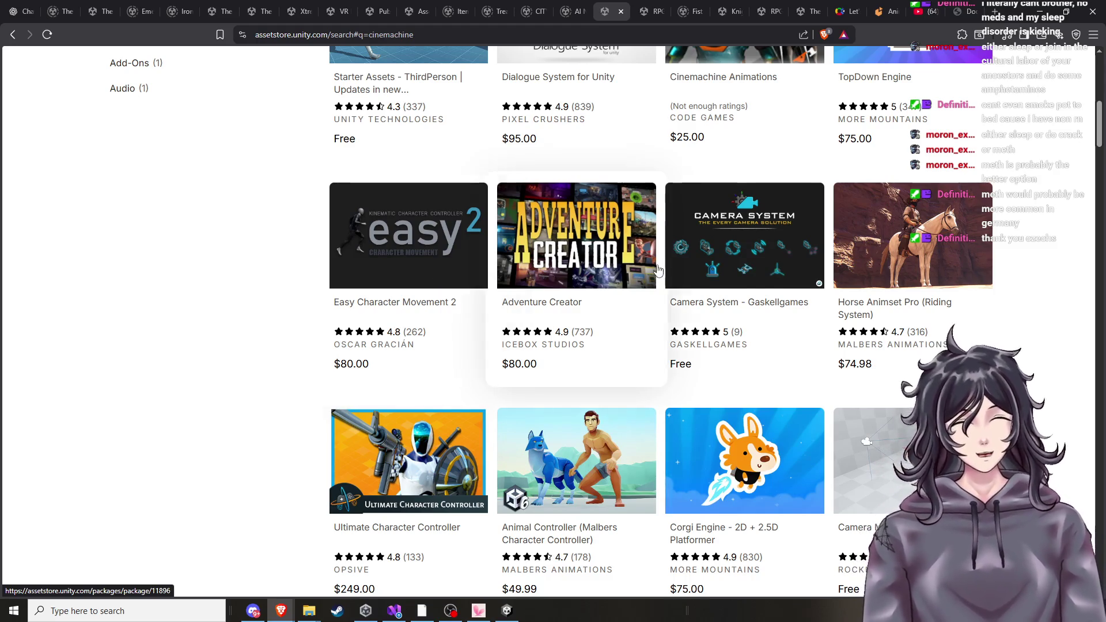
scroll(436, 271, down, 7)
scroll(463, 337, down, 3)
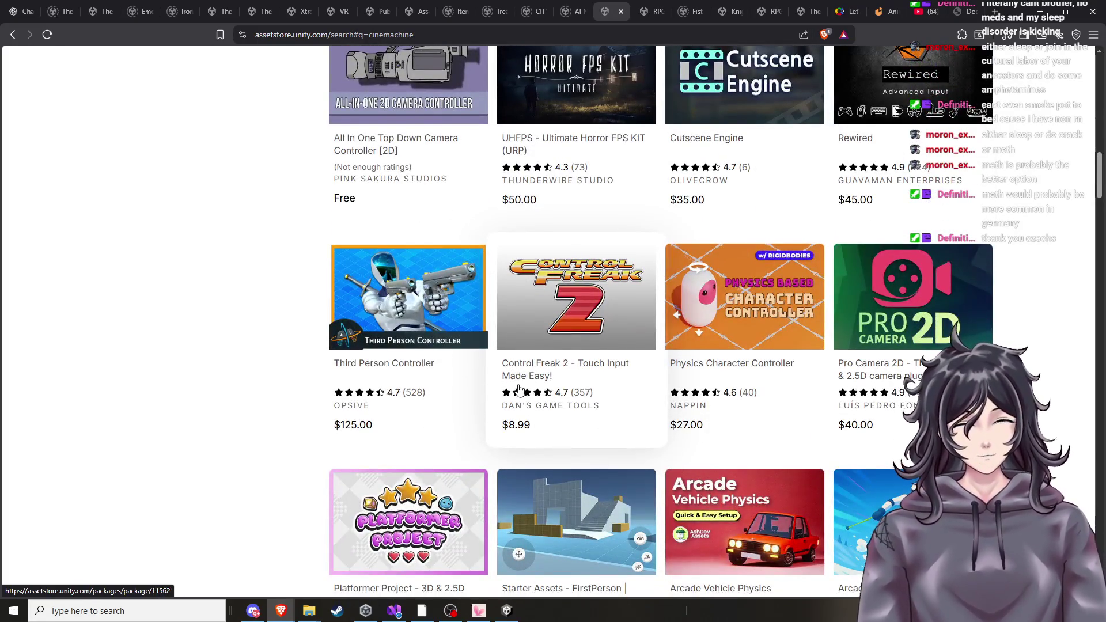
scroll(519, 389, down, 2)
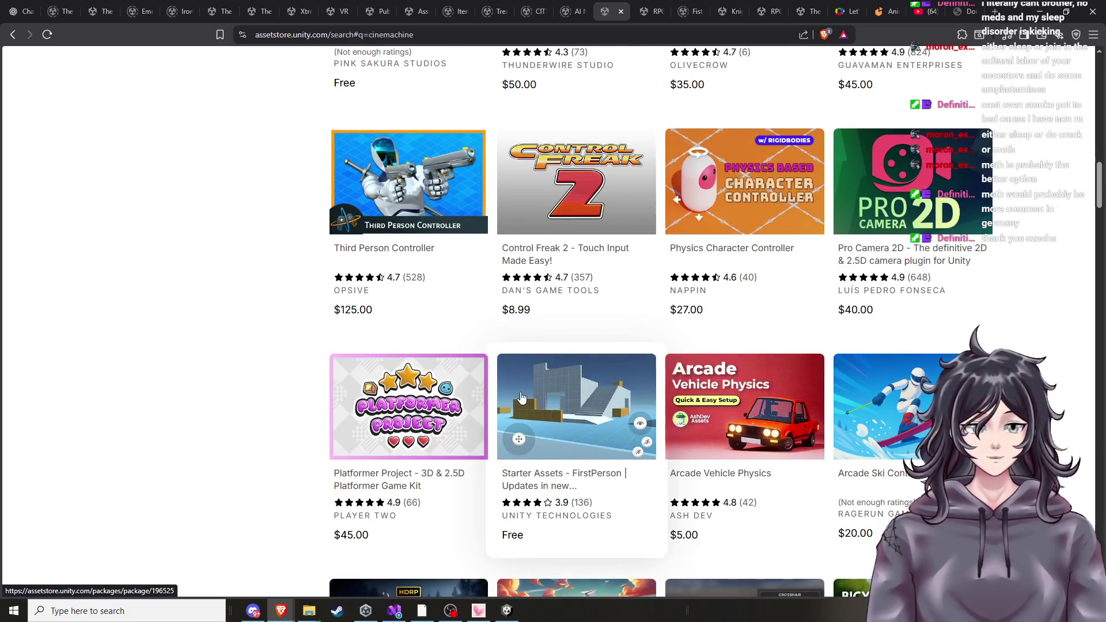
scroll(518, 398, down, 2)
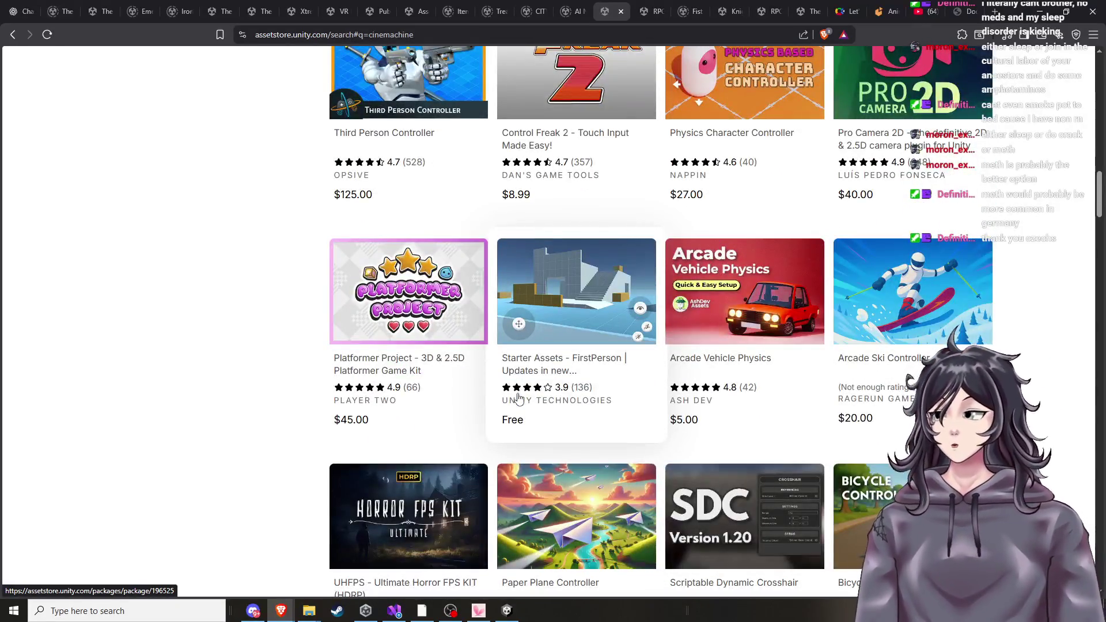
scroll(519, 398, down, 3)
scroll(564, 403, down, 2)
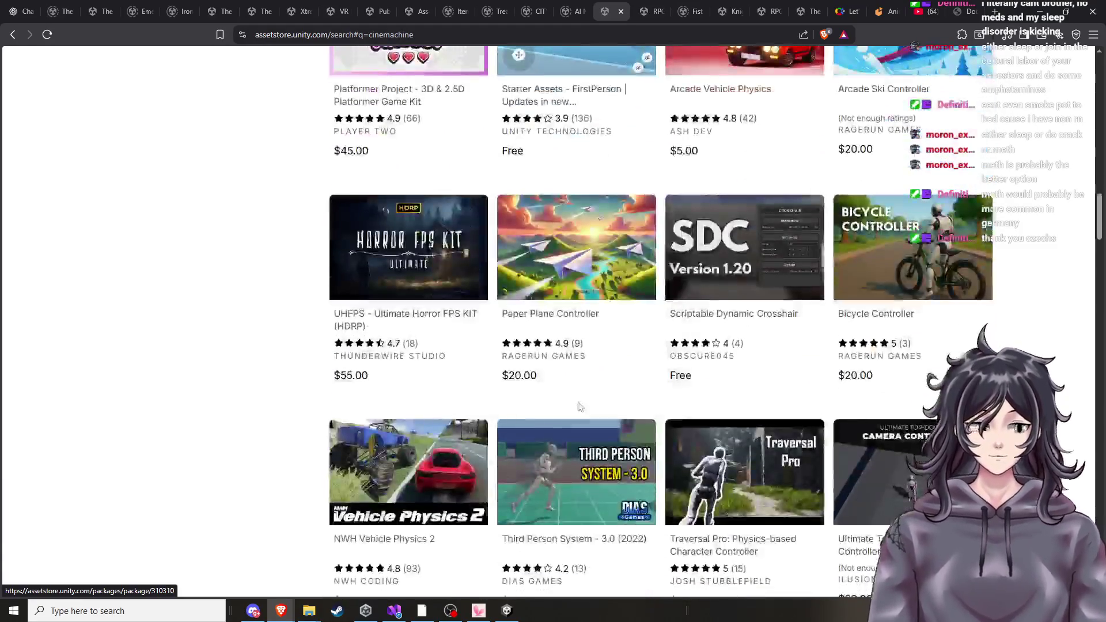
scroll(633, 323, down, 3)
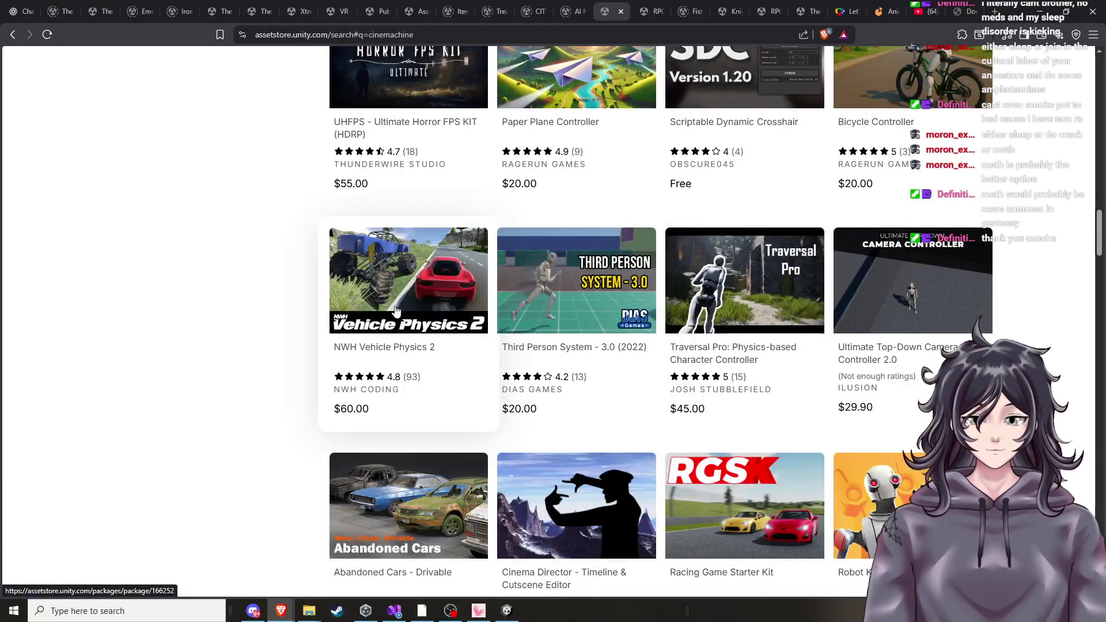
scroll(470, 360, down, 3)
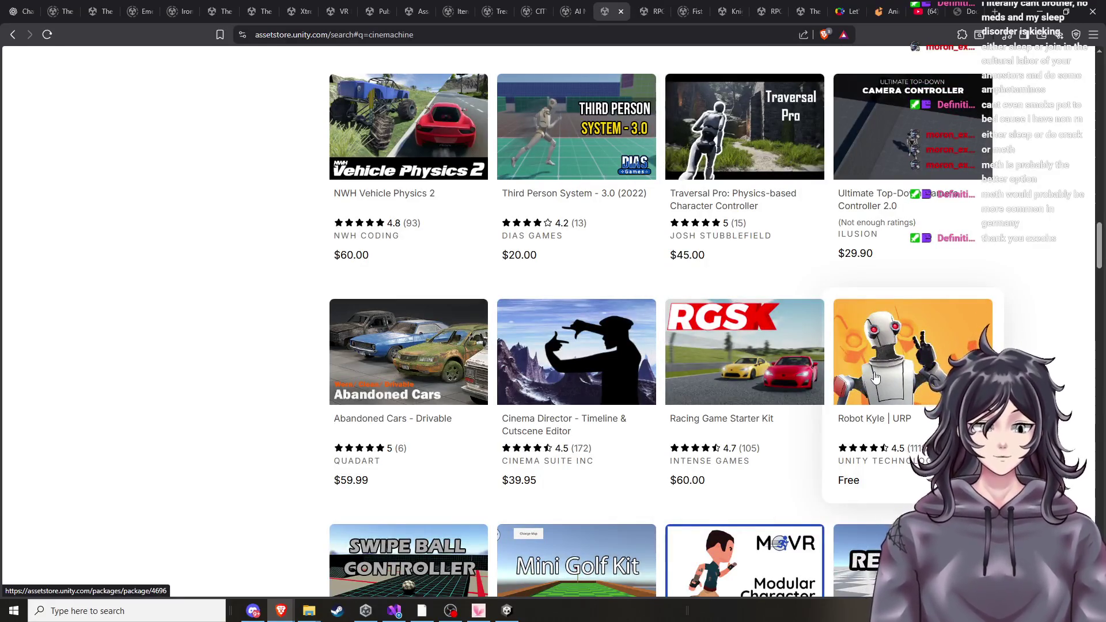
scroll(875, 378, down, 1)
scroll(712, 385, down, 3)
scroll(479, 370, down, 3)
scroll(478, 370, down, 2)
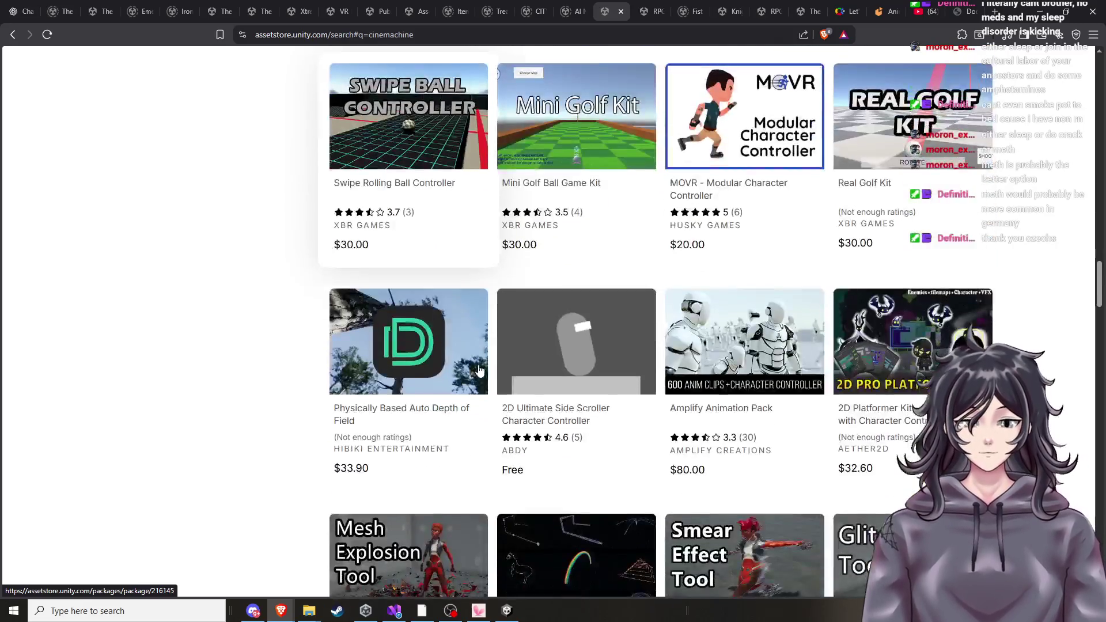
scroll(611, 375, down, 5)
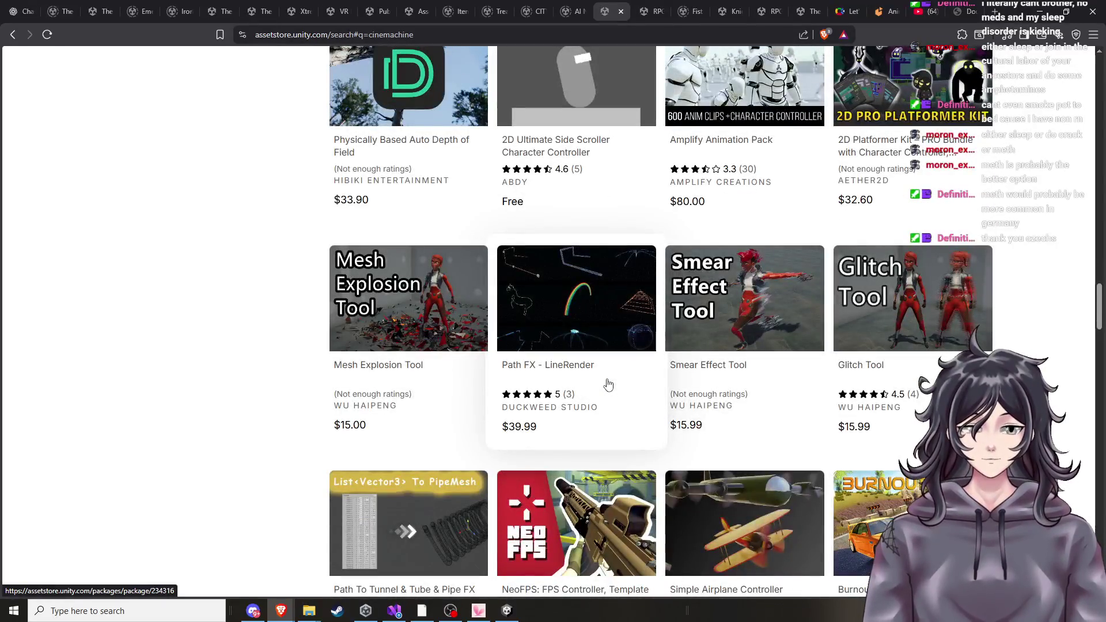
scroll(608, 384, down, 7)
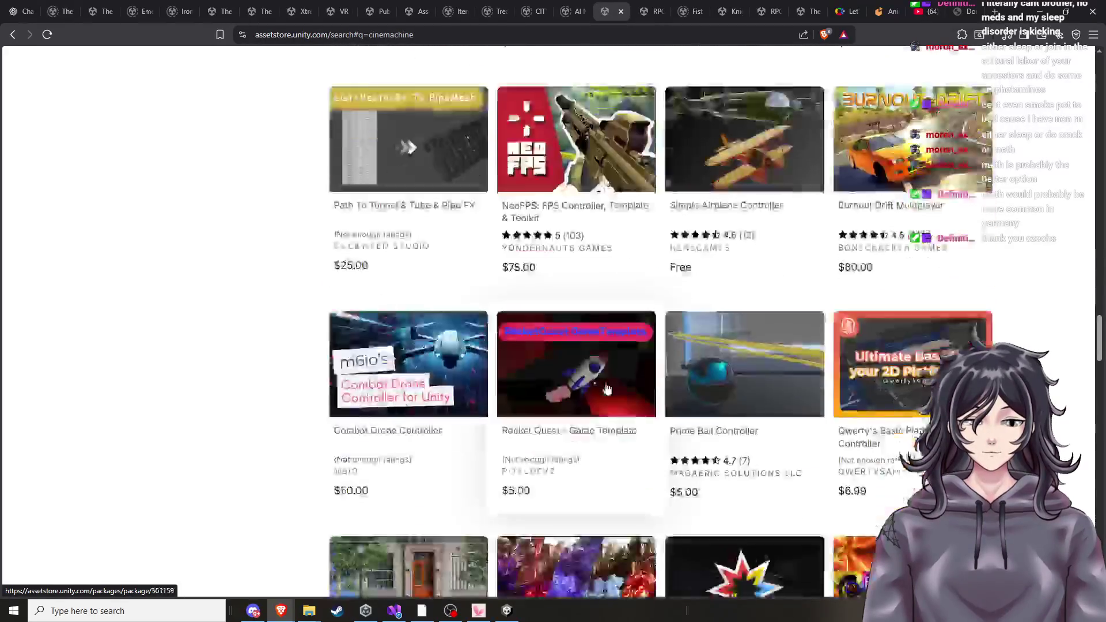
scroll(607, 392, down, 4)
scroll(618, 406, down, 2)
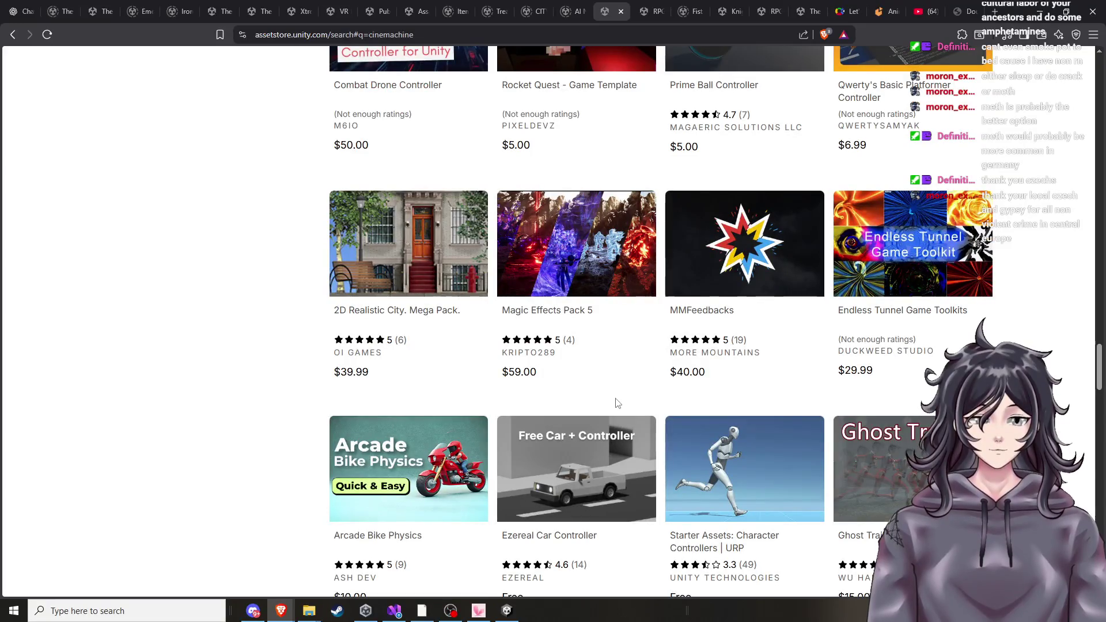
scroll(615, 402, down, 3)
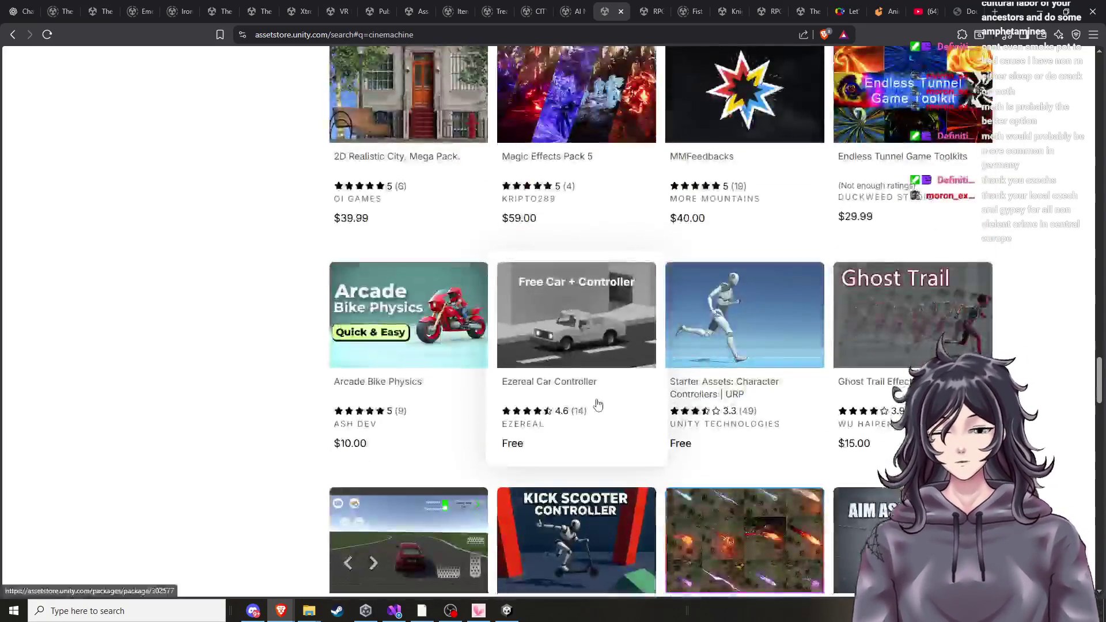
scroll(586, 372, down, 4)
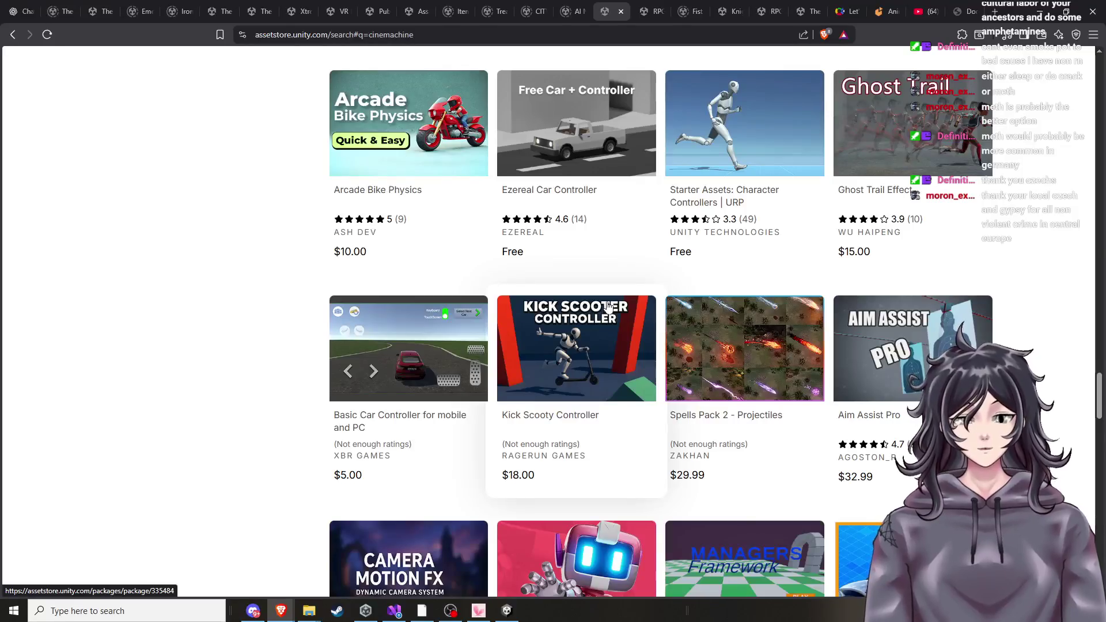
scroll(599, 322, down, 3)
scroll(599, 323, down, 3)
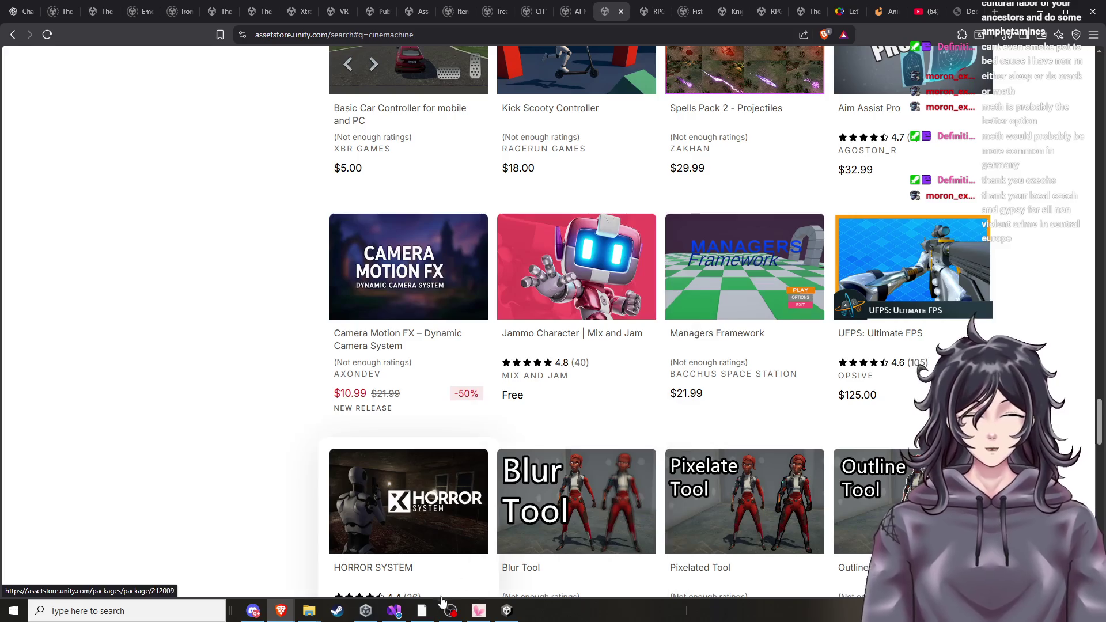
click(496, 616)
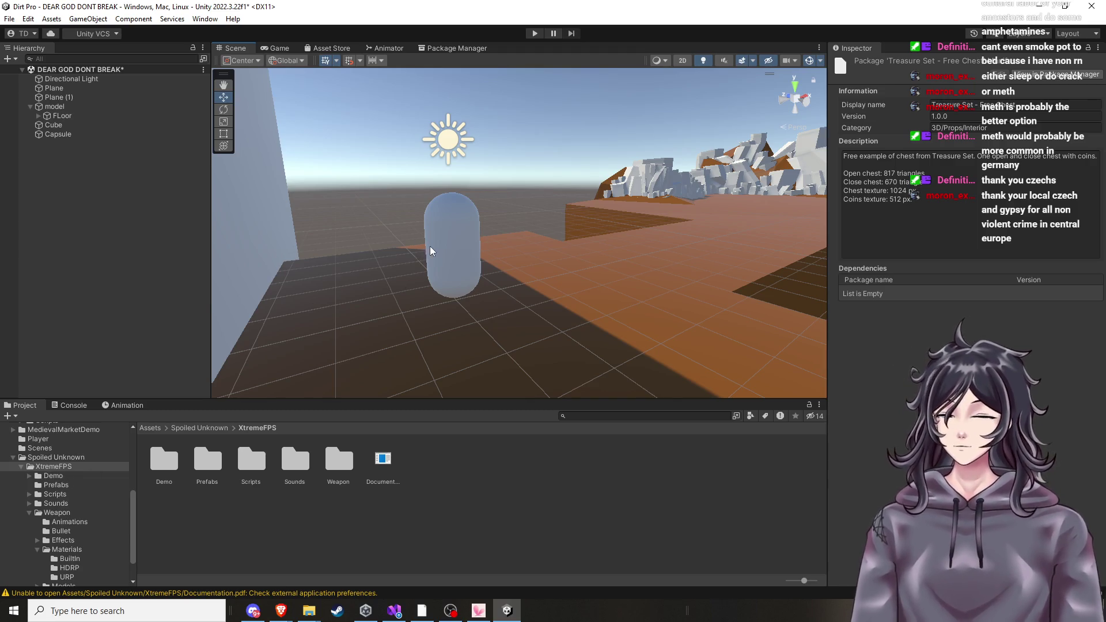
Add the BA_Basic FPS script component to the Capsule and locate its script file.
click(437, 271)
click(932, 360)
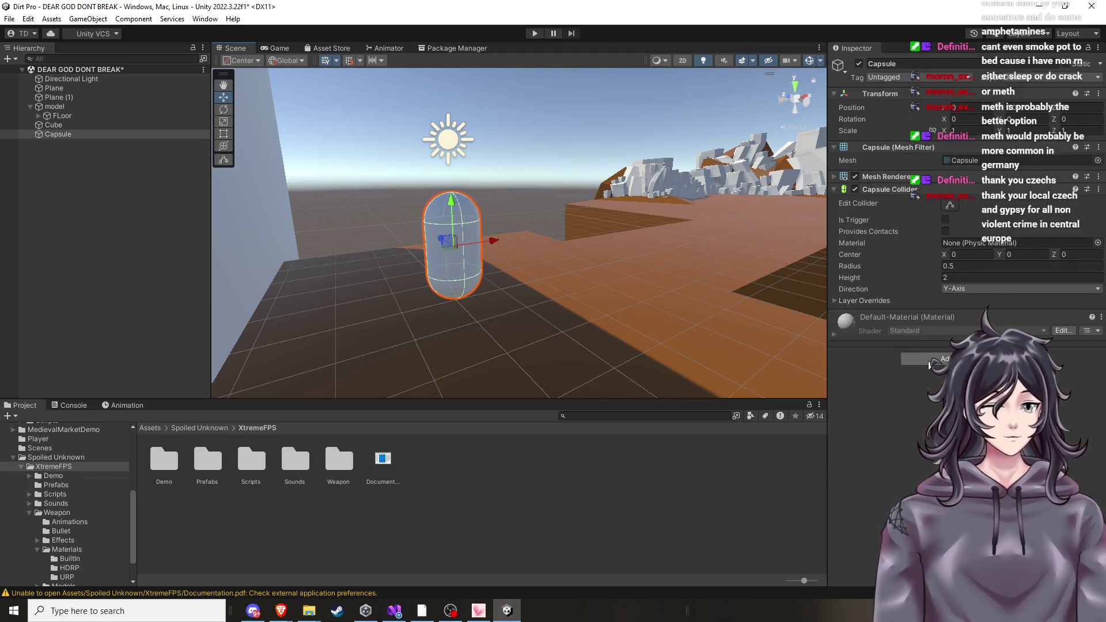
text(collid)
text(fps)
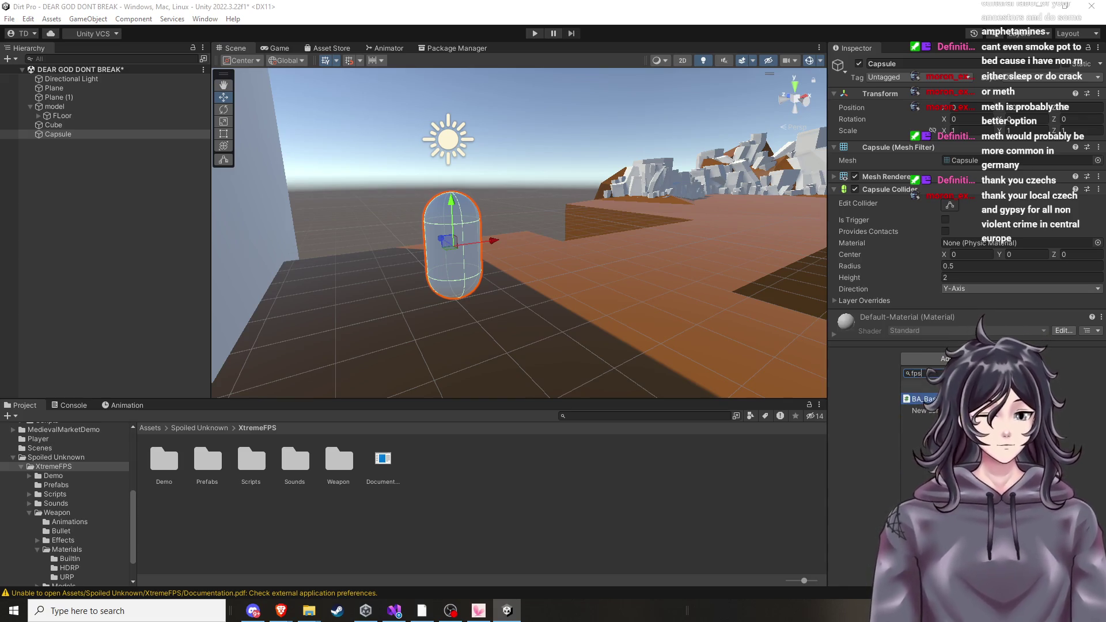
key(Return)
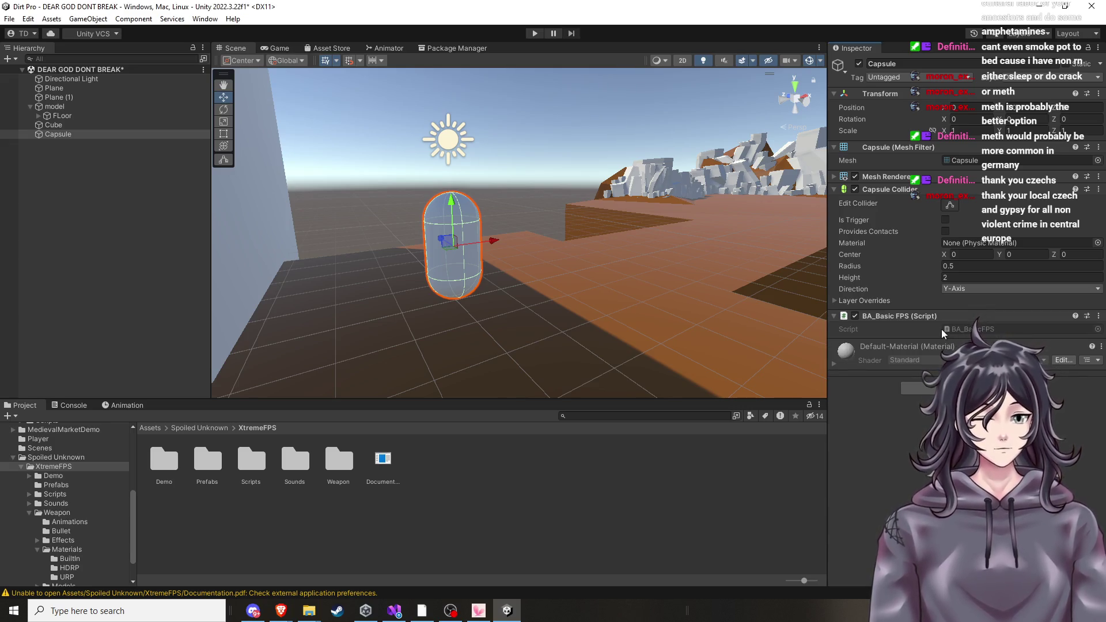
click(976, 329)
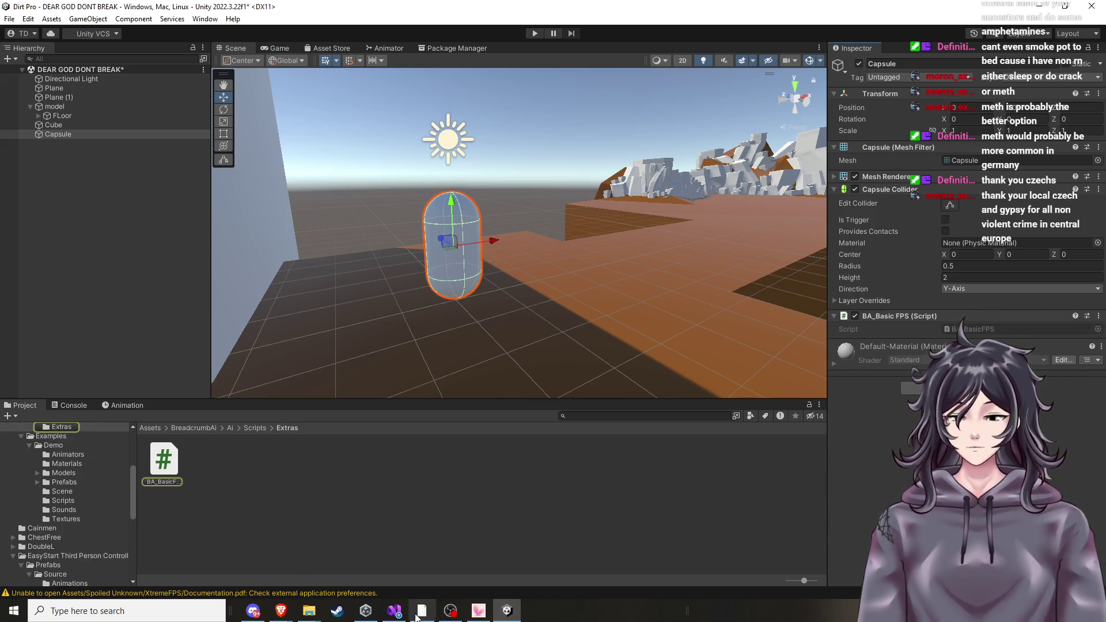
Bring up Documentation.pdf in Brave and read down through the setup steps on pages 3–5.
mouse_move(282, 609)
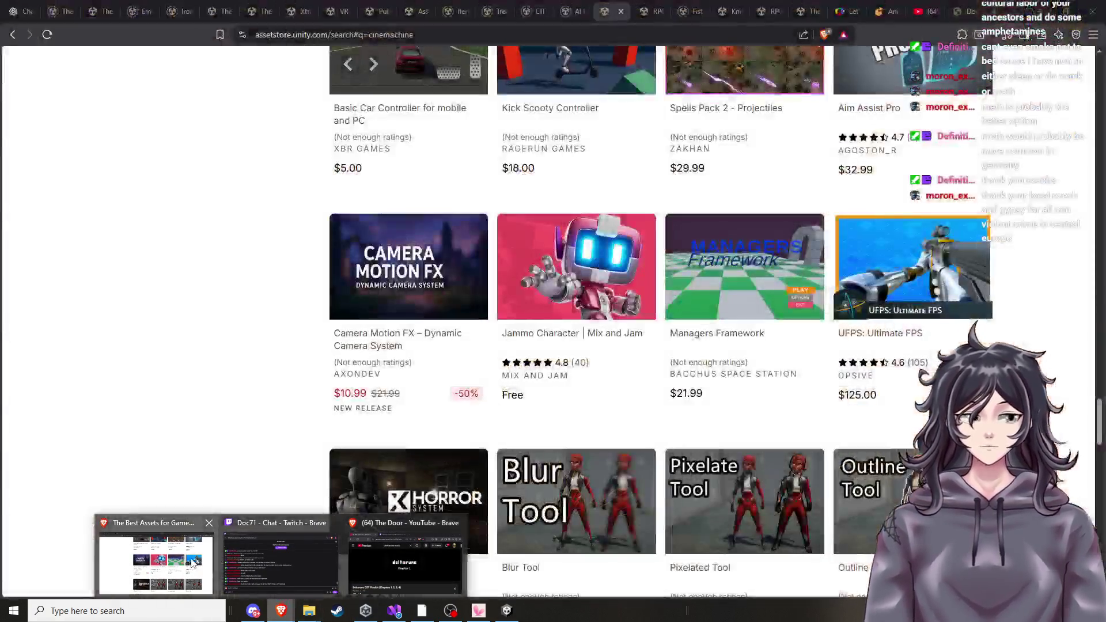
click(156, 562)
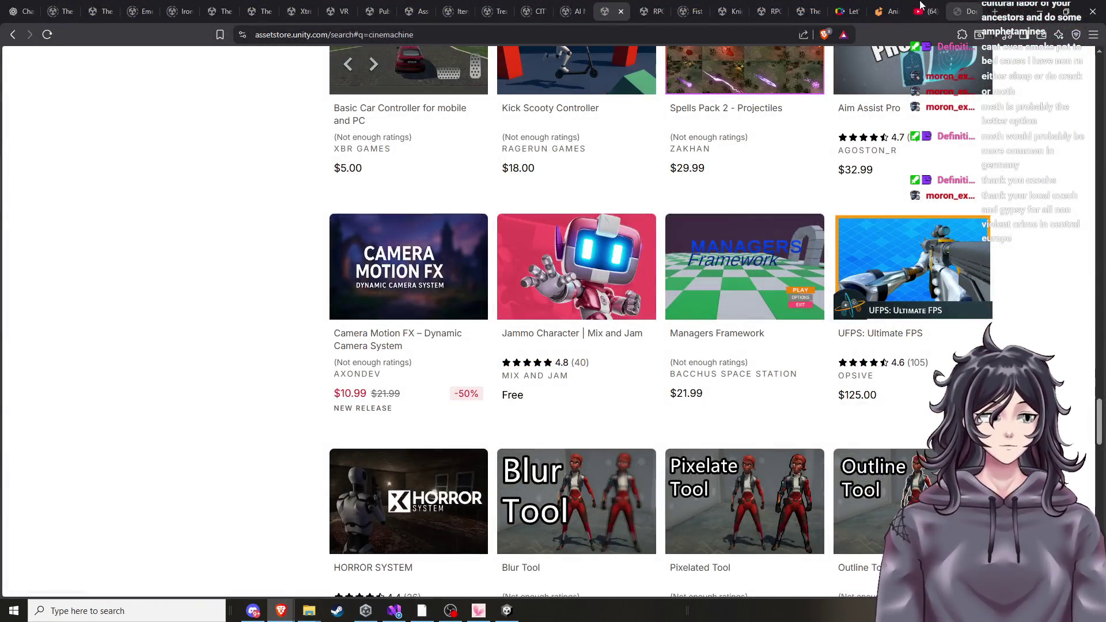
click(967, 11)
scroll(531, 486, down, 1)
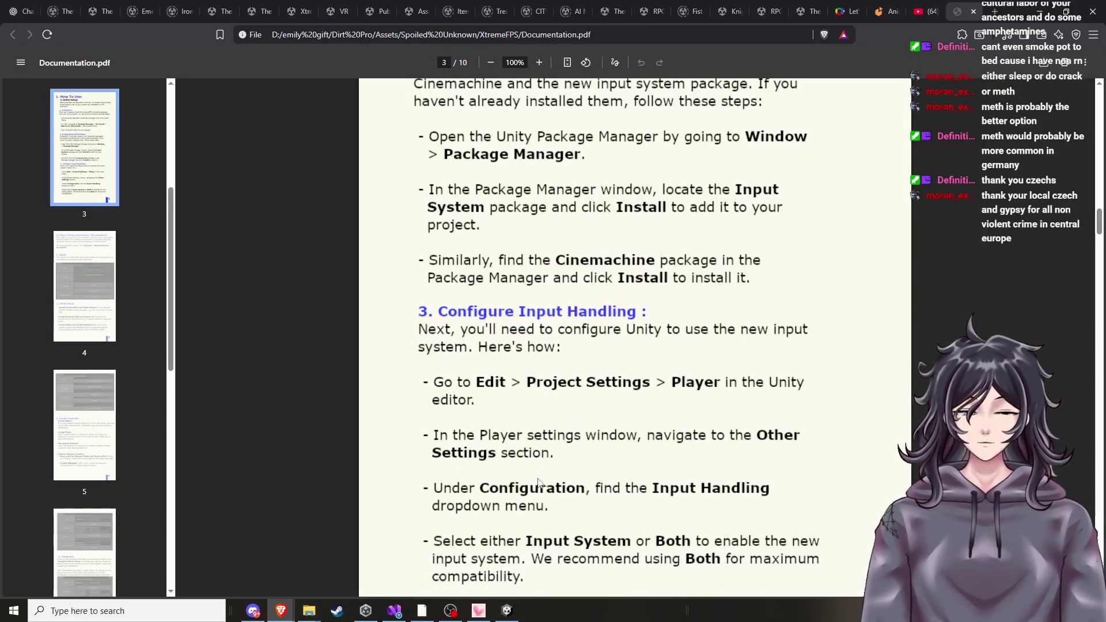
scroll(538, 483, down, 3)
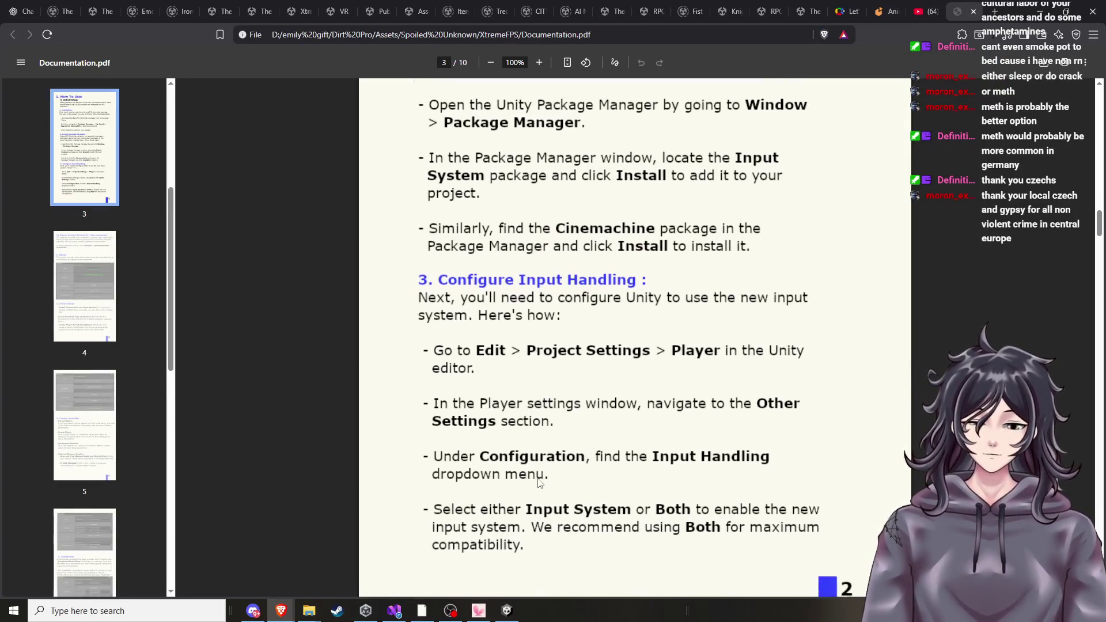
scroll(538, 482, down, 2)
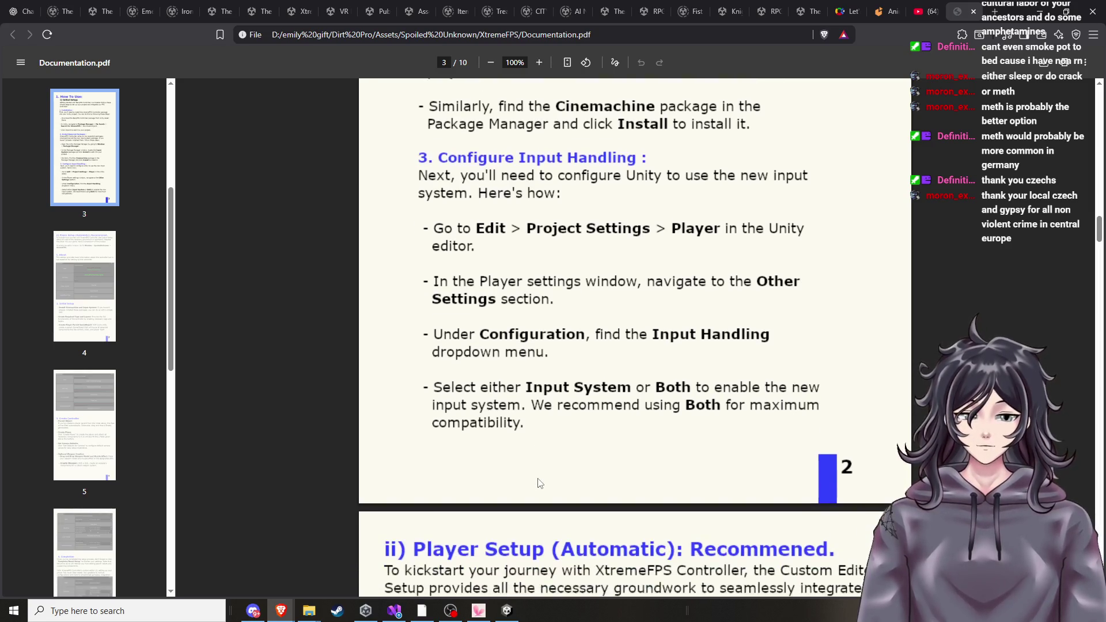
scroll(539, 483, down, 8)
scroll(795, 294, down, 15)
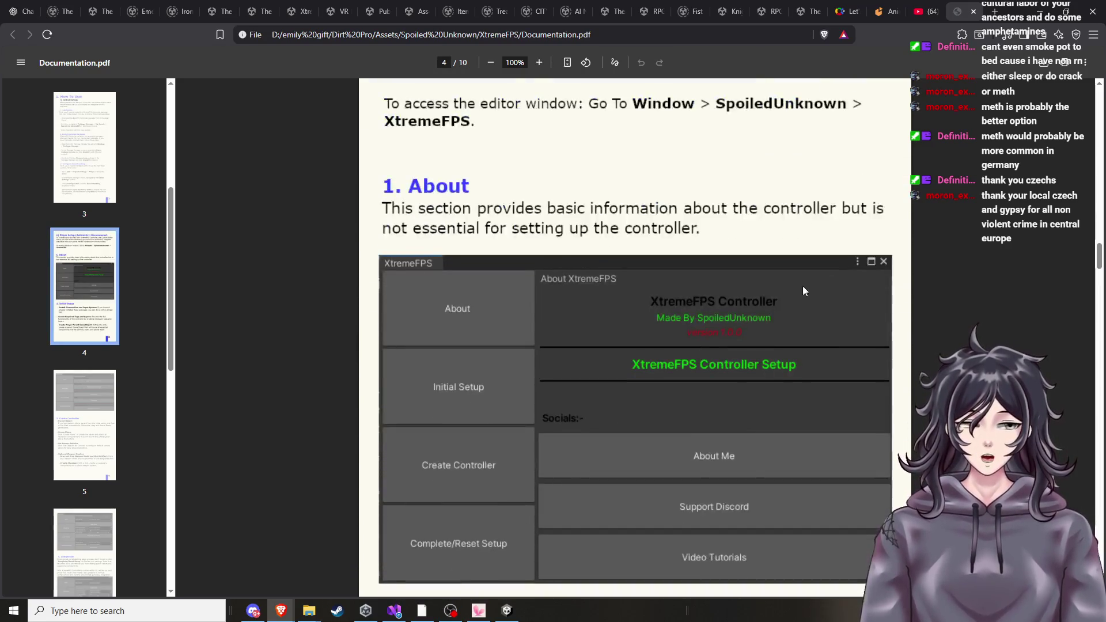
scroll(912, 432, down, 18)
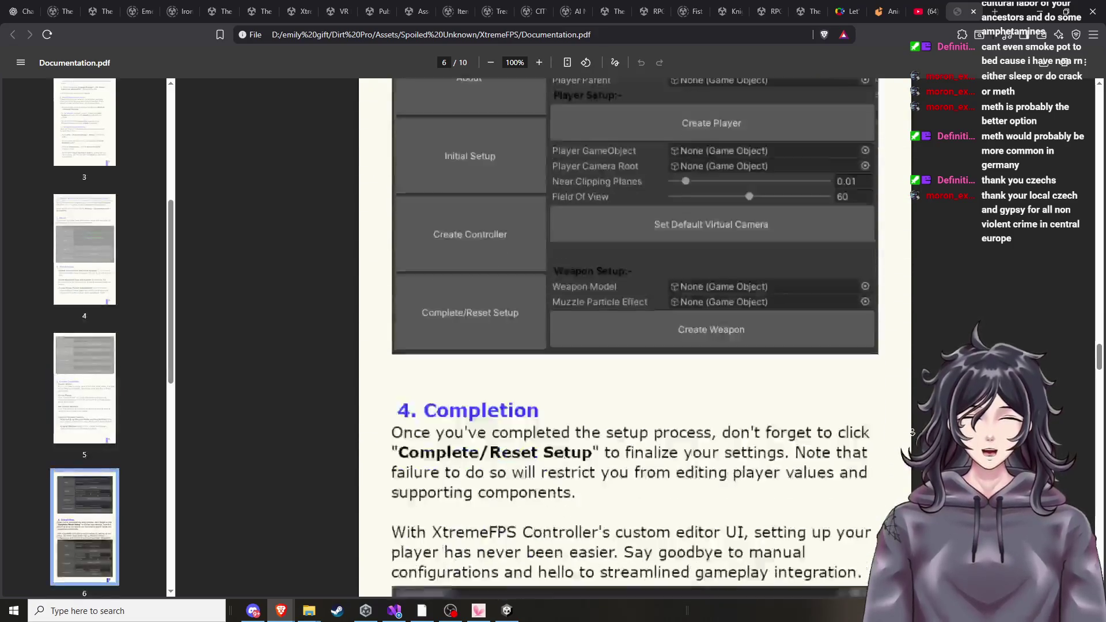
scroll(934, 357, down, 16)
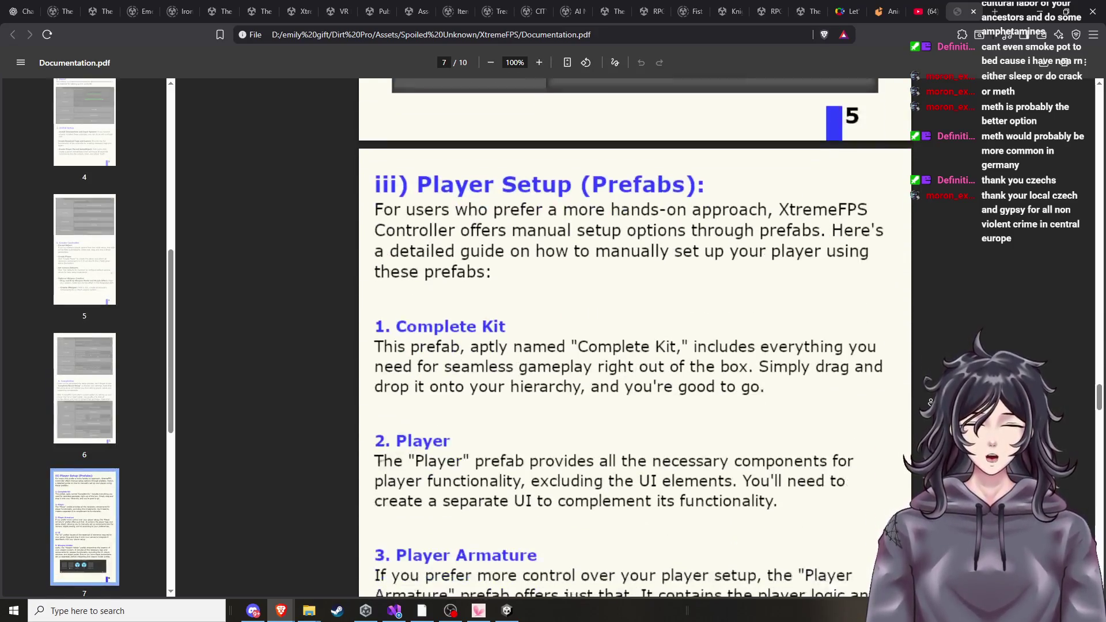
scroll(634, 340, down, 10)
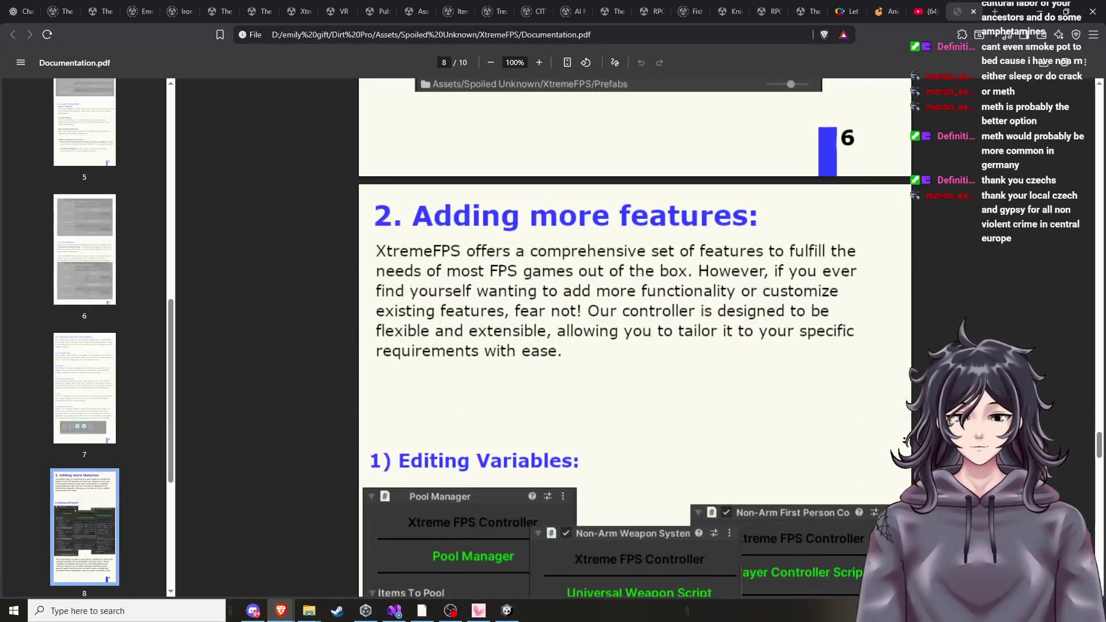
scroll(634, 339, down, 20)
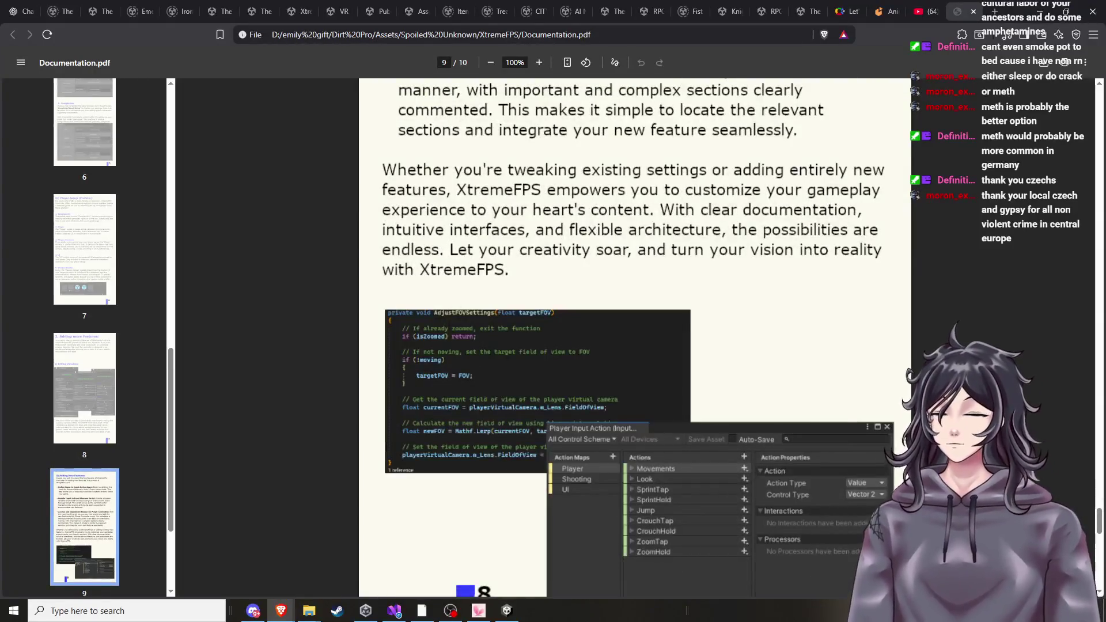
scroll(634, 339, down, 16)
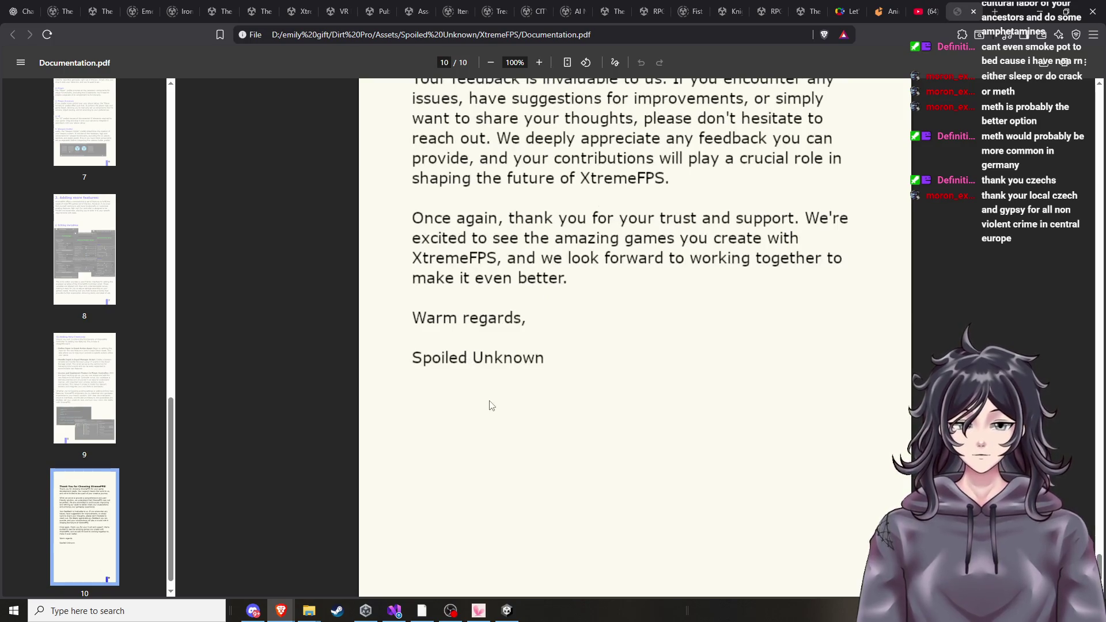
Scroll back up to re-read the package-install and input-handling steps, then return to Unity.
scroll(483, 396, up, 15)
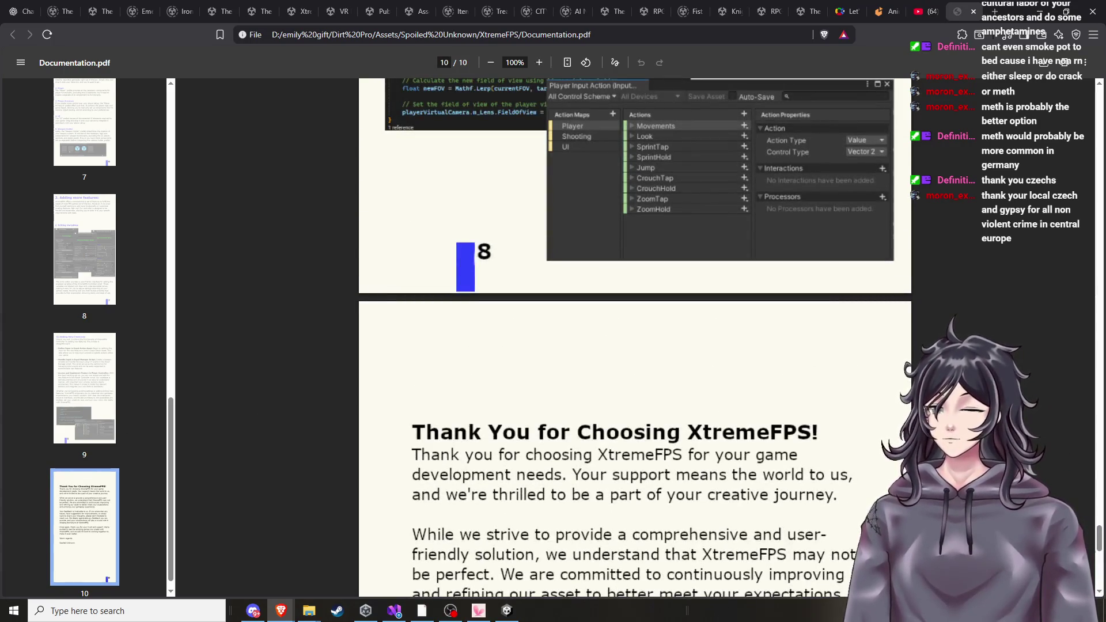
scroll(292, 424, up, 9)
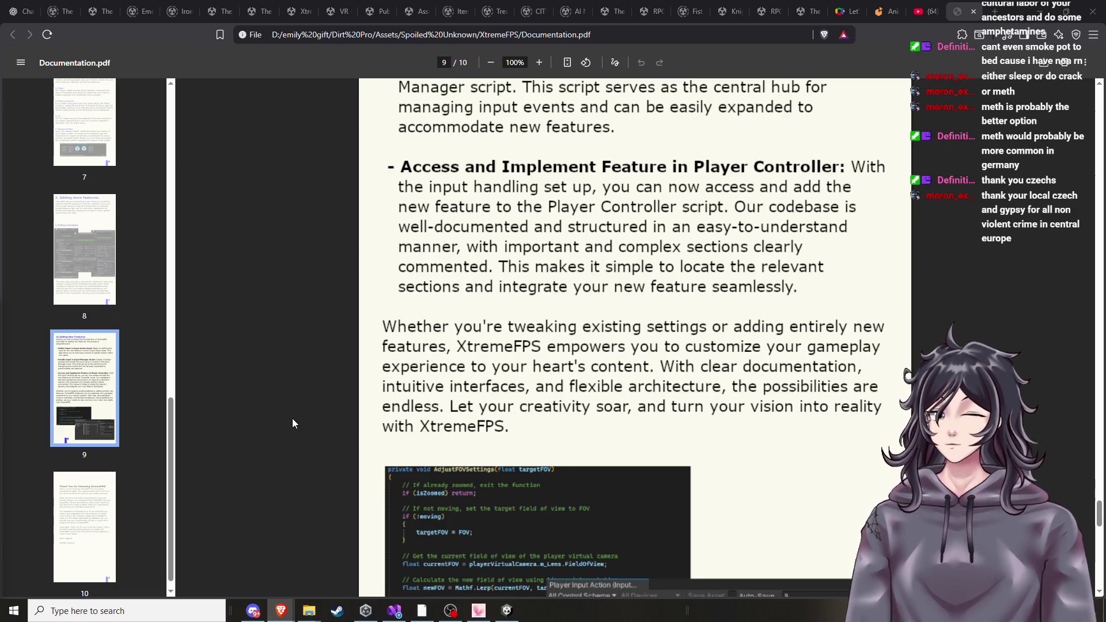
scroll(292, 423, up, 2)
scroll(293, 423, up, 17)
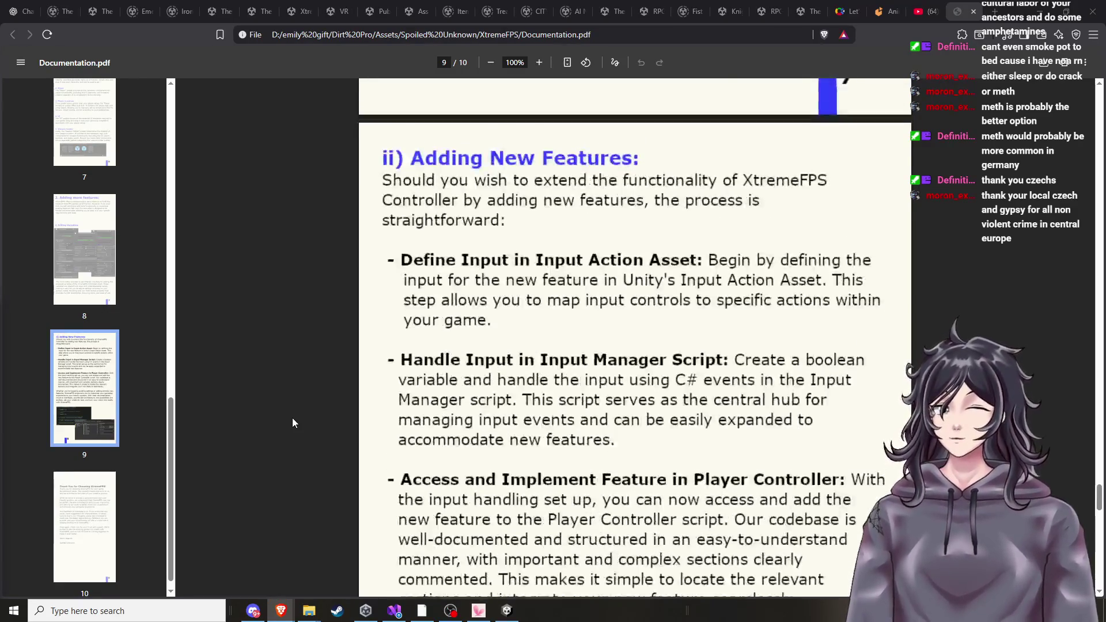
scroll(309, 427, up, 5)
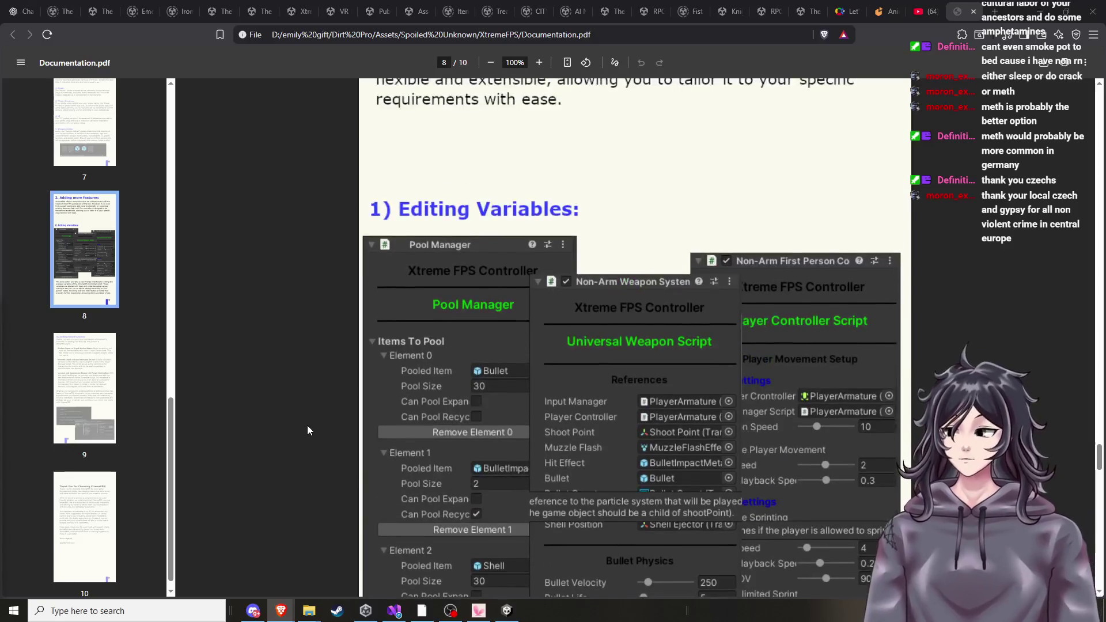
scroll(340, 403, up, 11)
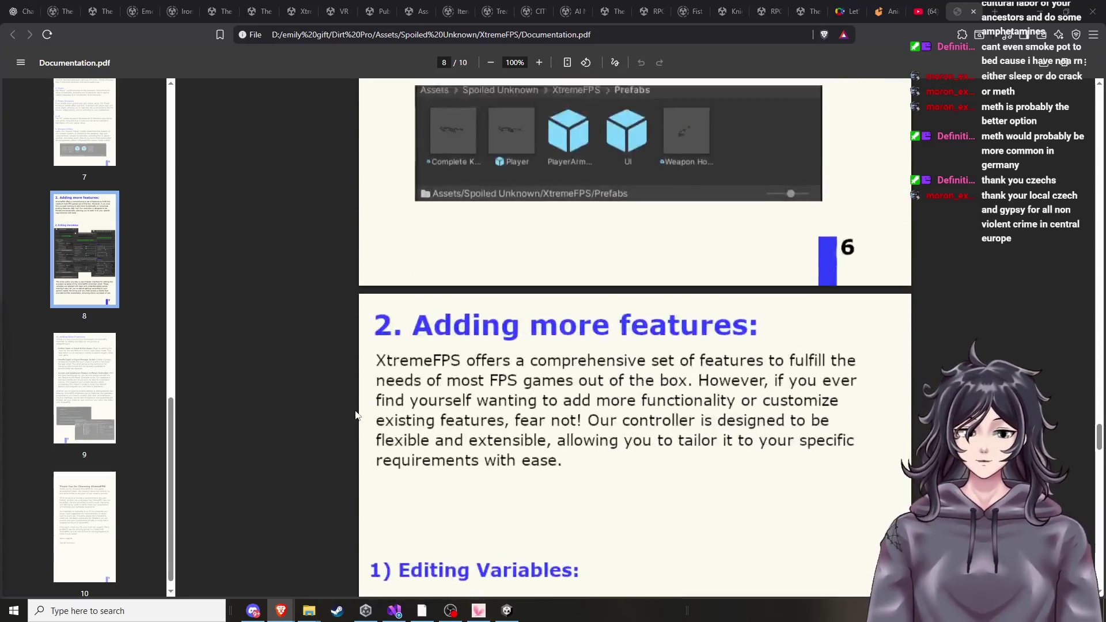
scroll(349, 408, up, 10)
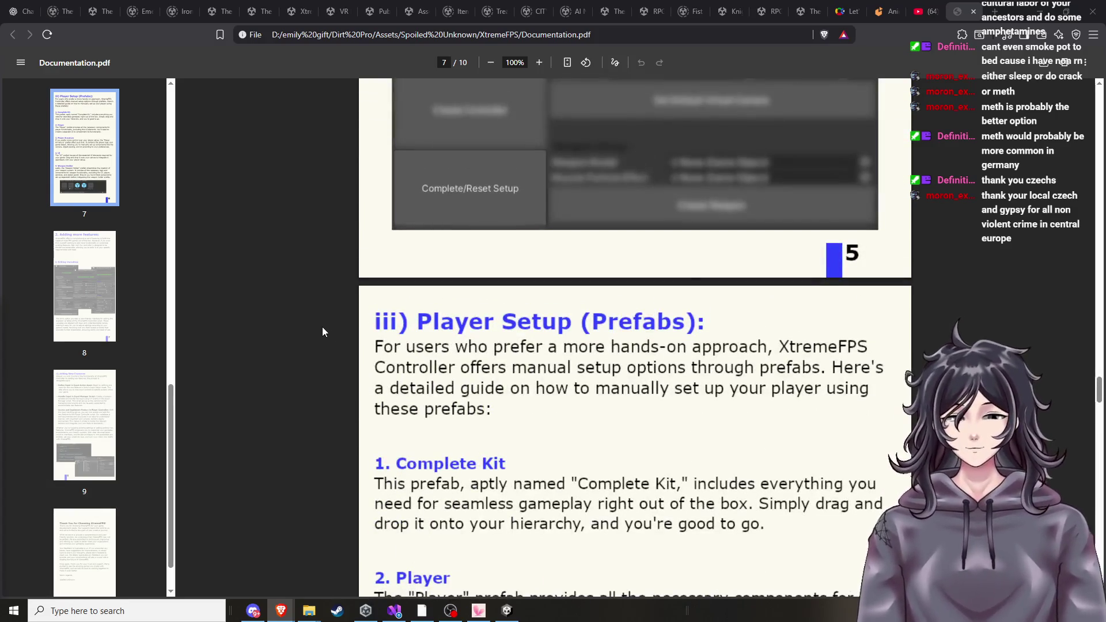
scroll(322, 331, up, 10)
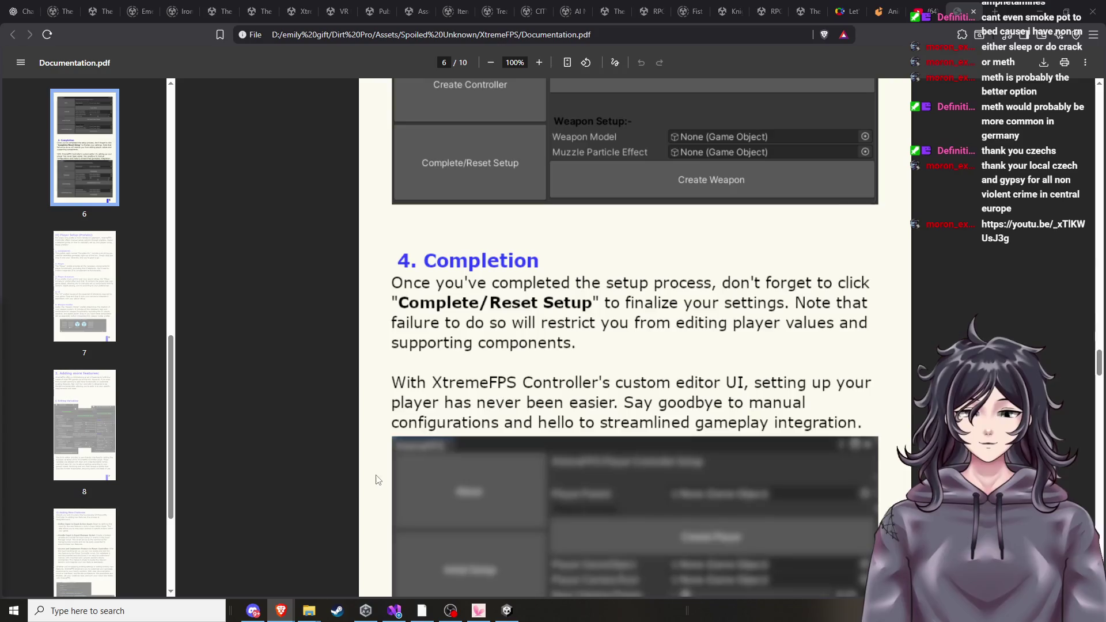
scroll(373, 479, up, 7)
scroll(371, 492, up, 12)
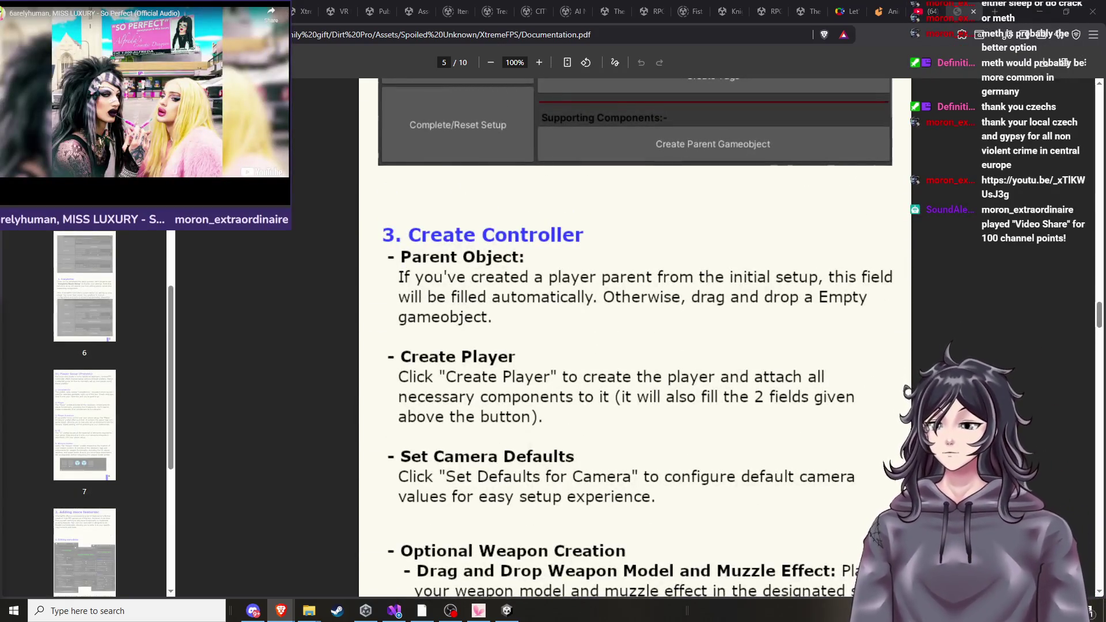
scroll(348, 456, up, 3)
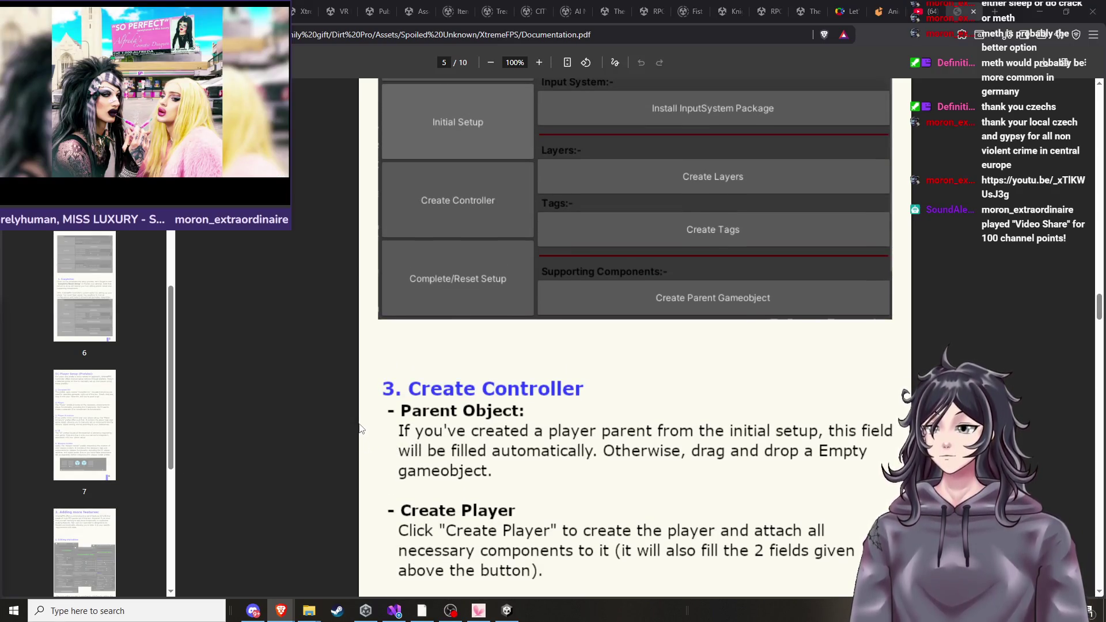
scroll(361, 436, up, 12)
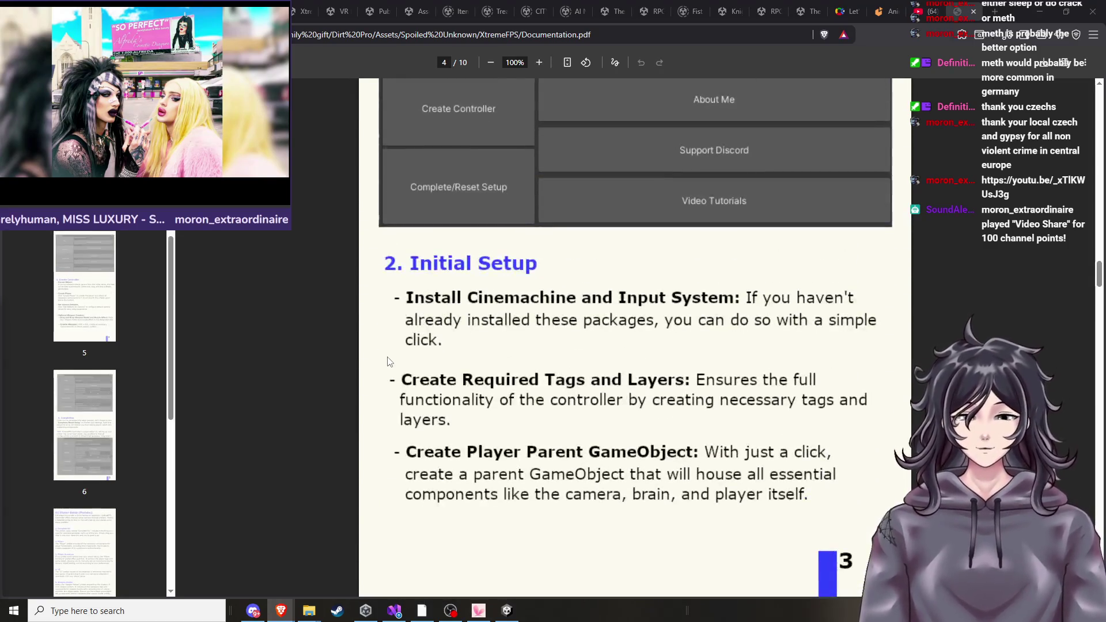
scroll(387, 362, up, 10)
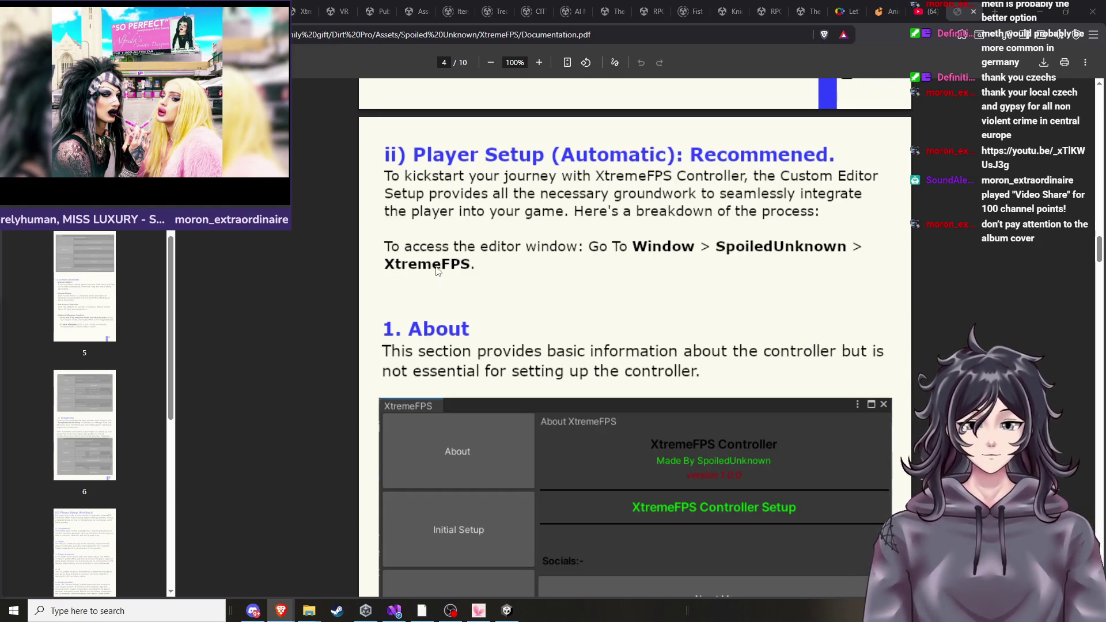
scroll(580, 255, up, 3)
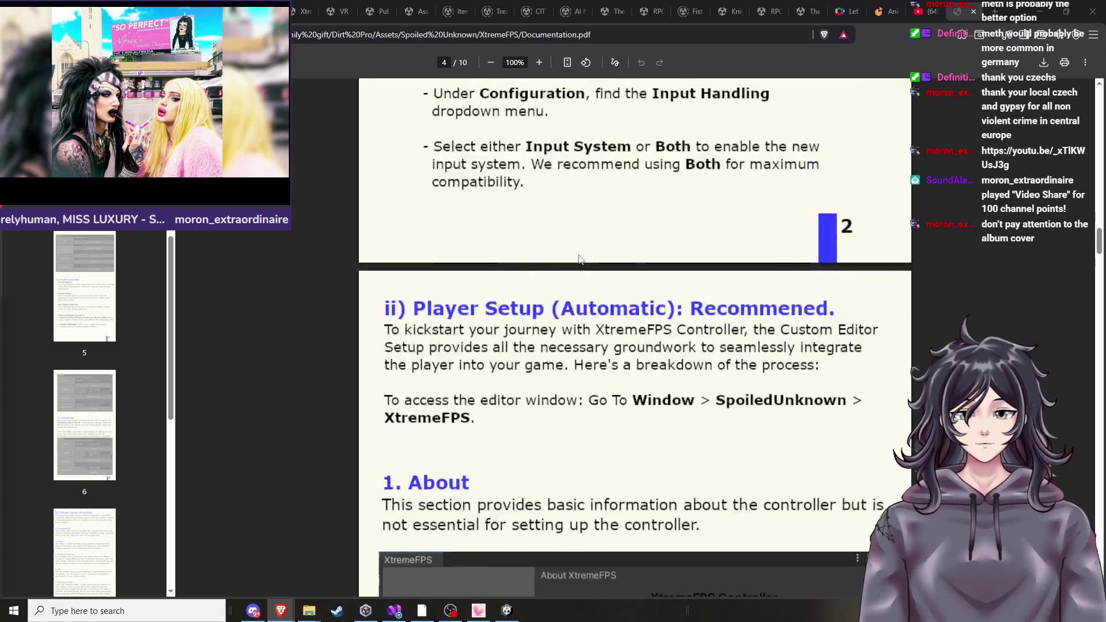
scroll(580, 266, up, 8)
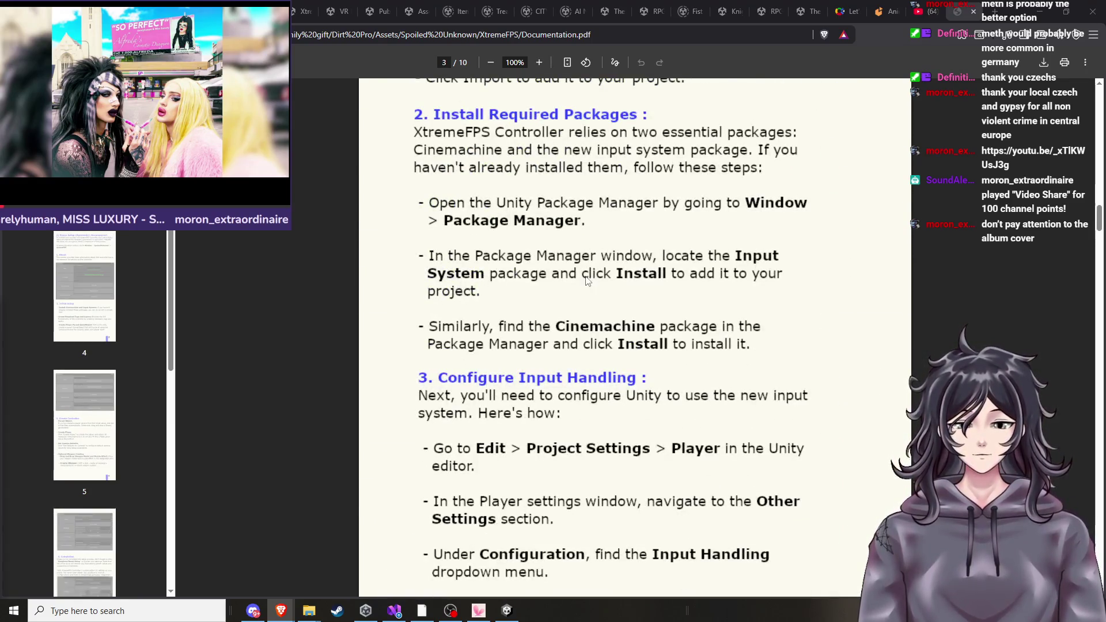
scroll(581, 285, up, 2)
scroll(580, 288, up, 3)
scroll(546, 298, down, 13)
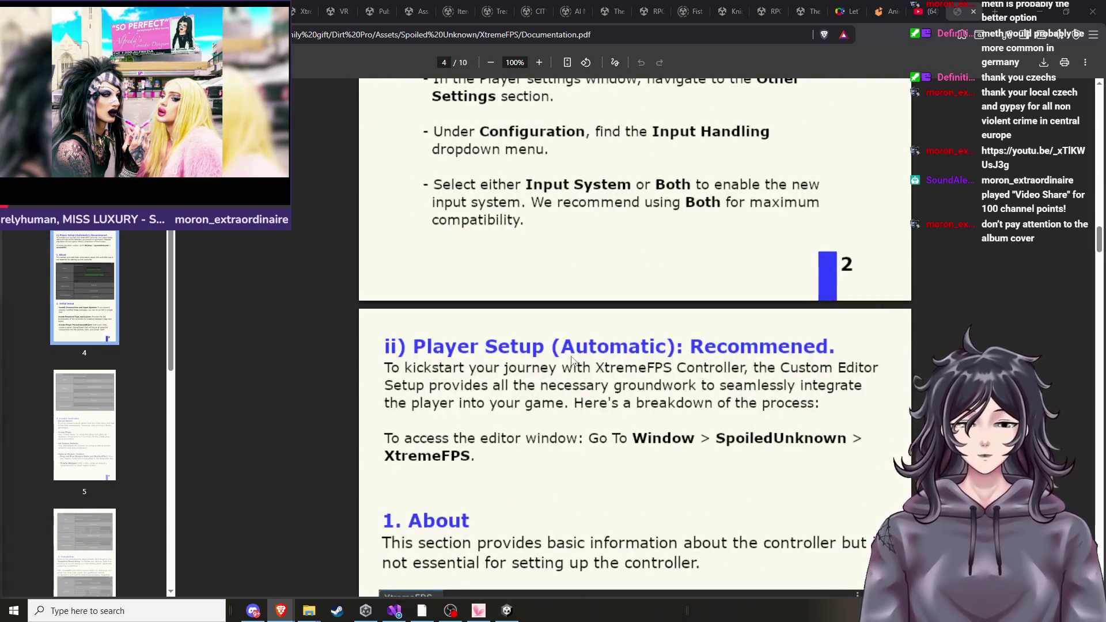
scroll(478, 334, down, 2)
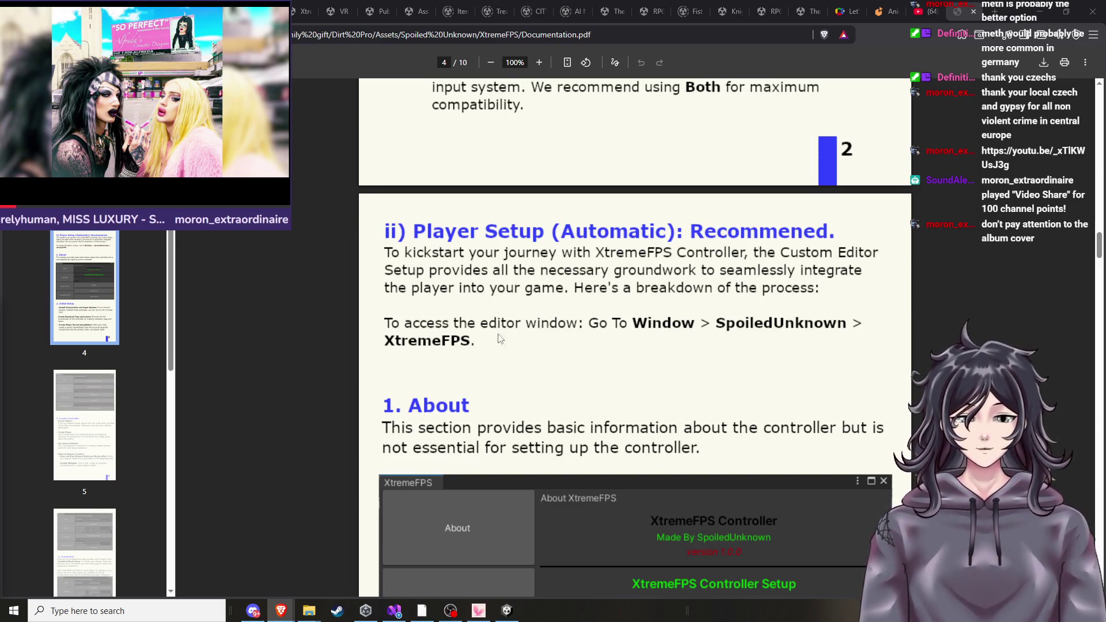
click(507, 610)
Browse the Window menu's submenus and choose Package Manager.
click(202, 17)
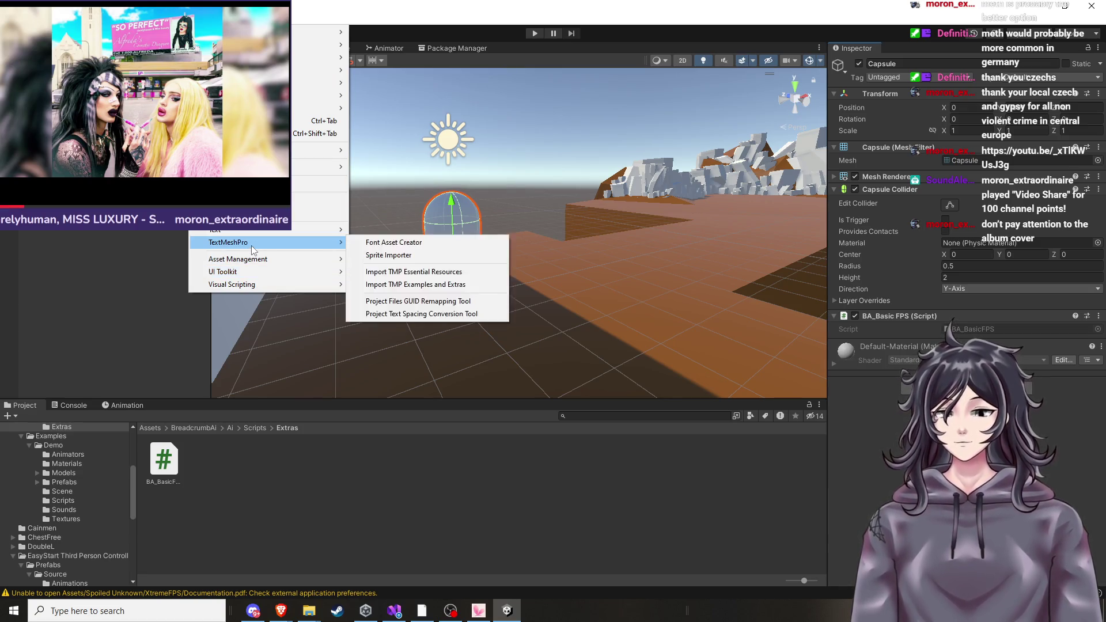
mouse_move(251, 286)
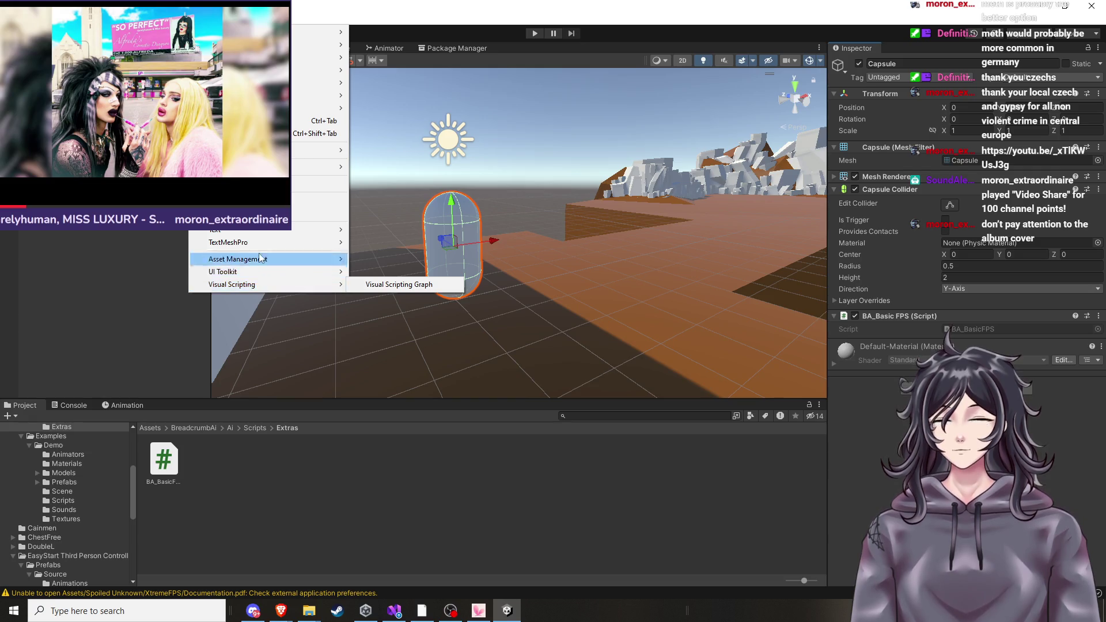
mouse_move(271, 32)
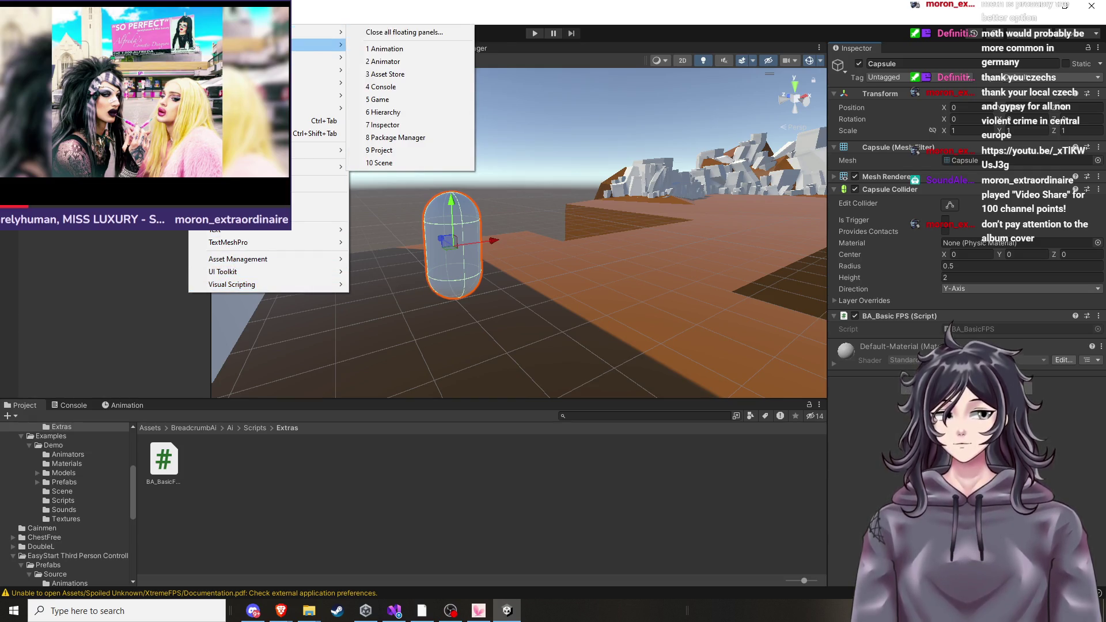
mouse_move(270, 58)
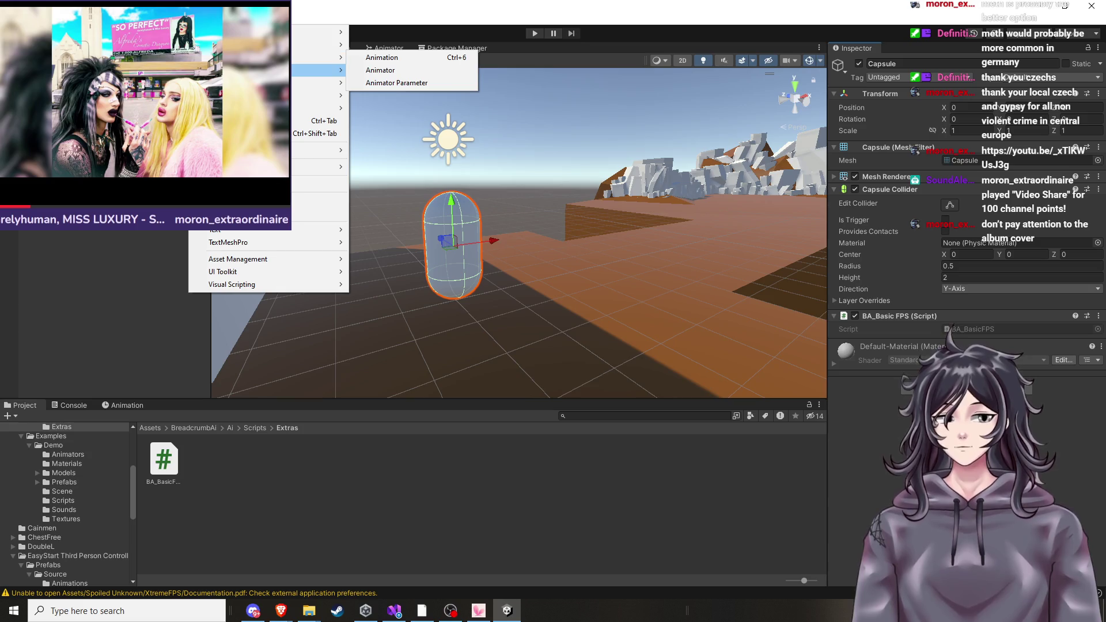
mouse_move(271, 108)
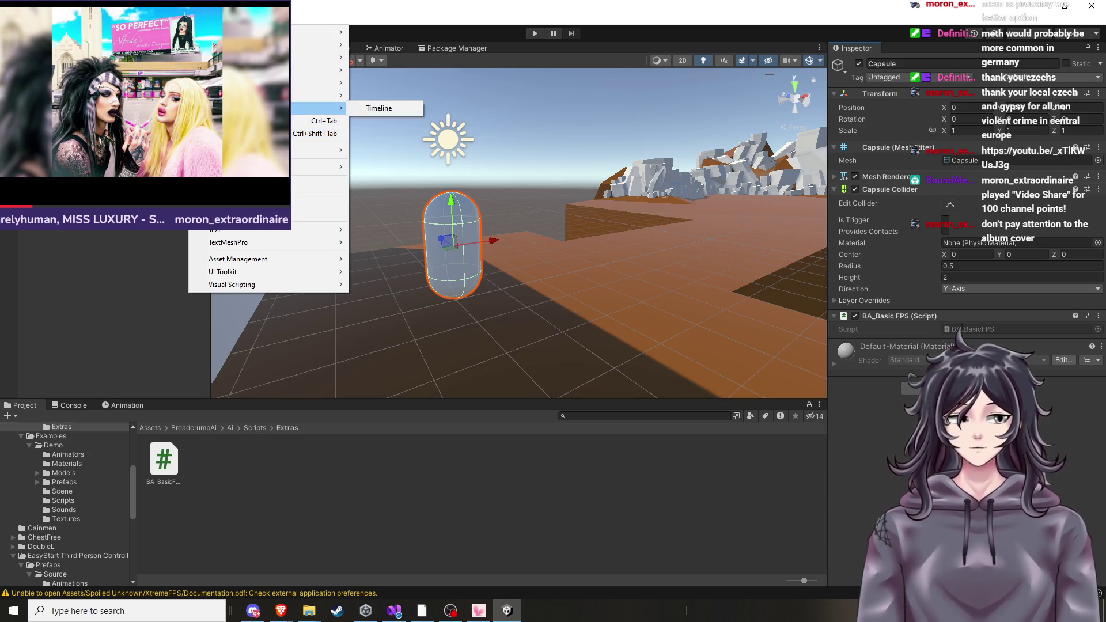
mouse_move(270, 83)
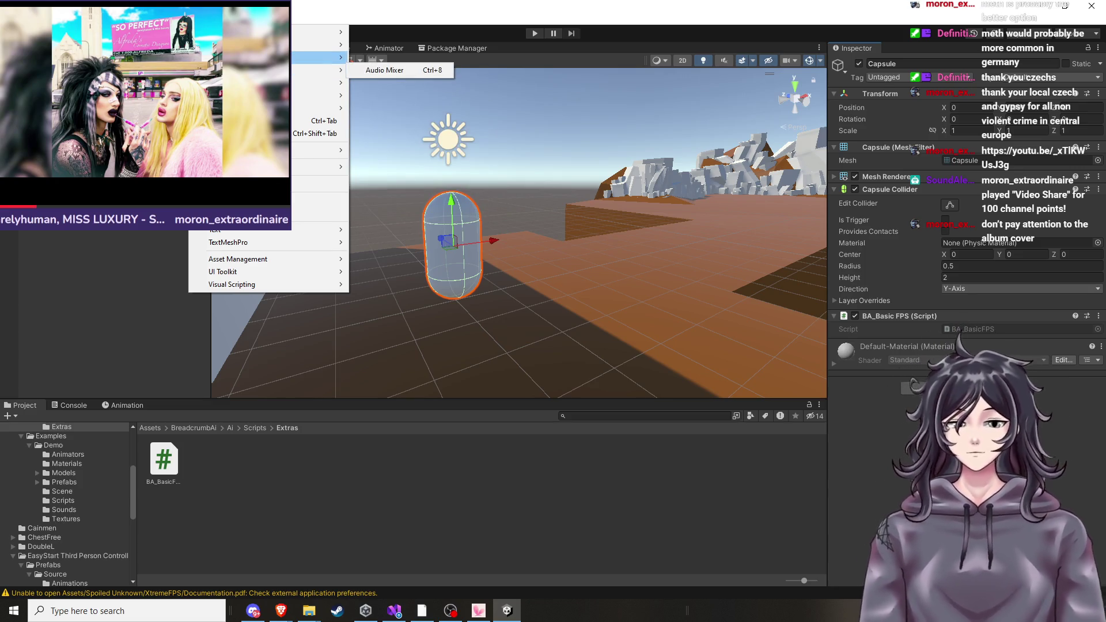
mouse_move(317, 57)
mouse_move(225, 247)
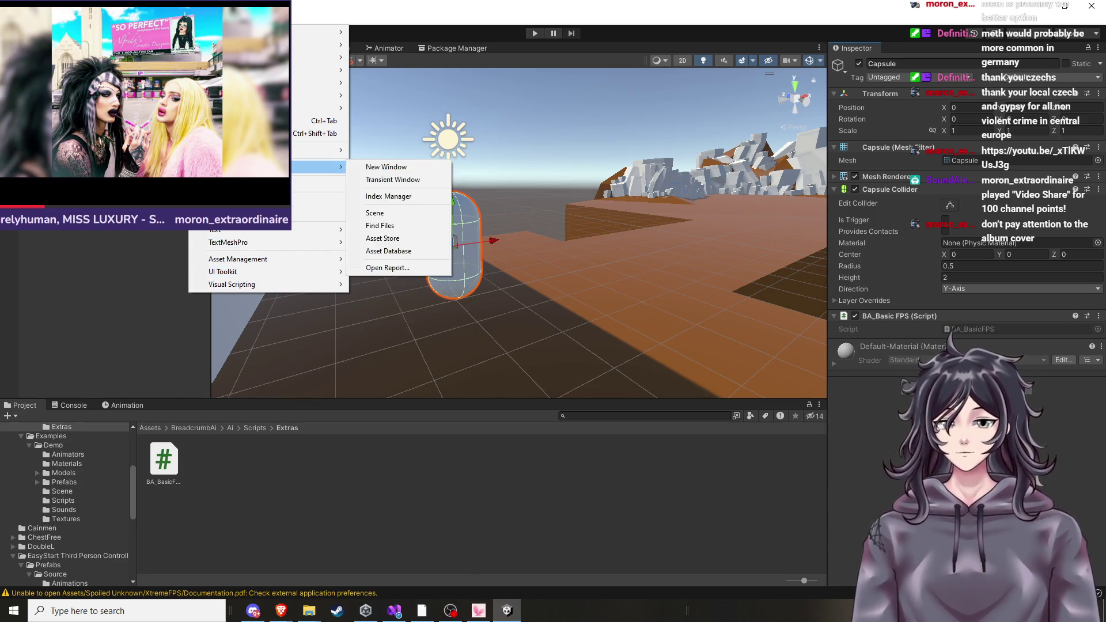
mouse_move(242, 167)
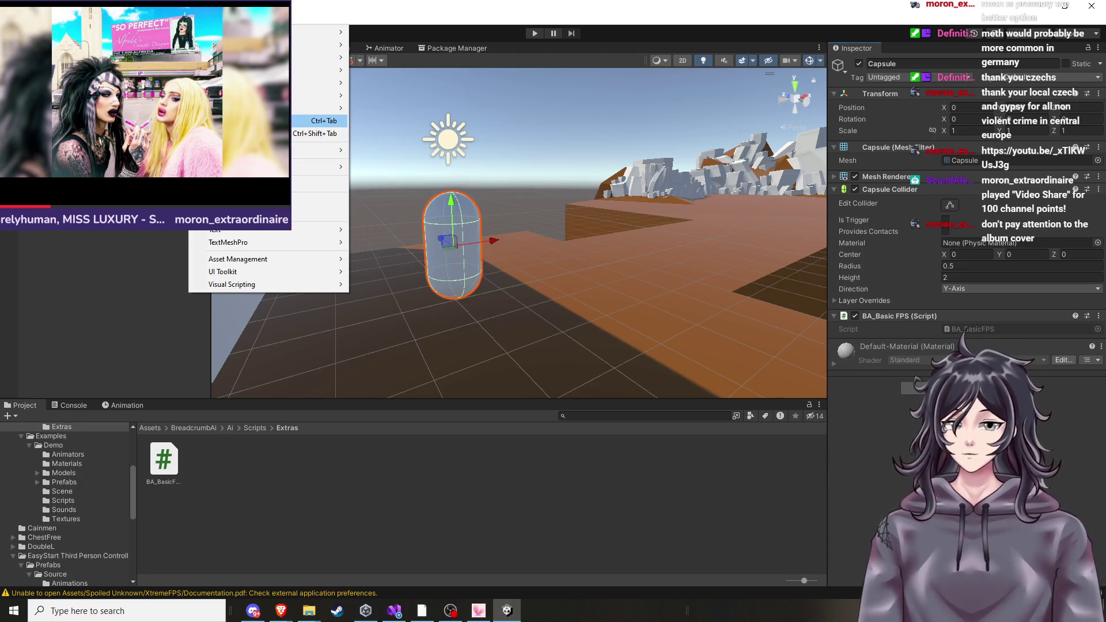
mouse_move(242, 95)
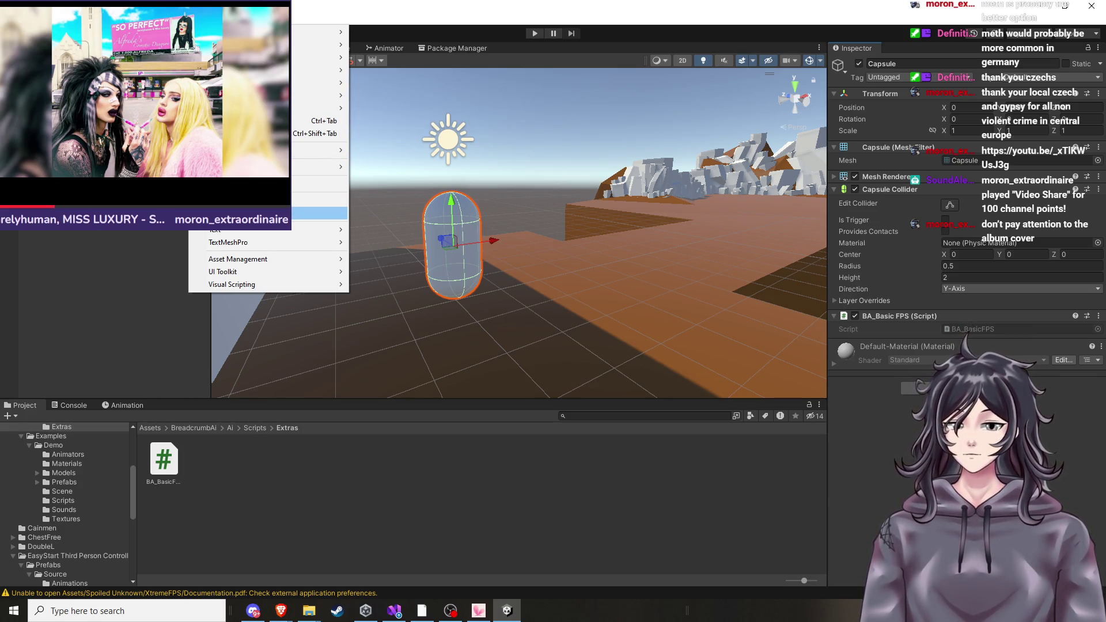
click(247, 213)
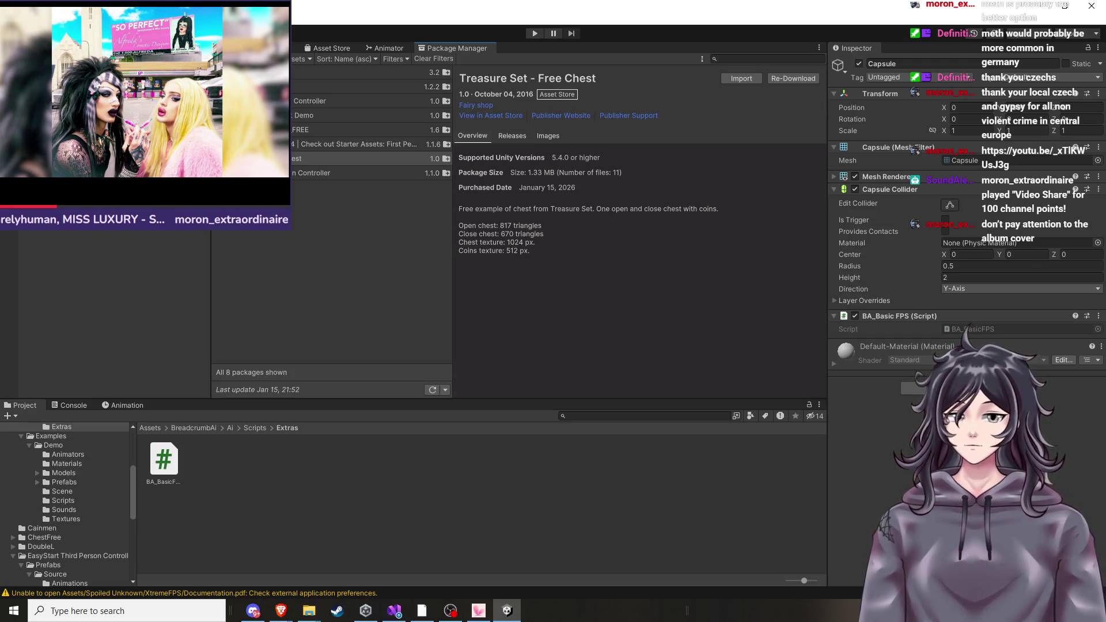
Import XtremeFPS: First Person Controller from My Assets and dismiss the Nothing to import notice.
click(346, 173)
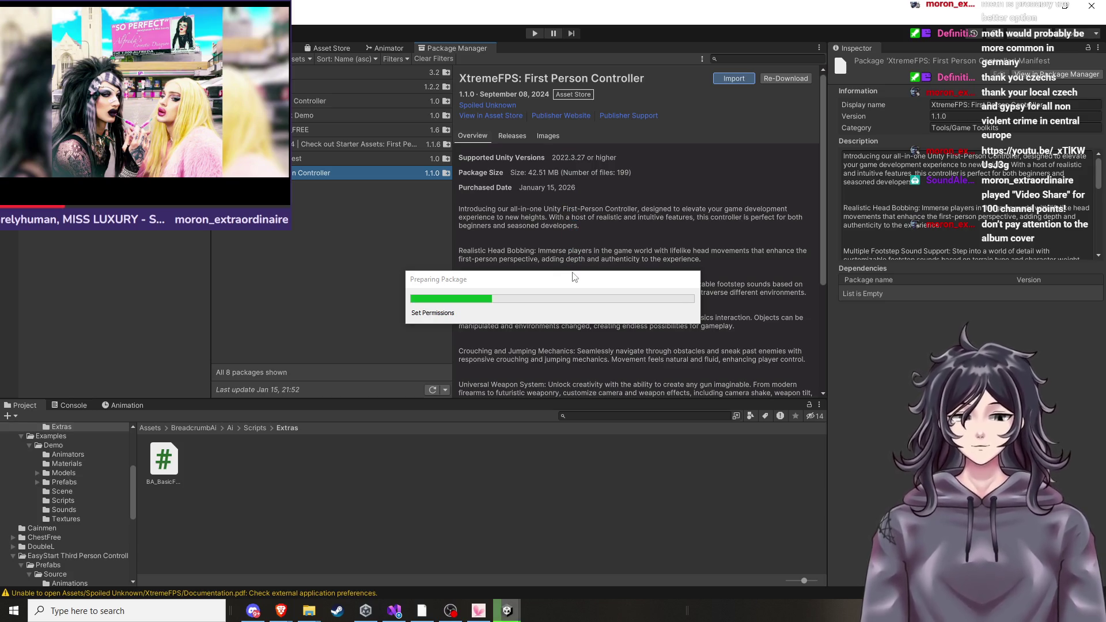
click(1092, 43)
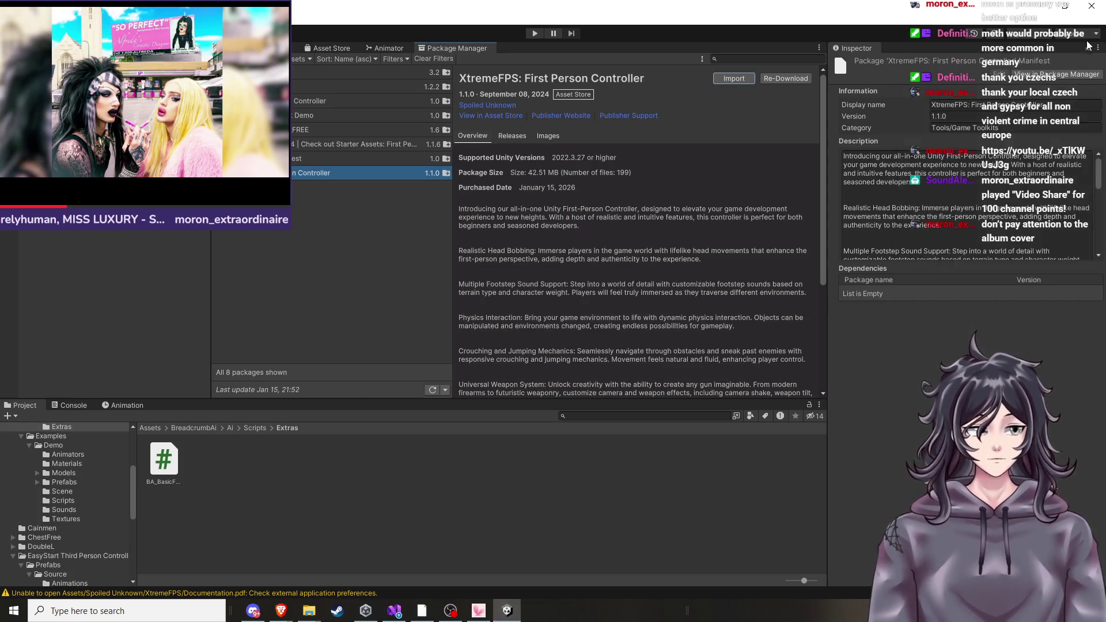
key(alt+Tab)
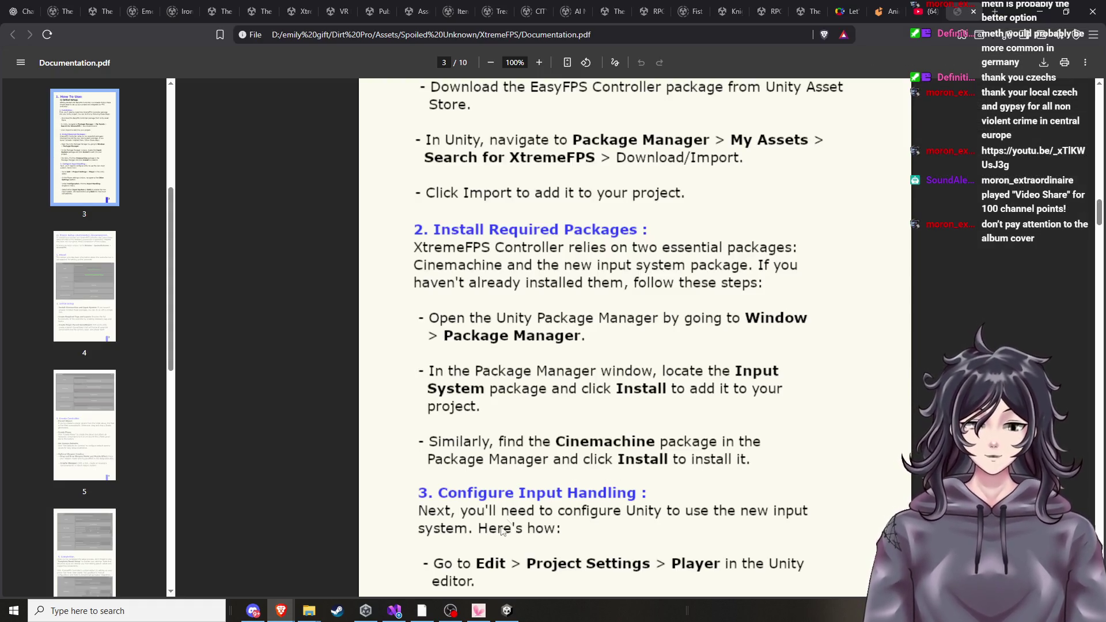
click(507, 610)
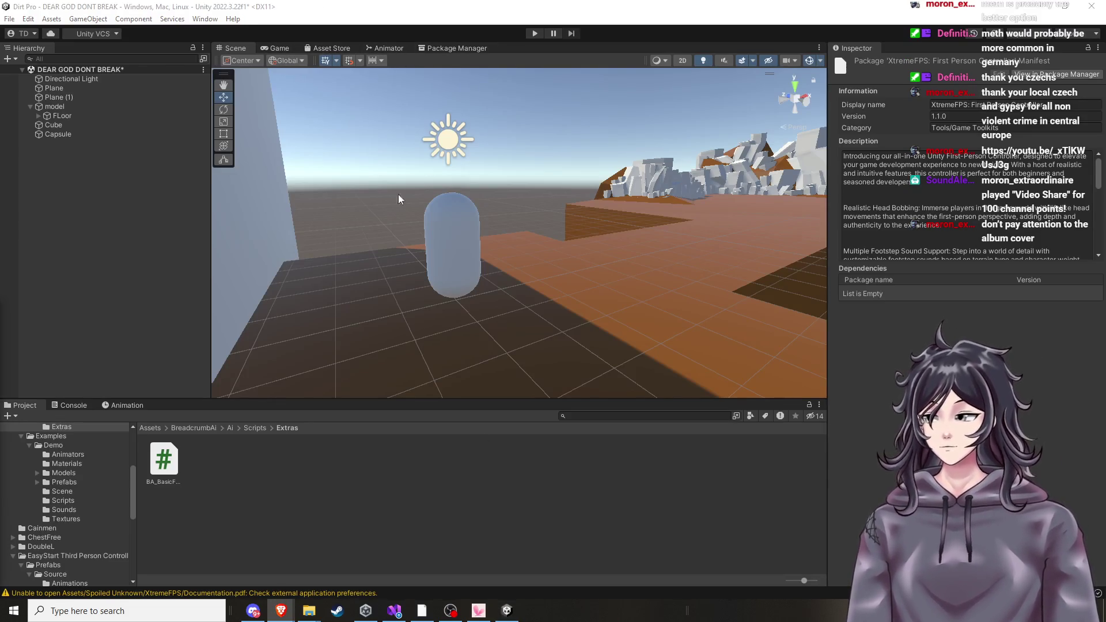
click(444, 51)
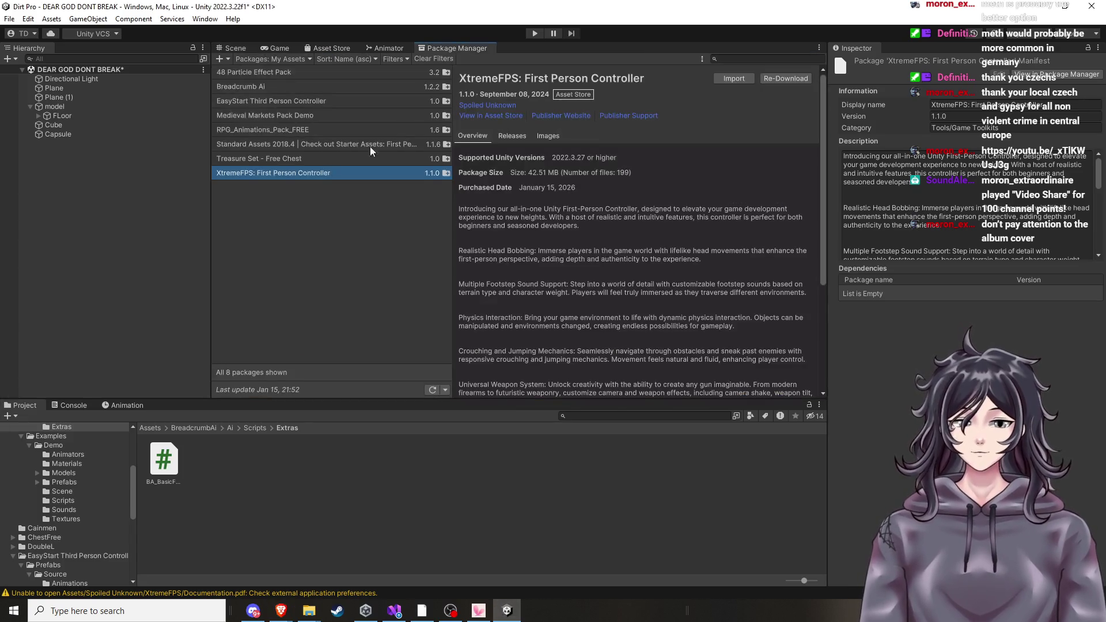
click(268, 60)
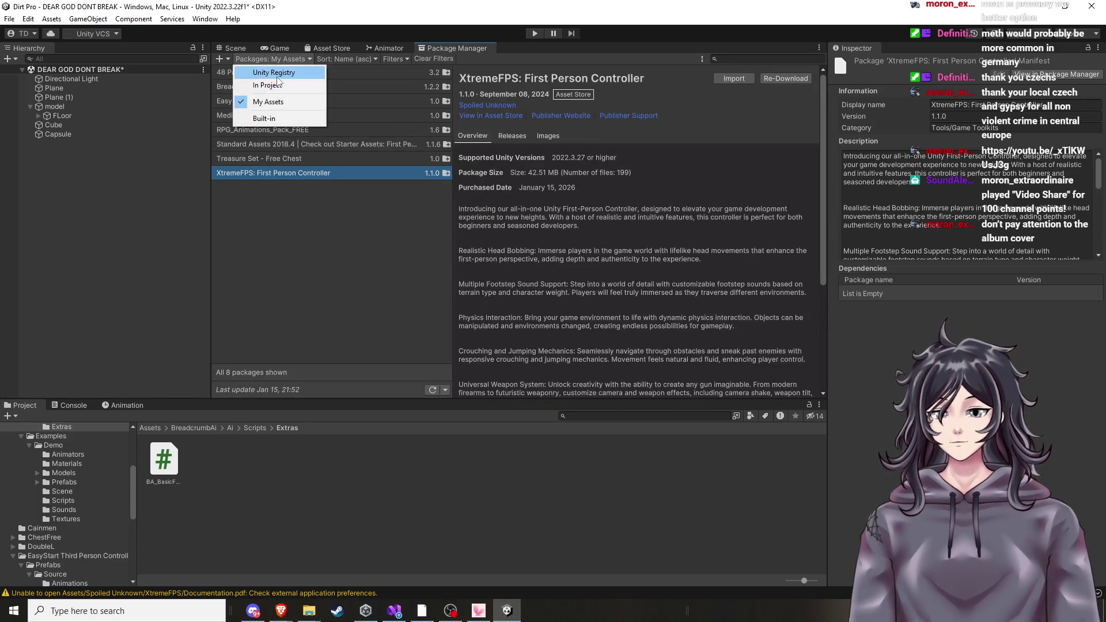
Select Cinemachine in the Unity Registry list and install version 2.9.7.
click(281, 72)
scroll(323, 139, down, 10)
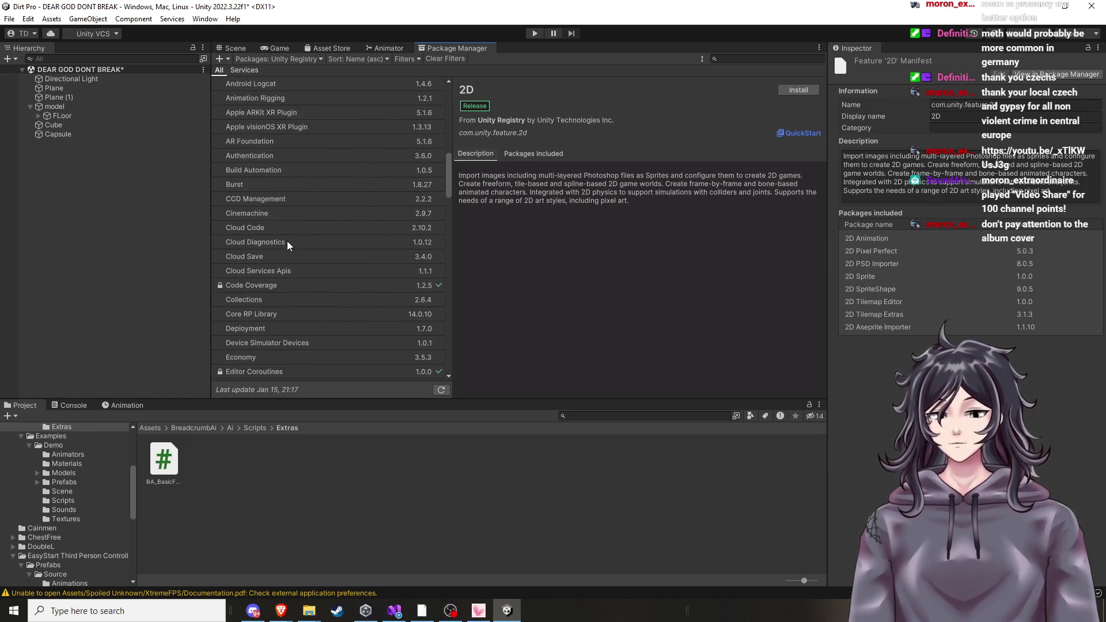
click(282, 218)
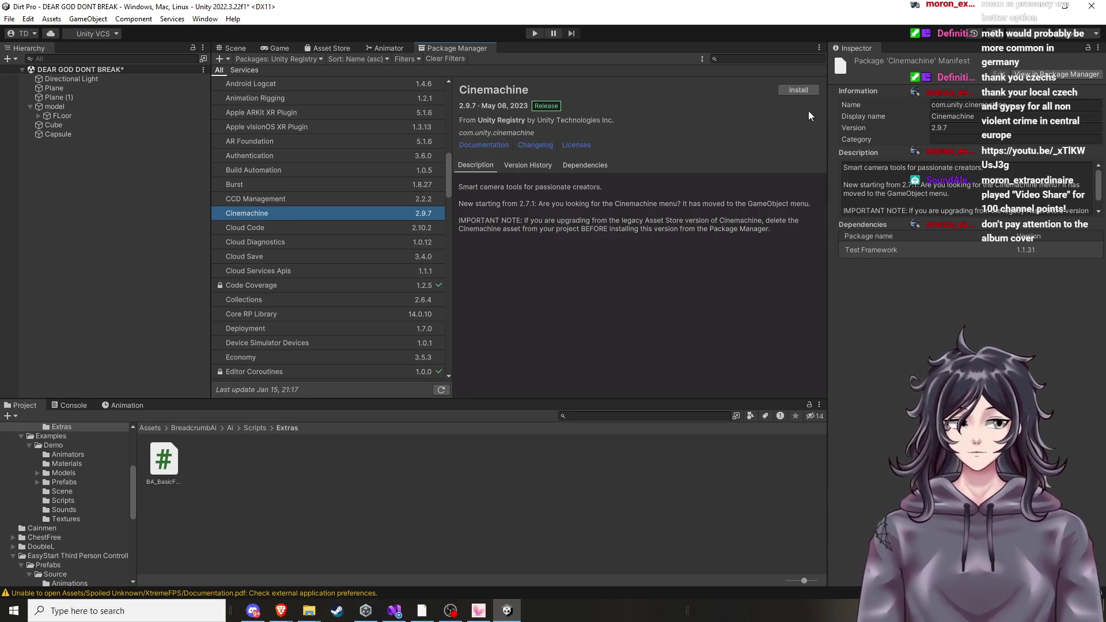
click(799, 91)
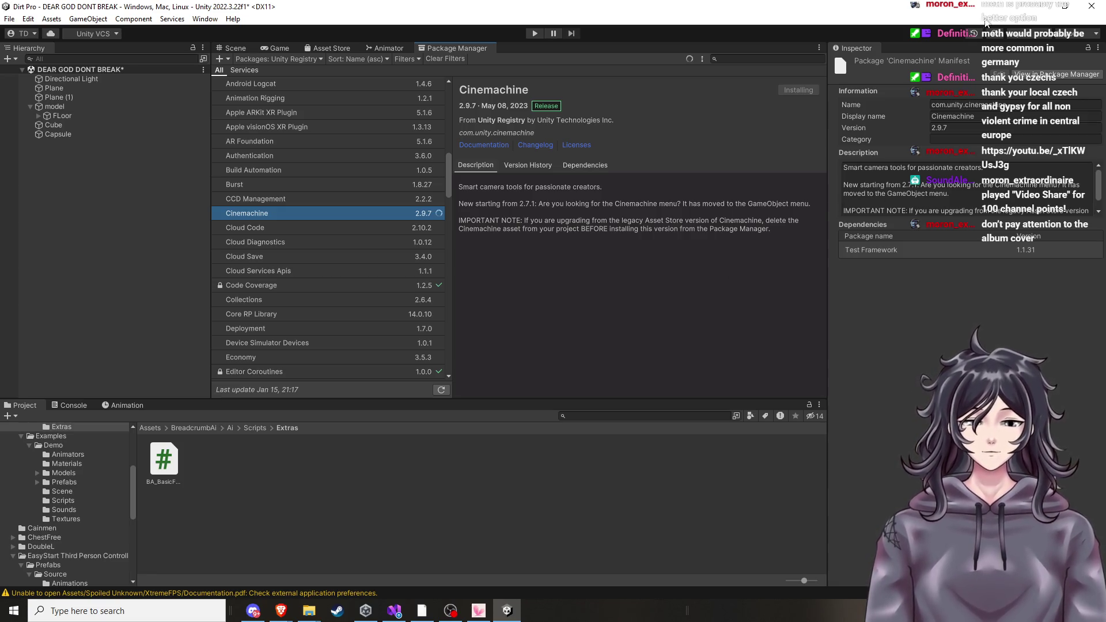
Scroll further through the documentation PDF, then bring Unity back.
click(1045, 6)
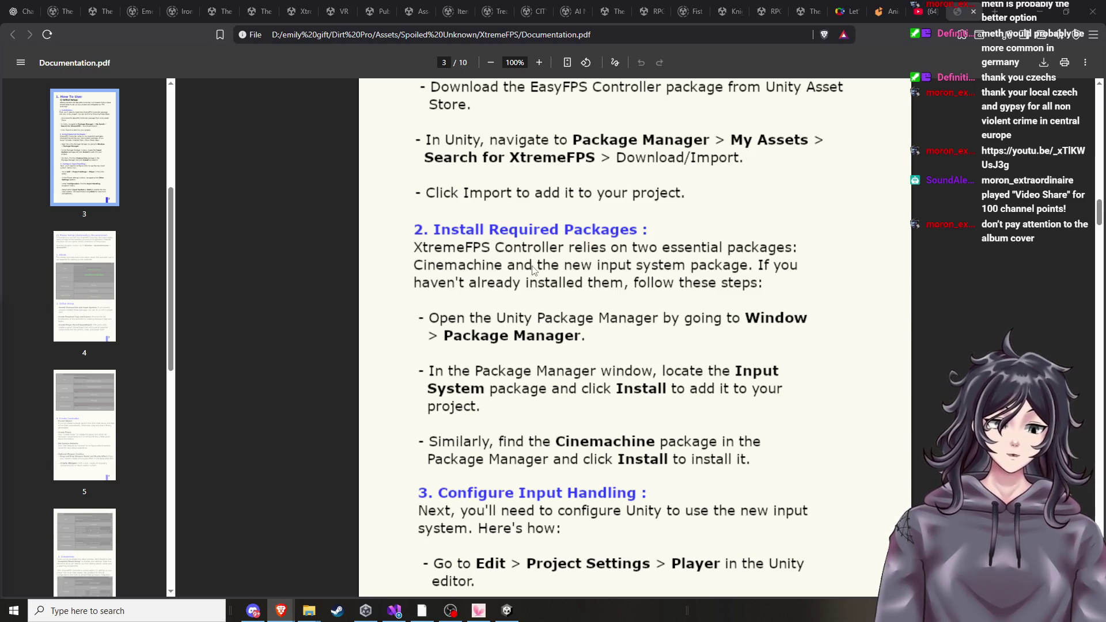
scroll(536, 306, down, 2)
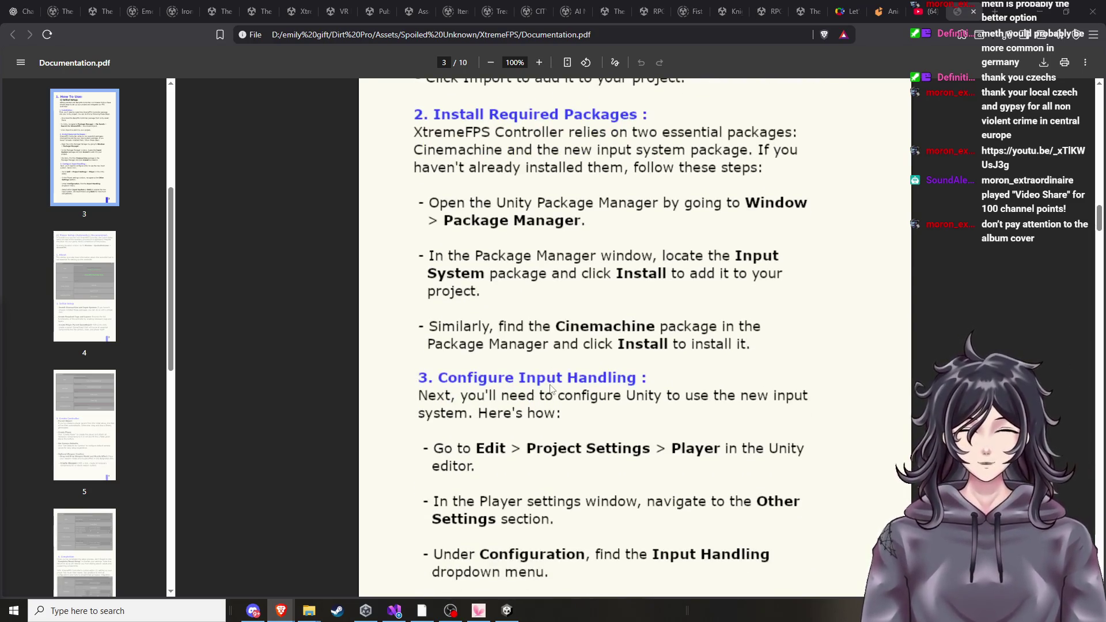
scroll(604, 389, down, 1)
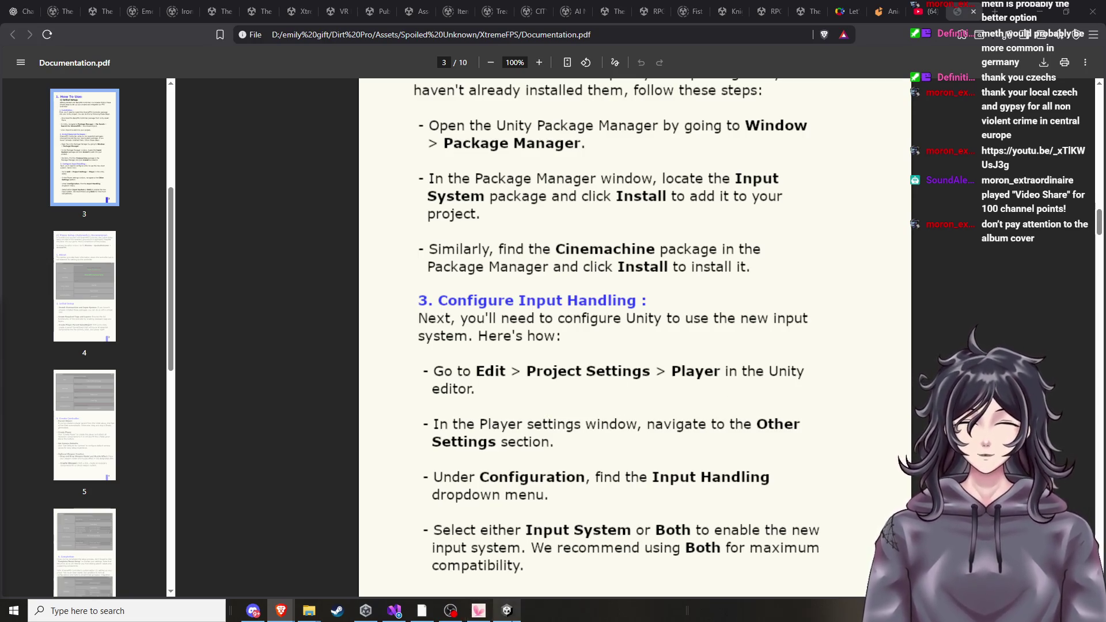
click(506, 611)
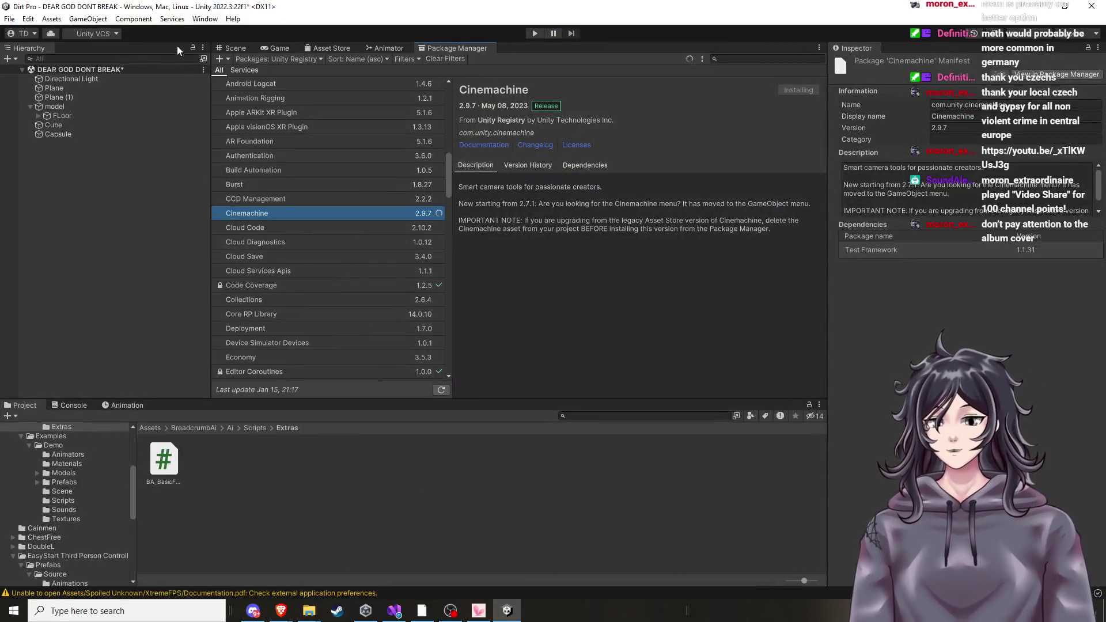
Open Edit > Project Settings, then check the PDF's Configure Input Handling steps.
click(27, 19)
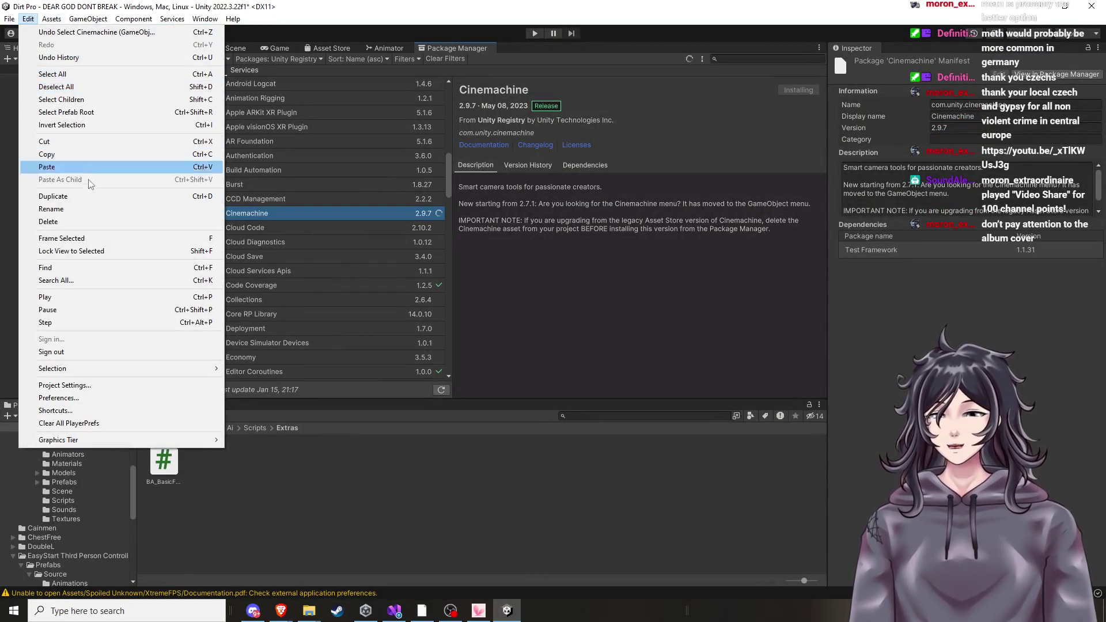
click(78, 397)
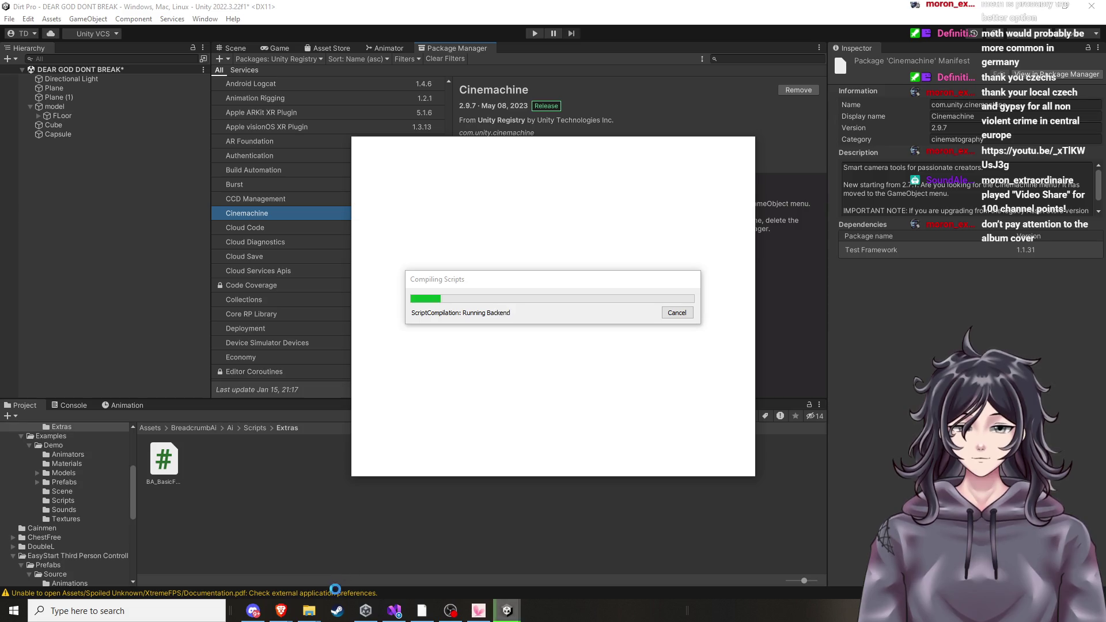
mouse_move(316, 617)
mouse_move(281, 610)
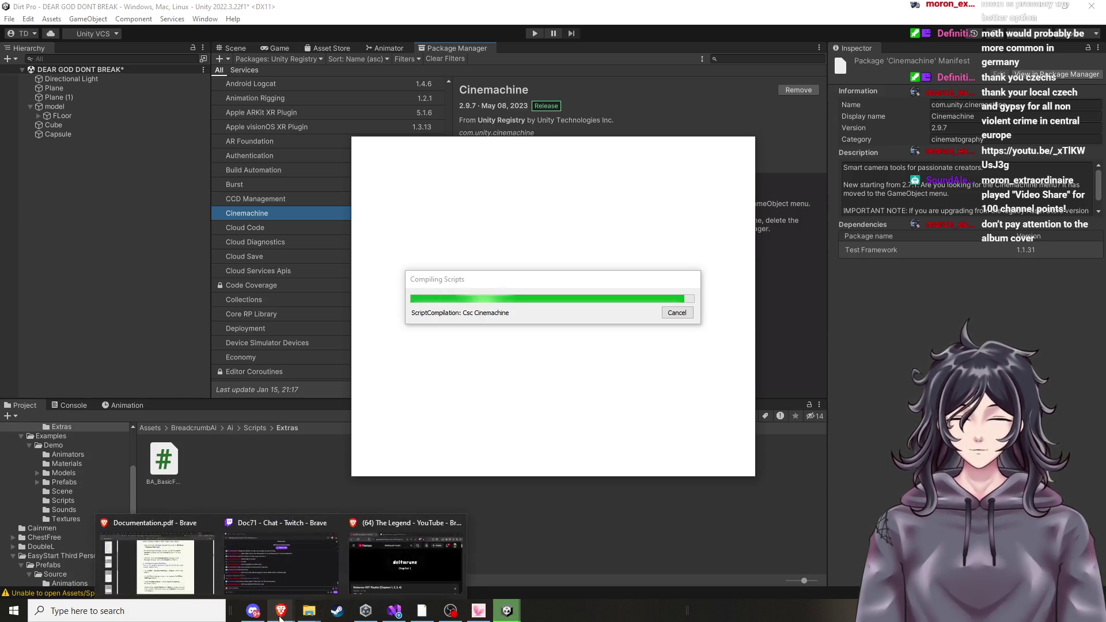
click(177, 588)
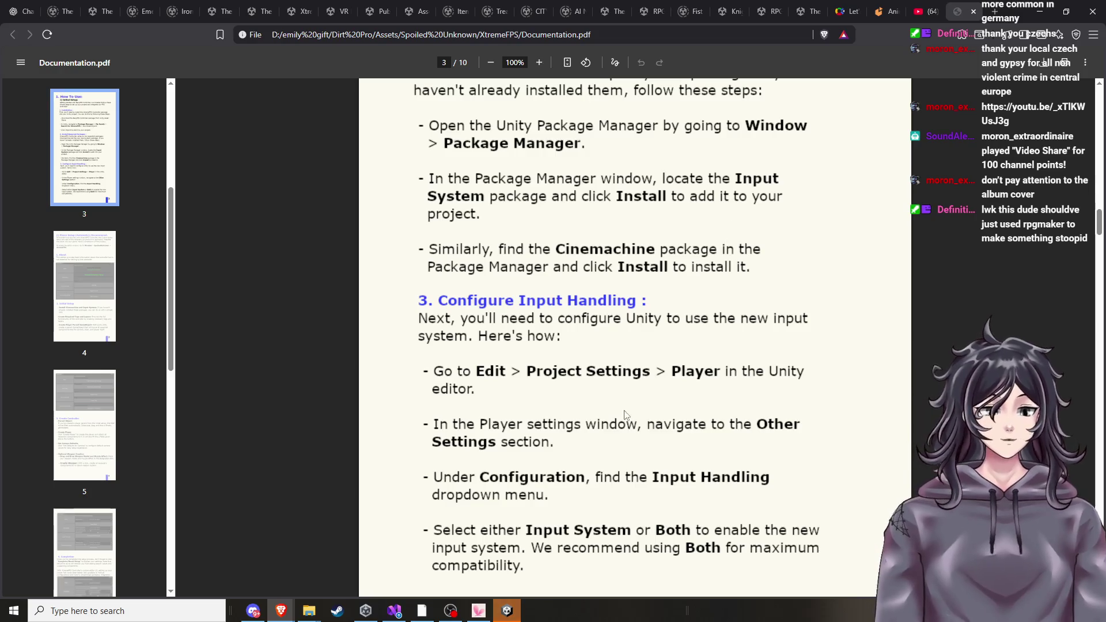
click(509, 612)
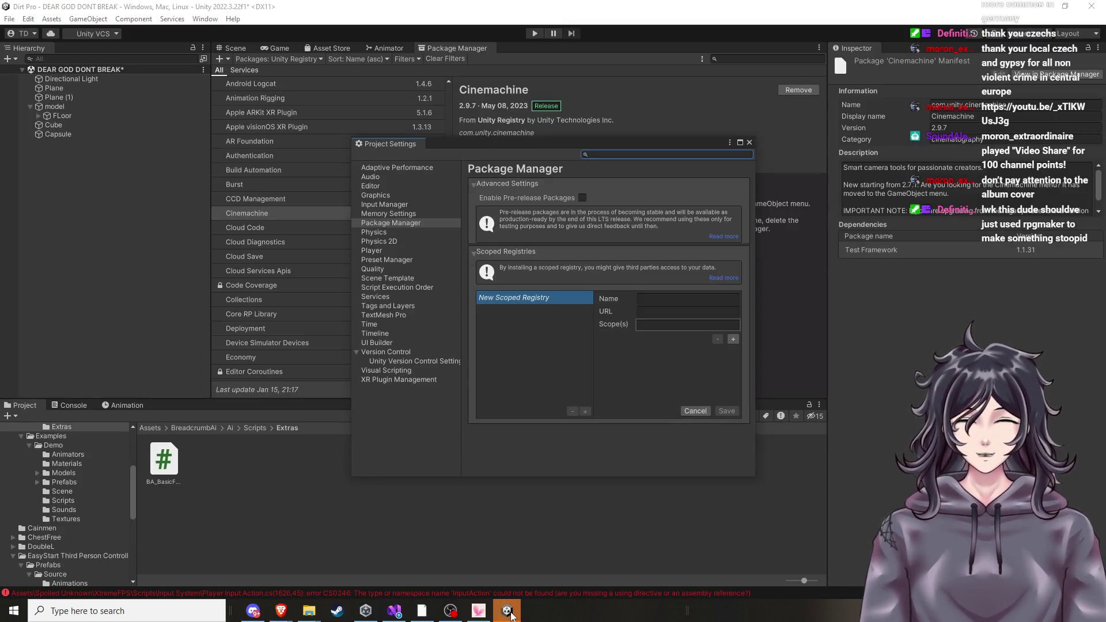
After a glance at the documentation, select the Player page in Project Settings.
click(510, 614)
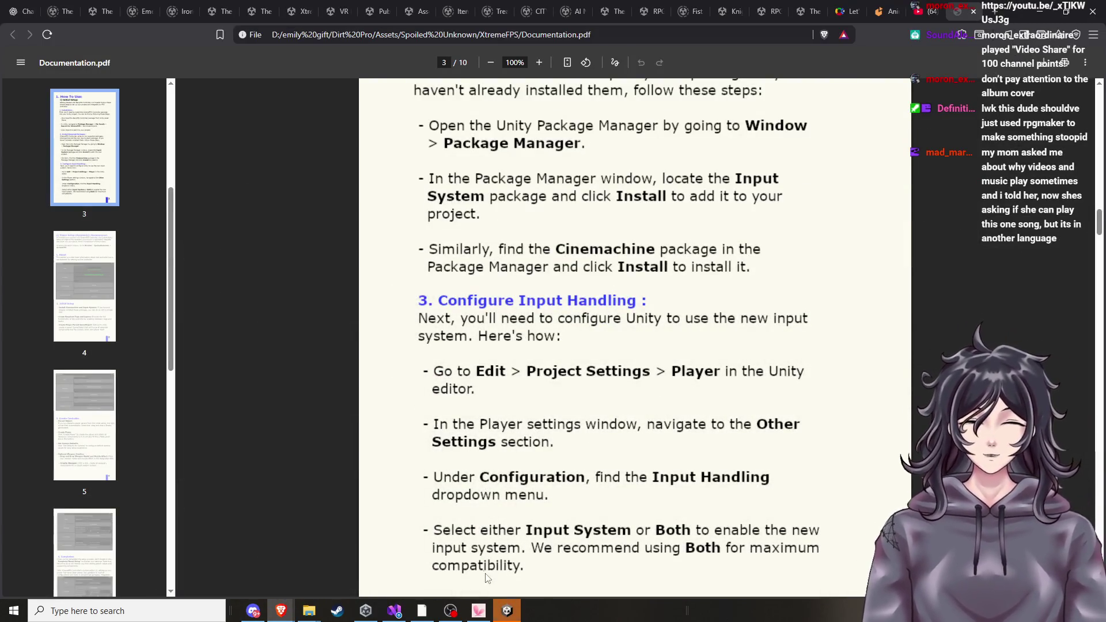
click(506, 610)
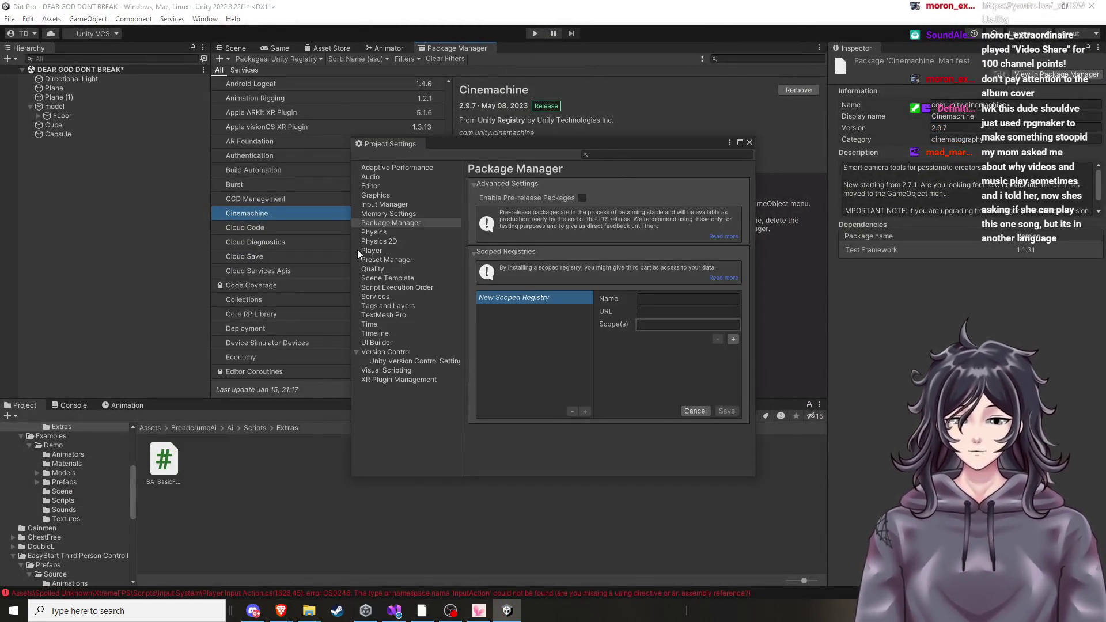
click(364, 250)
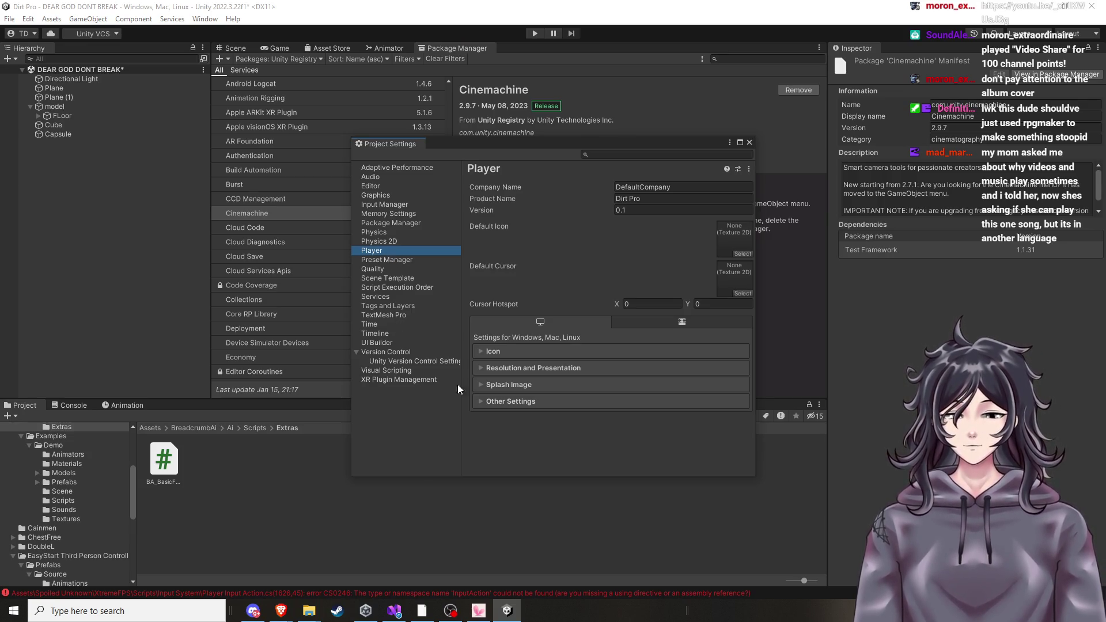
Expand Other Settings and scroll down to Configuration, cross-checking the PDF.
click(508, 608)
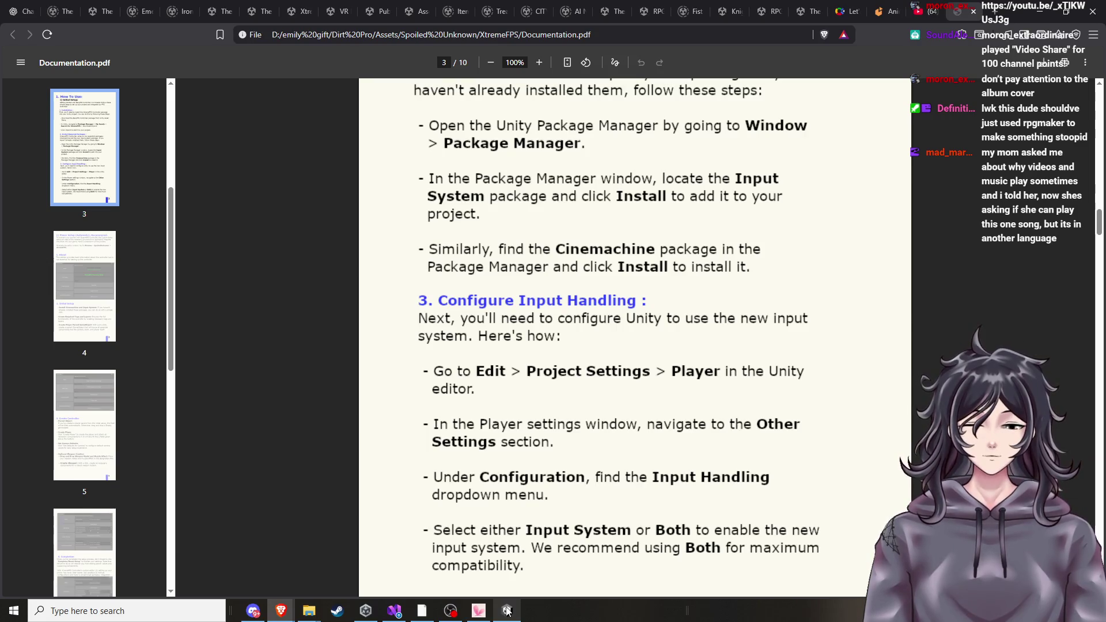
click(508, 609)
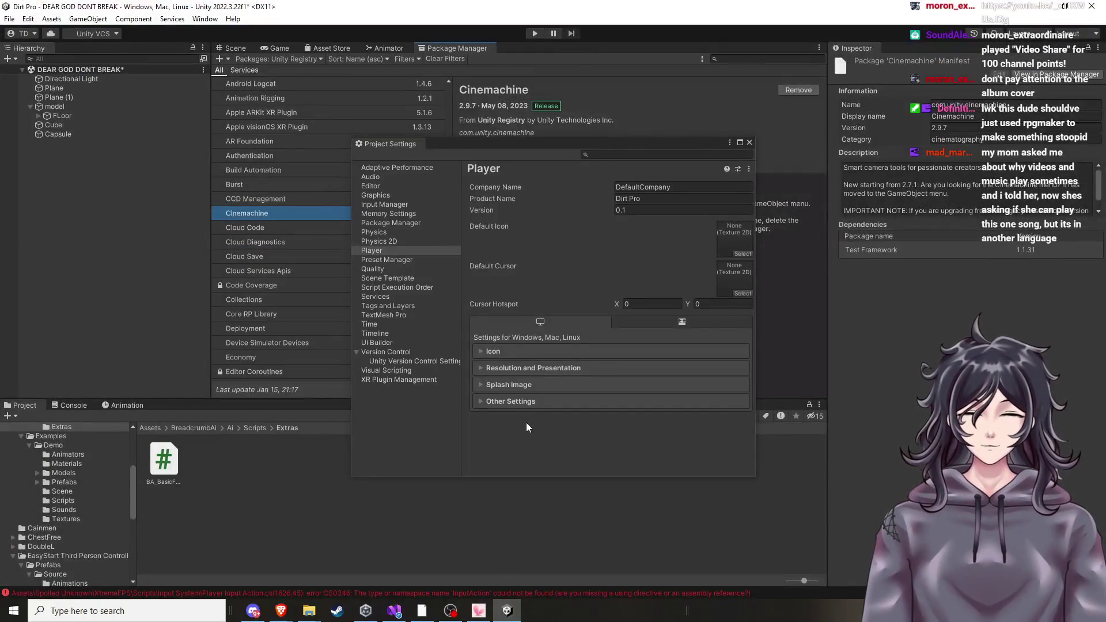
click(526, 402)
scroll(549, 410, down, 4)
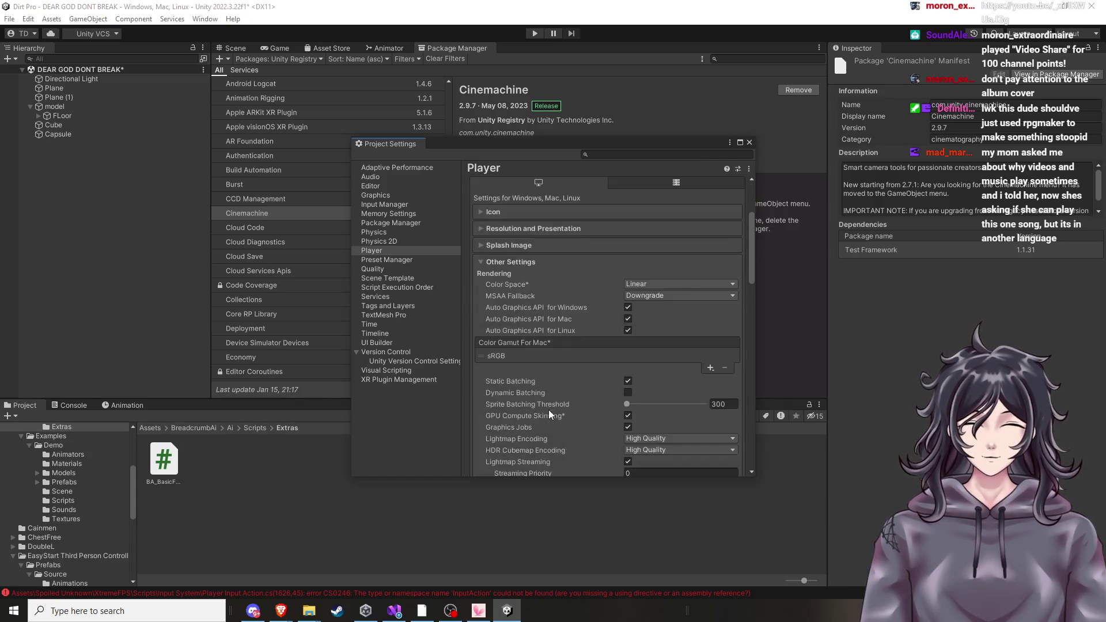
key(alt+Tab)
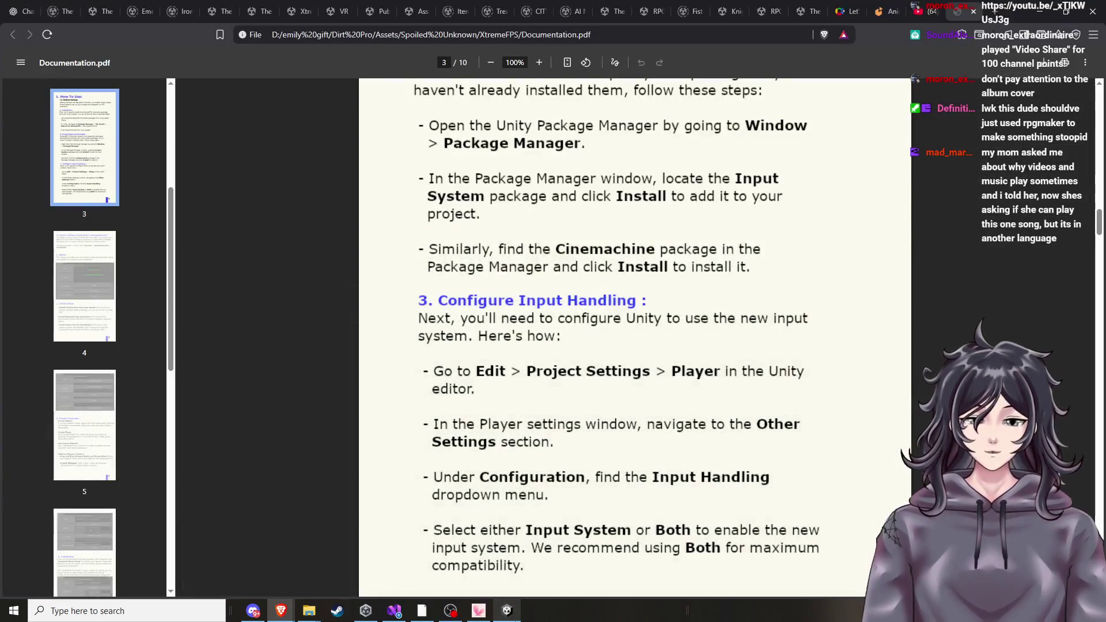
scroll(631, 441, down, 2)
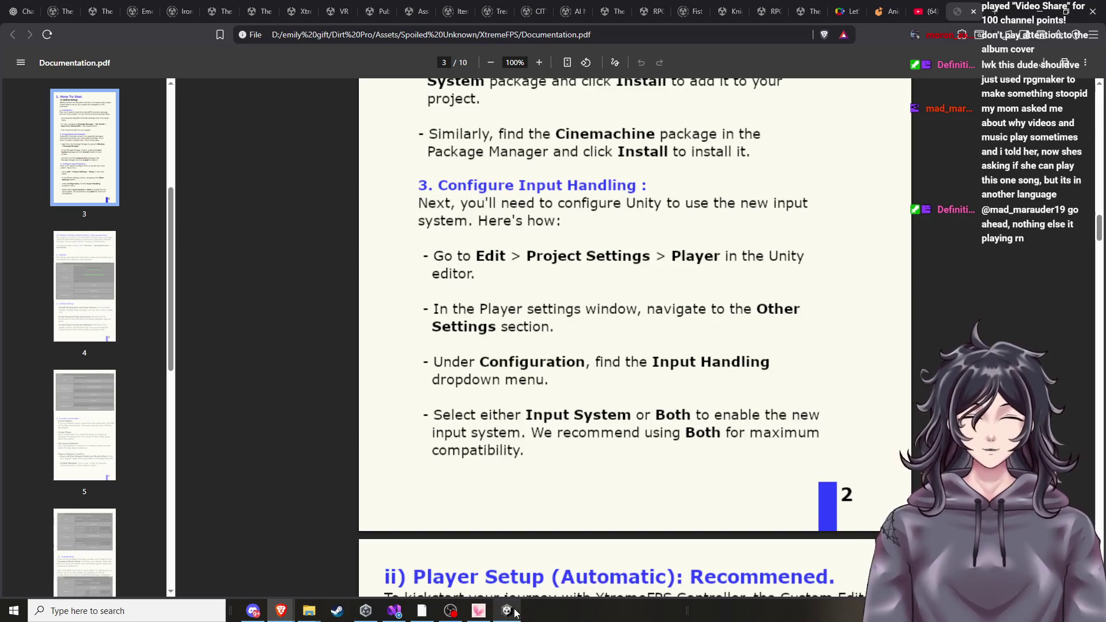
key(alt+Tab)
scroll(569, 333, down, 5)
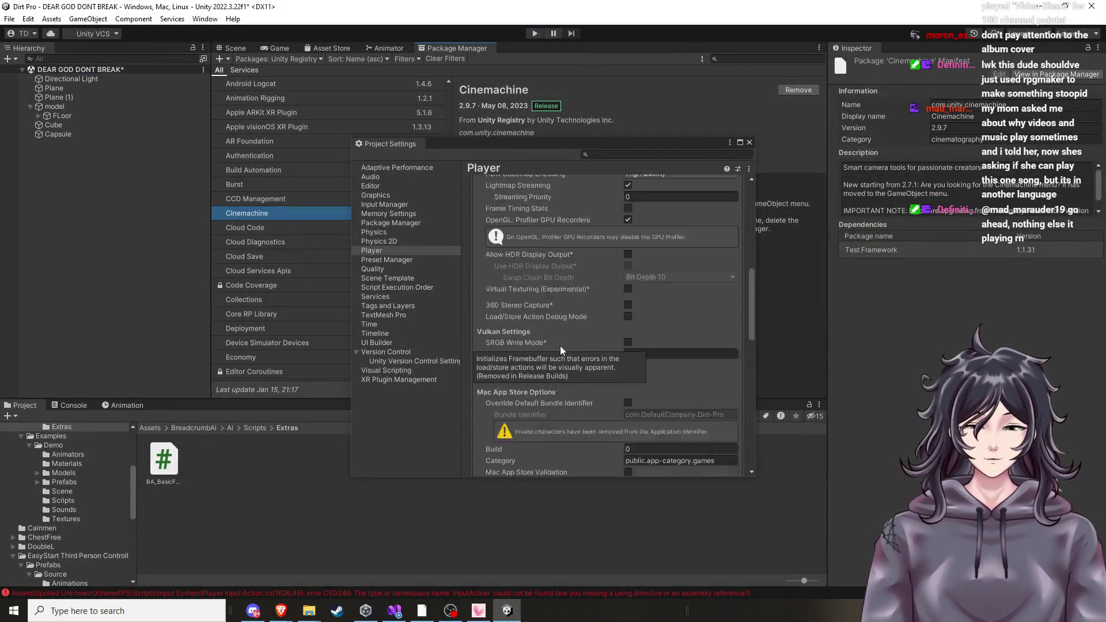
scroll(539, 406, down, 2)
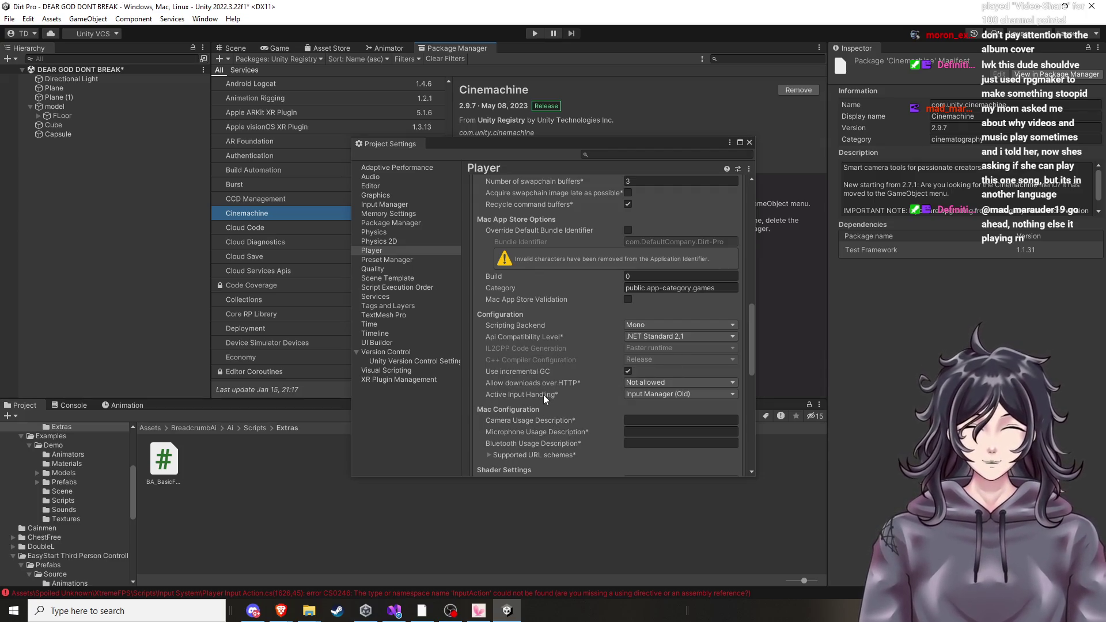
Set Active Input Handling to Both, accepting the restart prompt and the scene save dialog.
click(669, 395)
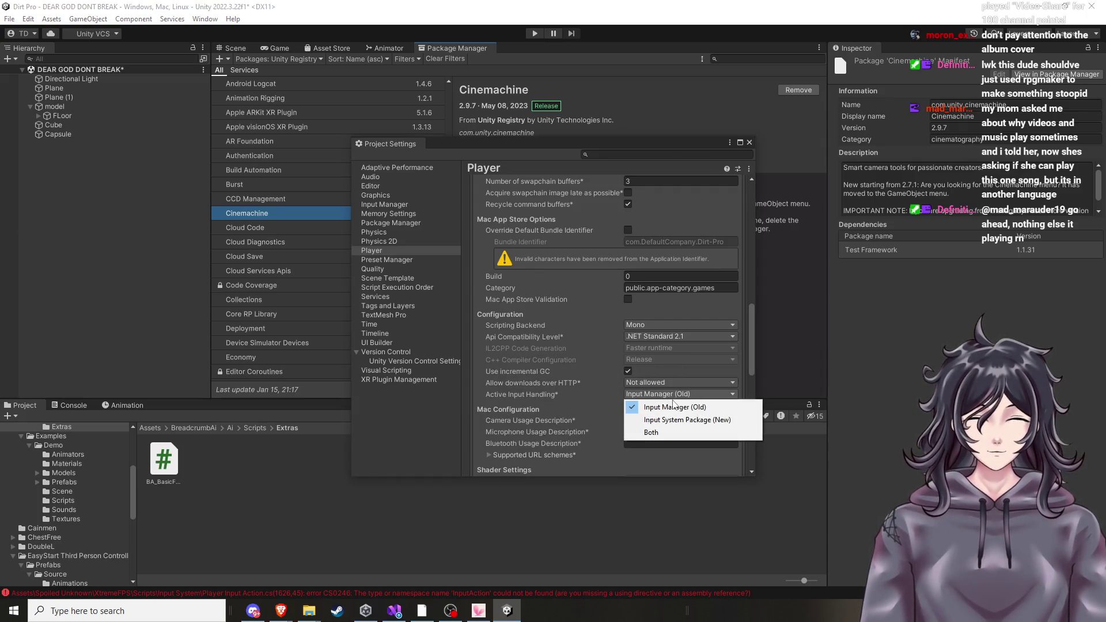
click(507, 610)
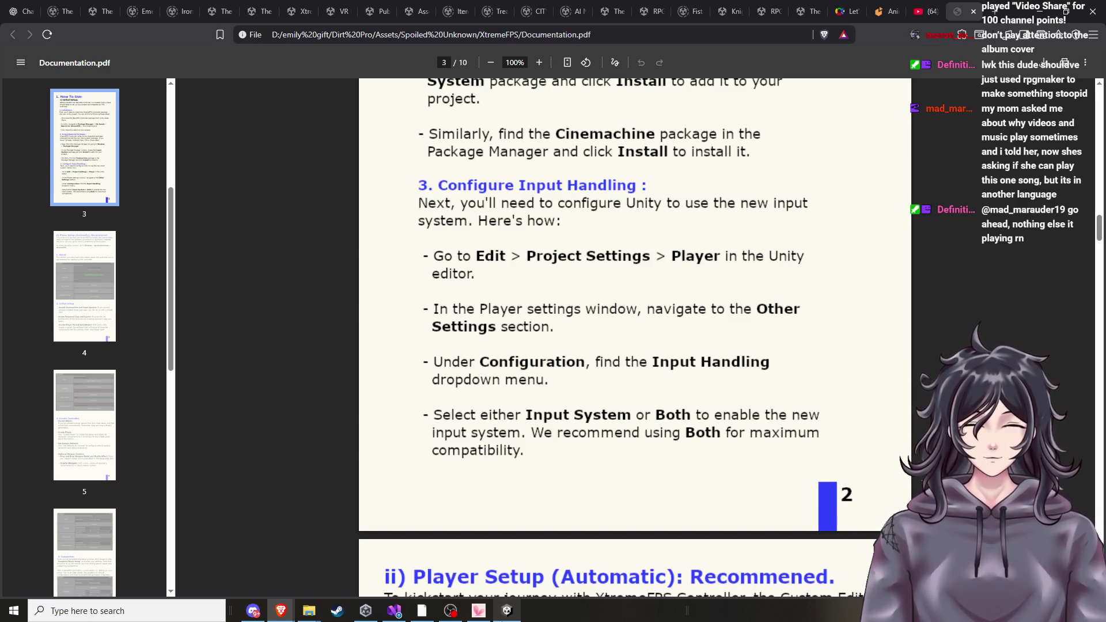
click(507, 610)
click(667, 395)
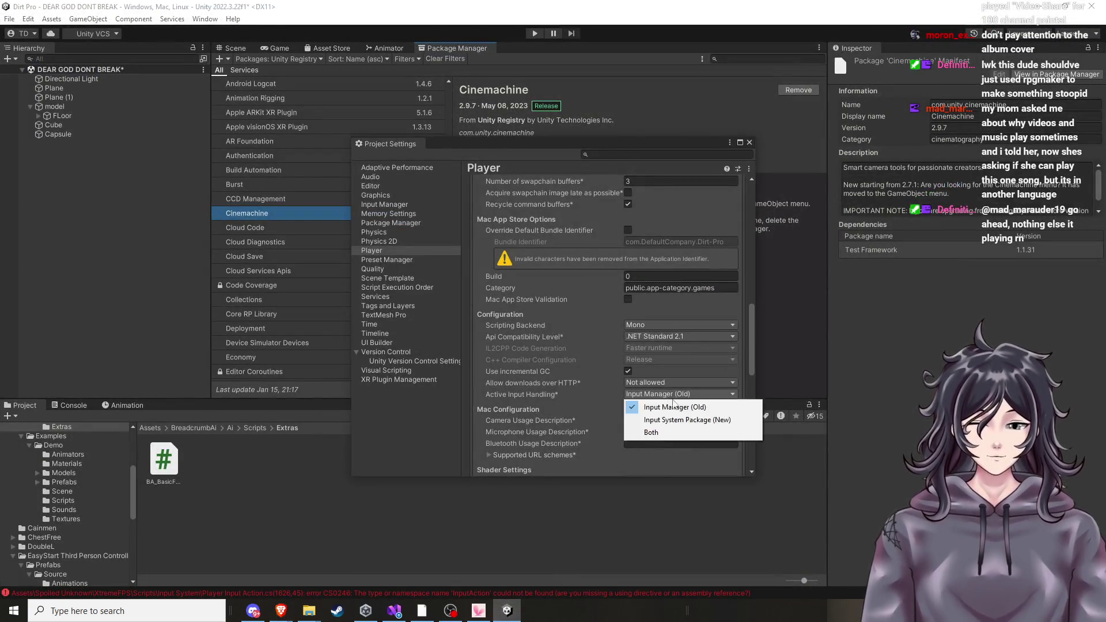
click(672, 426)
click(577, 333)
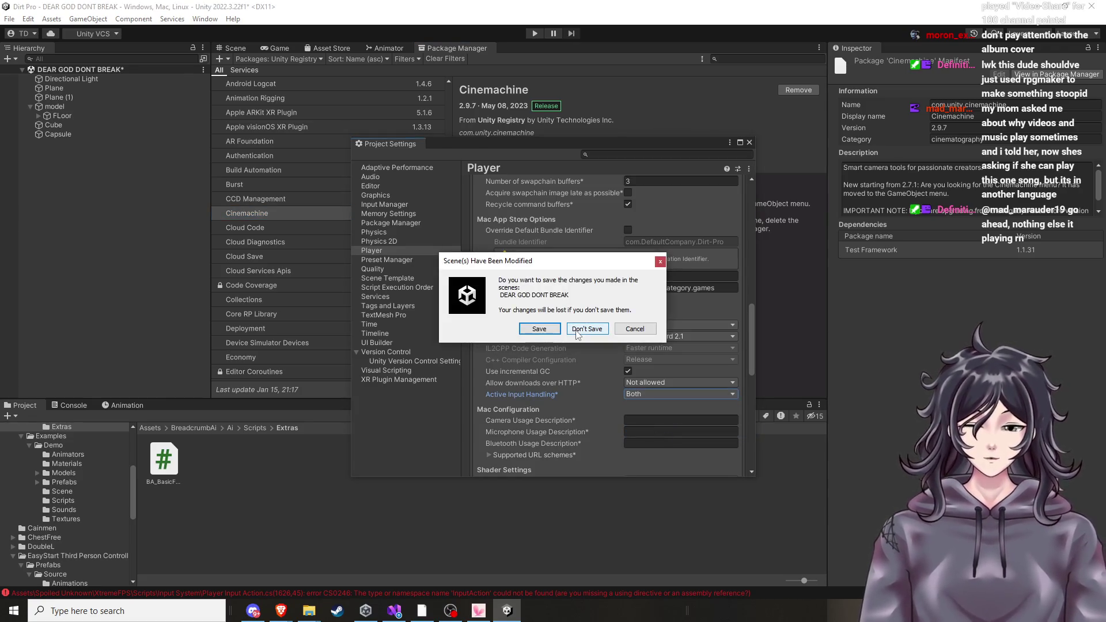
click(530, 331)
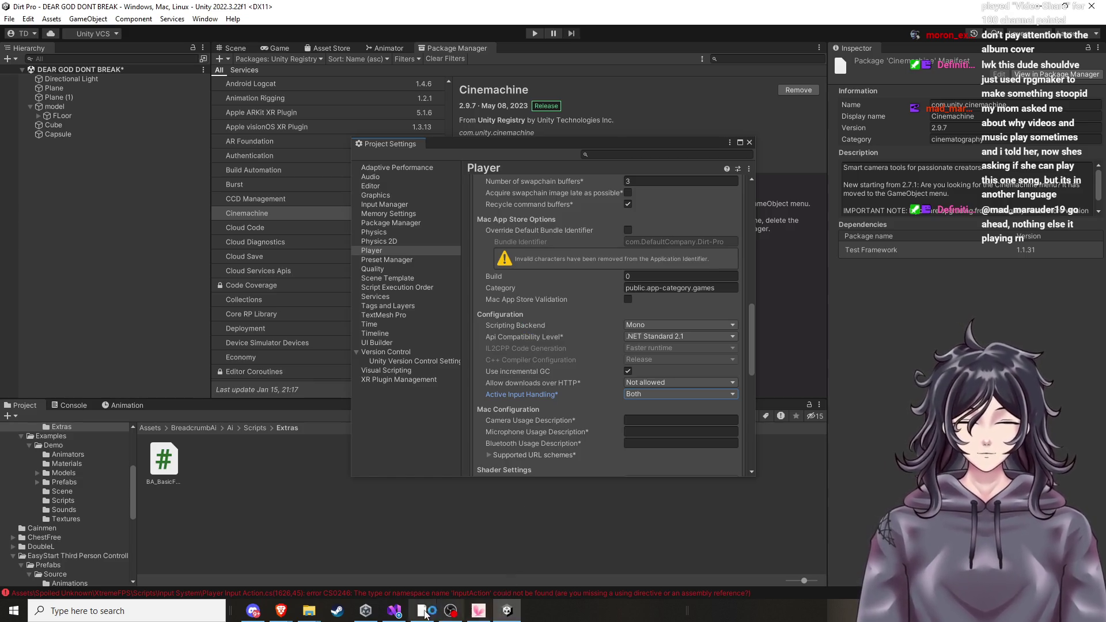
mouse_move(280, 611)
click(178, 557)
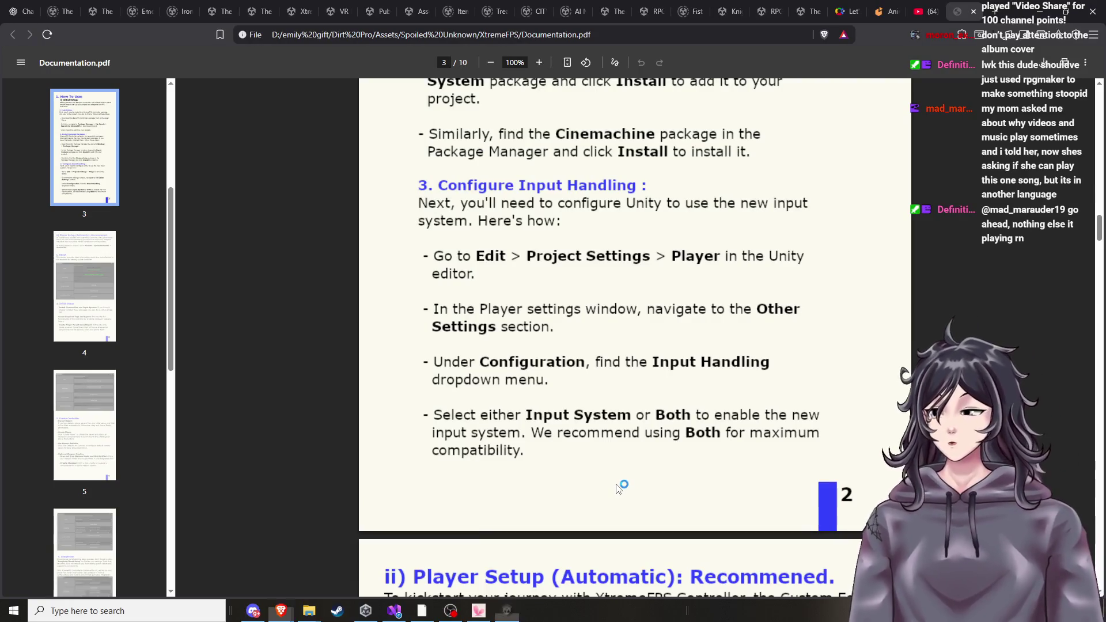
Scroll Documentation.pdf down to page 4's 'ii) Player Setup (Automatic)' section.
scroll(605, 438, down, 2)
scroll(600, 415, down, 3)
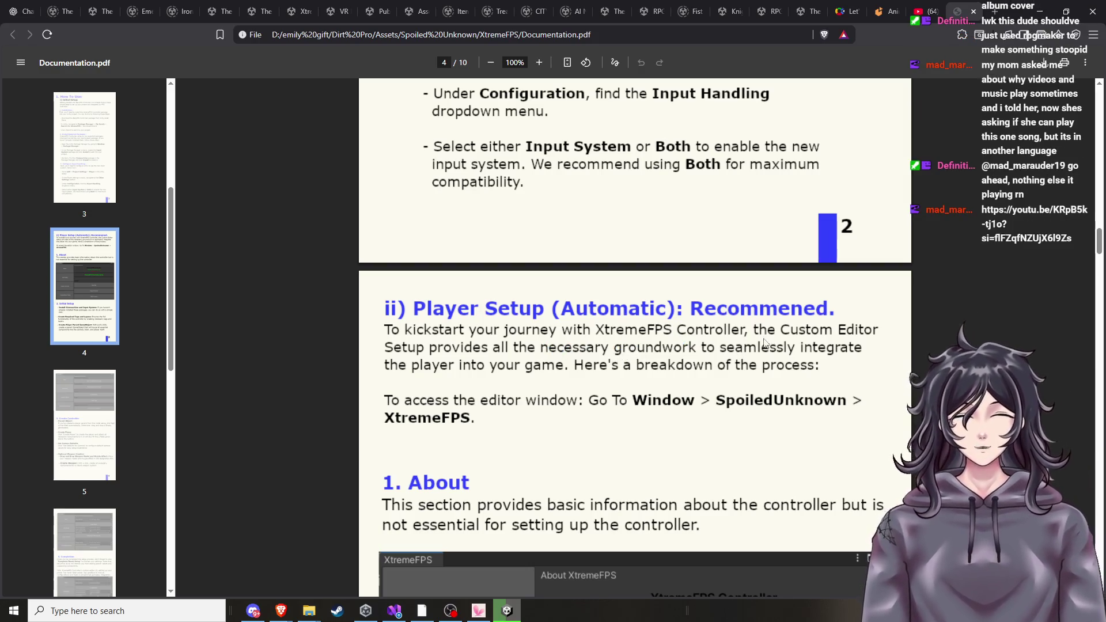
scroll(428, 371, down, 1)
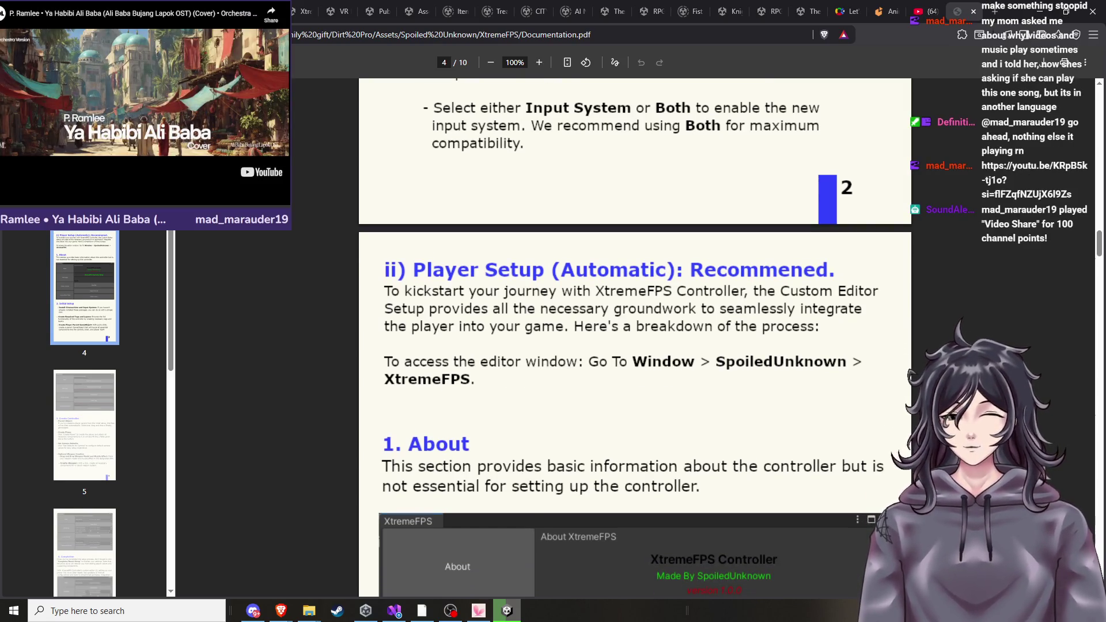
click(421, 365)
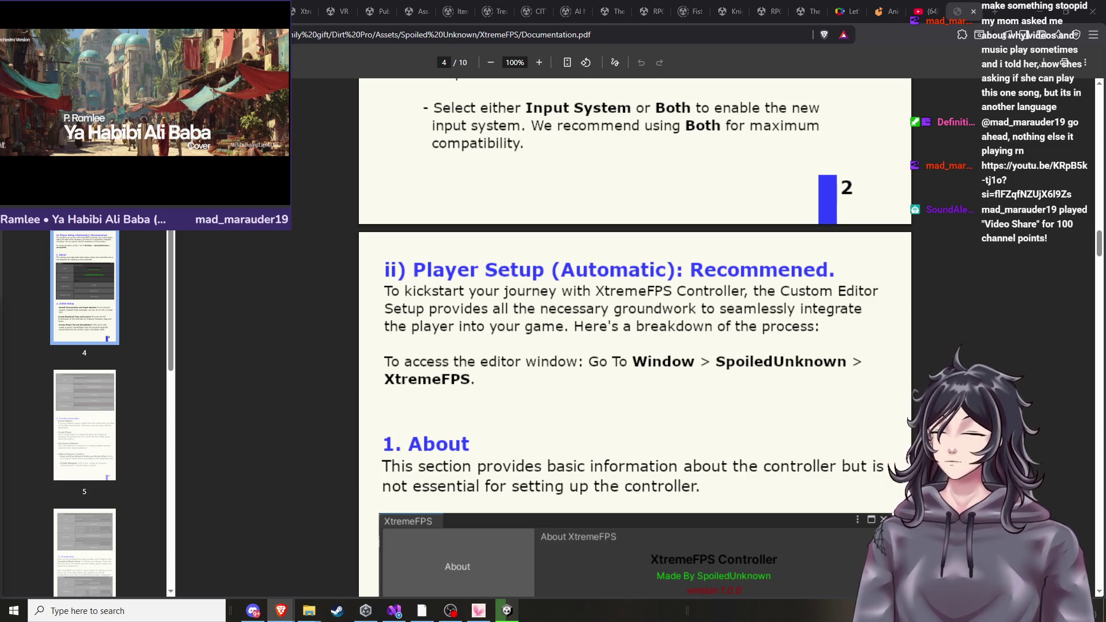
key(alt+Tab)
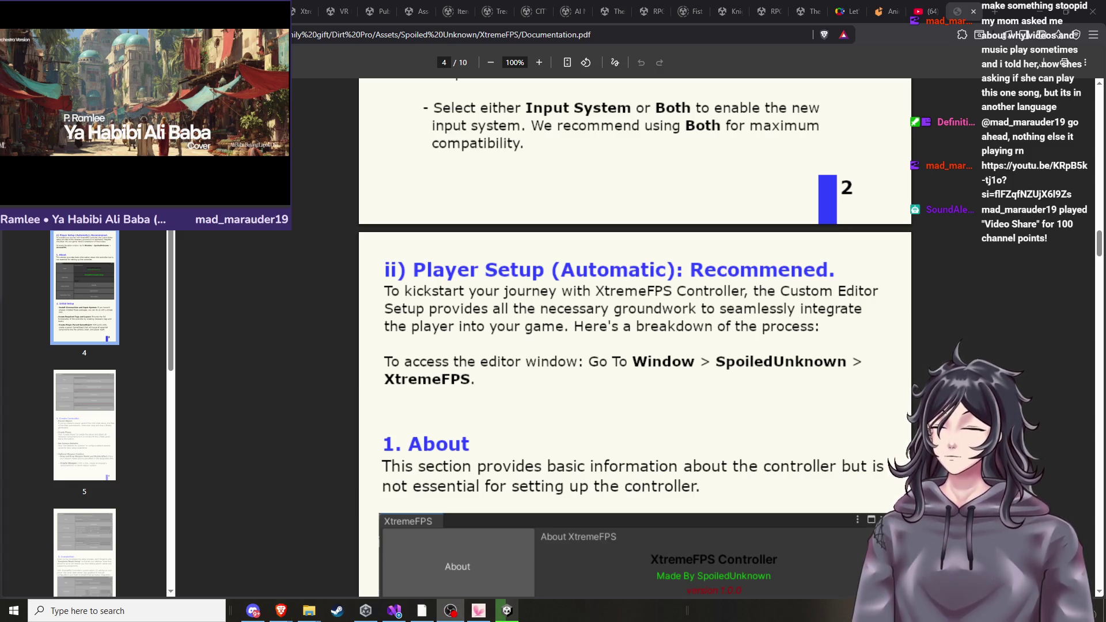
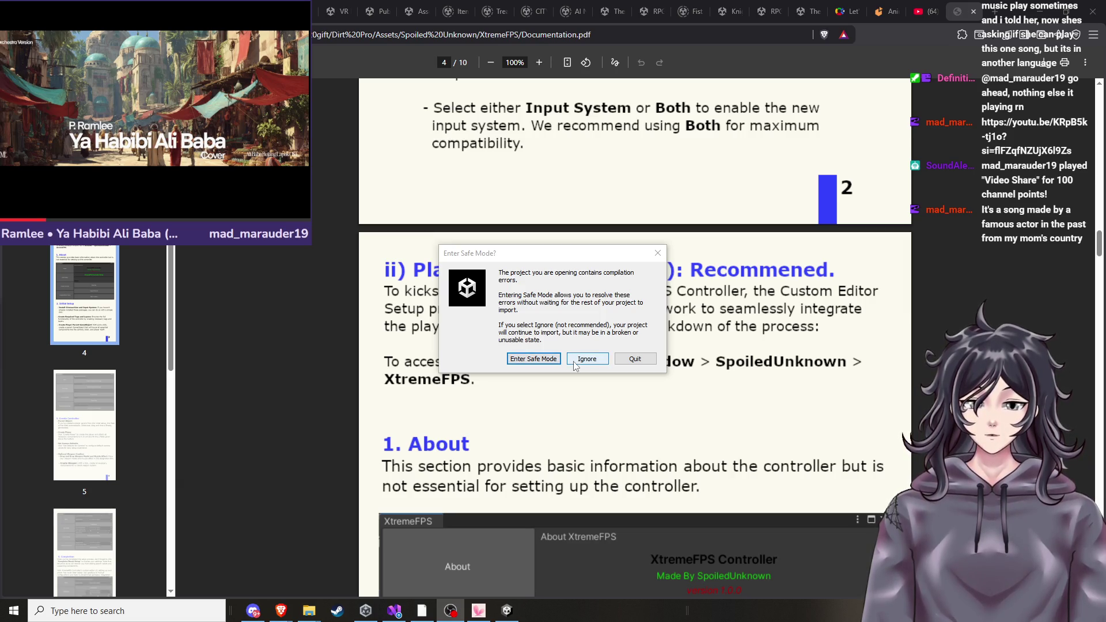
Skip Safe Mode with Ignore, glance at the documentation PDF, then move to the Asset Store tab.
click(546, 360)
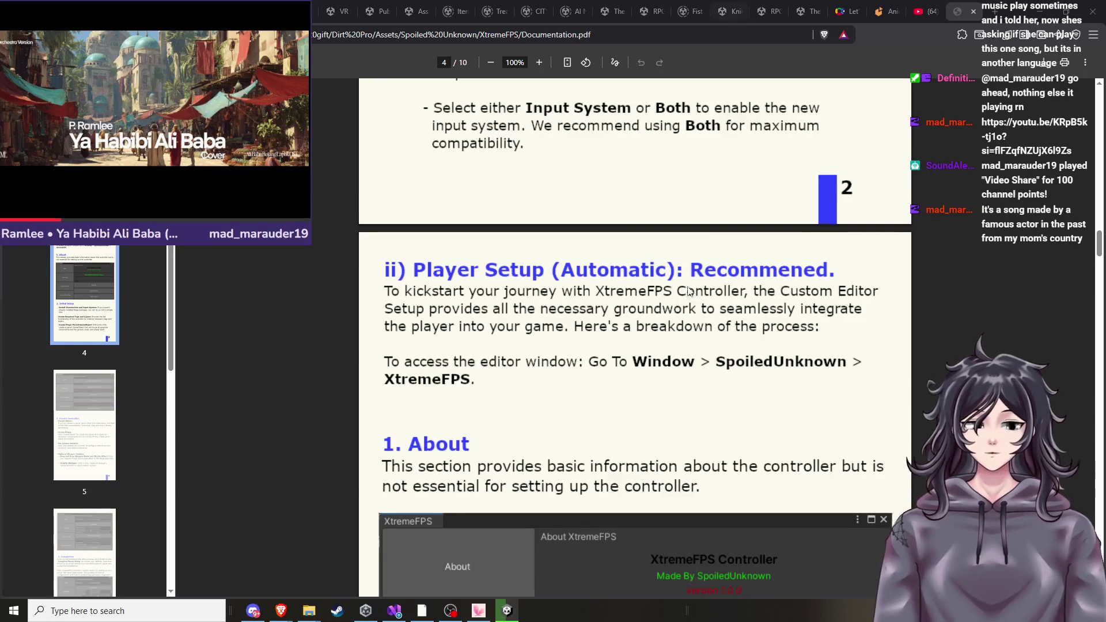
scroll(695, 303, down, 4)
scroll(605, 311, up, 3)
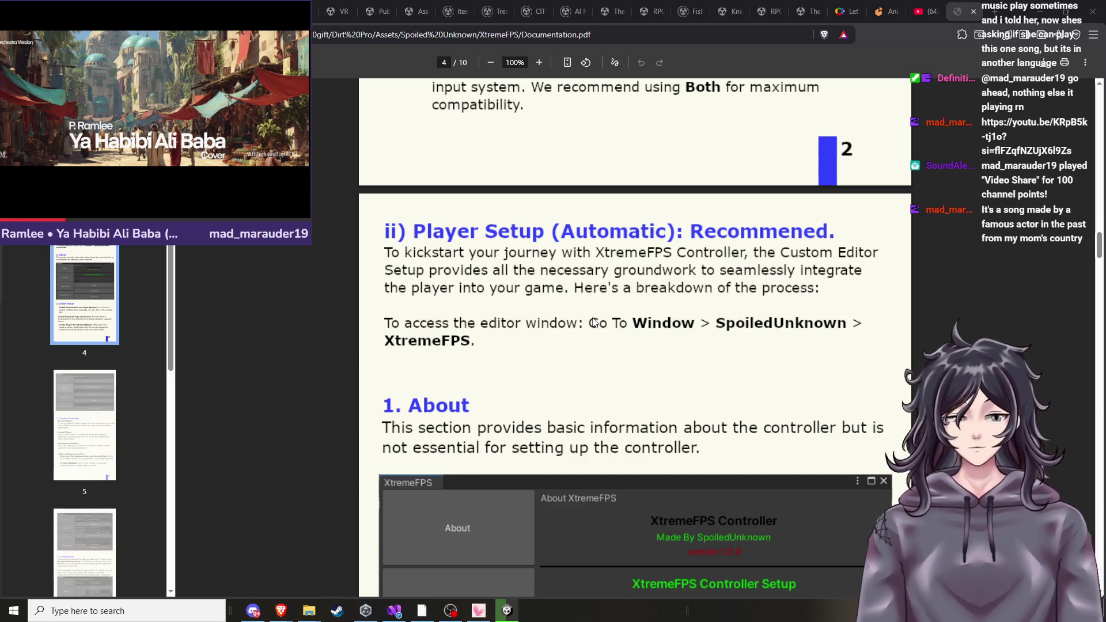
click(497, 12)
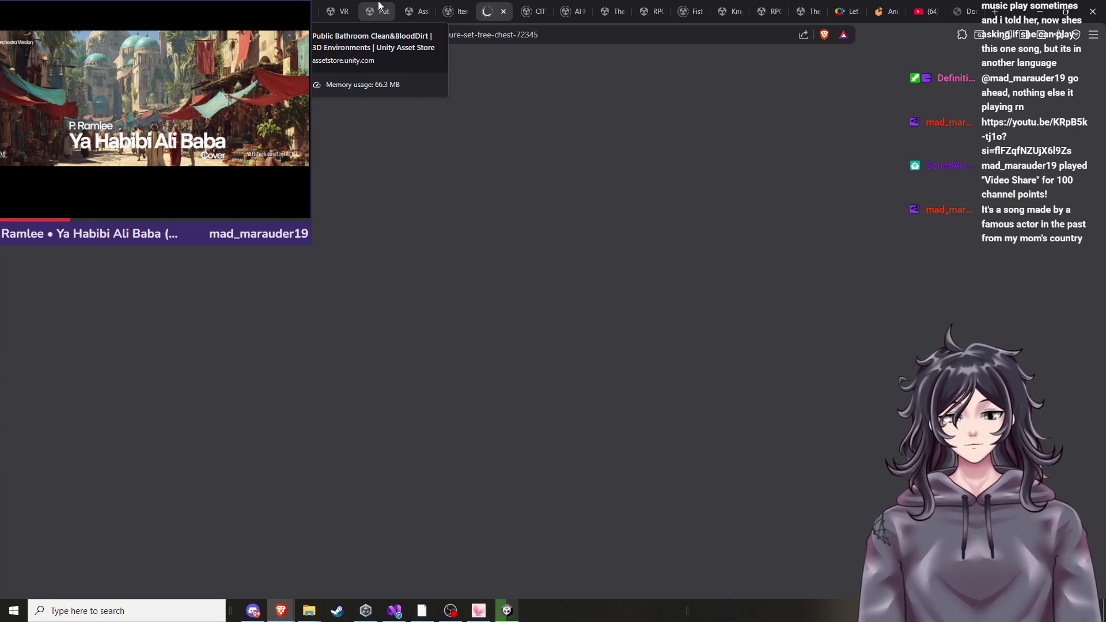
From the Public Bathroom tab, search the Asset Store for 'upgrades' and browse the results.
click(379, 7)
scroll(517, 129, up, 2)
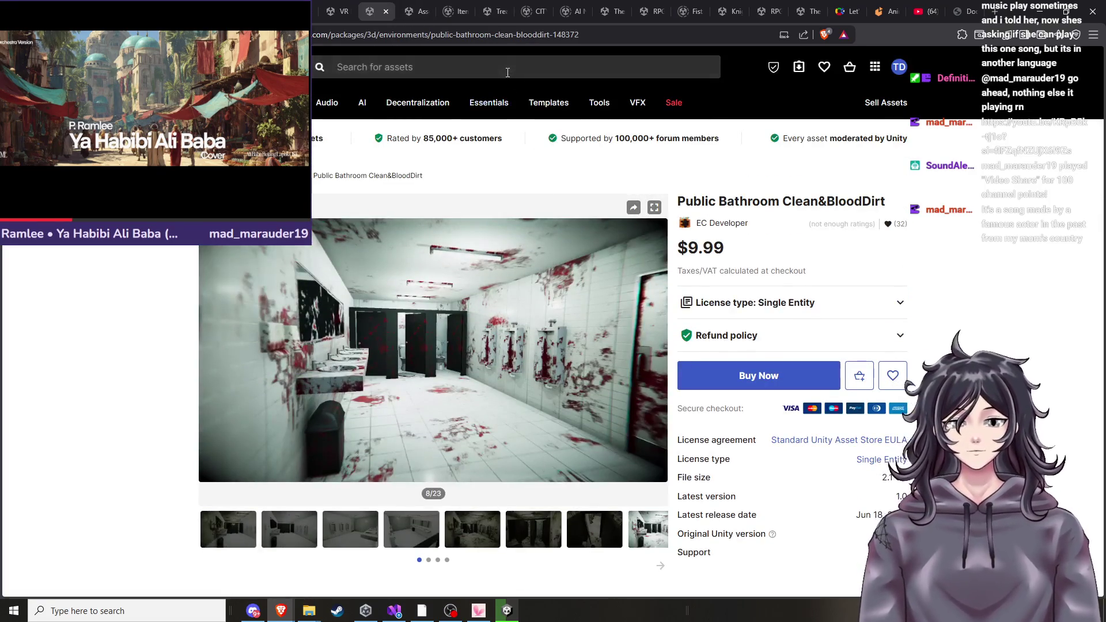
click(508, 73)
text(u)
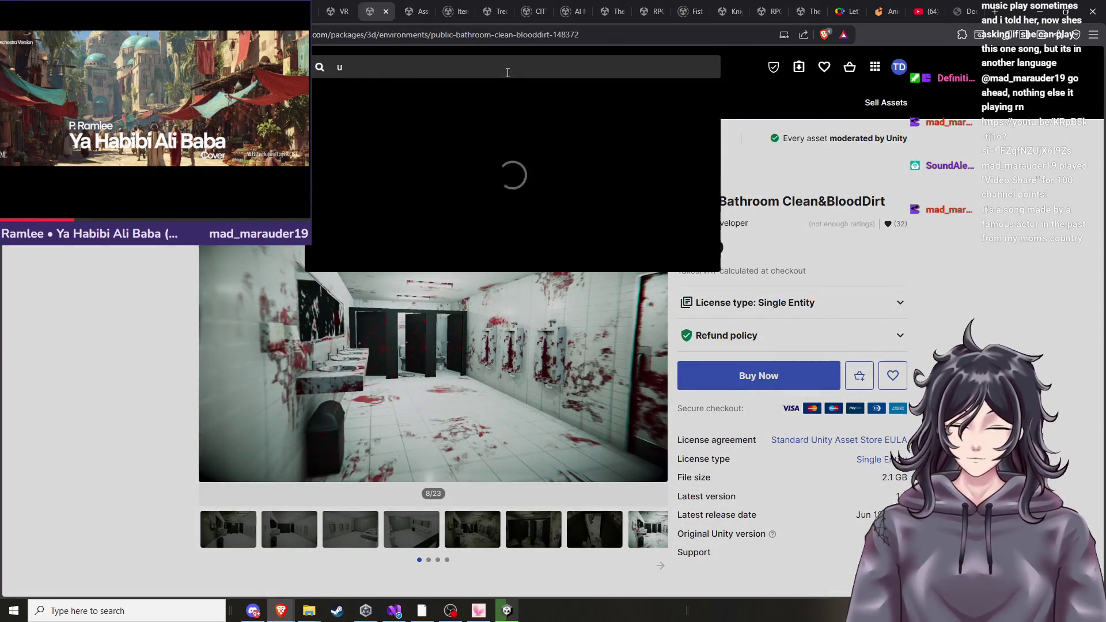
text(pgrad)
click(409, 127)
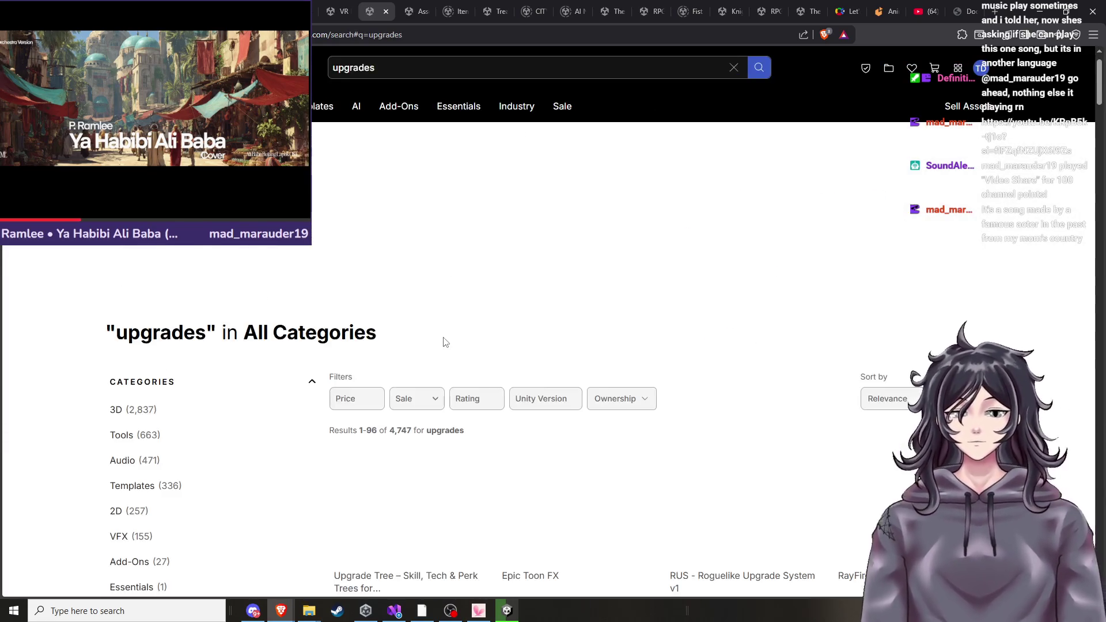
scroll(441, 399, down, 3)
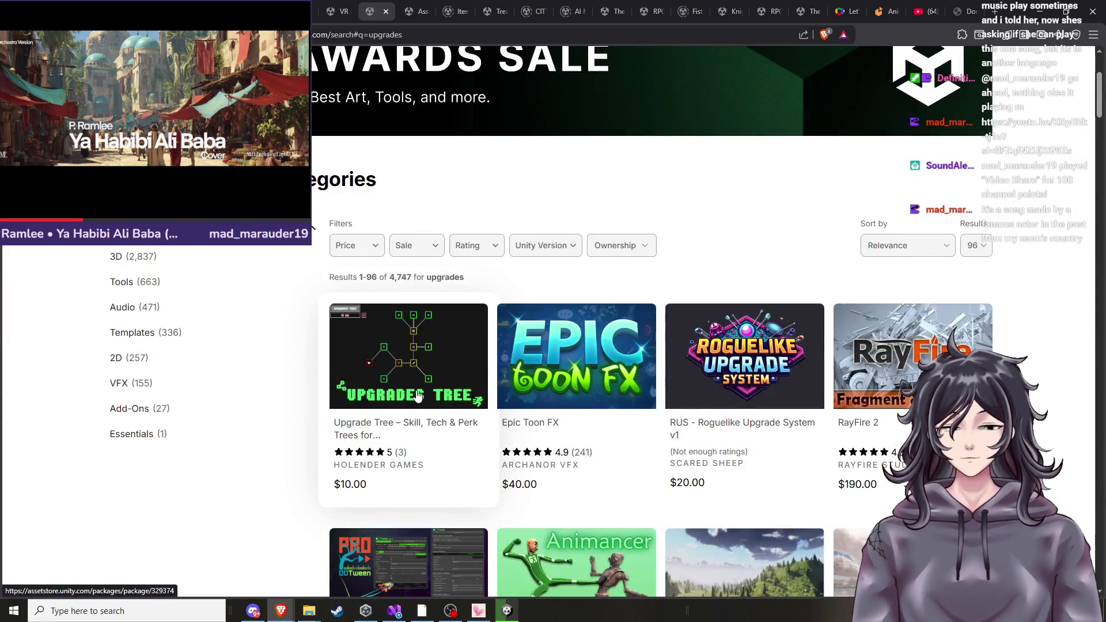
scroll(461, 409, down, 4)
scroll(494, 431, down, 1)
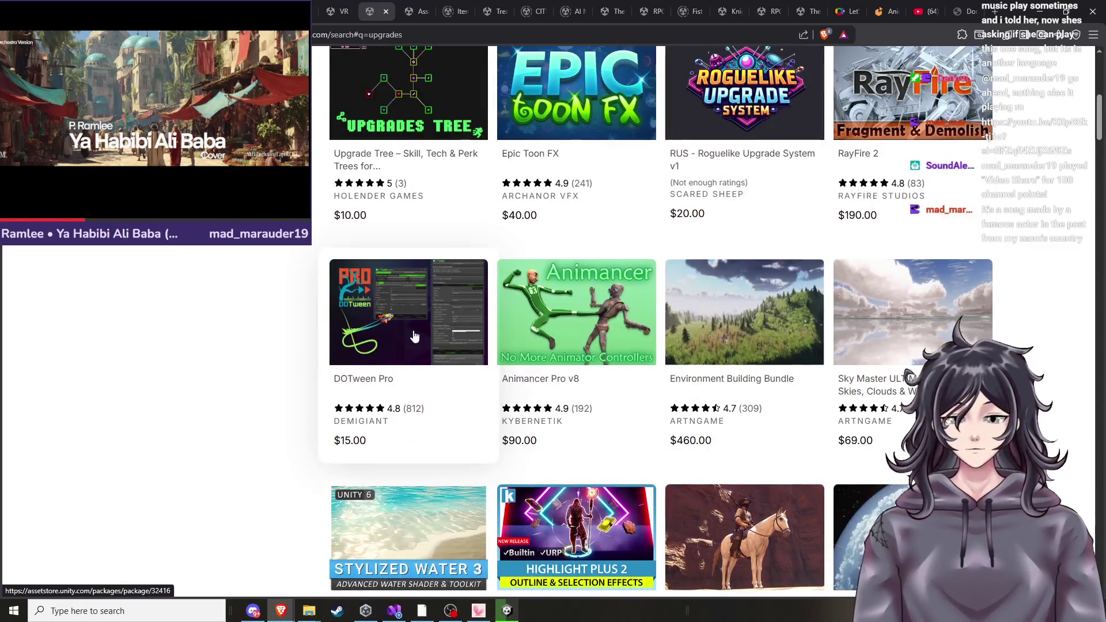
scroll(451, 376, down, 3)
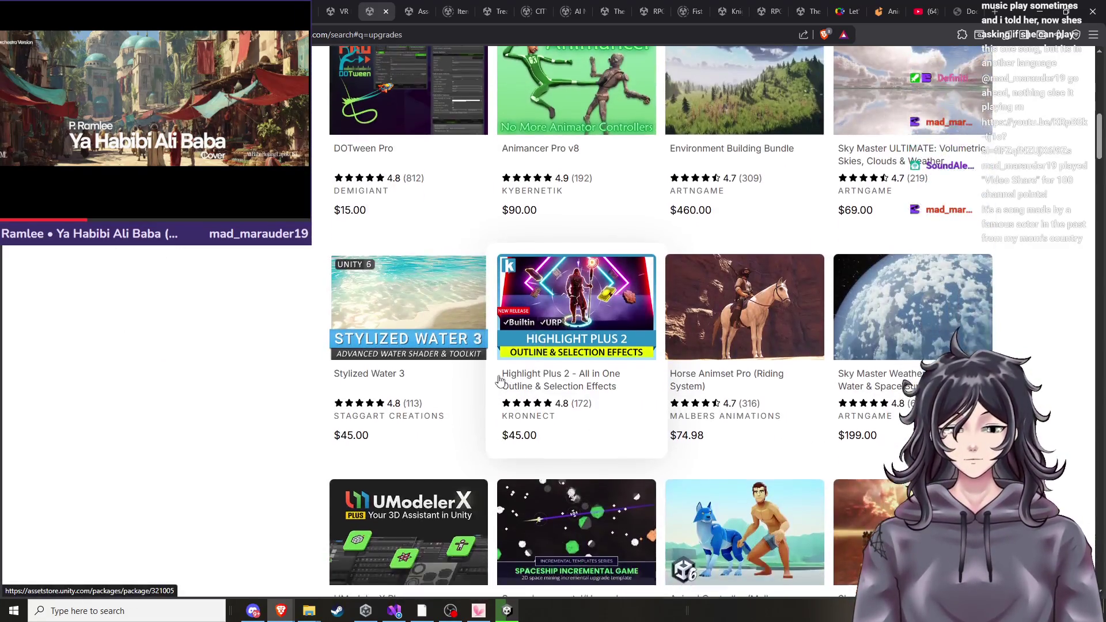
scroll(498, 379, up, 5)
scroll(379, 238, up, 4)
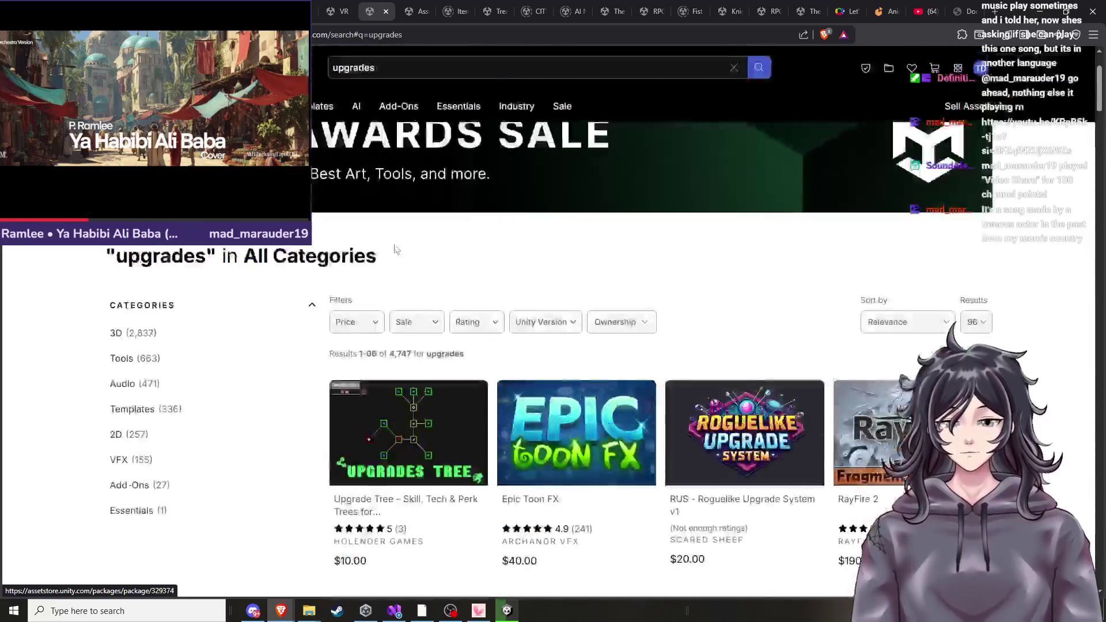
Filter the upgrades results by Price to Free only.
click(369, 321)
click(374, 359)
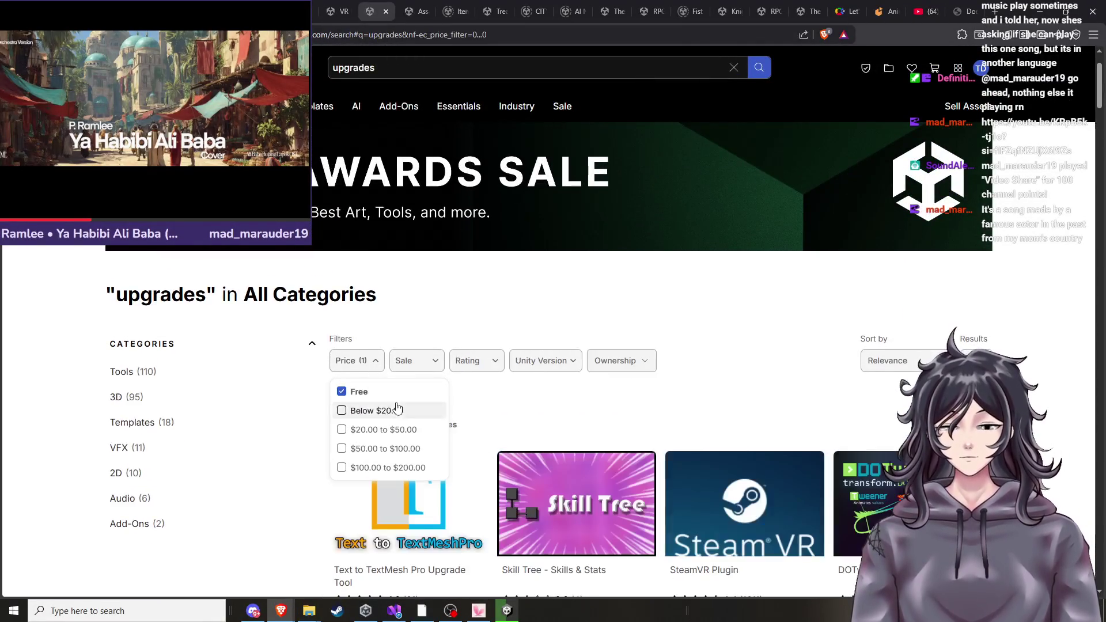
scroll(691, 288, down, 4)
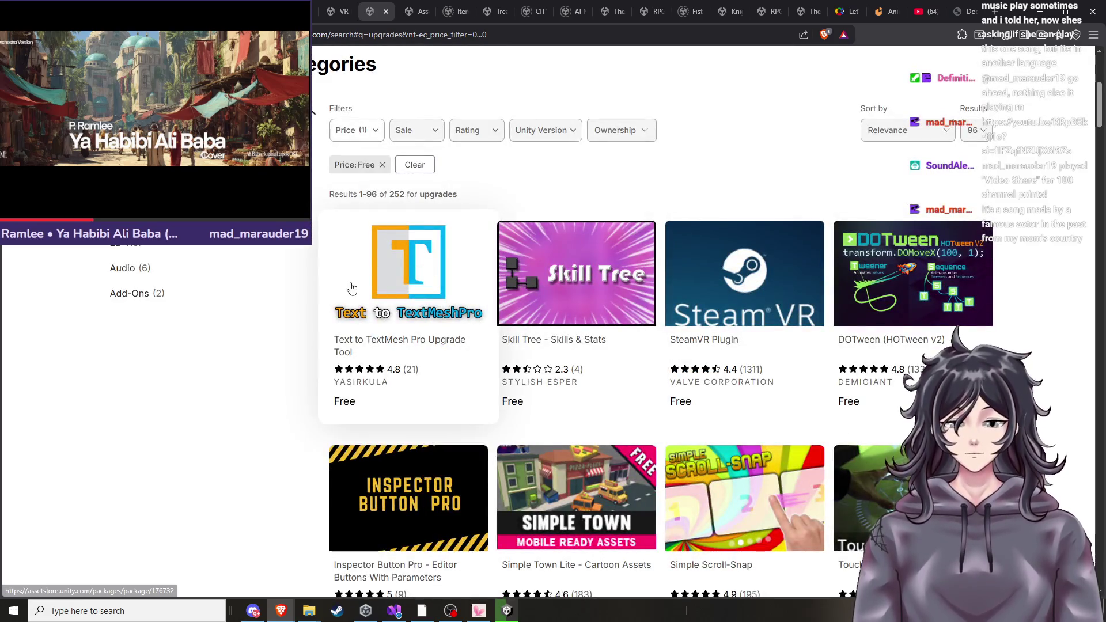
scroll(672, 265, down, 1)
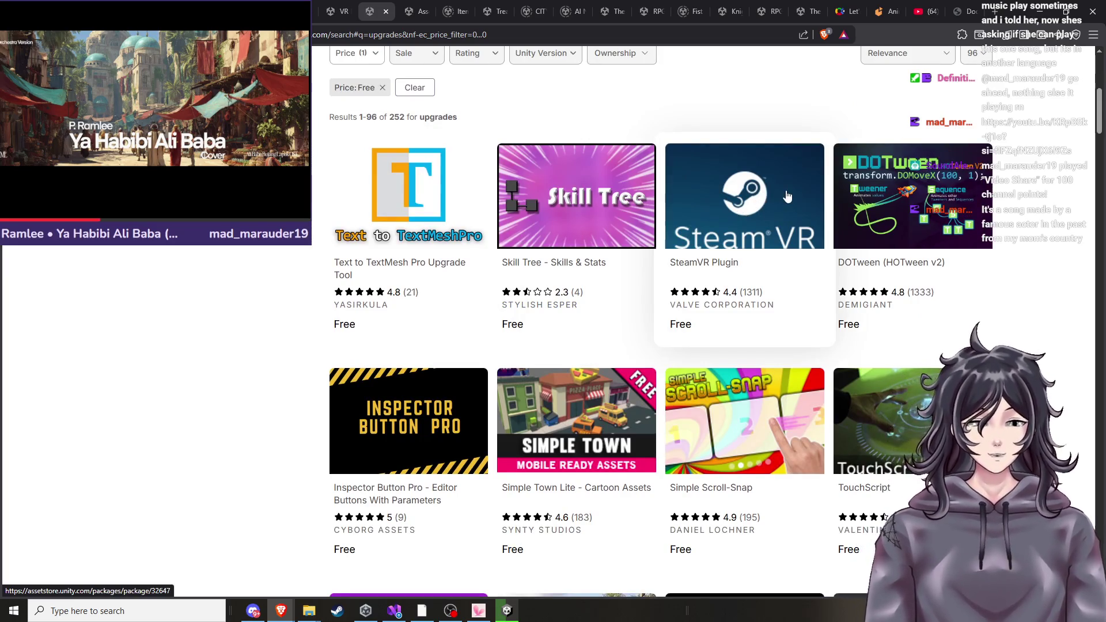
View the SteamVR Plugin page, pause its video, and open publisher Valve Corporation's page.
click(737, 230)
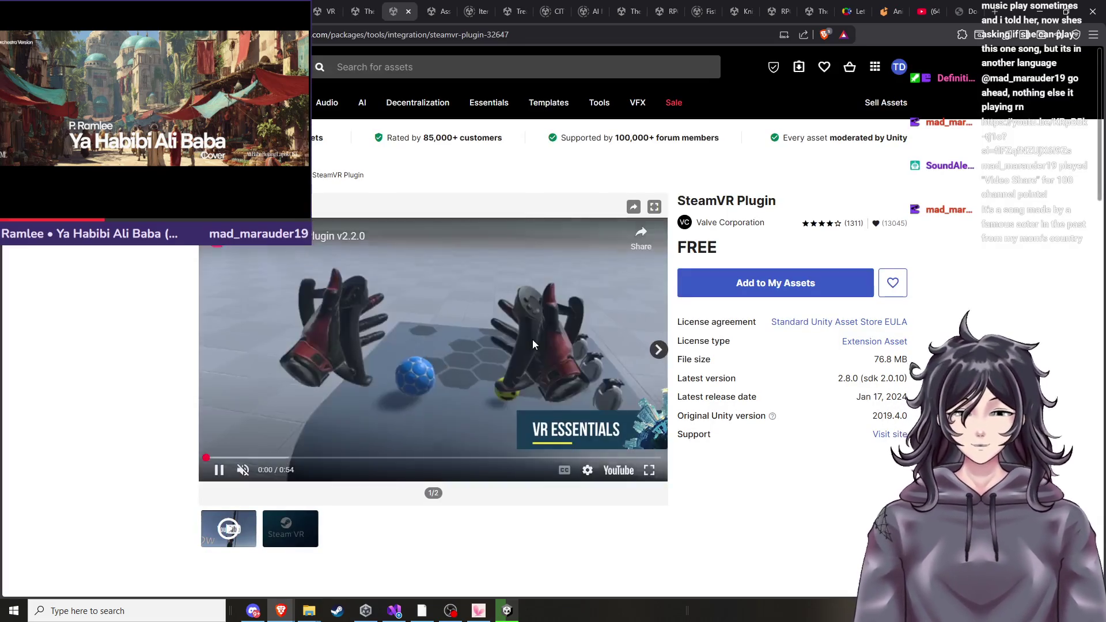
scroll(532, 340, down, 1)
click(413, 322)
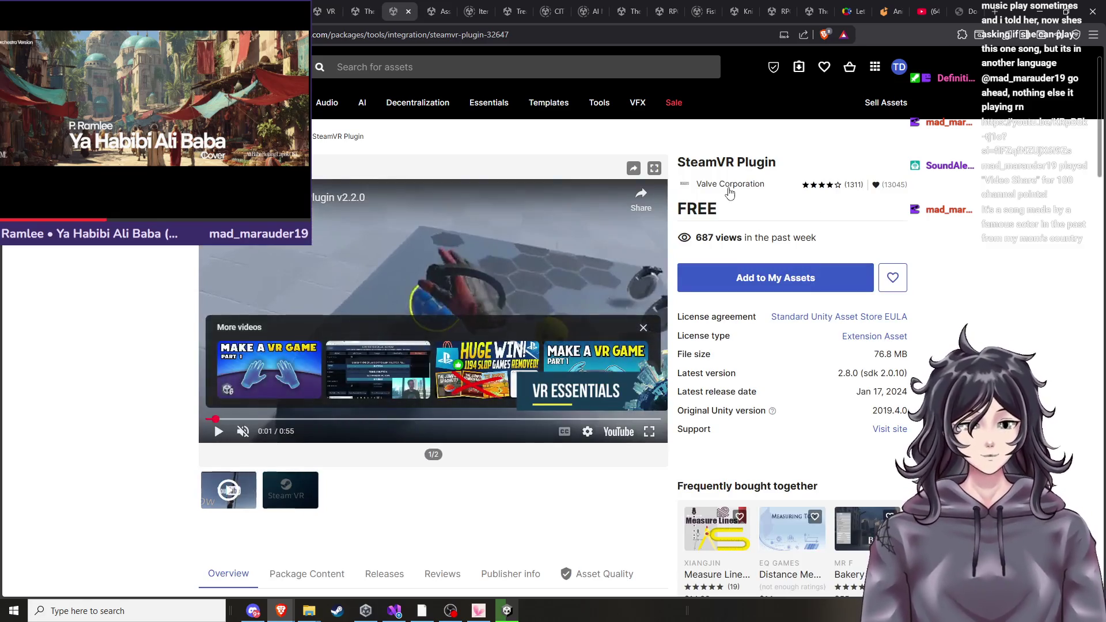
click(726, 185)
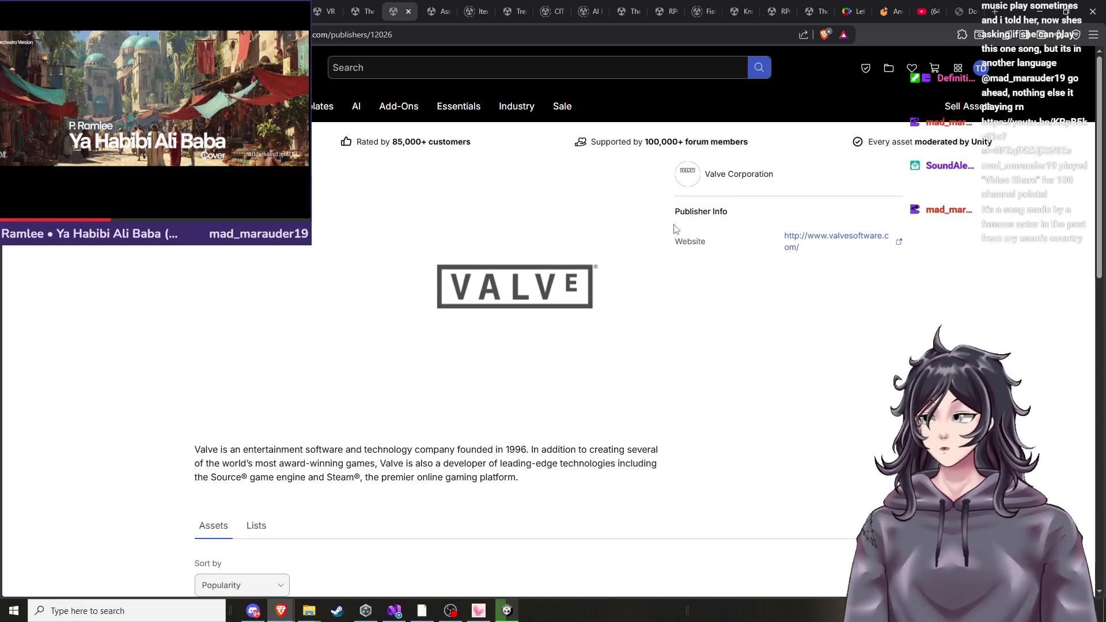
Return to the free upgrades results and browse down to RPG Camera Lite and Weaver Lite.
click(358, 11)
scroll(593, 314, down, 3)
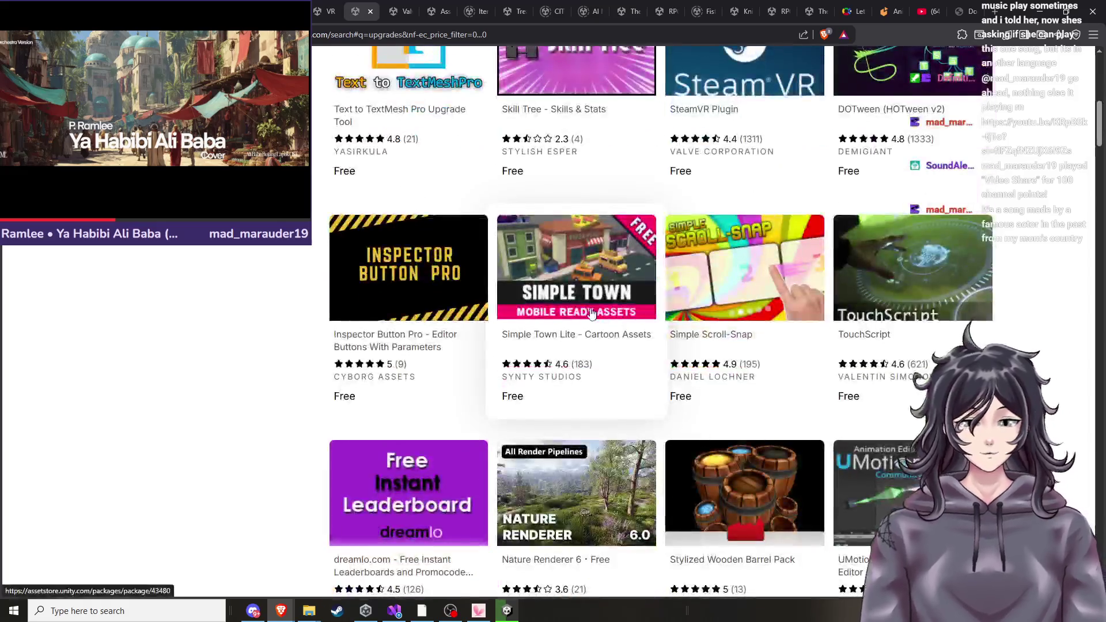
scroll(593, 314, down, 3)
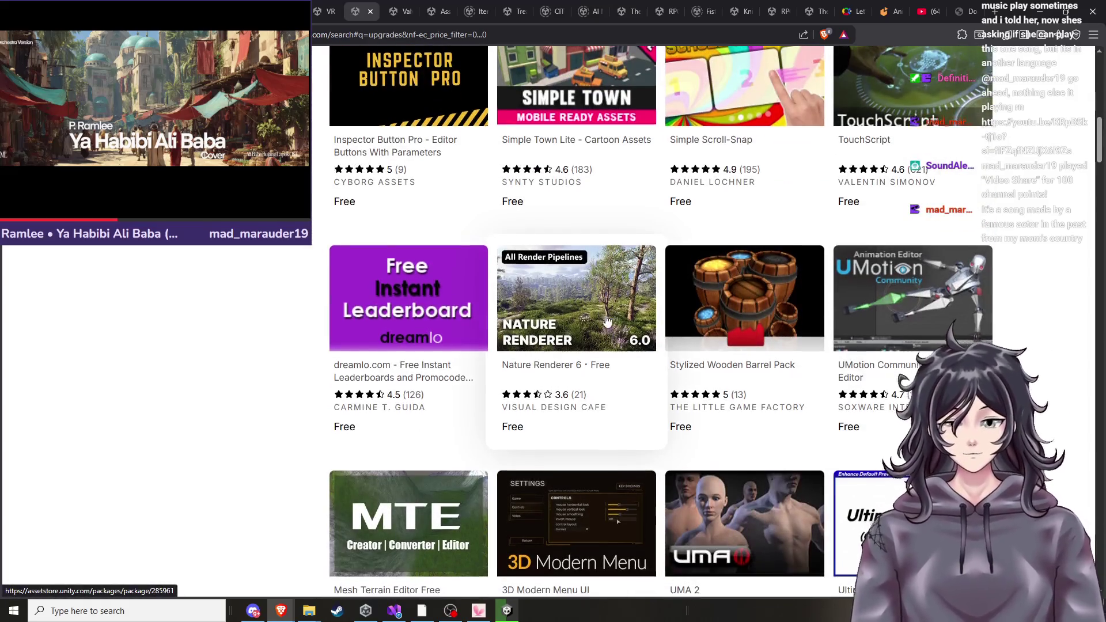
scroll(599, 325, down, 3)
scroll(590, 335, down, 2)
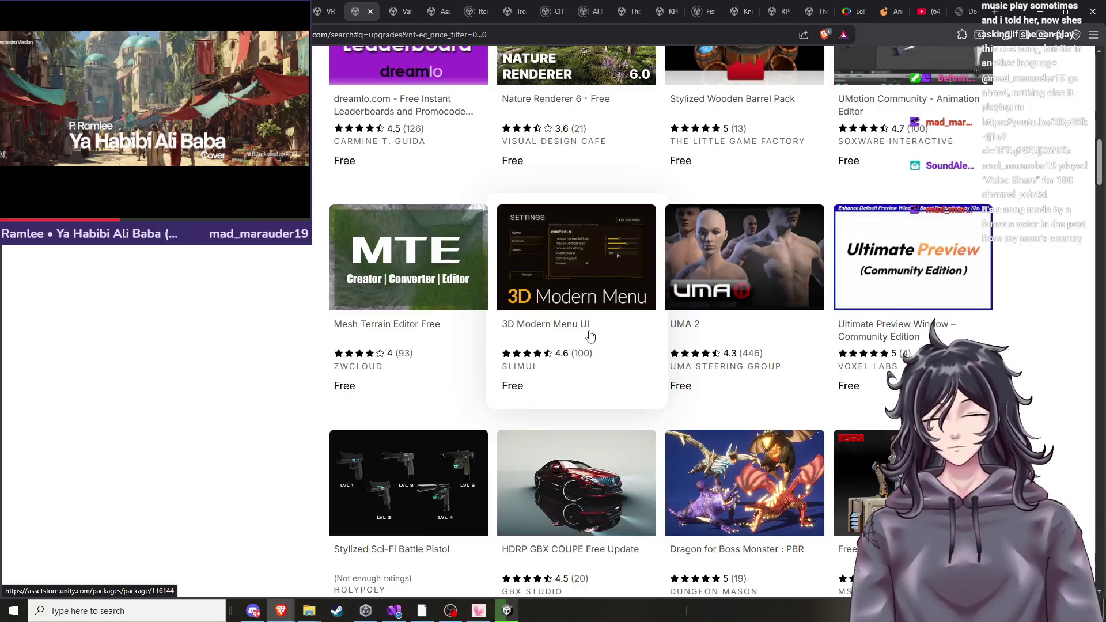
scroll(582, 335, down, 1)
scroll(583, 337, up, 3)
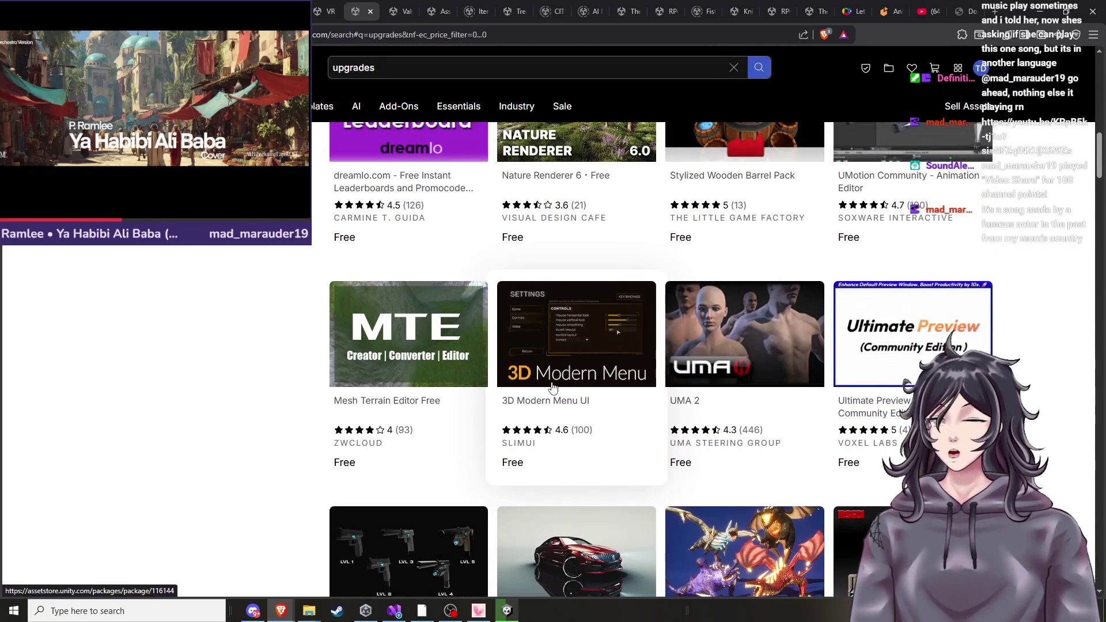
scroll(452, 365, down, 2)
scroll(474, 380, down, 2)
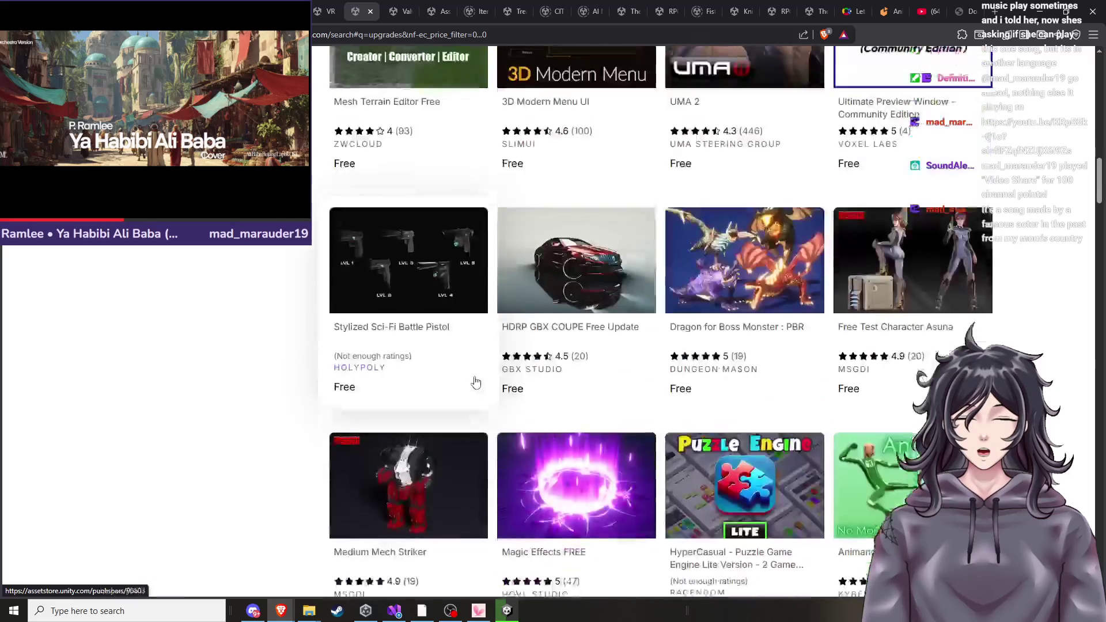
scroll(547, 369, down, 2)
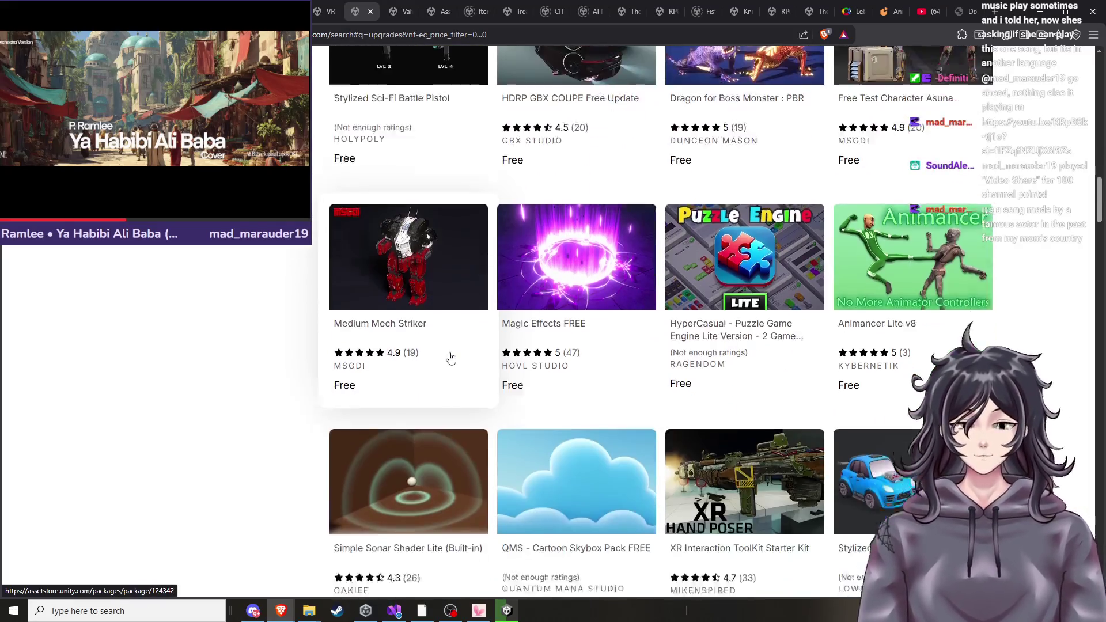
scroll(450, 358, down, 2)
scroll(462, 361, down, 3)
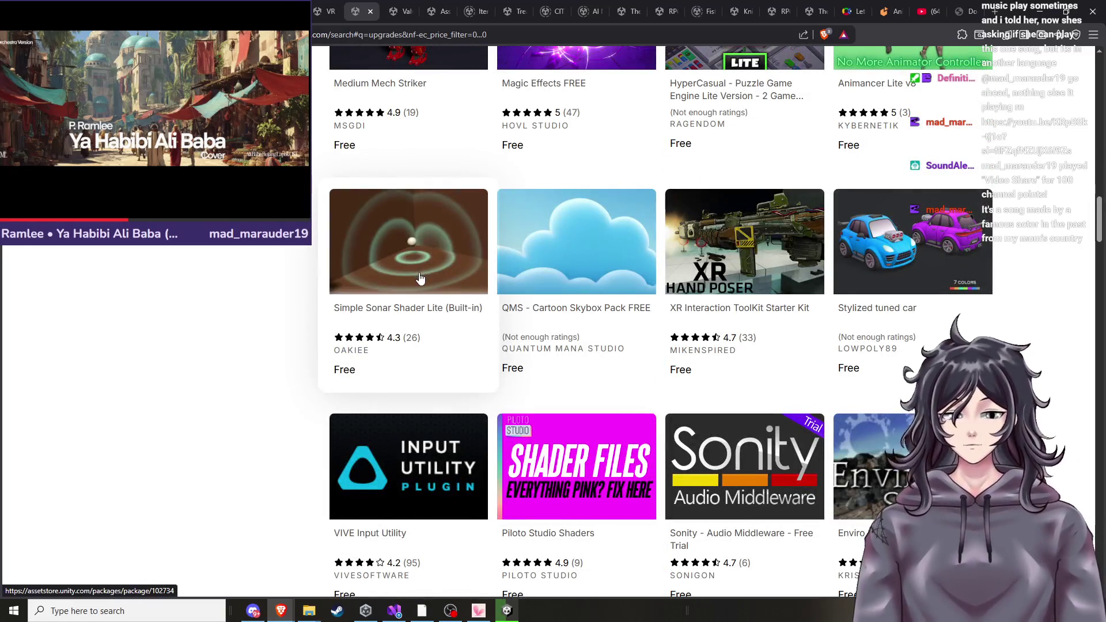
scroll(419, 278, down, 2)
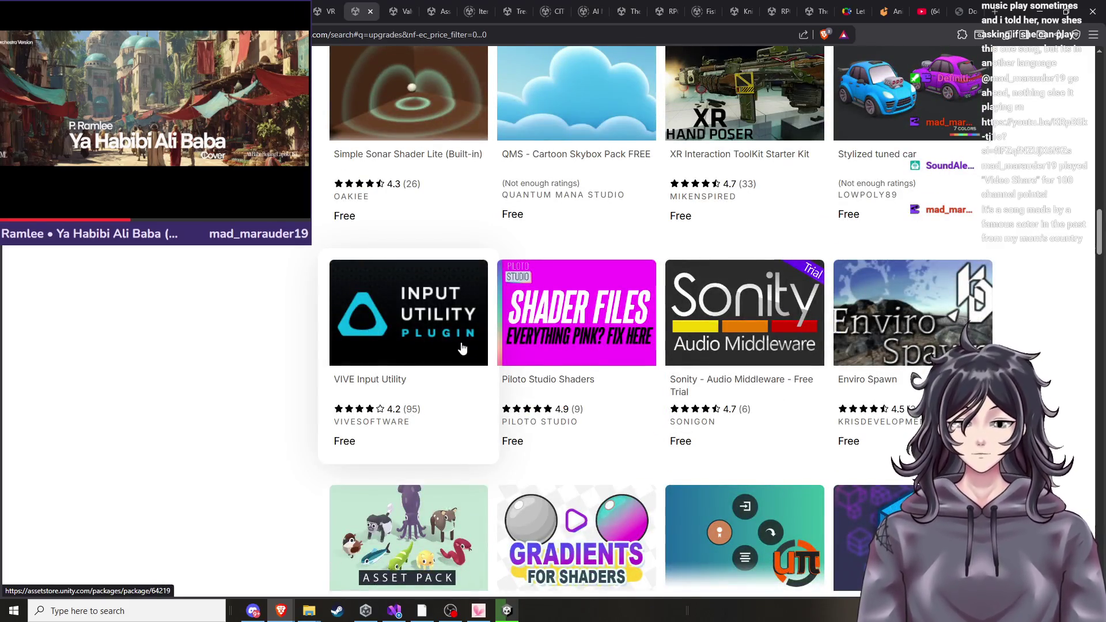
scroll(370, 457, down, 3)
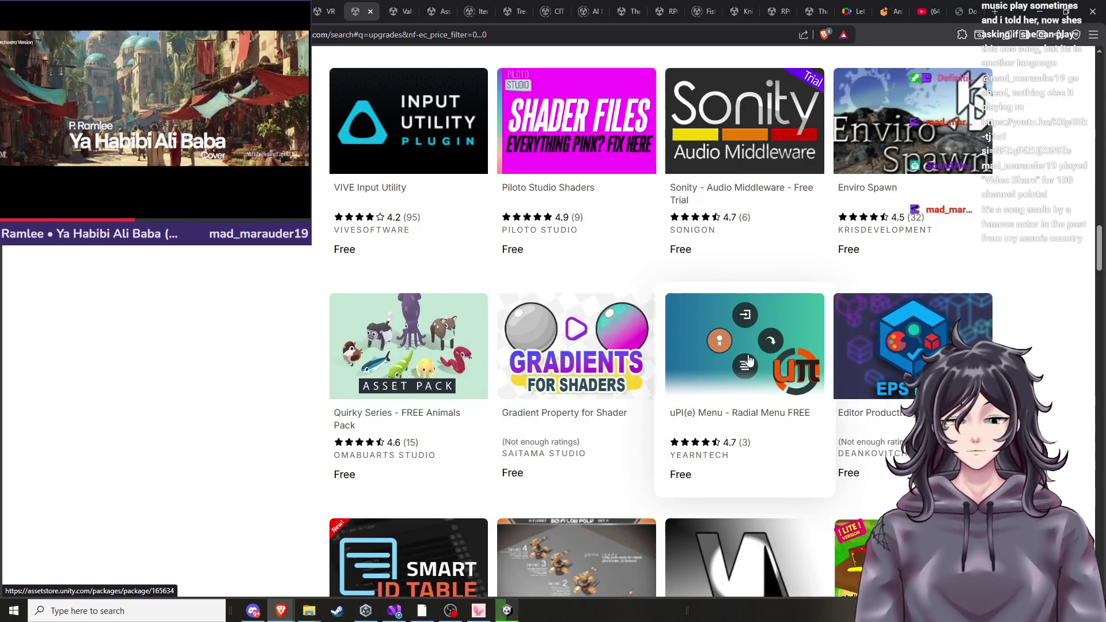
scroll(408, 373, down, 2)
scroll(465, 409, down, 6)
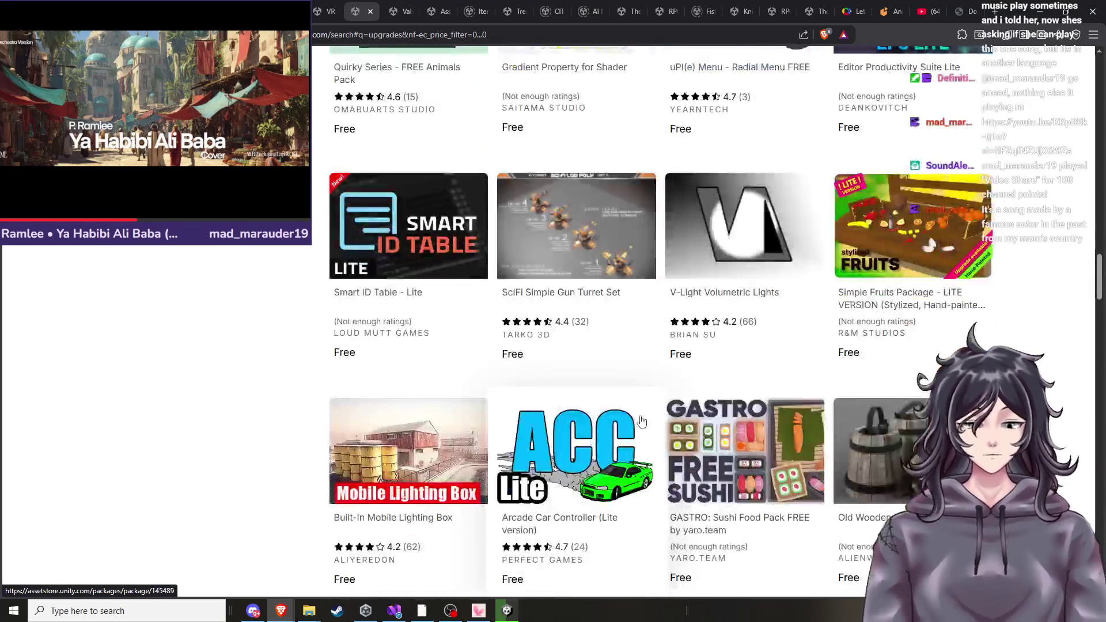
scroll(695, 450, down, 1)
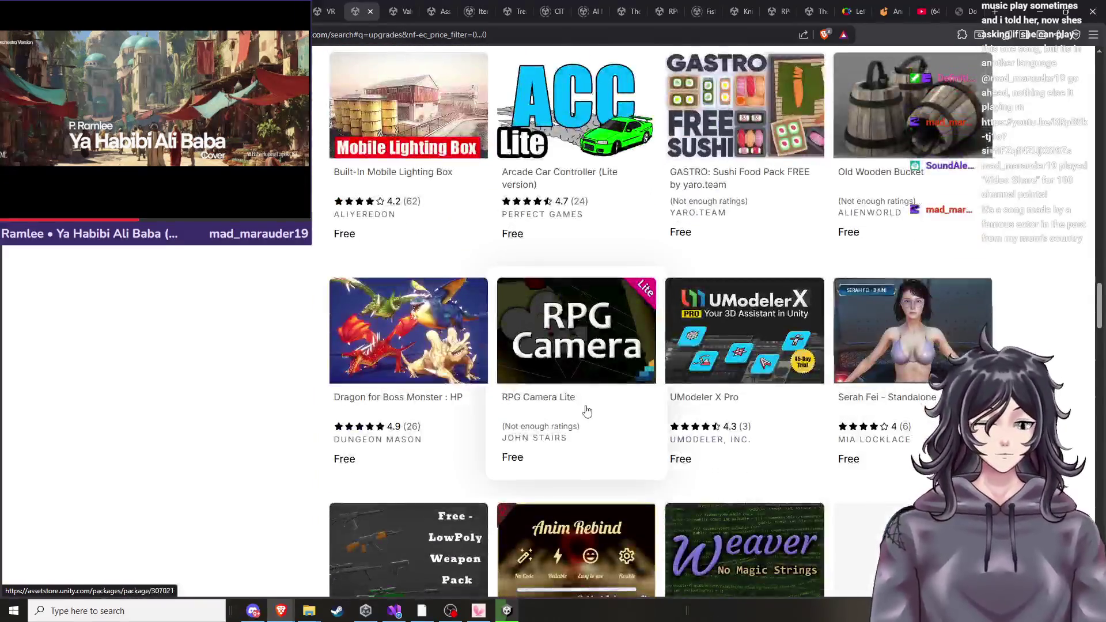
scroll(576, 426, down, 3)
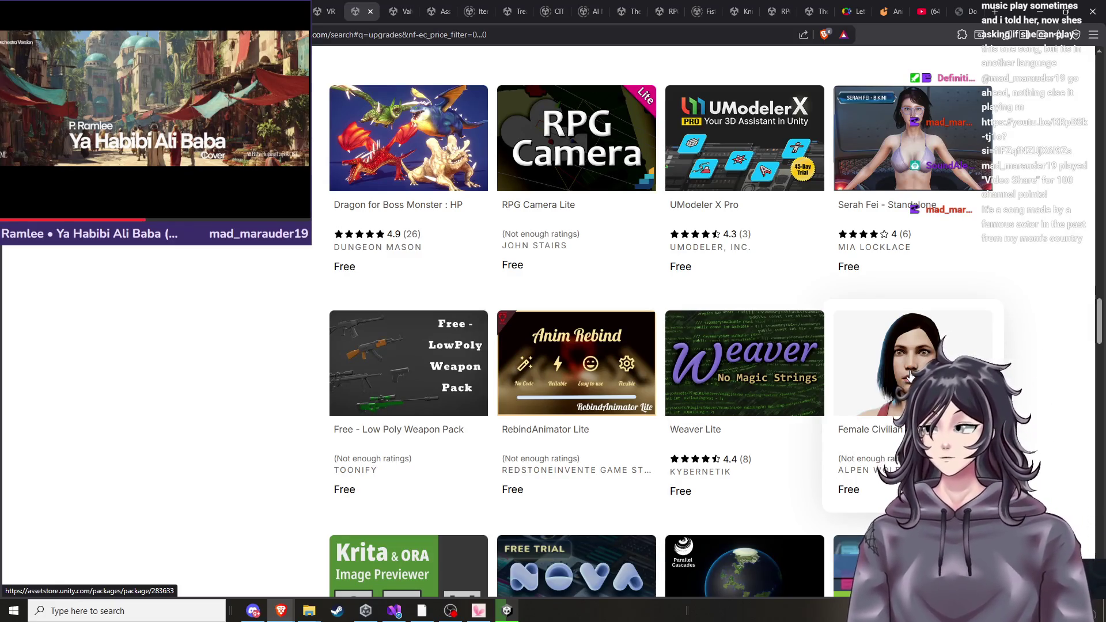
click(911, 376)
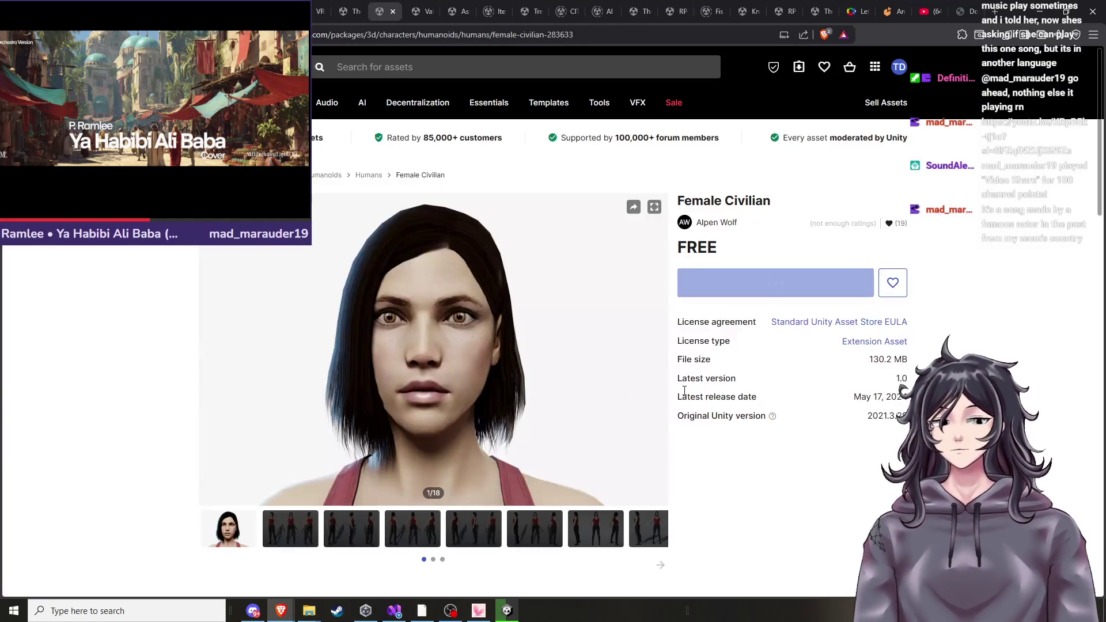
scroll(402, 404, down, 2)
scroll(369, 400, up, 1)
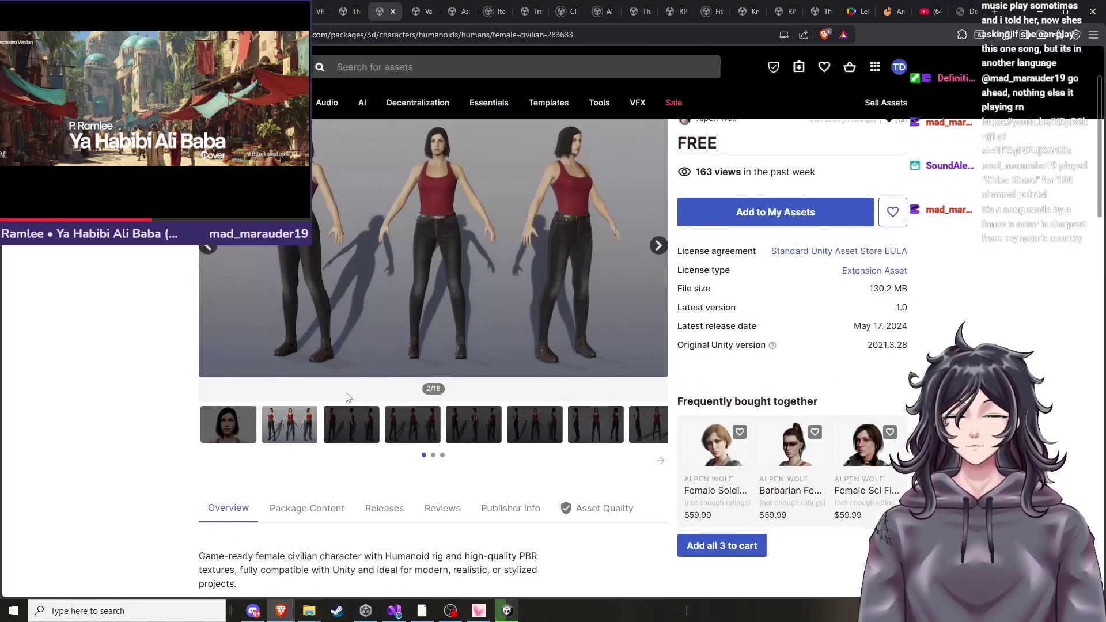
scroll(334, 409, down, 1)
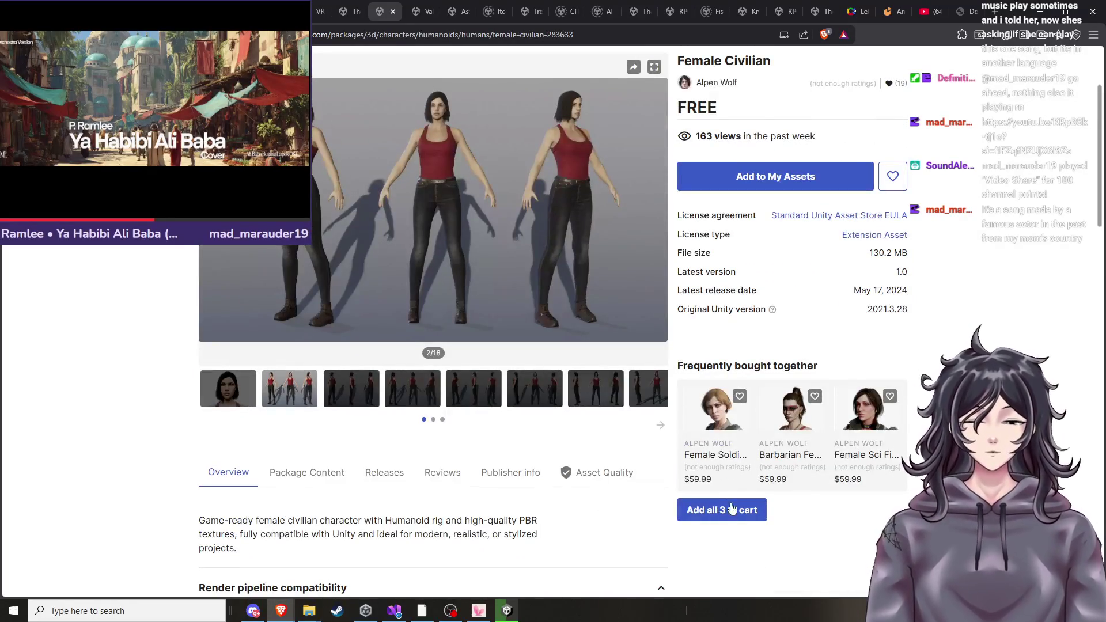
click(724, 522)
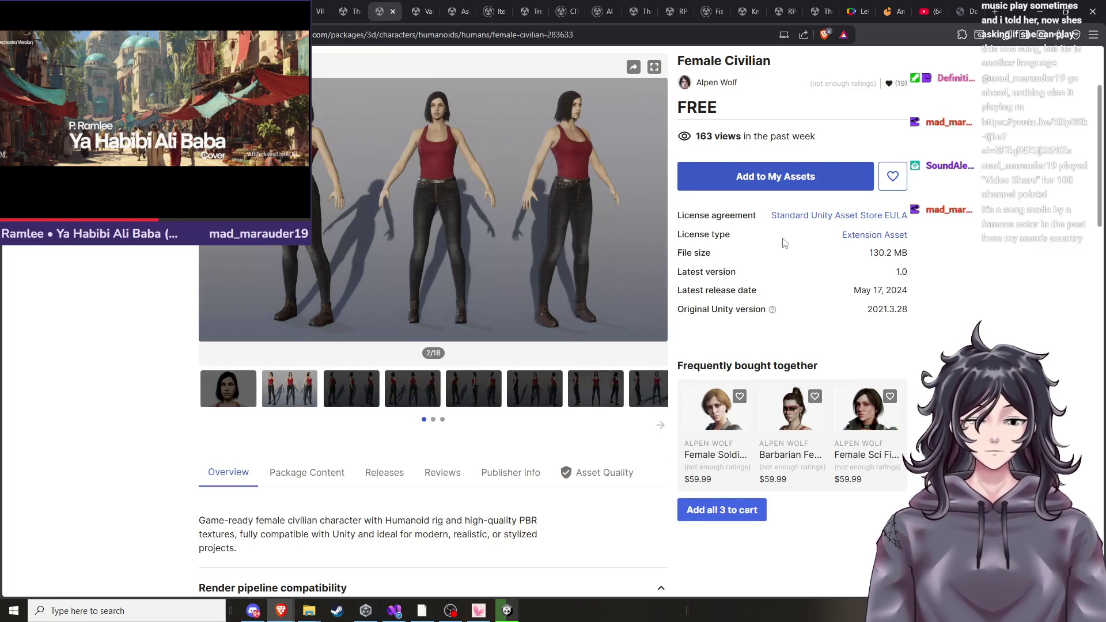
scroll(786, 241, down, 3)
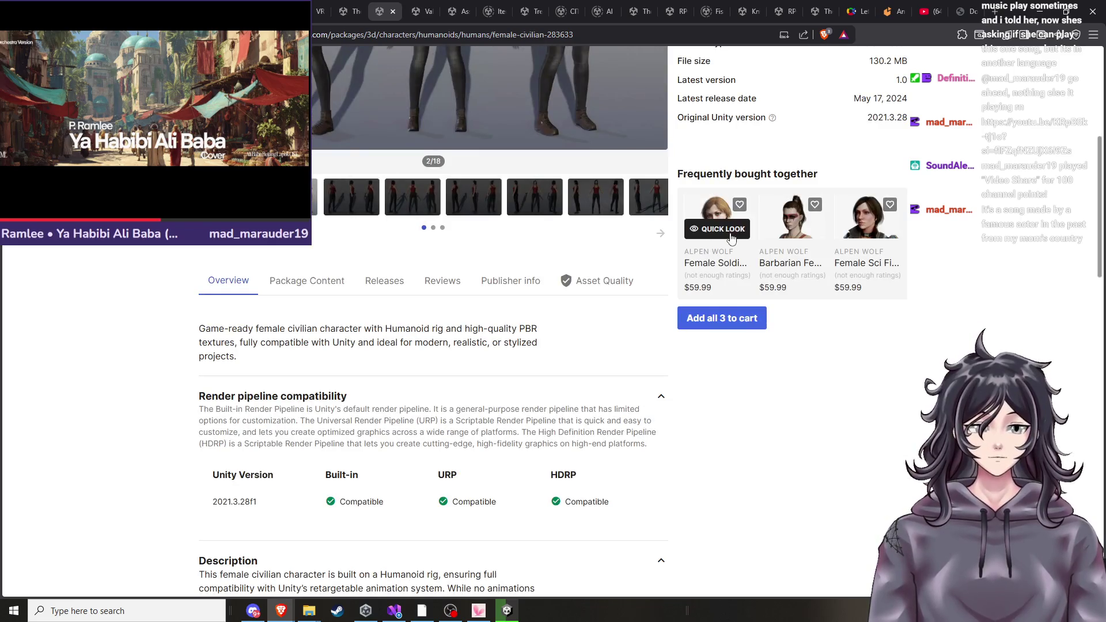
click(723, 230)
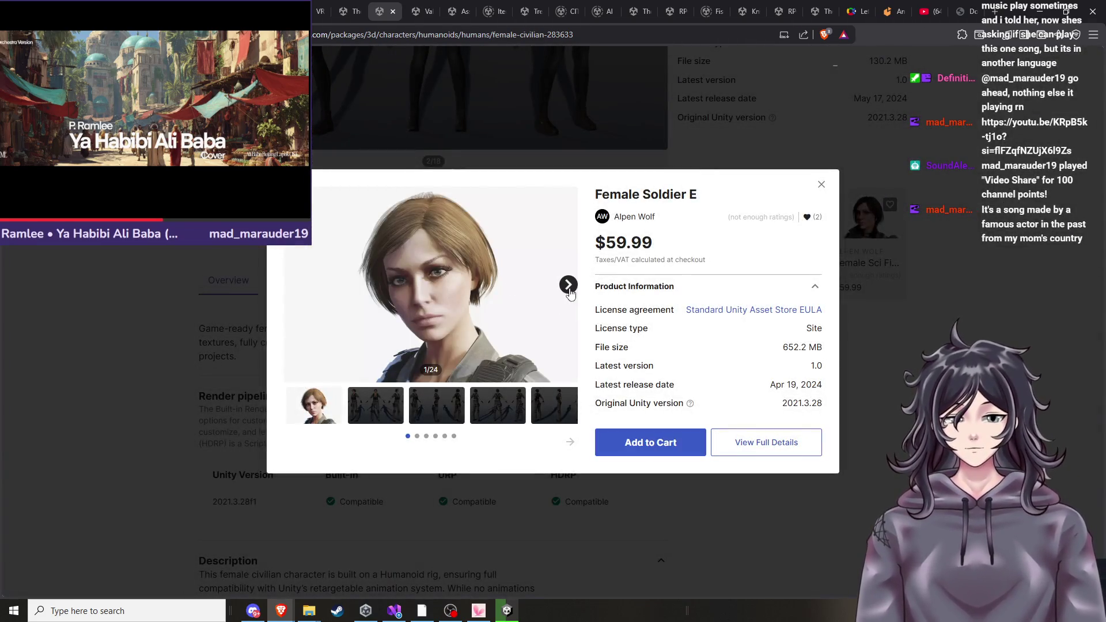
click(569, 284)
click(568, 285)
click(568, 284)
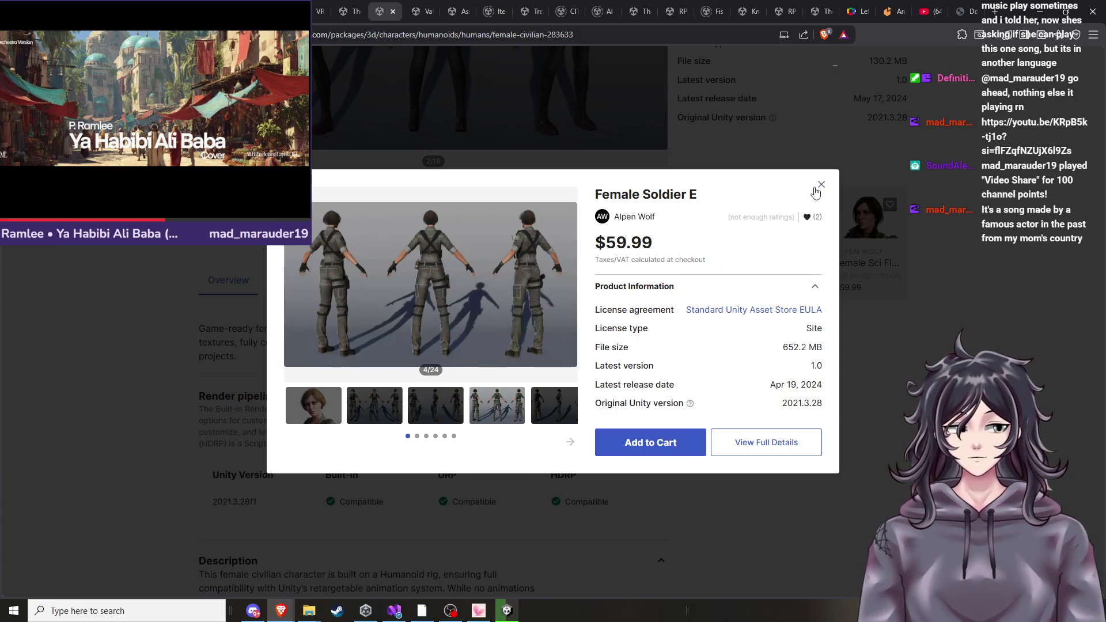
click(816, 189)
click(786, 230)
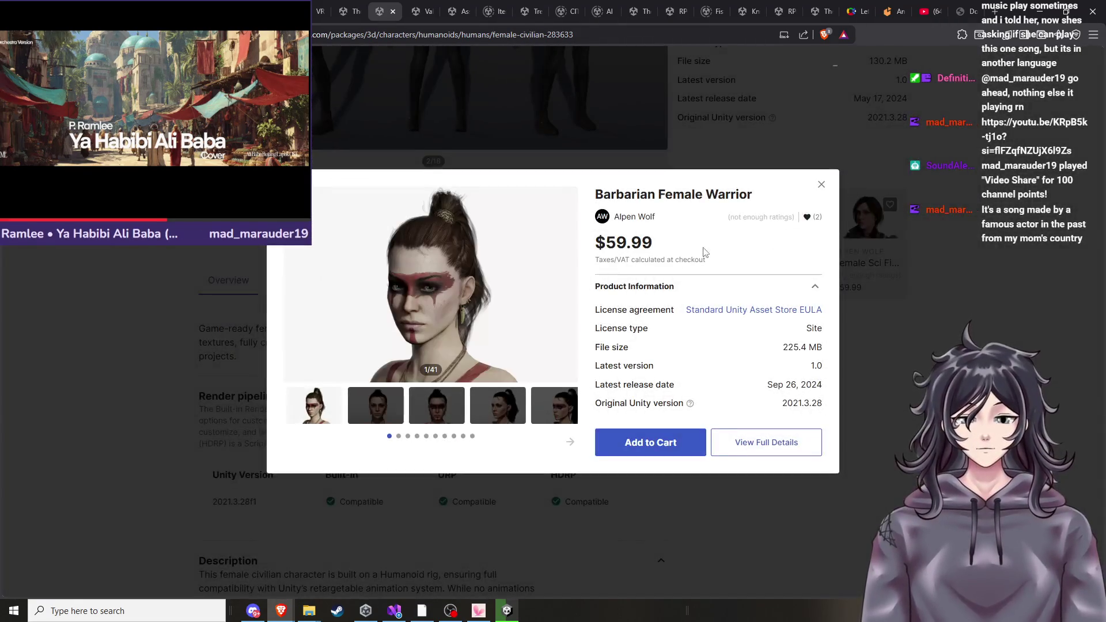
click(568, 284)
click(568, 284)
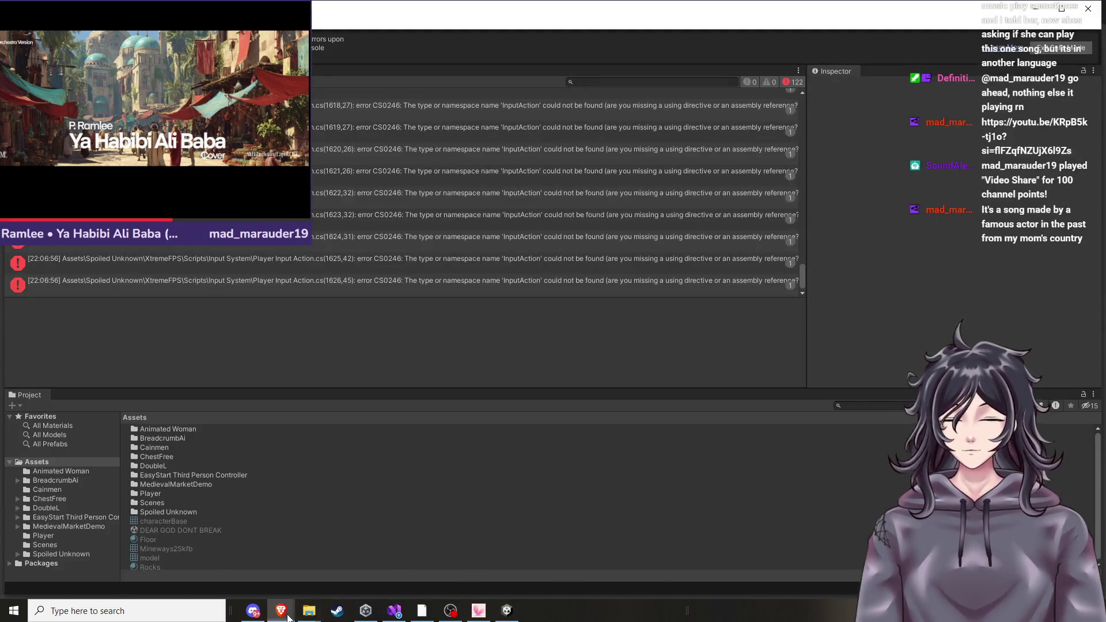
mouse_move(281, 610)
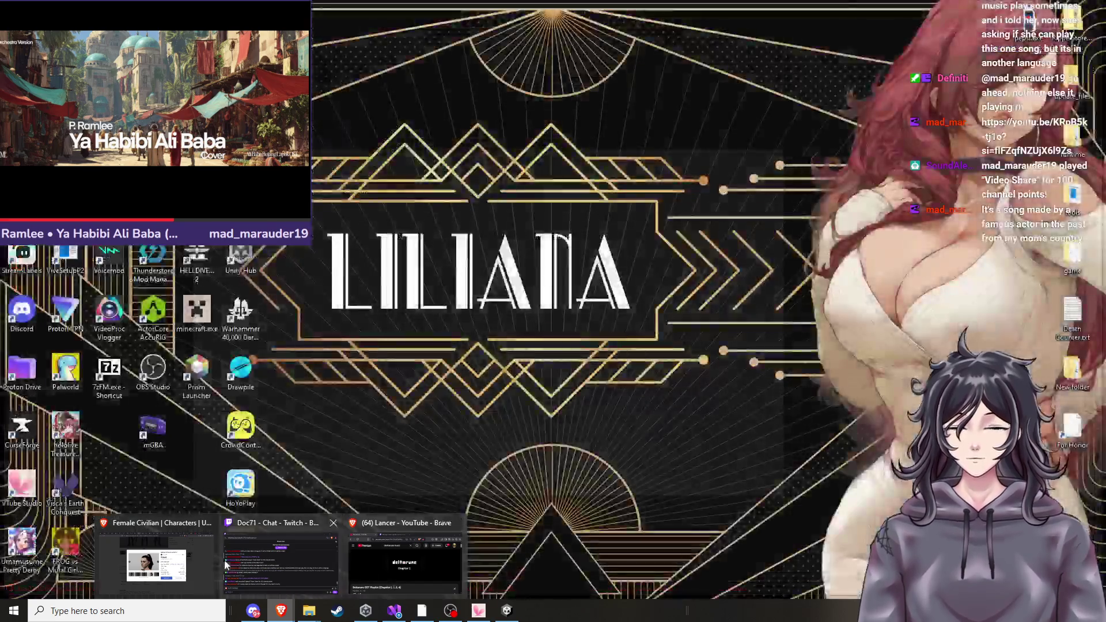
click(172, 565)
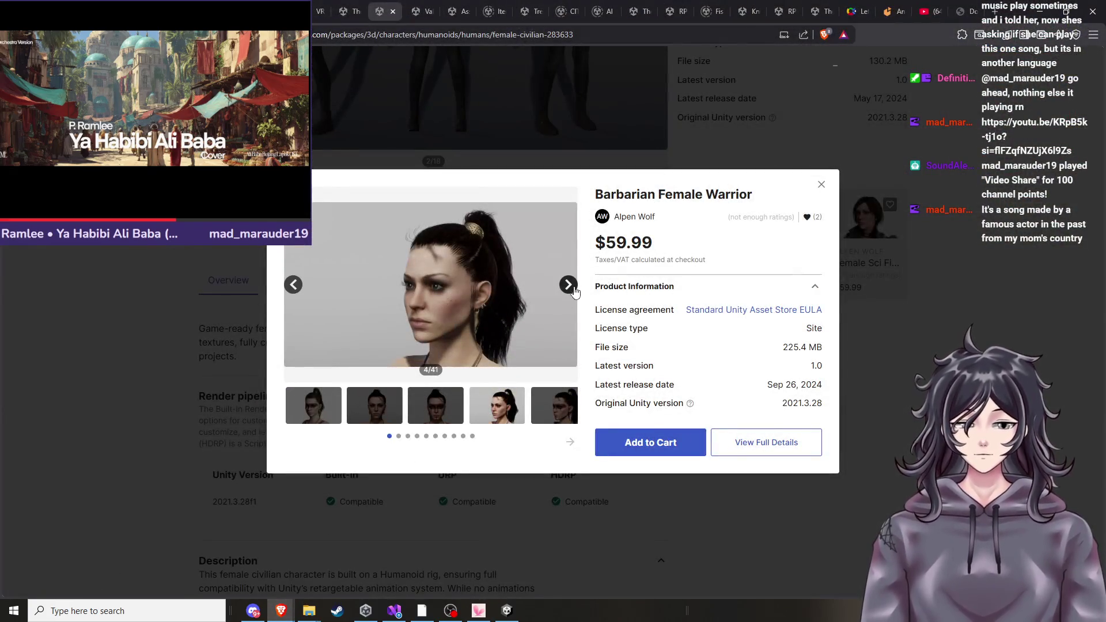
click(574, 290)
click(573, 289)
click(574, 289)
click(574, 290)
click(574, 289)
click(573, 290)
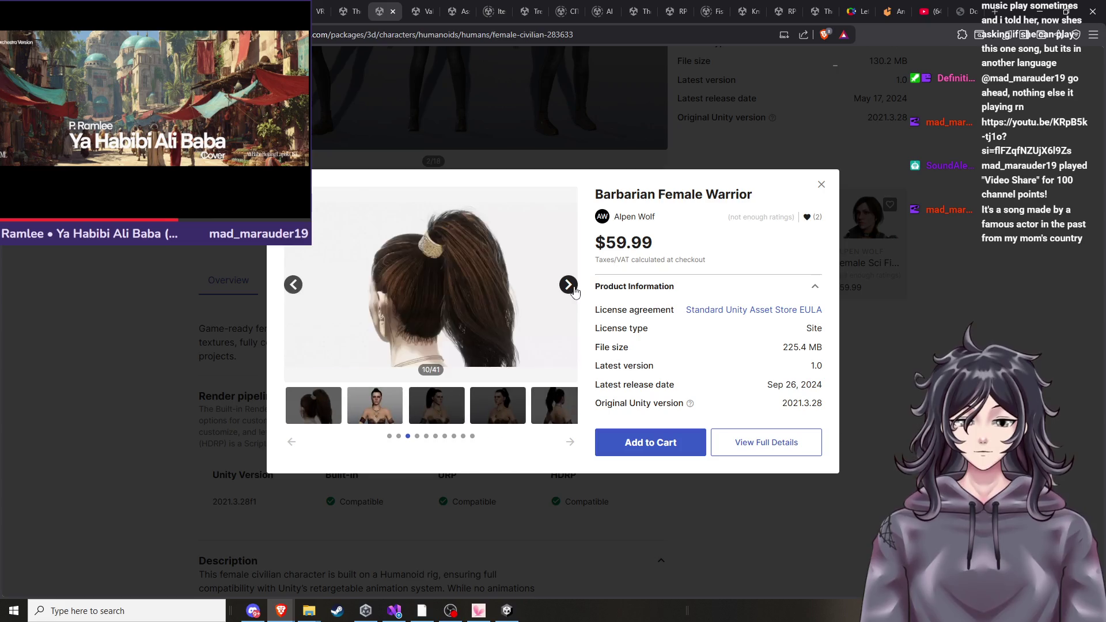
click(821, 182)
scroll(475, 323, up, 5)
click(658, 350)
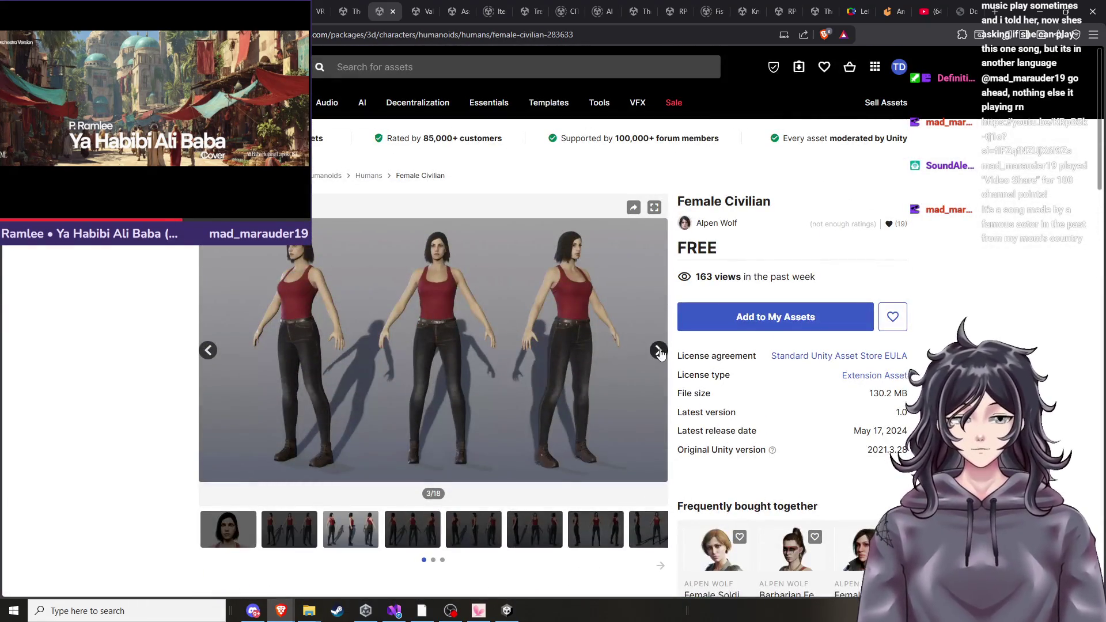
click(658, 350)
click(658, 350)
click(659, 350)
click(658, 350)
click(659, 351)
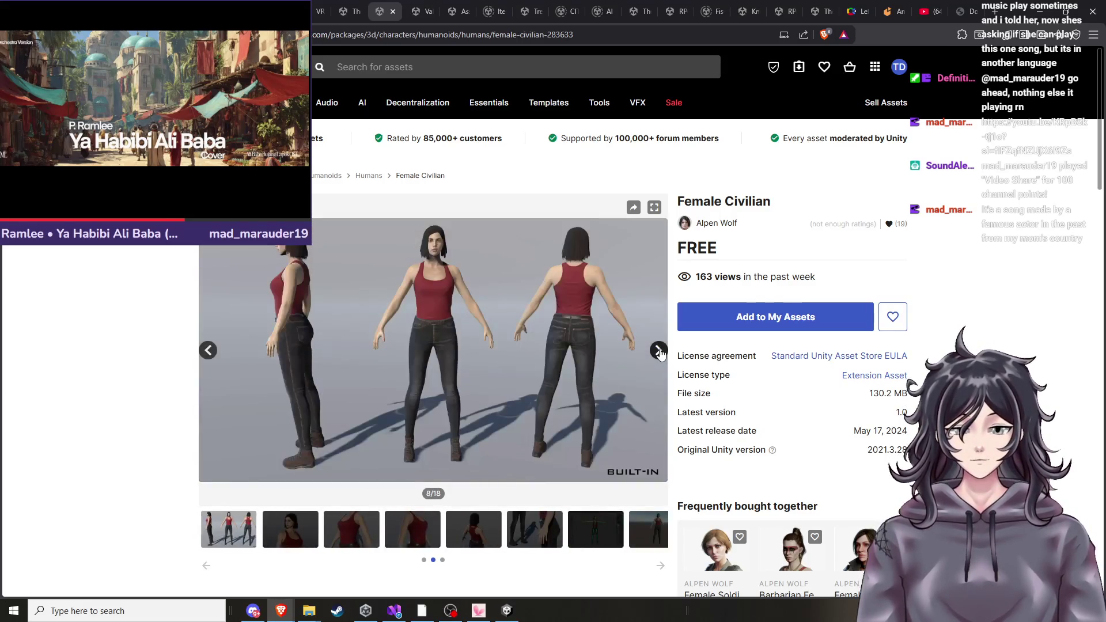
click(659, 350)
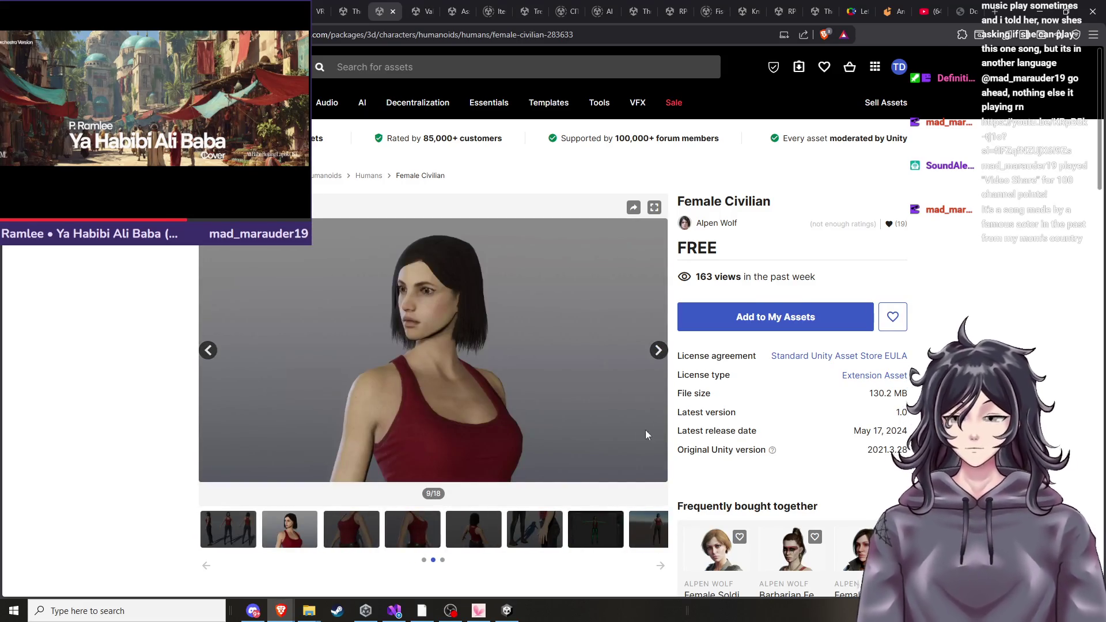
scroll(544, 399, down, 8)
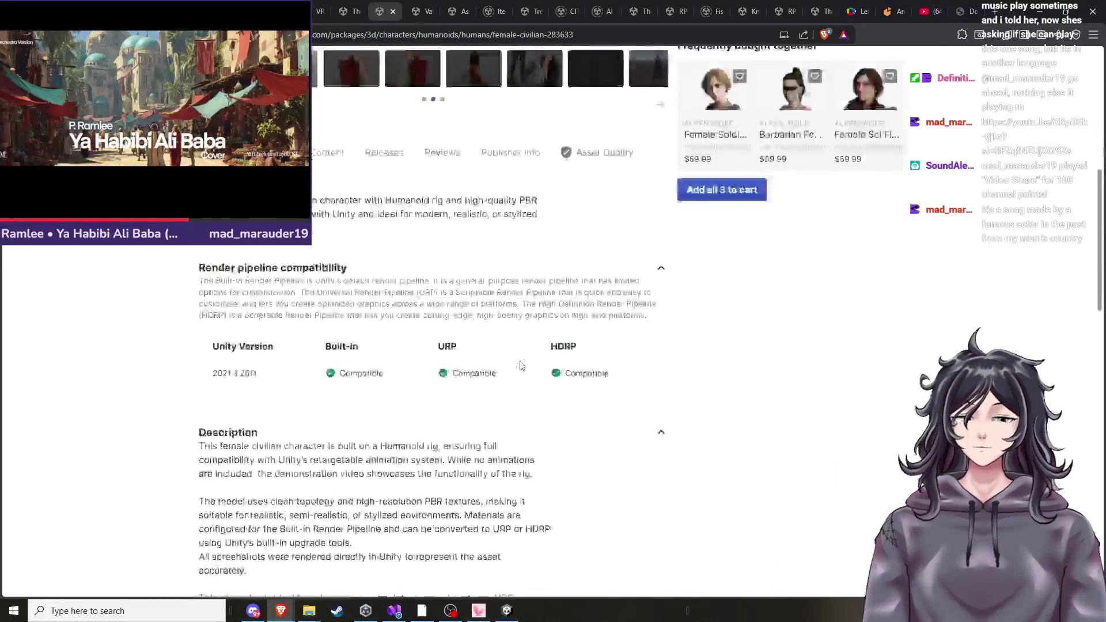
scroll(520, 366, down, 10)
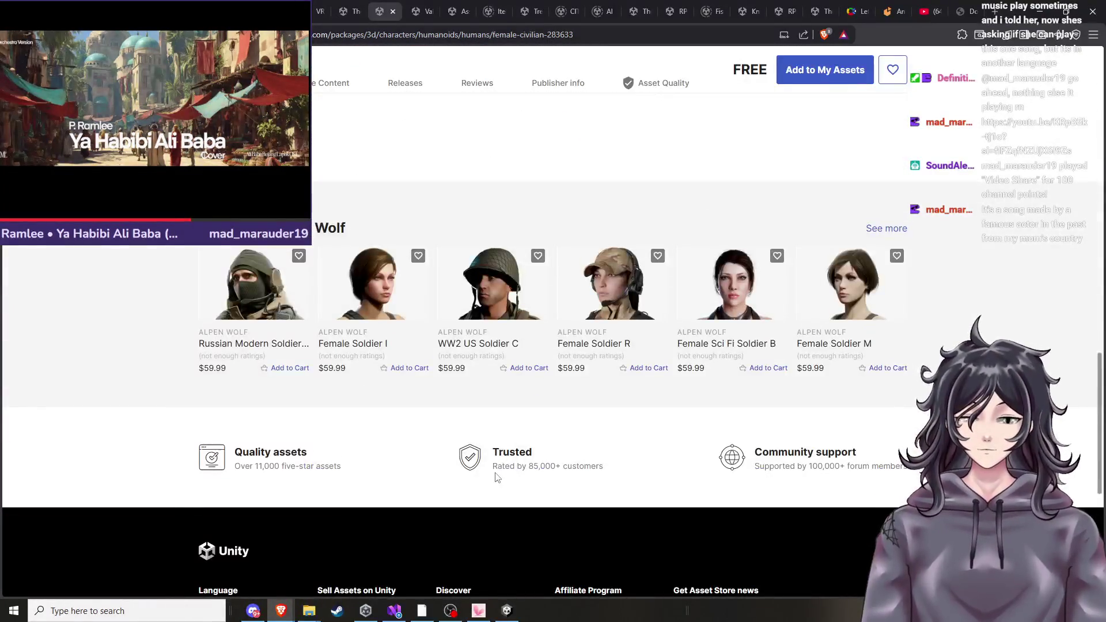
scroll(491, 479, up, 18)
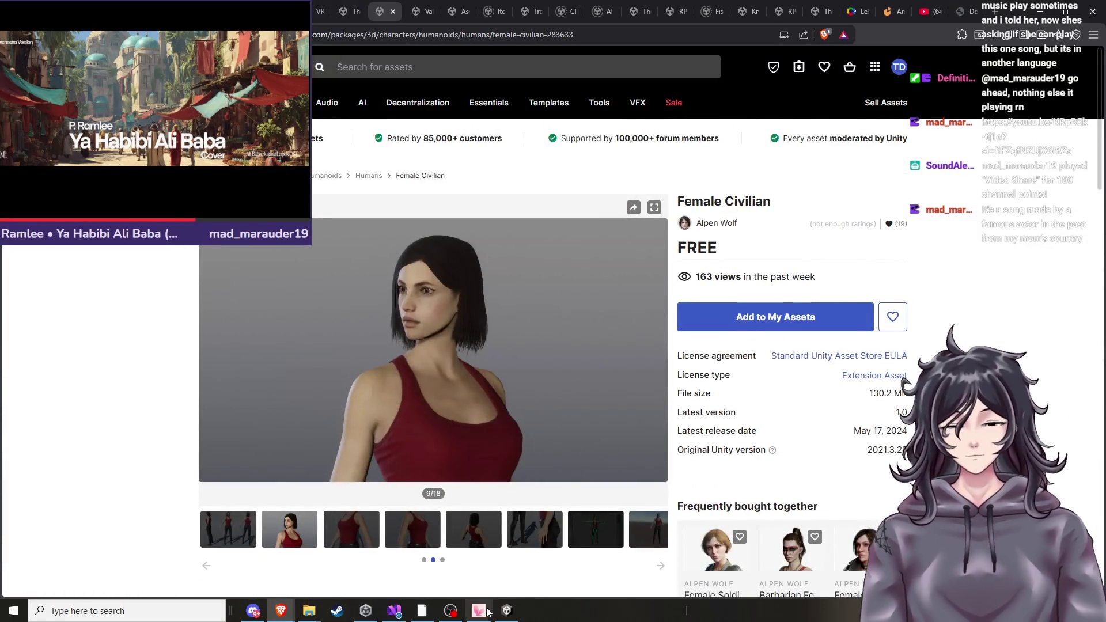
click(508, 612)
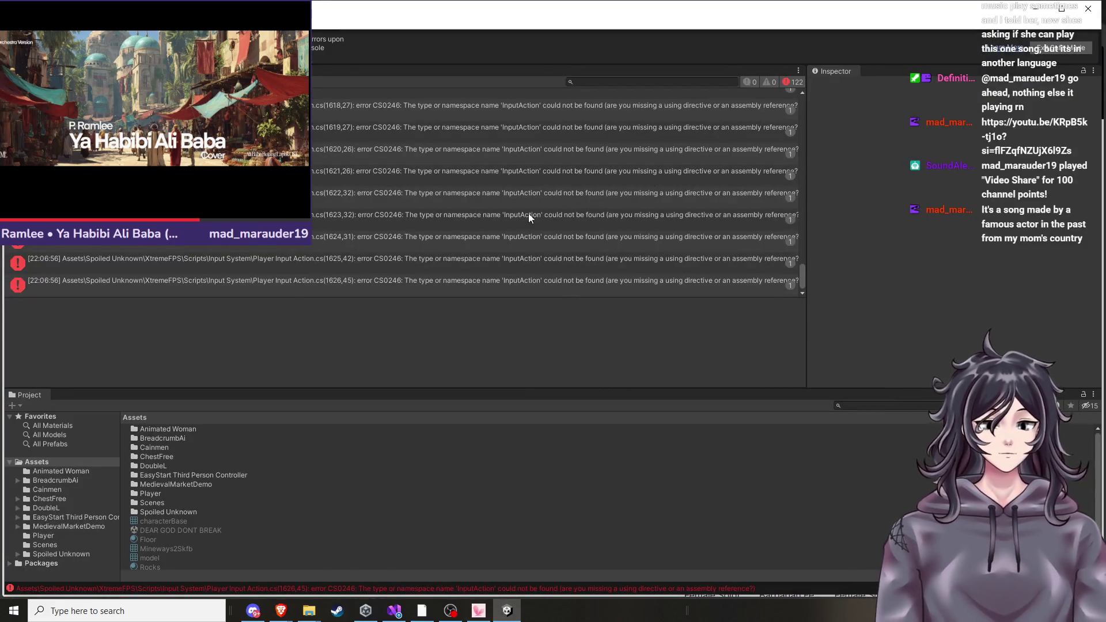
Trace the InputAction console errors to the Player Input Action script, reading the line 1618 error.
click(396, 206)
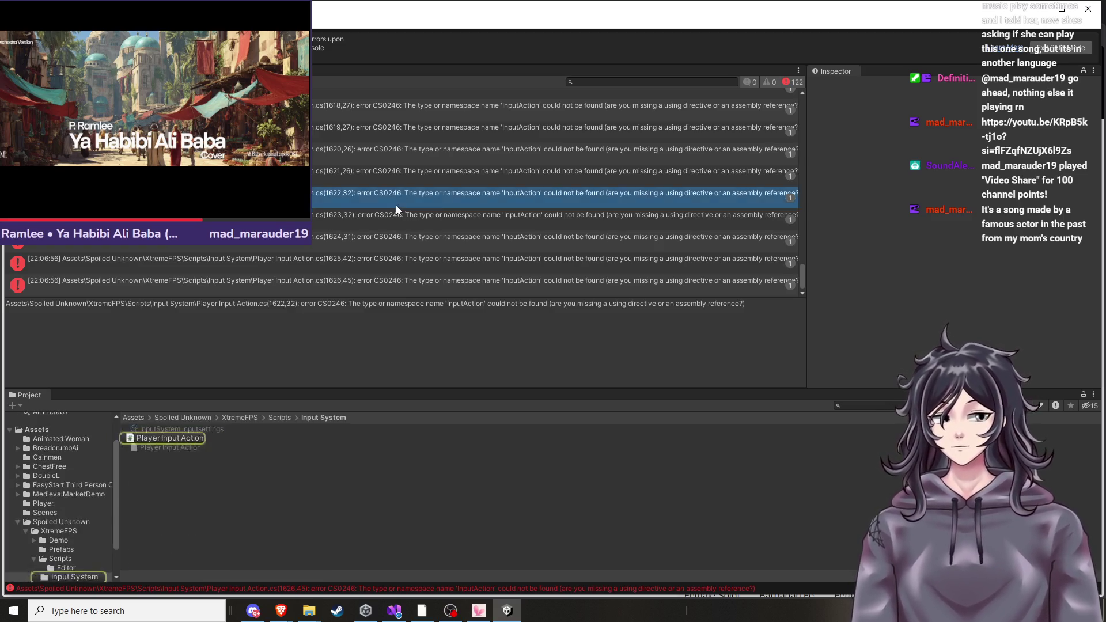
click(164, 440)
click(196, 285)
click(246, 246)
click(248, 200)
click(248, 132)
click(248, 110)
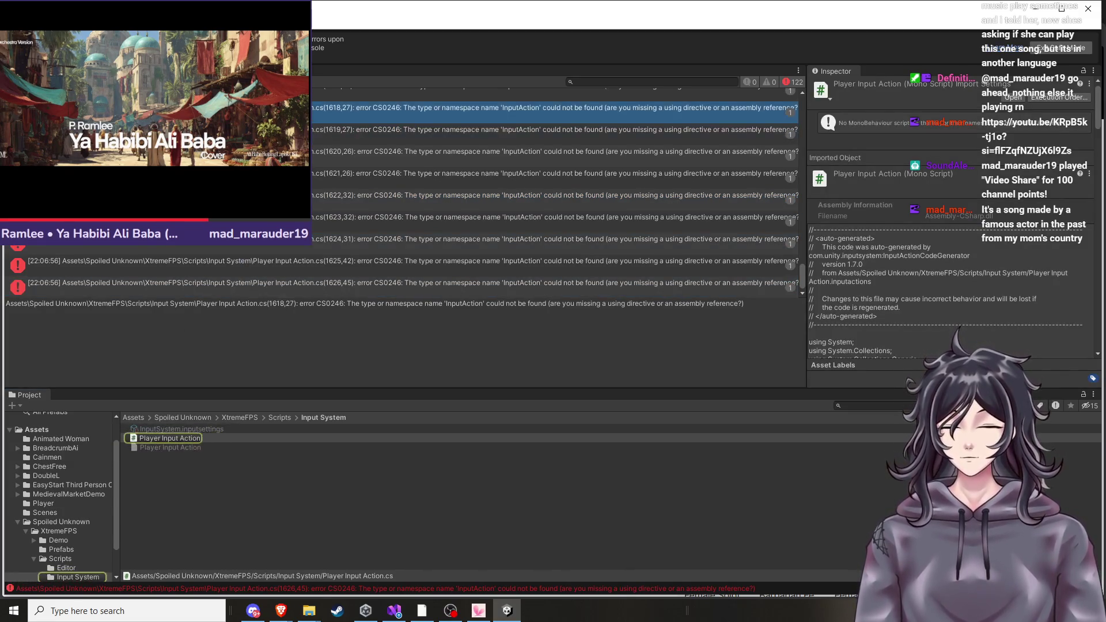
Review the line 1461 and Input Manager missing-InputSystem errors, then exit Safe Mode and confirm.
scroll(247, 109, up, 5)
scroll(403, 190, up, 10)
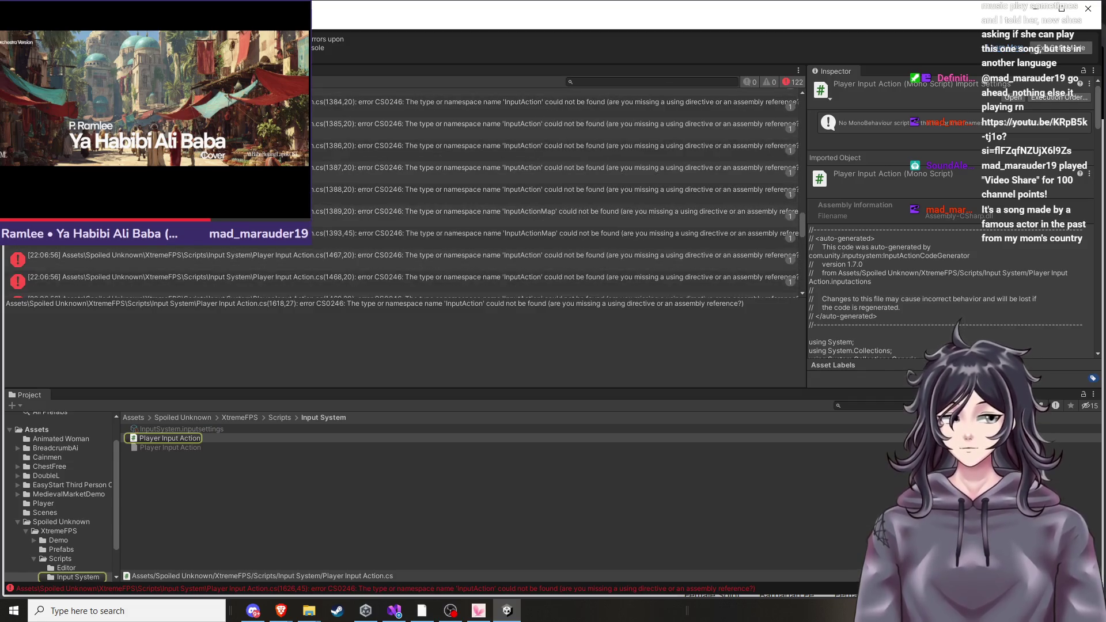
click(403, 288)
scroll(403, 190, down, 5)
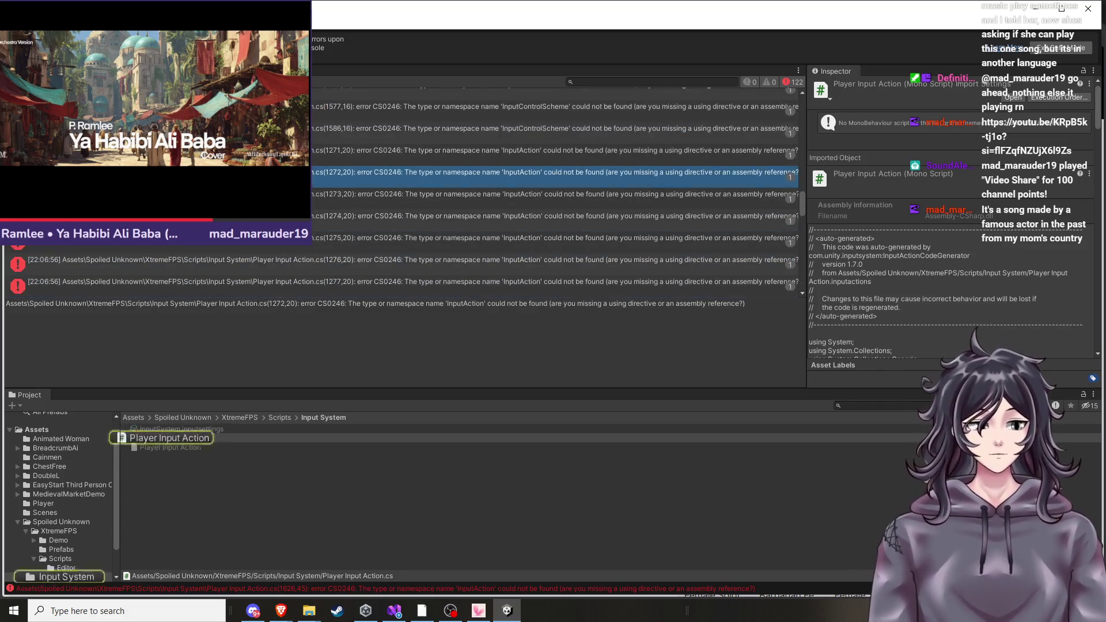
click(403, 179)
scroll(403, 190, up, 15)
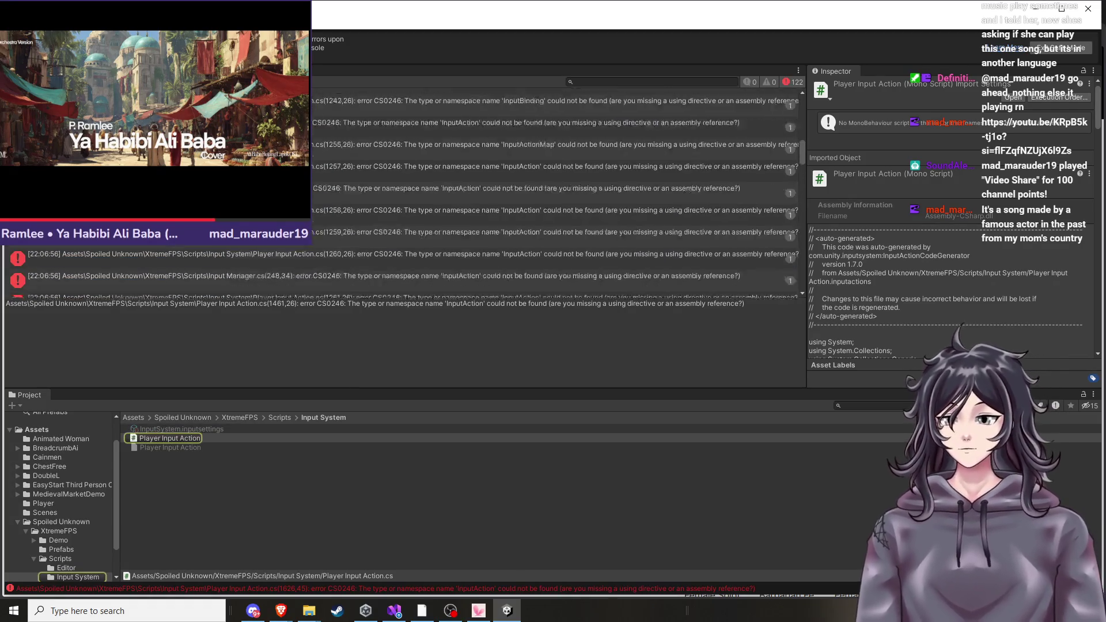
click(691, 95)
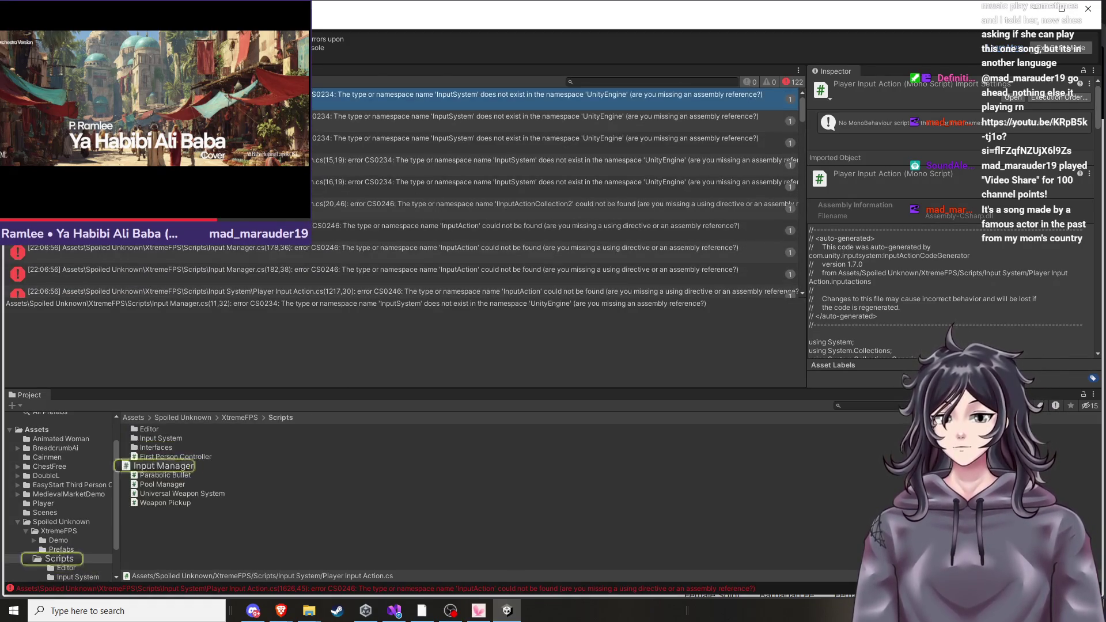
click(1075, 50)
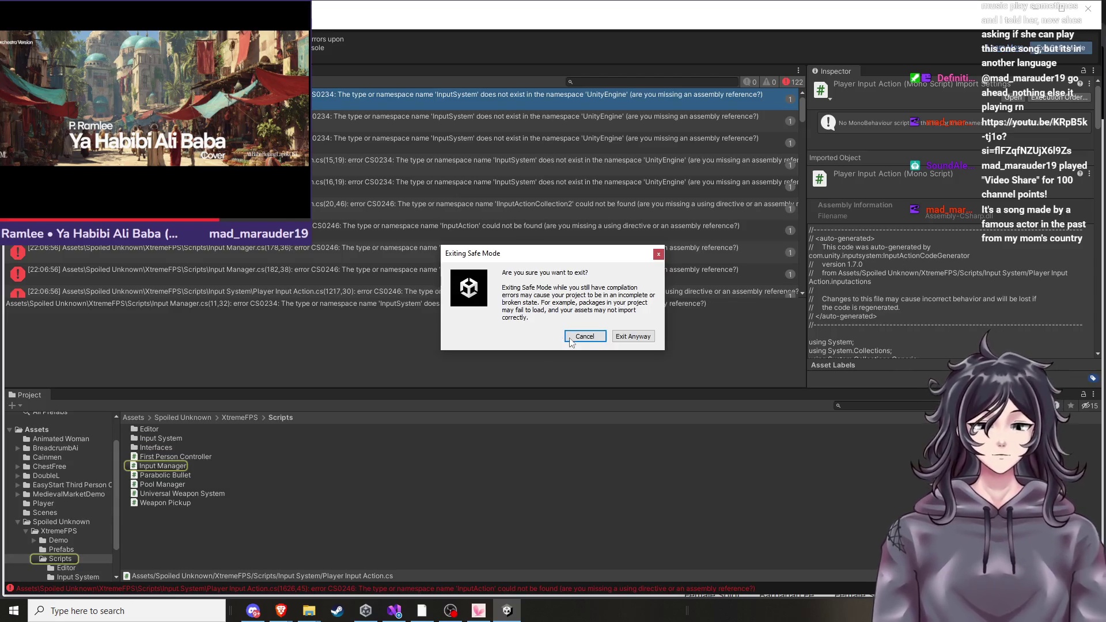
click(621, 340)
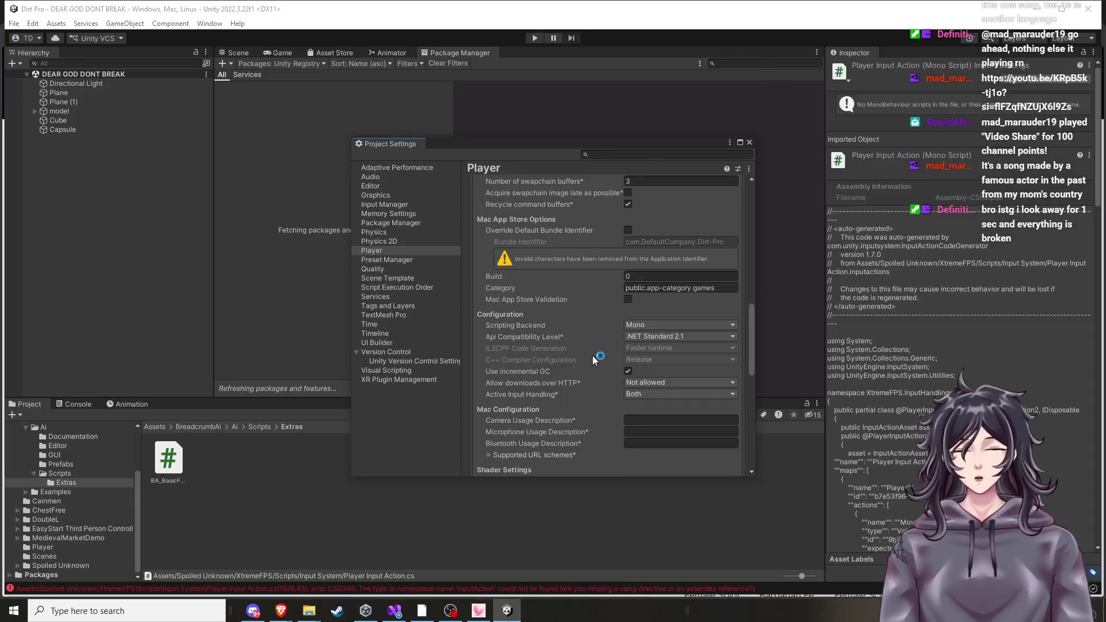
Close Project Settings, check the InputAction errors in the Console, and show the Scene view.
click(750, 143)
click(69, 404)
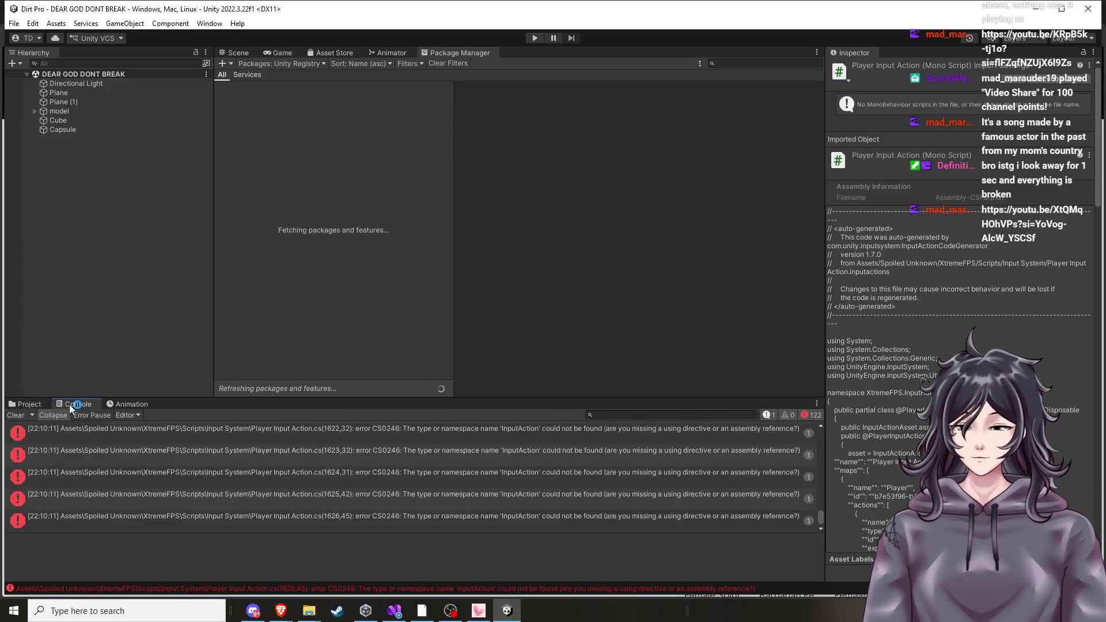
click(36, 405)
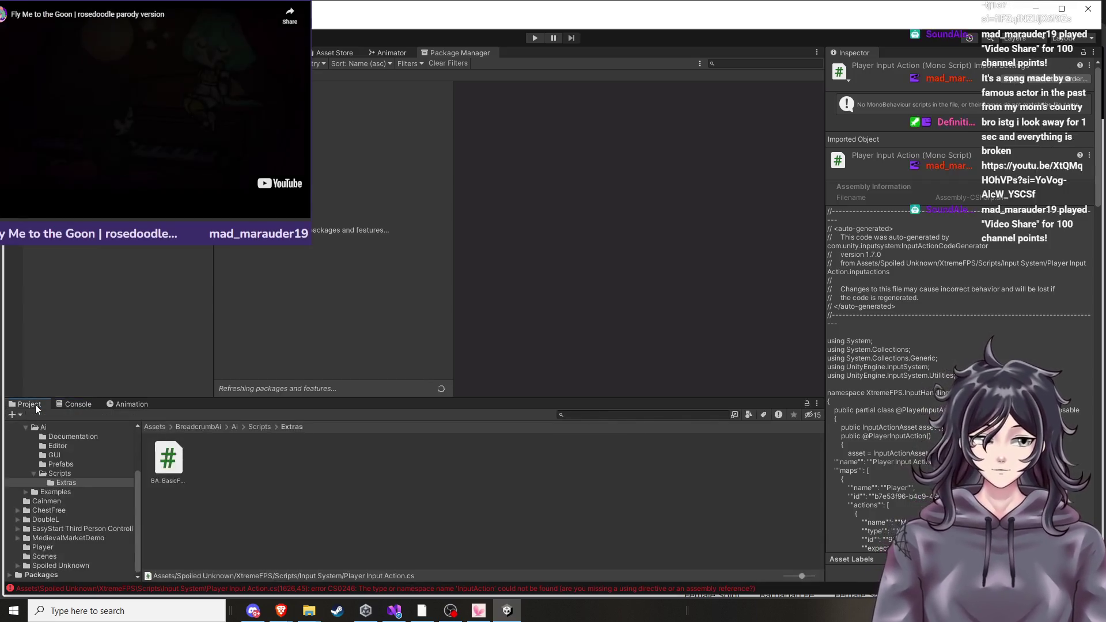
click(61, 403)
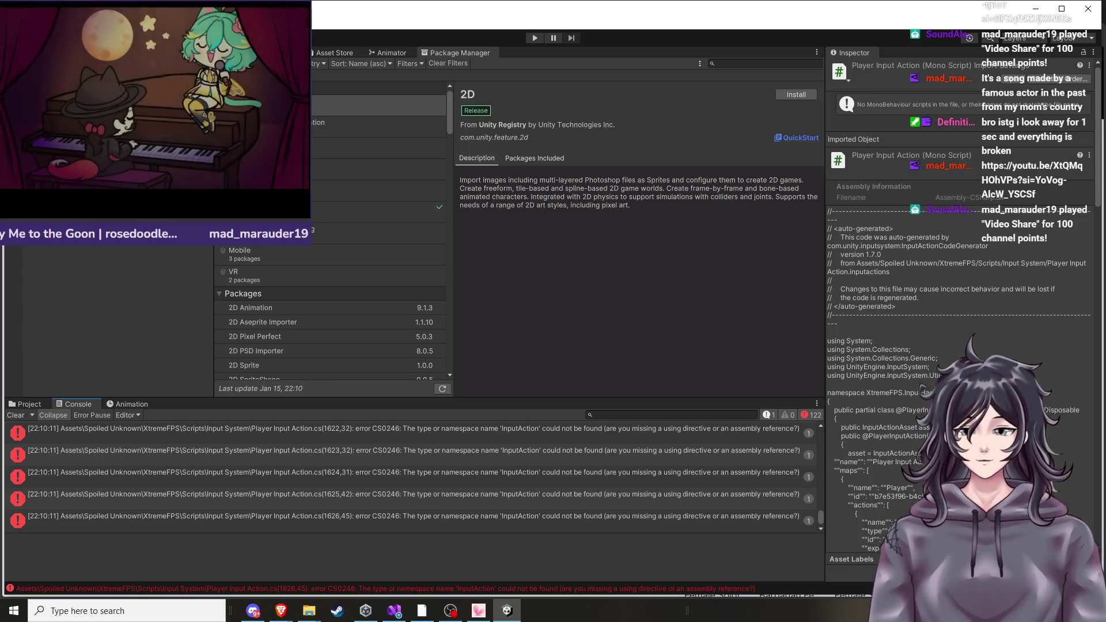
click(231, 53)
mouse_move(493, 229)
mouse_down()
mouse_move(507, 312)
mouse_move(559, 302)
mouse_move(593, 326)
mouse_move(565, 345)
mouse_move(521, 338)
mouse_up()
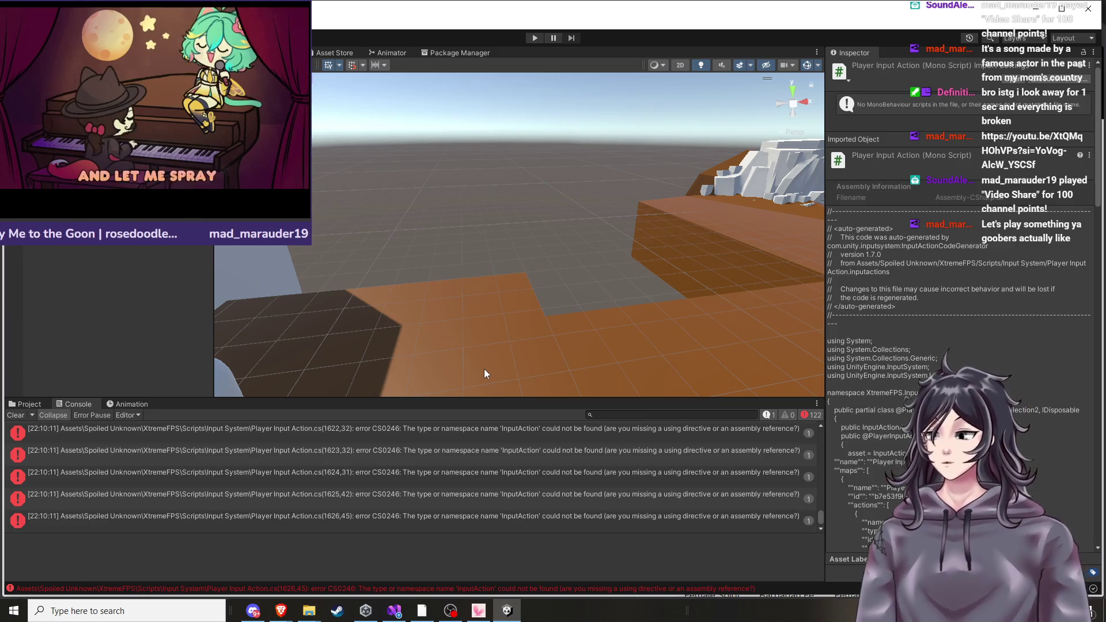
scroll(483, 372, down, 5)
scroll(600, 337, up, 5)
mouse_move(597, 344)
mouse_down()
mouse_move(616, 323)
mouse_move(643, 326)
mouse_move(644, 314)
mouse_up()
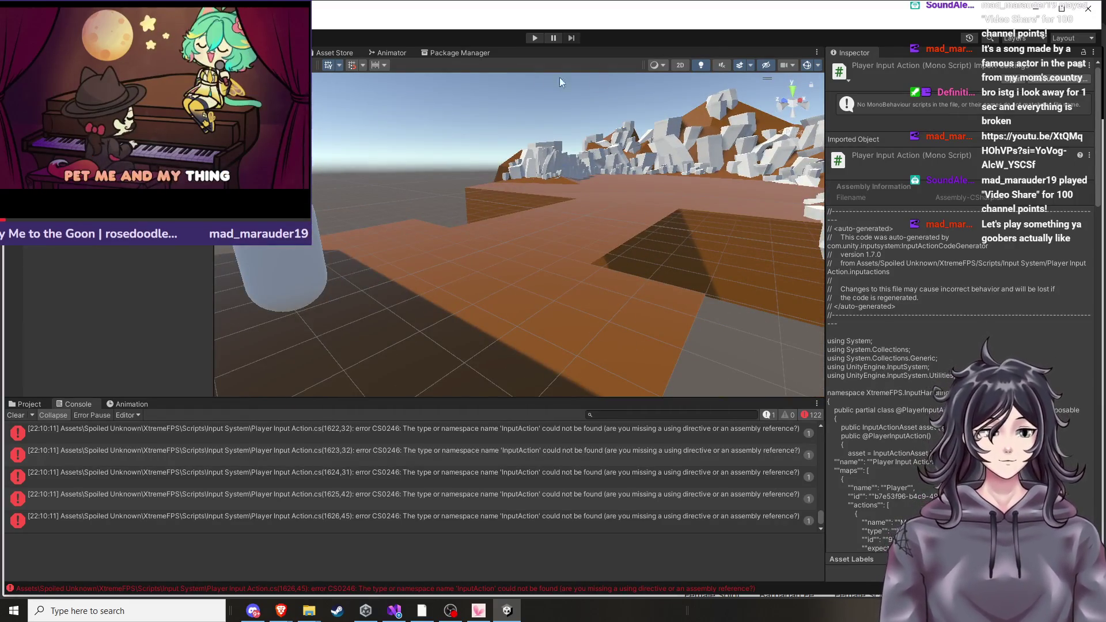
key(ctrl+2)
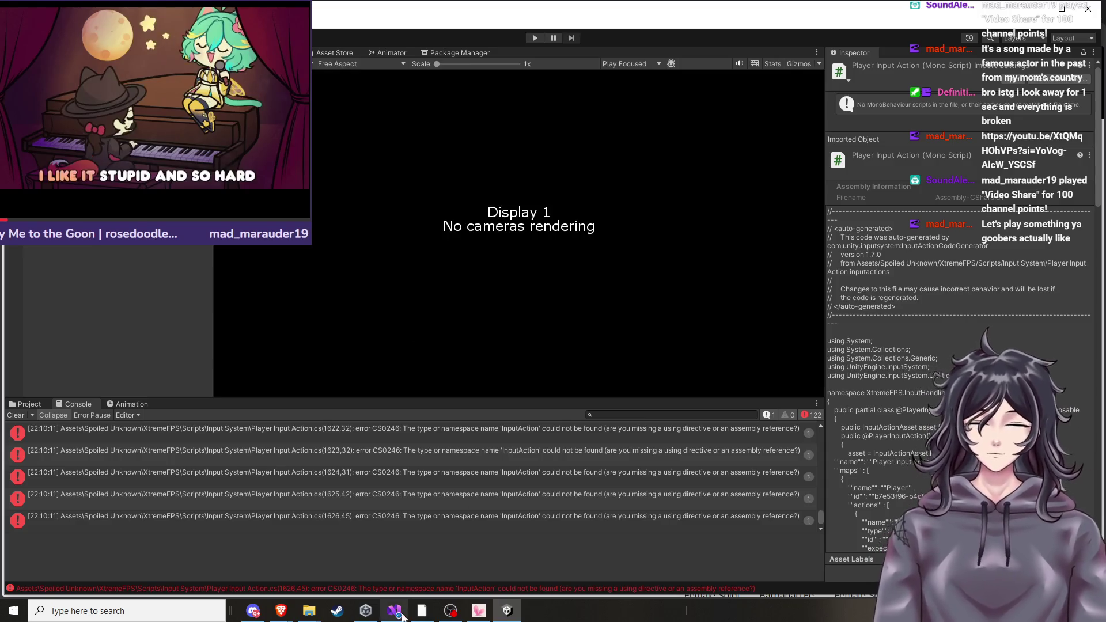
mouse_move(280, 610)
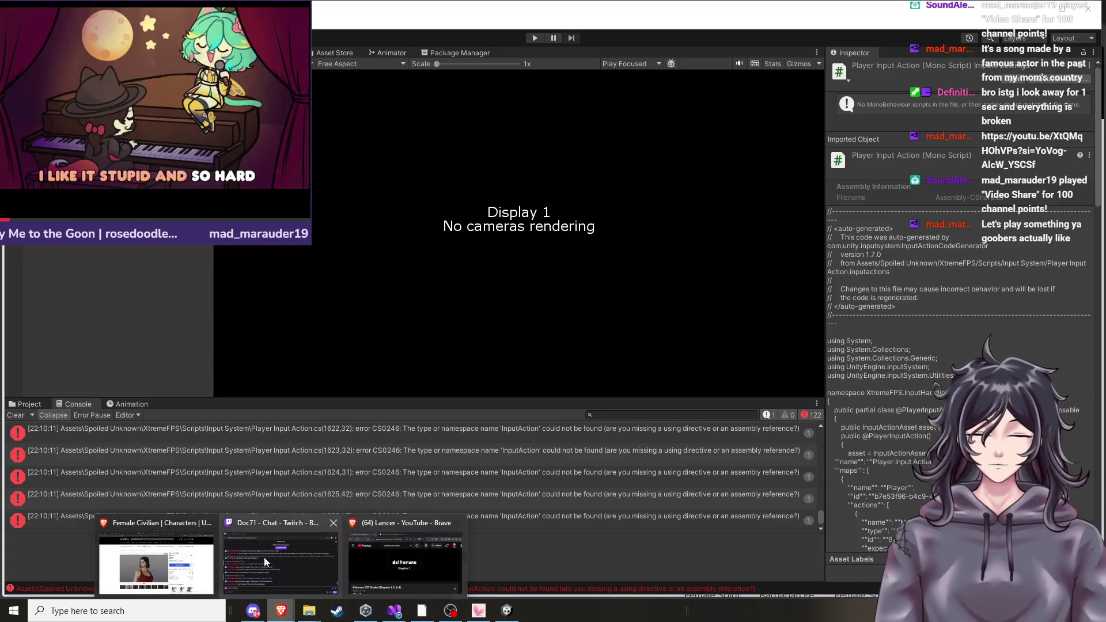
click(127, 571)
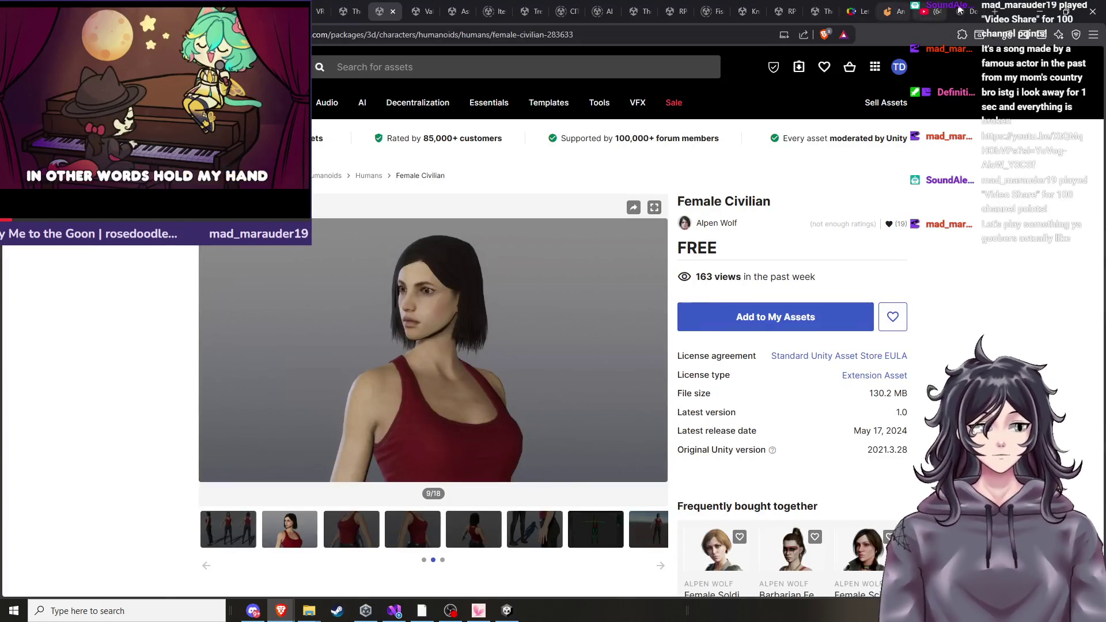
Bring up the XtremeFPS Documentation.pdf at the '2. Initial Setup' section.
click(963, 11)
scroll(540, 356, down, 4)
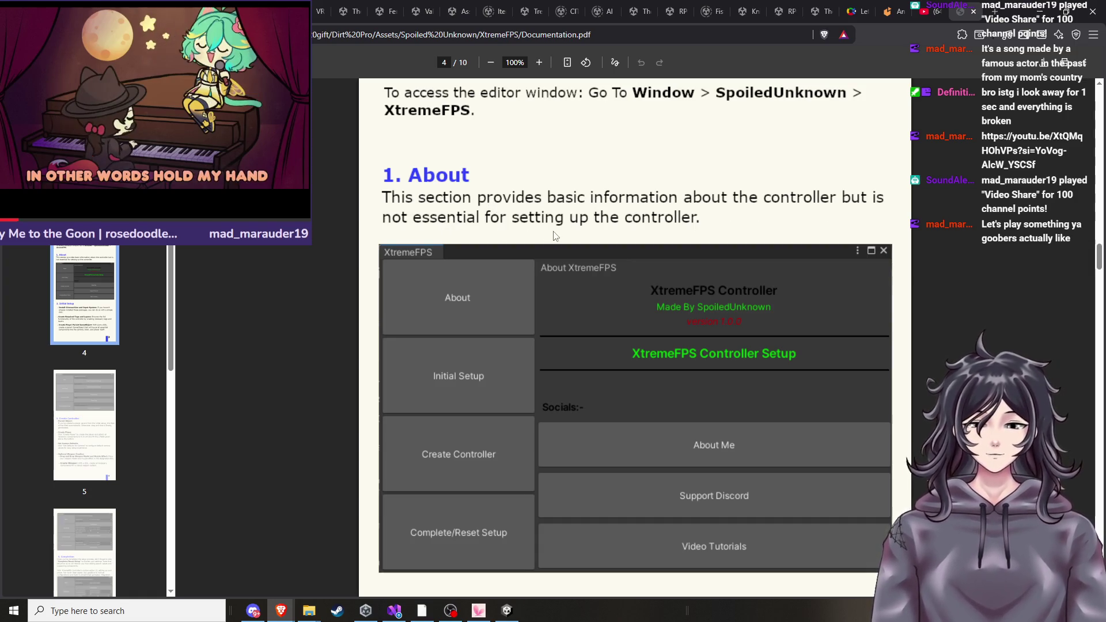
scroll(553, 265, down, 7)
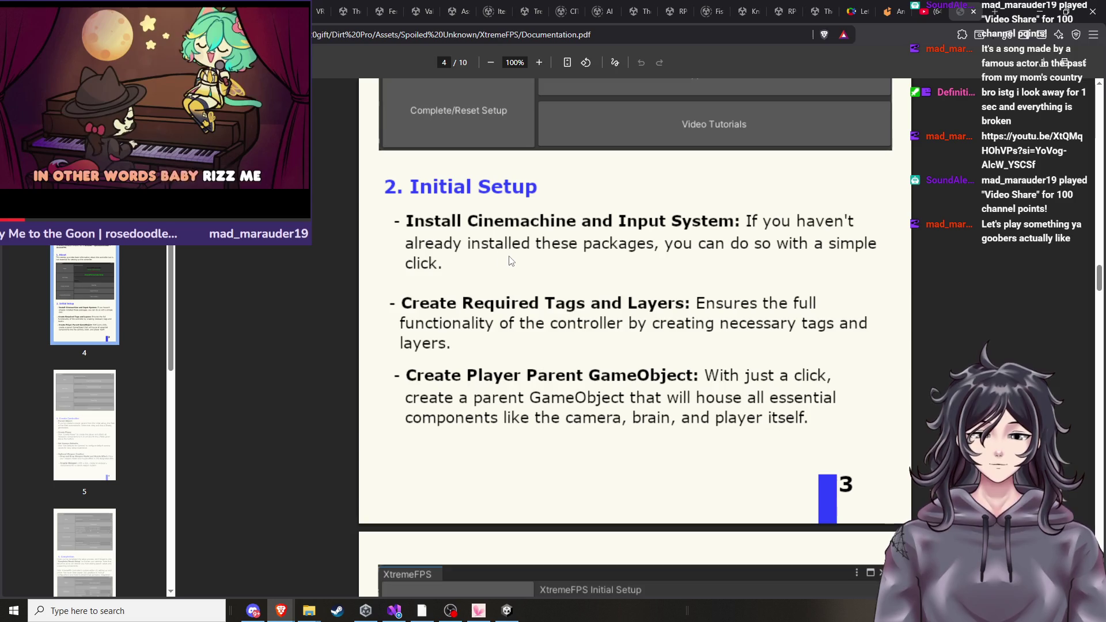
In the Package Manager, confirm Cinemachine 2.9.7 is installed, comparing with the documentation.
click(507, 611)
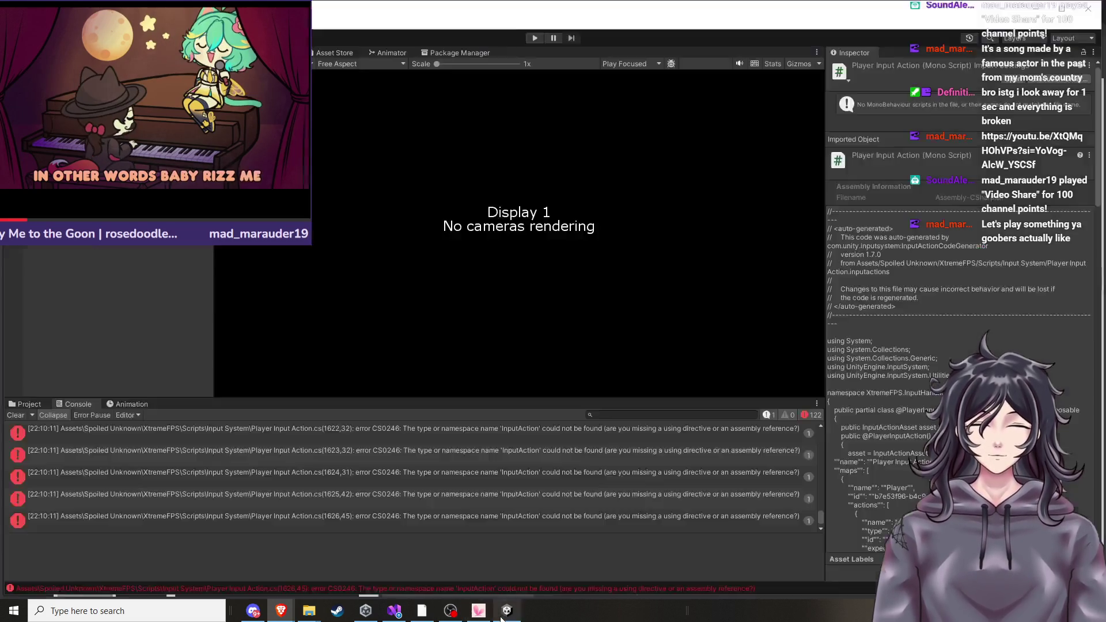
click(436, 58)
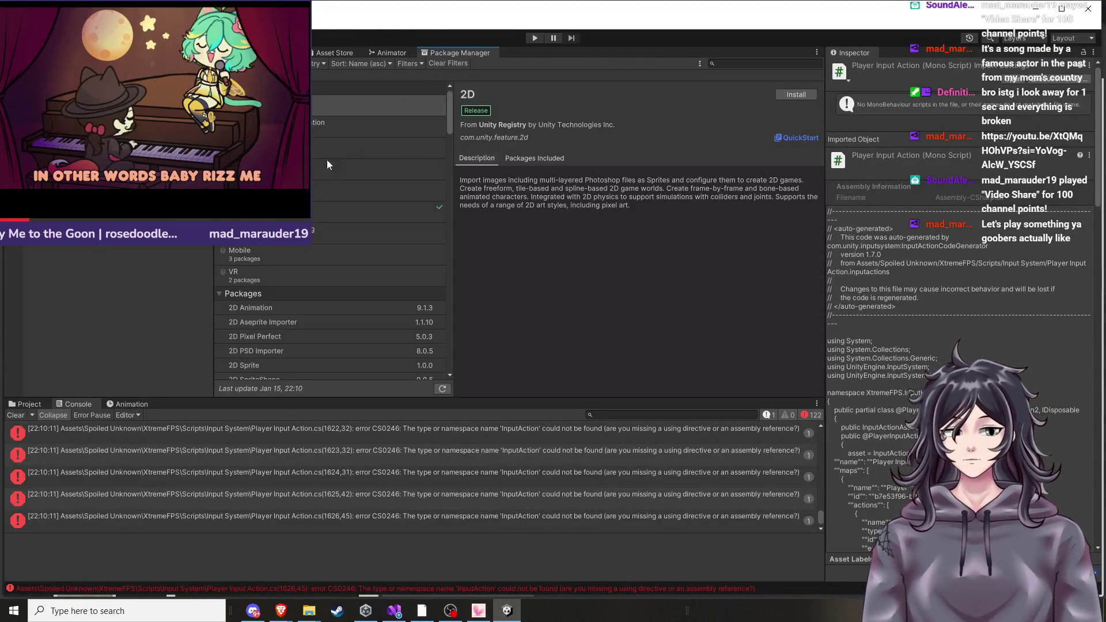
scroll(291, 297, down, 10)
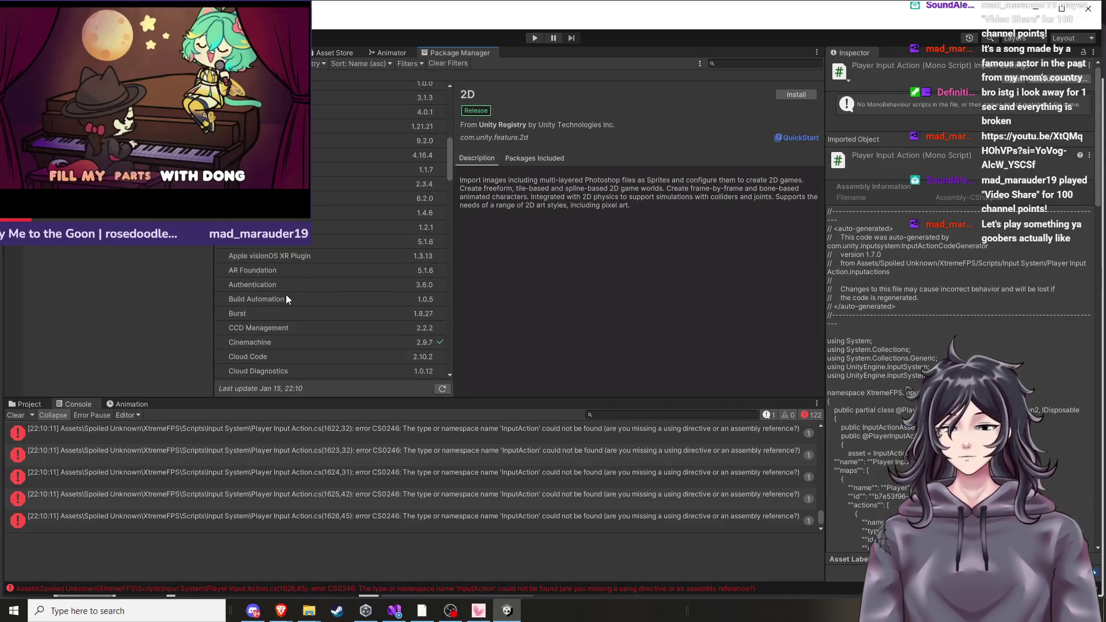
scroll(292, 254, down, 3)
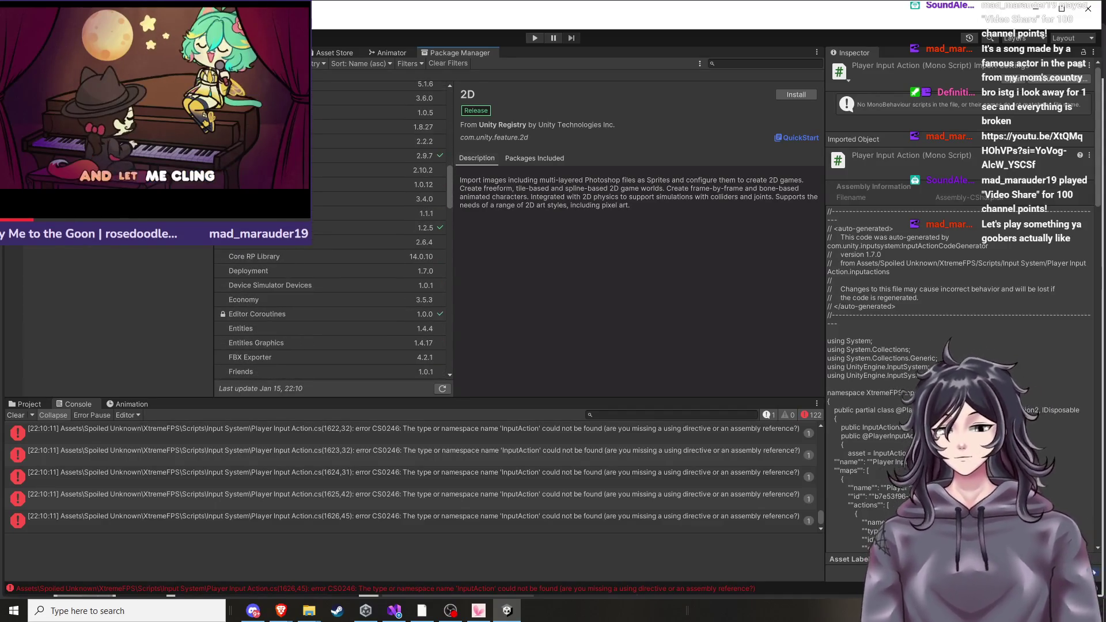
click(265, 155)
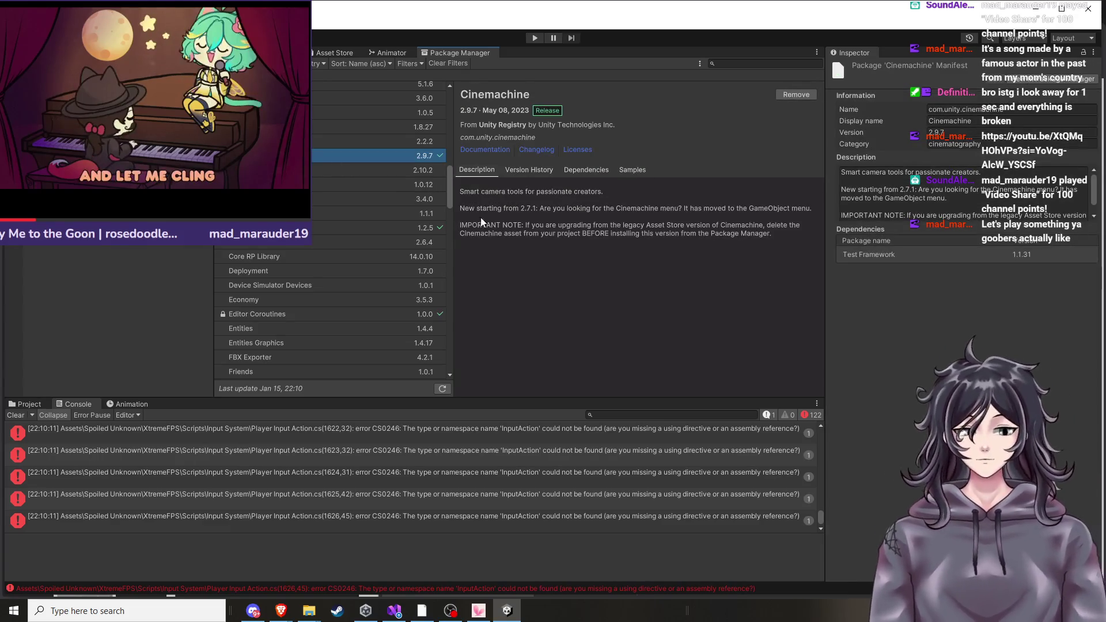
mouse_move(281, 611)
click(193, 560)
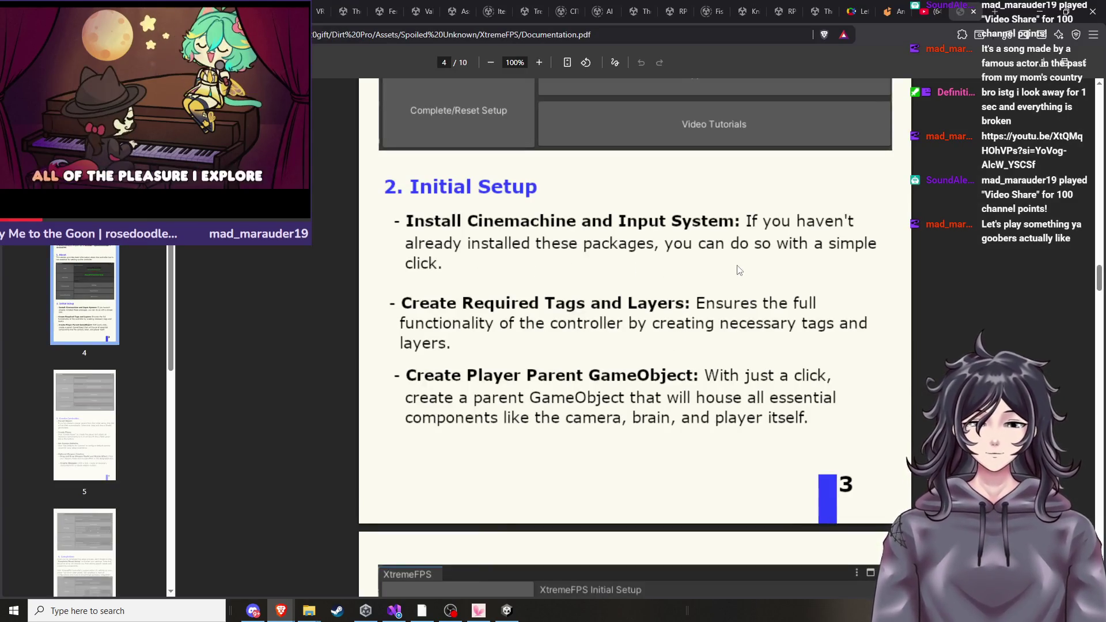
Select Input System 1.7.0 in the Package Manager and begin installing it.
click(507, 611)
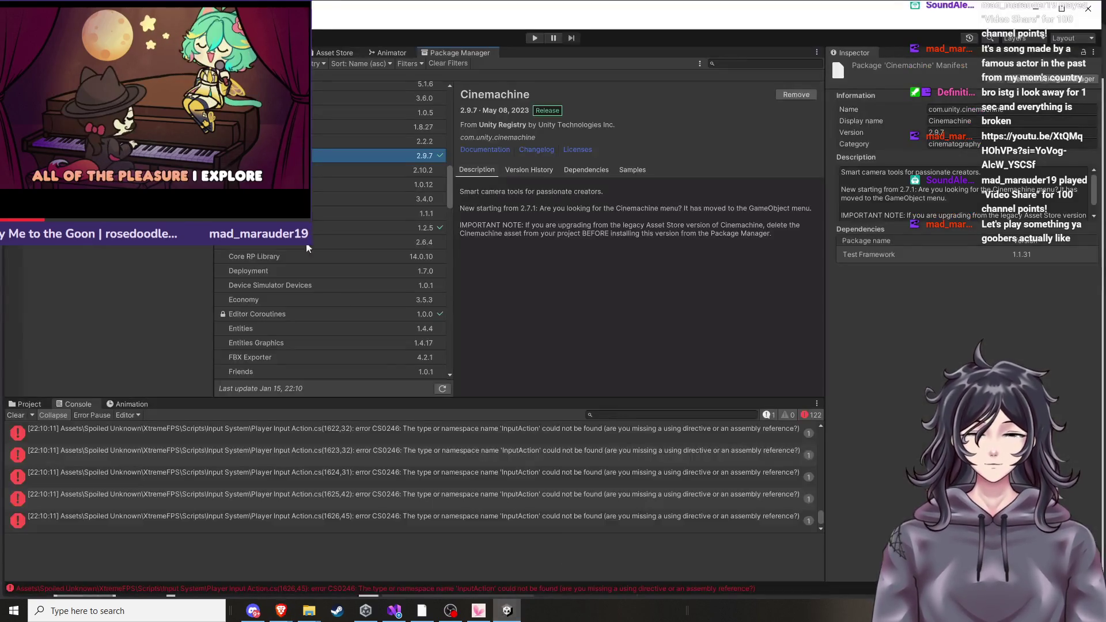
scroll(316, 117, up, 2)
scroll(307, 249, down, 8)
scroll(307, 249, down, 8)
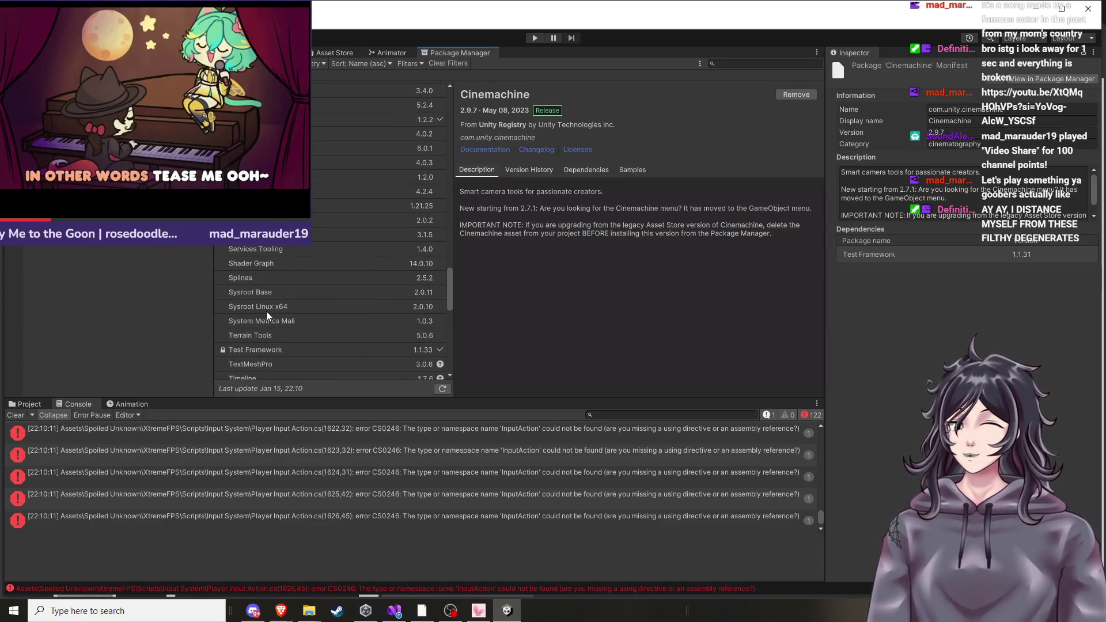
scroll(266, 312, down, 5)
scroll(270, 303, up, 3)
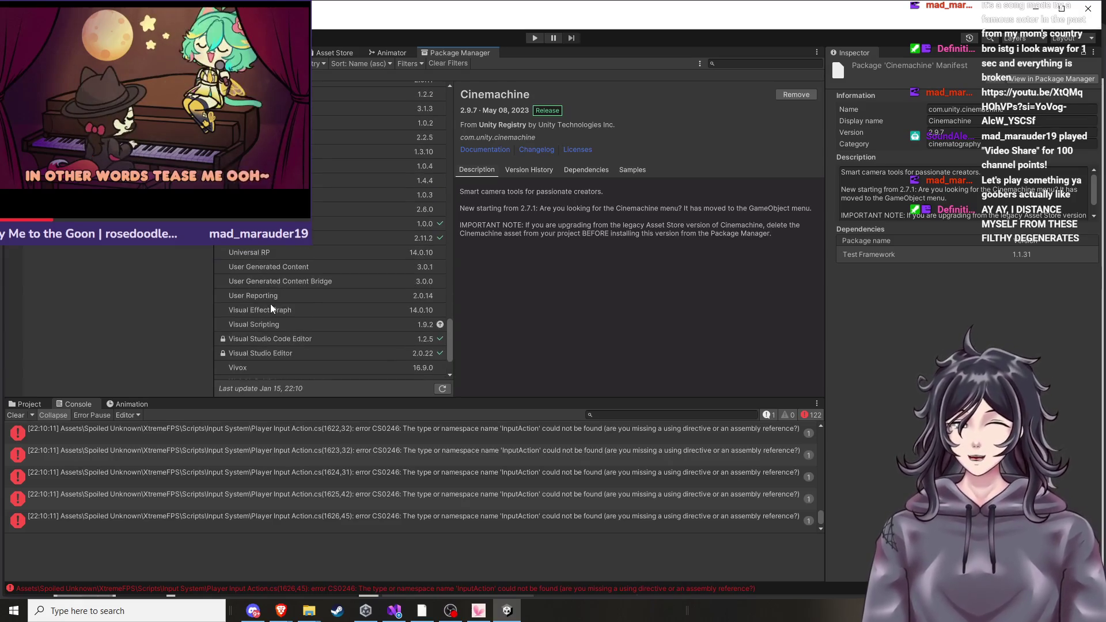
scroll(272, 297, down, 7)
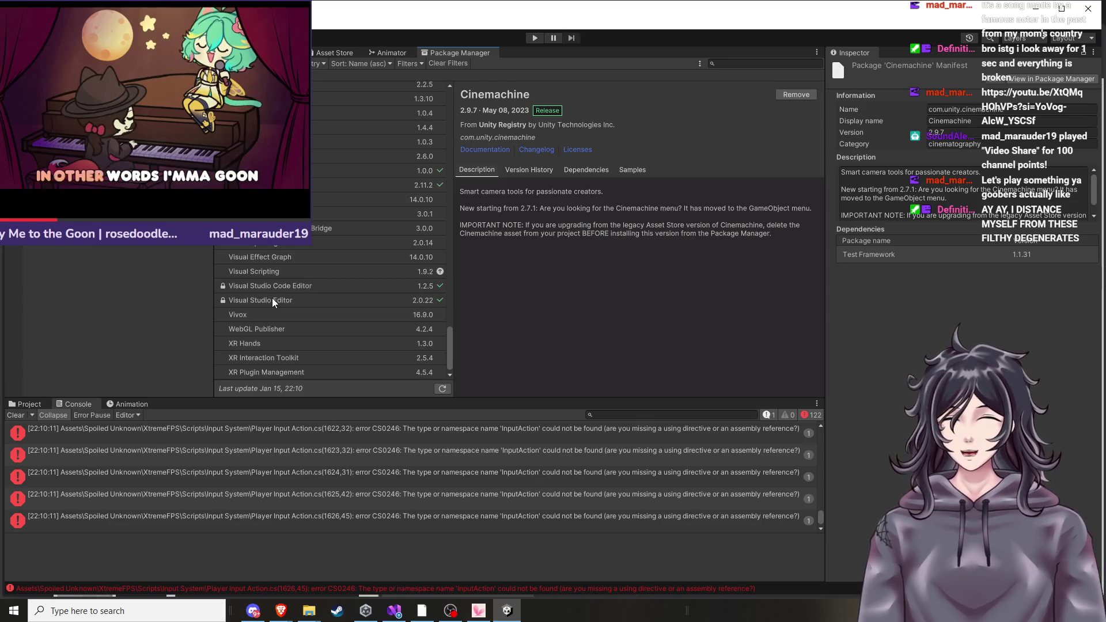
scroll(275, 297, up, 9)
scroll(278, 297, up, 10)
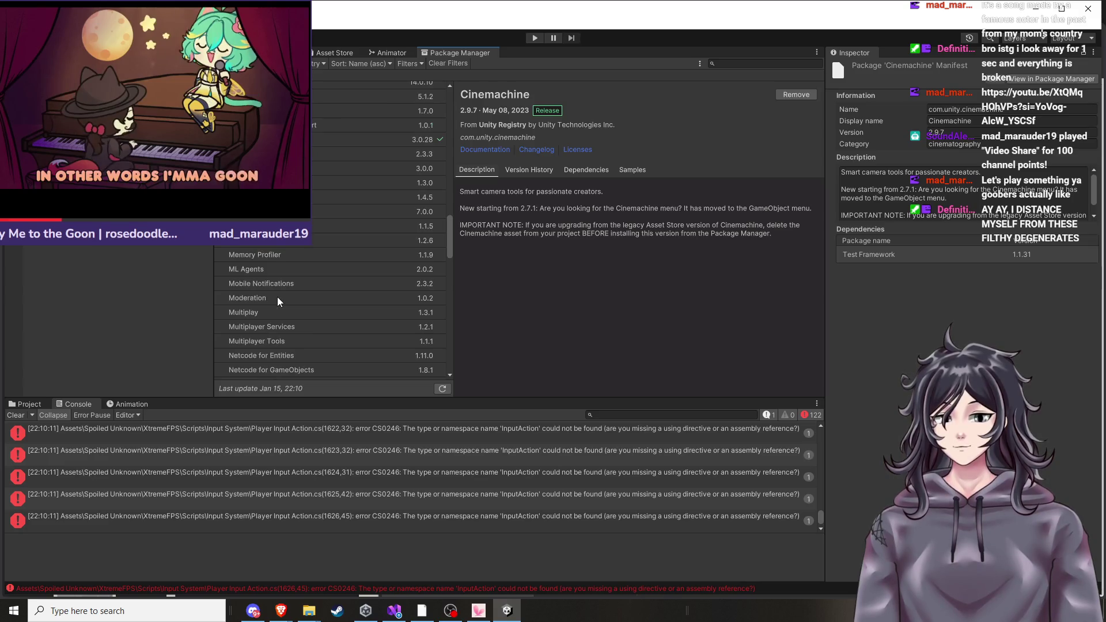
scroll(278, 296, up, 3)
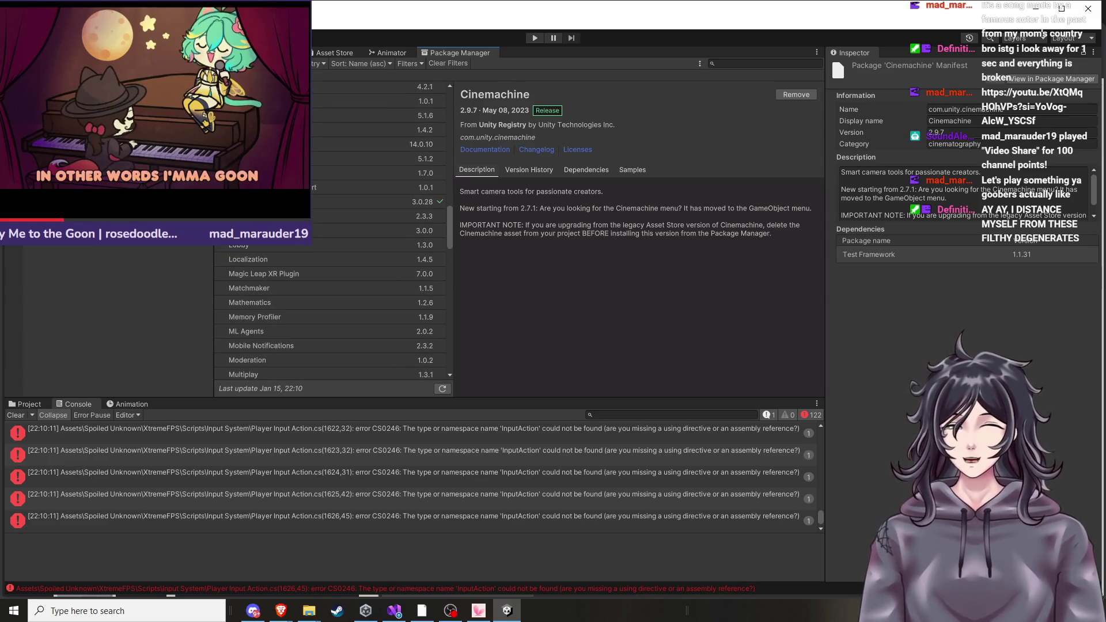
click(402, 175)
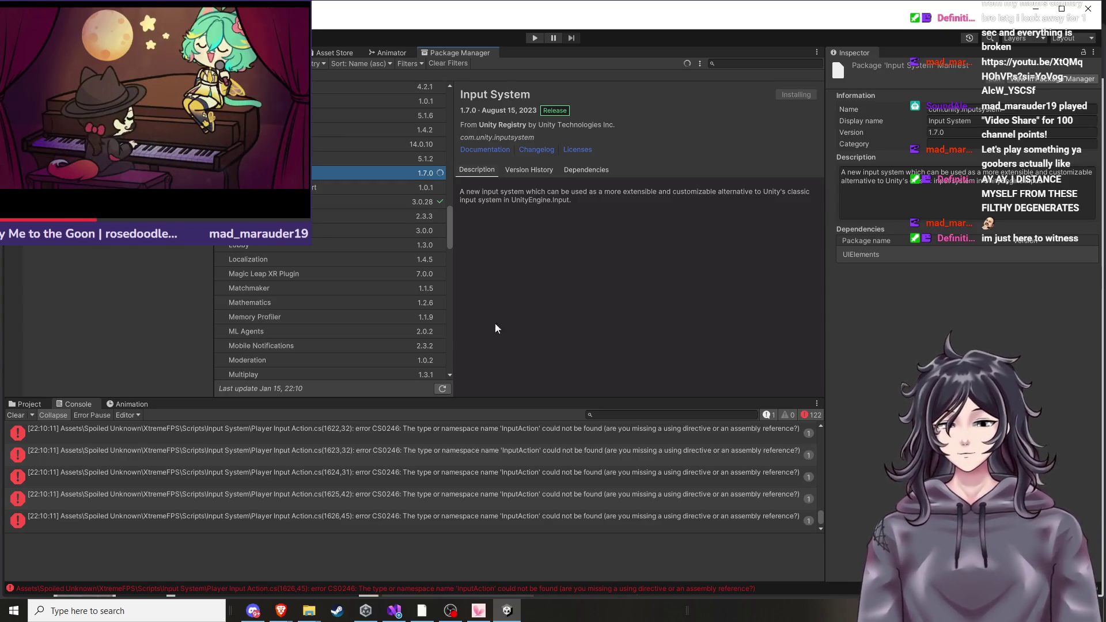
mouse_move(281, 610)
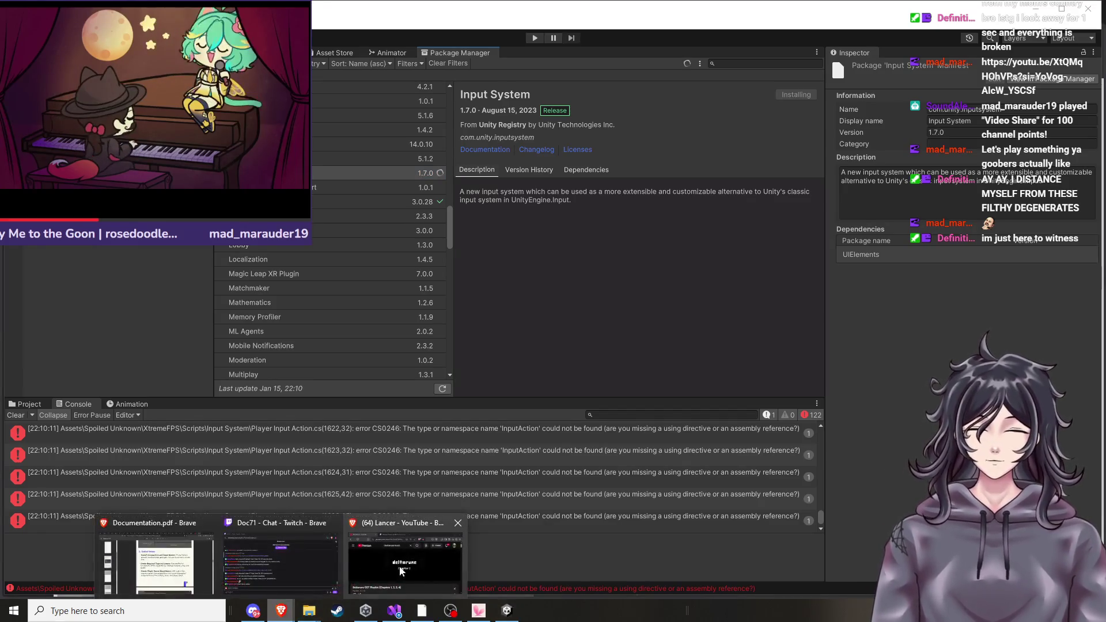
click(155, 553)
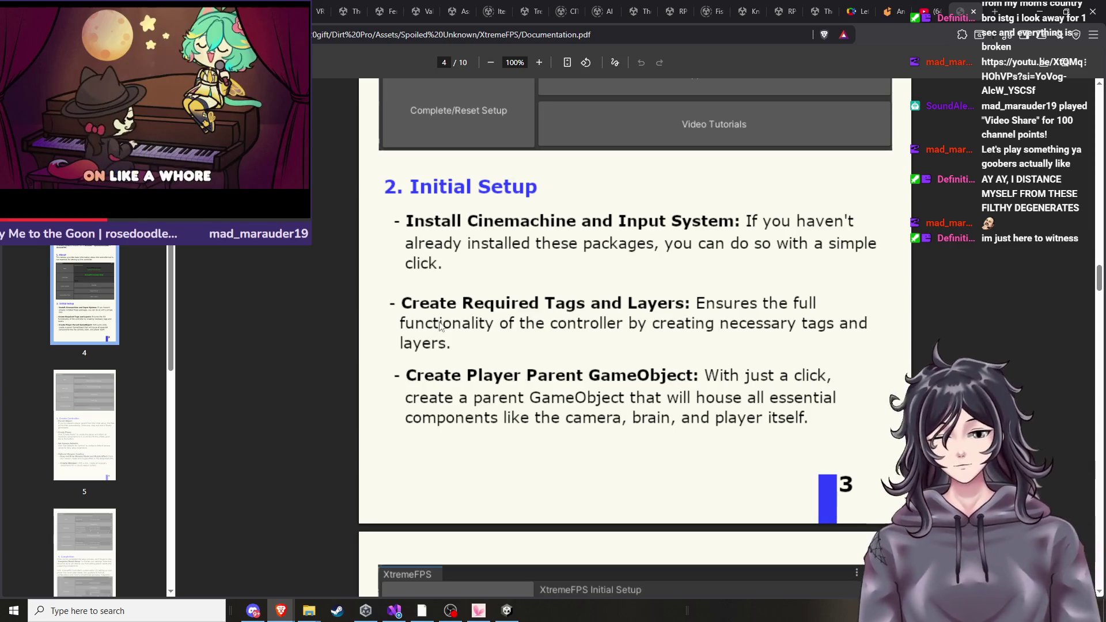
Read the PDF's install and Initial Setup pages down to 3. Create Controller.
scroll(580, 329, up, 10)
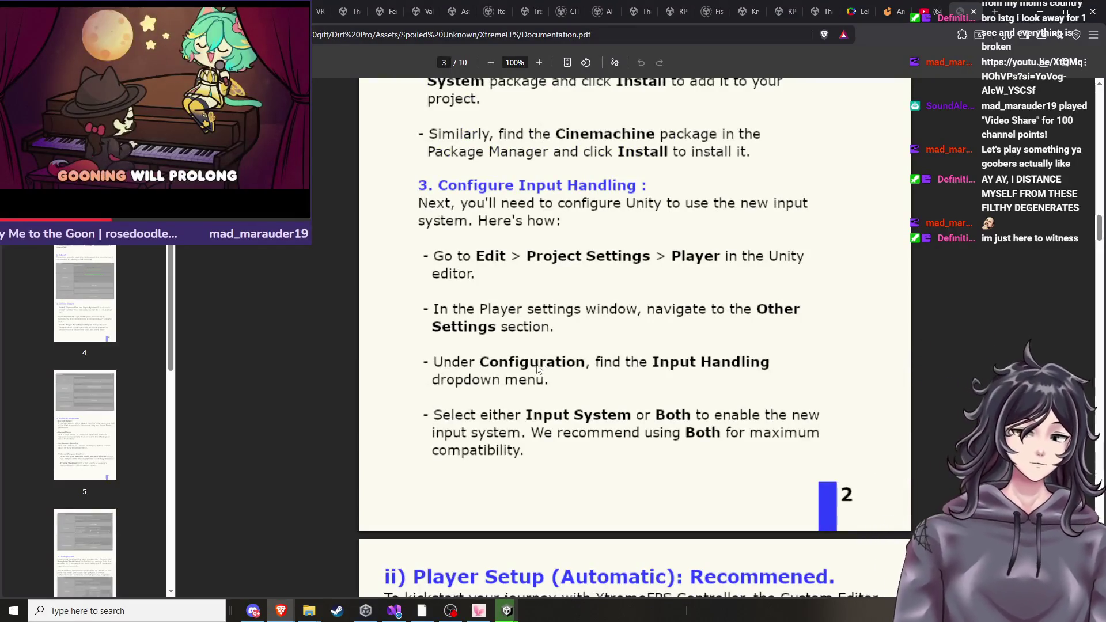
scroll(540, 369, up, 4)
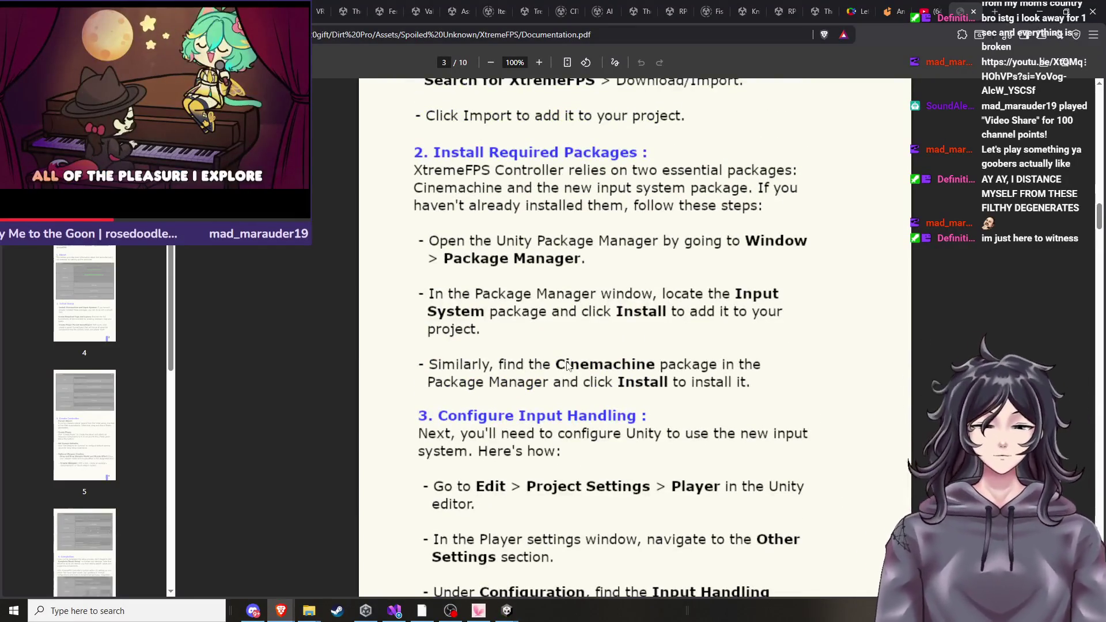
scroll(567, 366, up, 6)
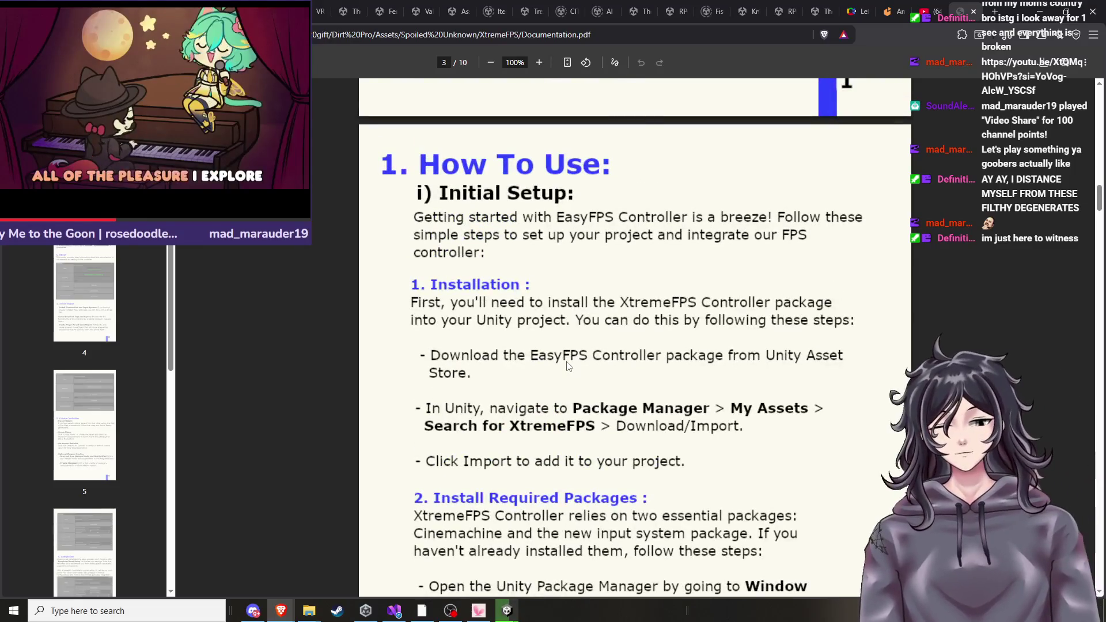
scroll(568, 366, up, 2)
scroll(570, 369, down, 10)
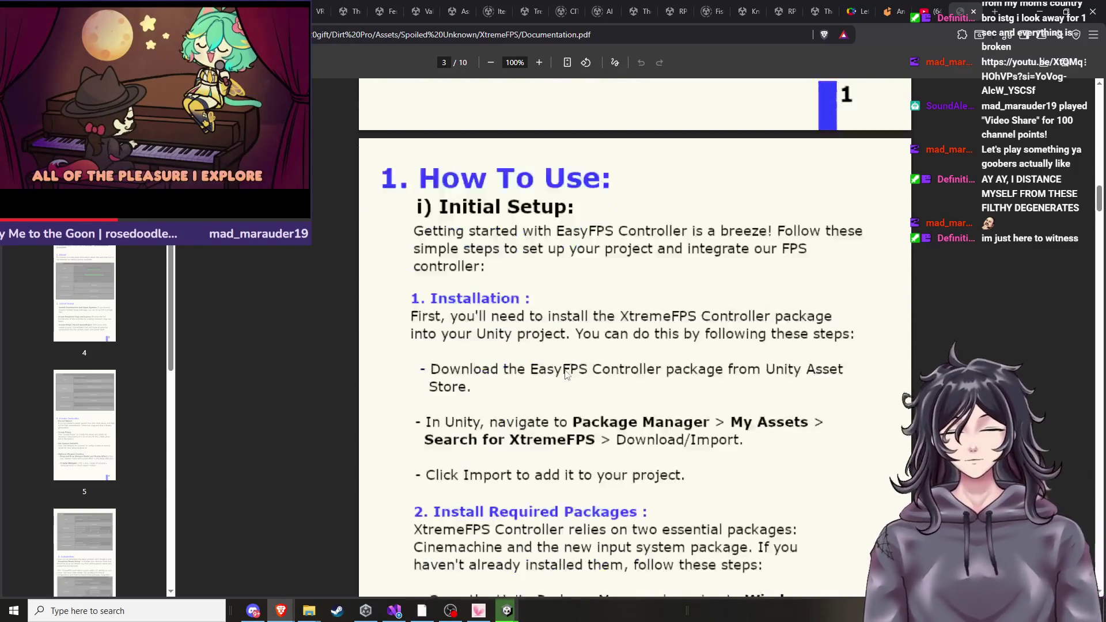
scroll(585, 381, down, 15)
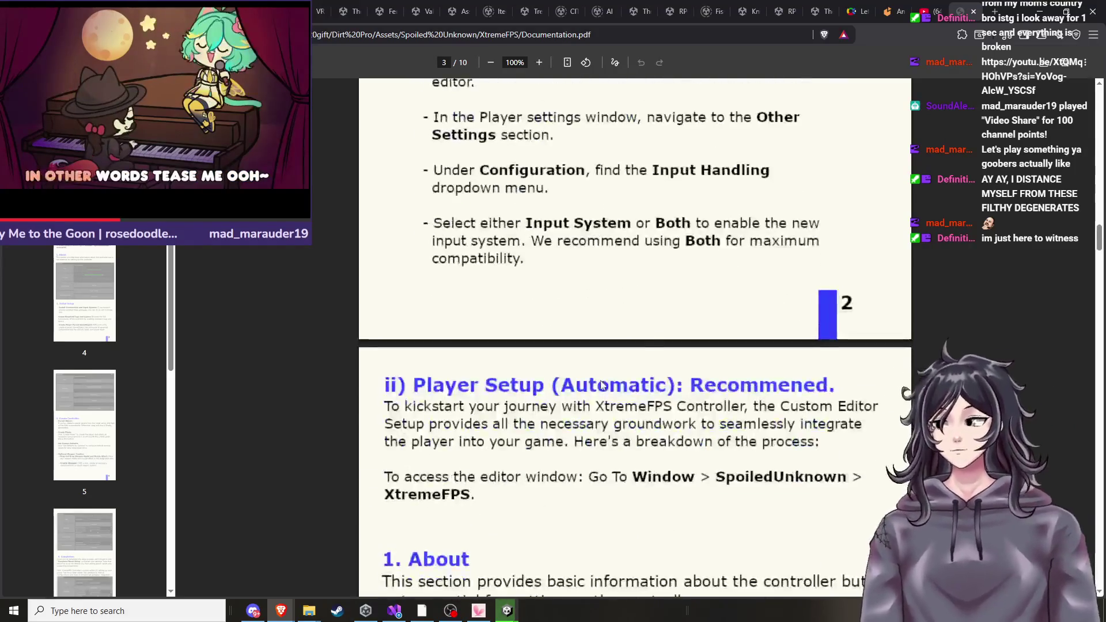
scroll(600, 380, down, 16)
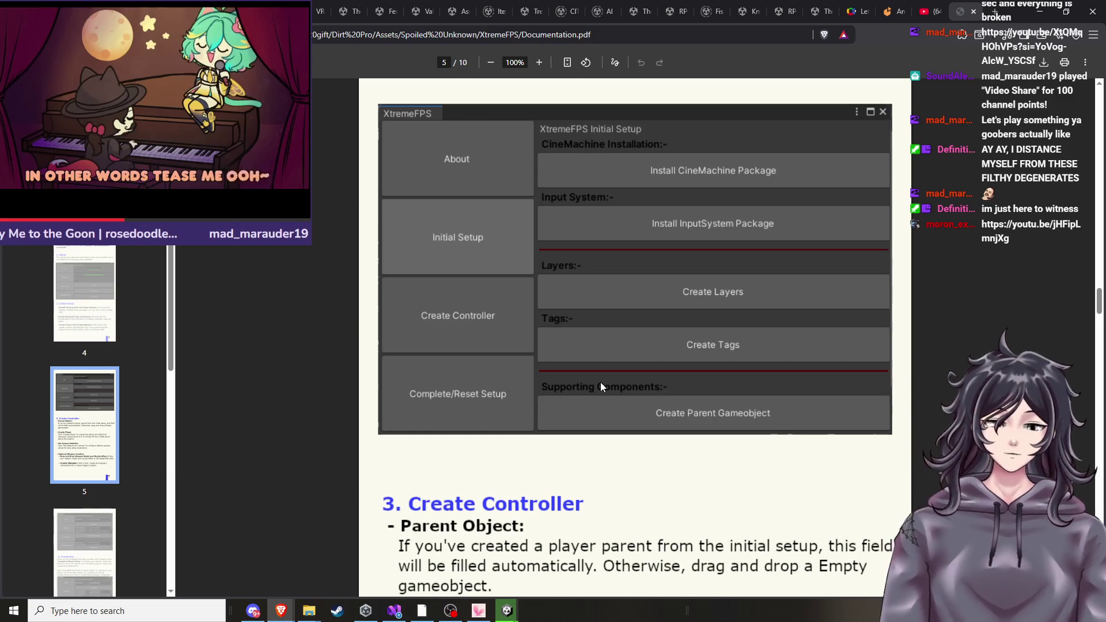
scroll(600, 382, down, 1)
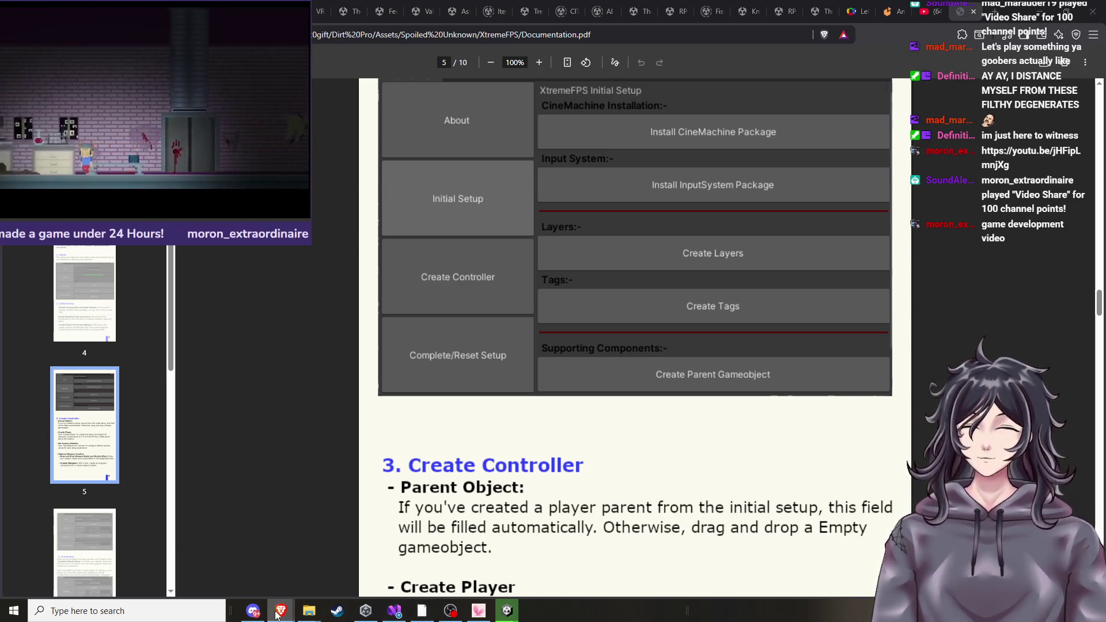
Return to Unity's Package Manager, where Input System now shows as installed.
mouse_move(281, 611)
click(202, 562)
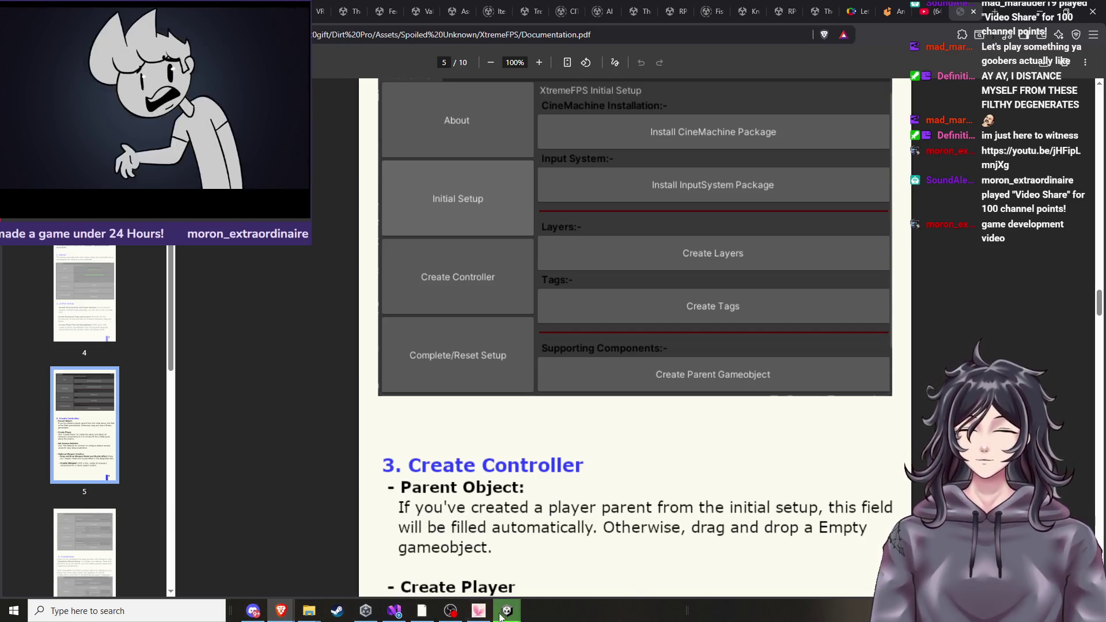
mouse_move(507, 611)
mouse_move(472, 571)
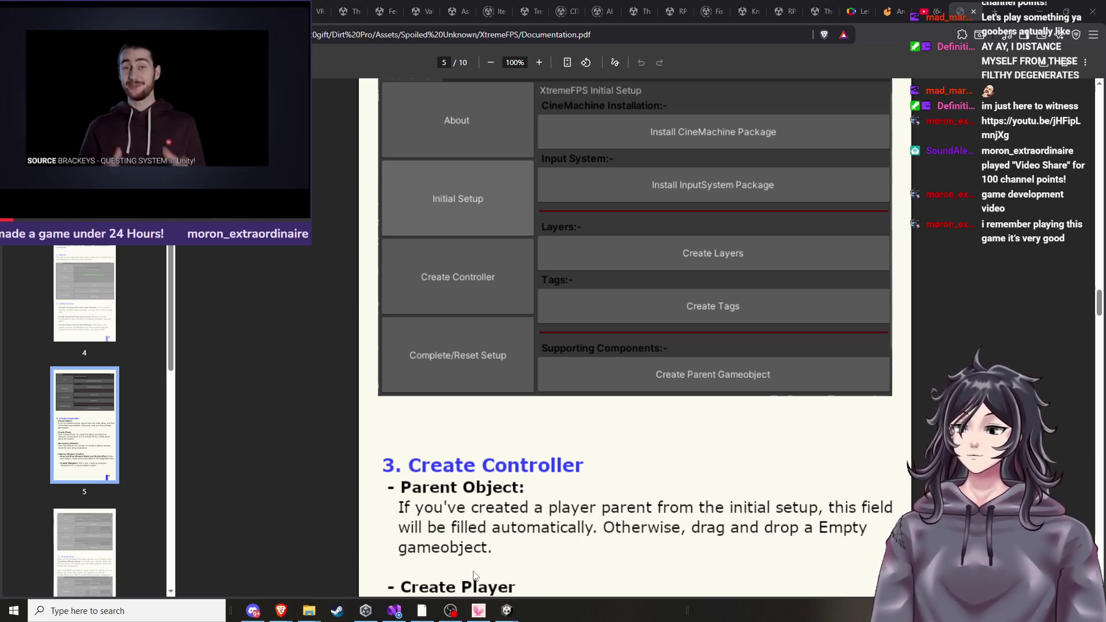
key(alt+Tab)
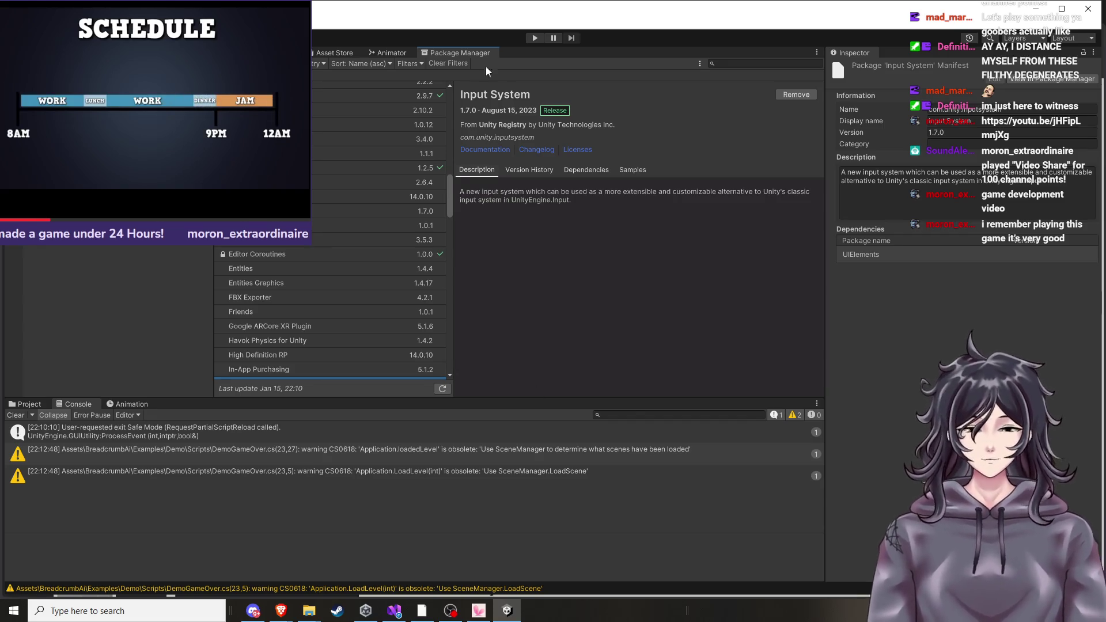
Orbit and zoom the Scene view to inspect the terrain model's rocky edge.
key(ctrl+1)
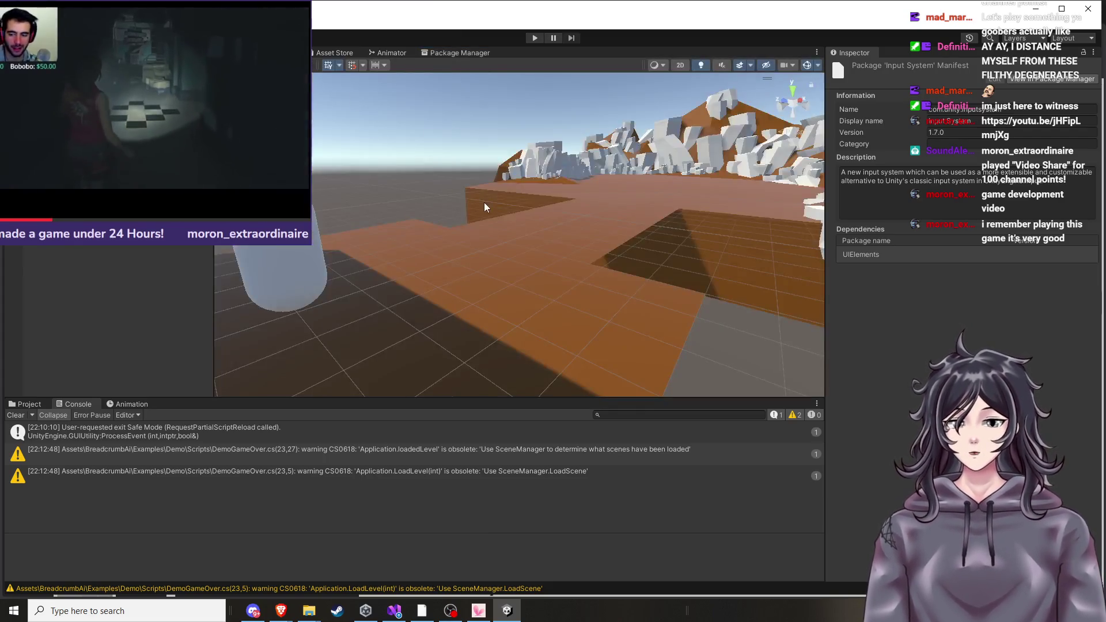
scroll(503, 241, down, 5)
mouse_move(502, 240)
mouse_down()
mouse_move(599, 242)
mouse_move(438, 276)
mouse_up()
scroll(503, 280, up, 3)
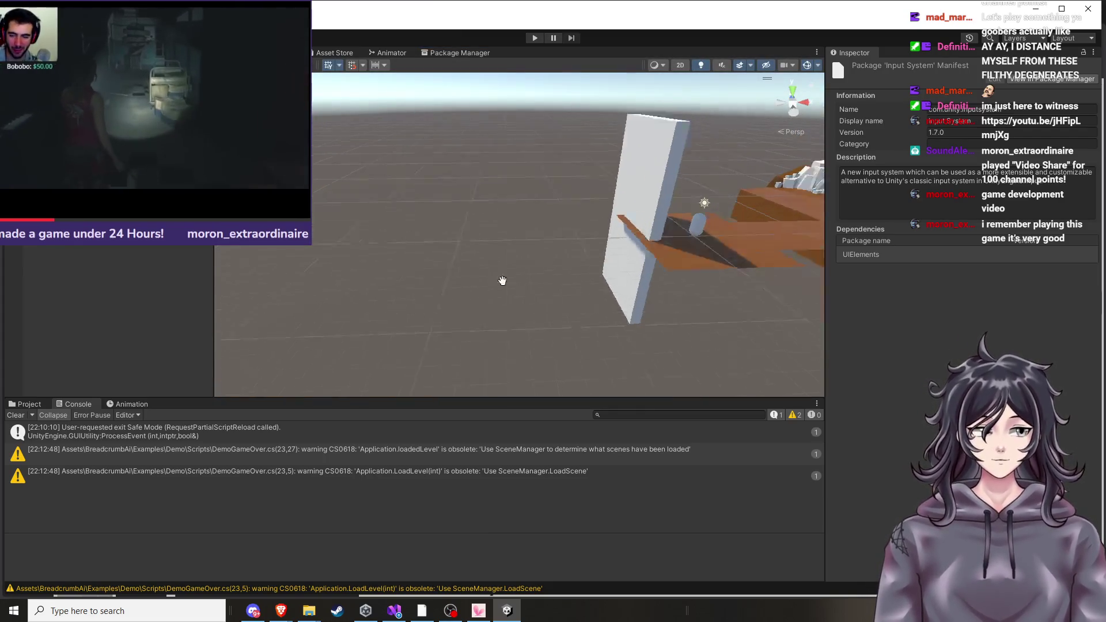
click(634, 271)
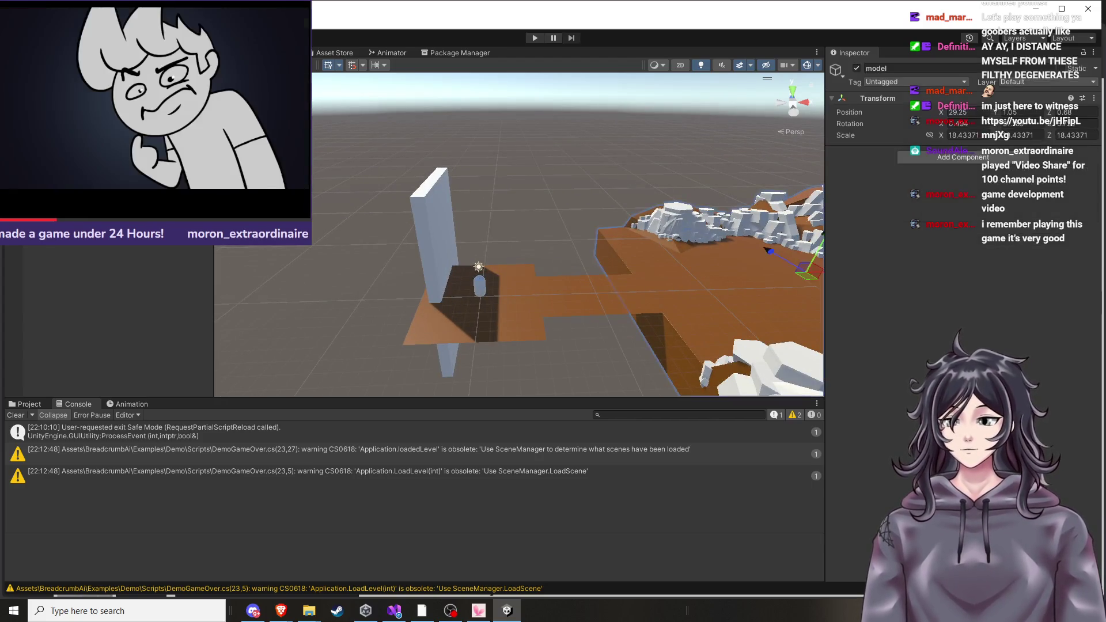
scroll(558, 261, up, 3)
mouse_move(558, 260)
mouse_down()
mouse_move(558, 303)
mouse_move(587, 309)
mouse_up()
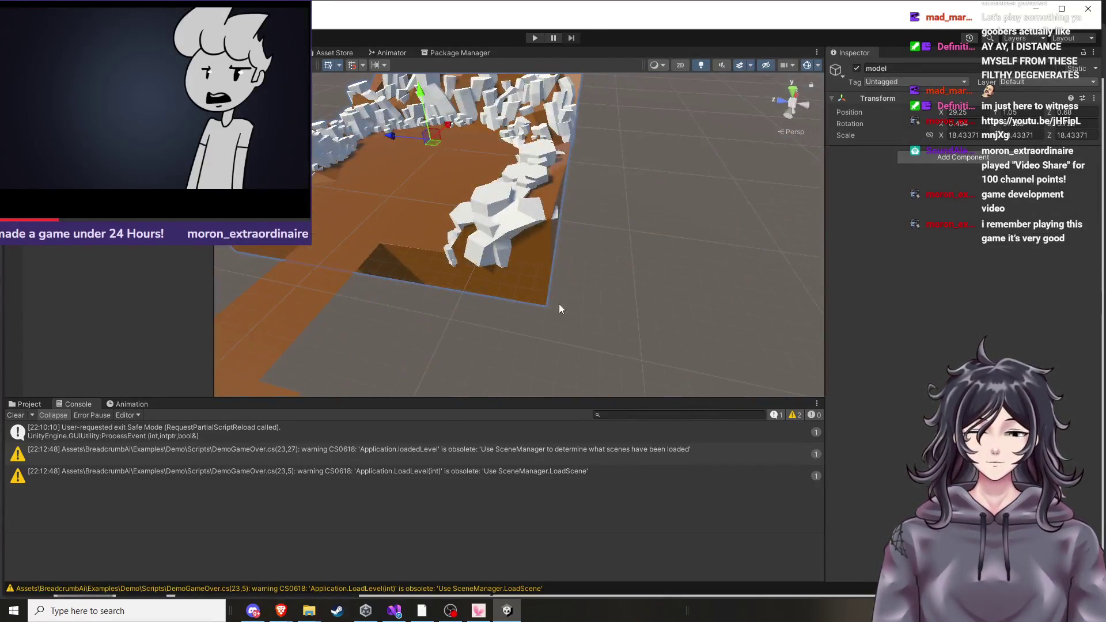
scroll(559, 303, down, 3)
scroll(595, 308, up, 2)
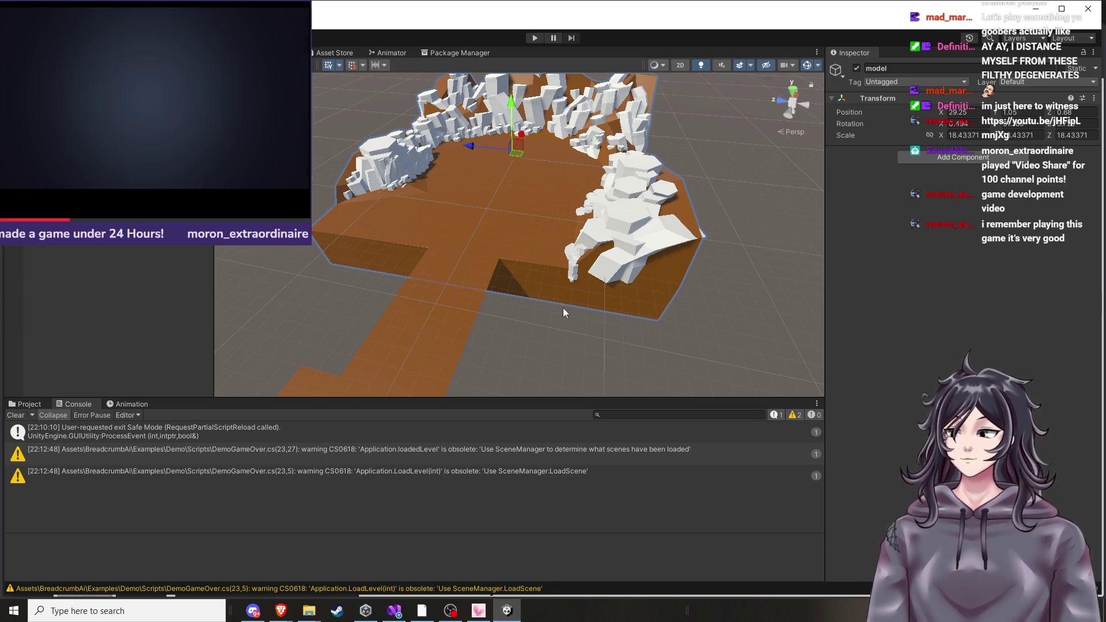
mouse_move(551, 313)
mouse_down()
mouse_move(538, 323)
mouse_move(582, 333)
mouse_move(579, 321)
mouse_up()
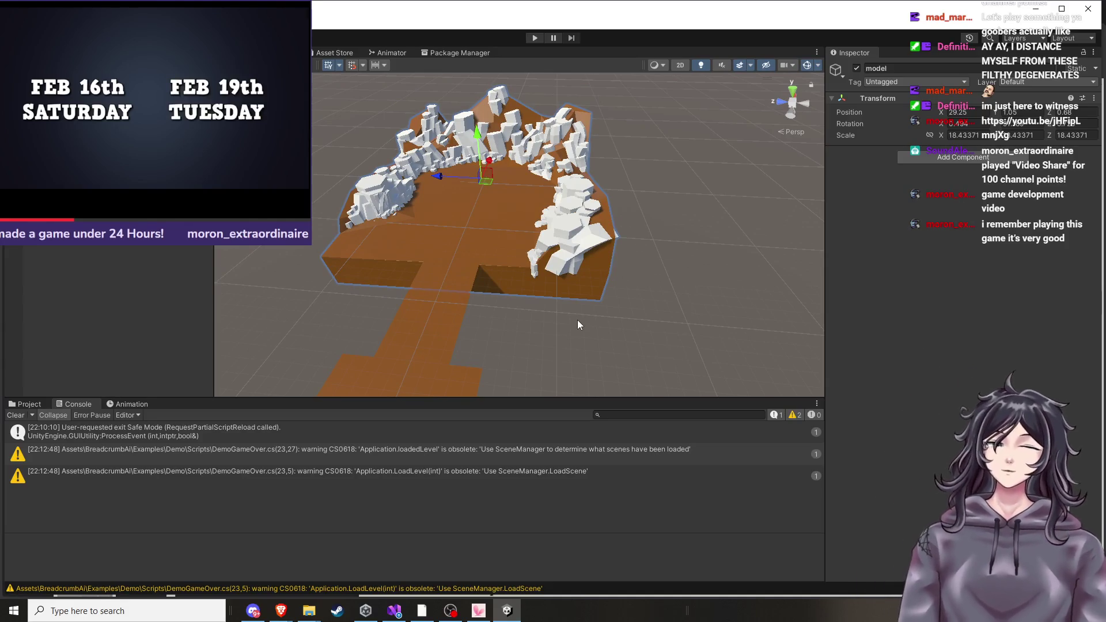
mouse_move(529, 317)
mouse_down()
mouse_move(500, 299)
mouse_move(378, 308)
mouse_move(471, 314)
mouse_move(456, 281)
mouse_move(506, 299)
mouse_up()
scroll(506, 299, down, 3)
Show the Assets root folder in the Project panel, collapse BreadcrumbAi, and frame the selected model.
click(29, 404)
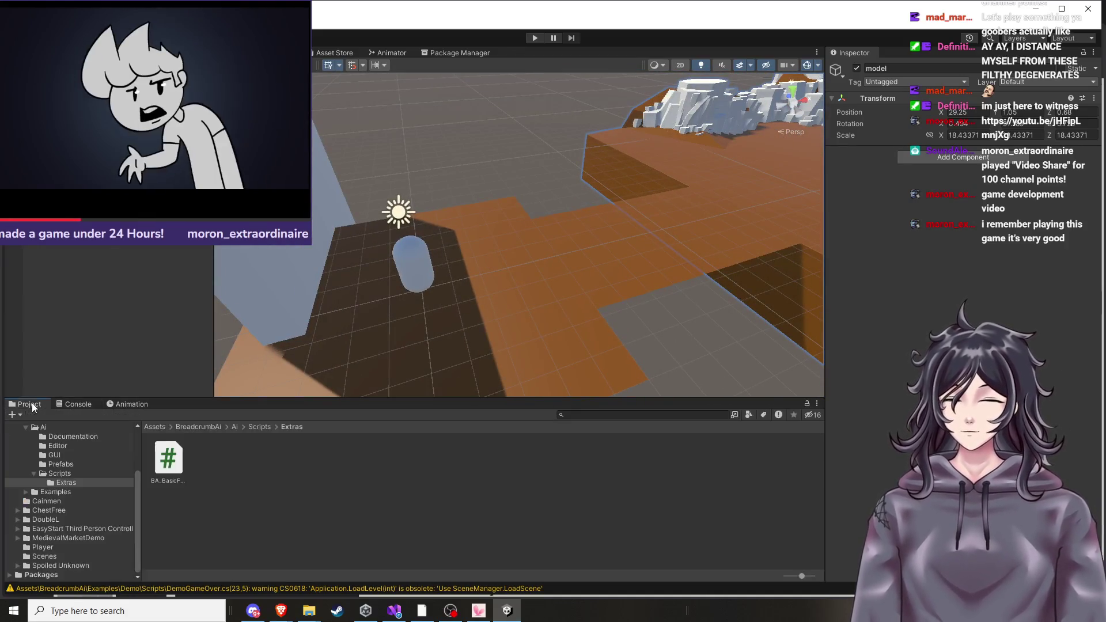
scroll(57, 499, up, 3)
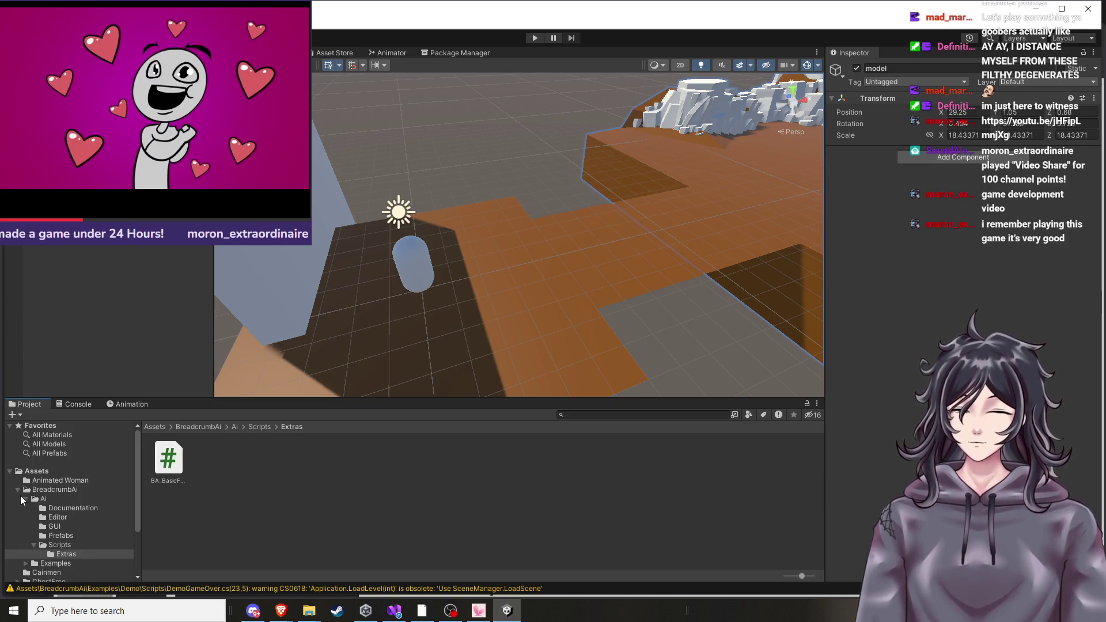
click(18, 489)
click(55, 471)
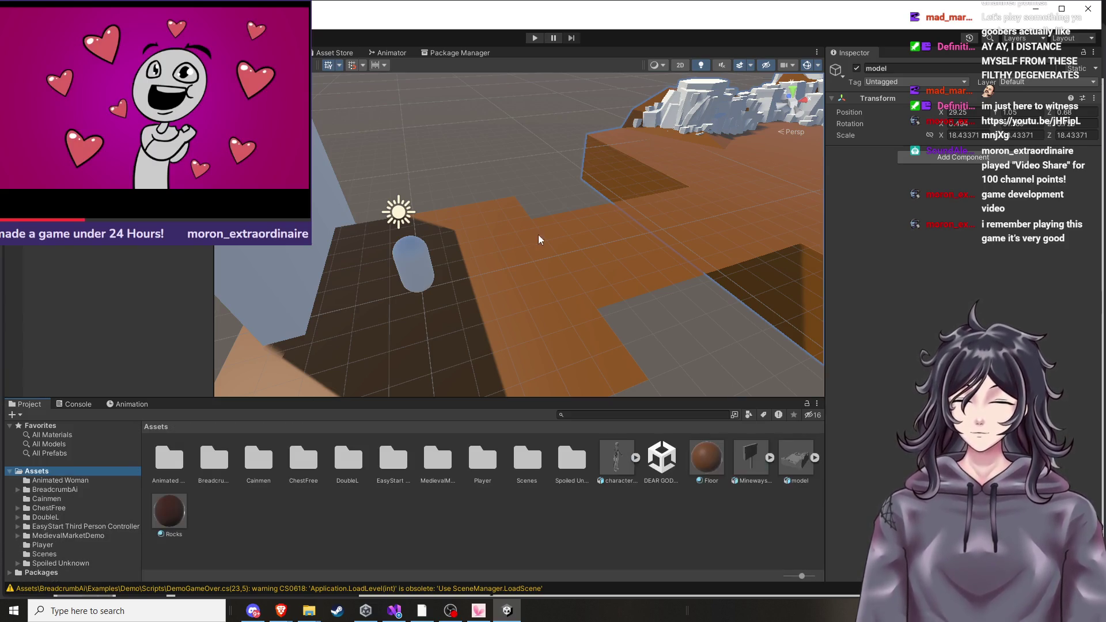
key(f)
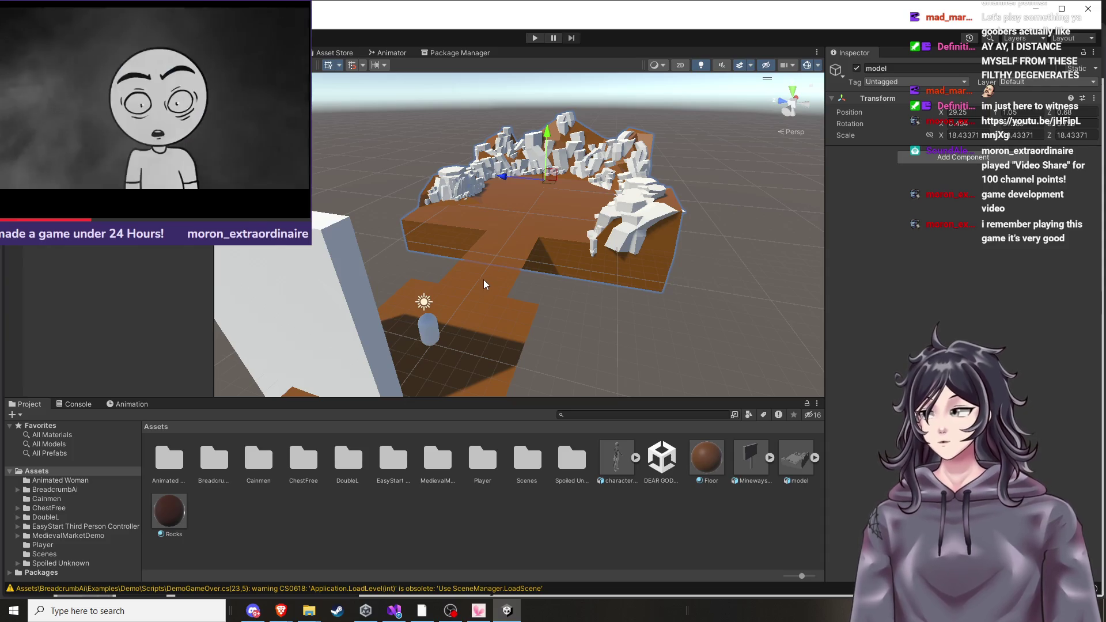
mouse_move(484, 285)
mouse_down()
mouse_move(484, 300)
mouse_move(516, 270)
mouse_move(489, 294)
mouse_up()
scroll(693, 268, up, 3)
scroll(545, 282, up, 3)
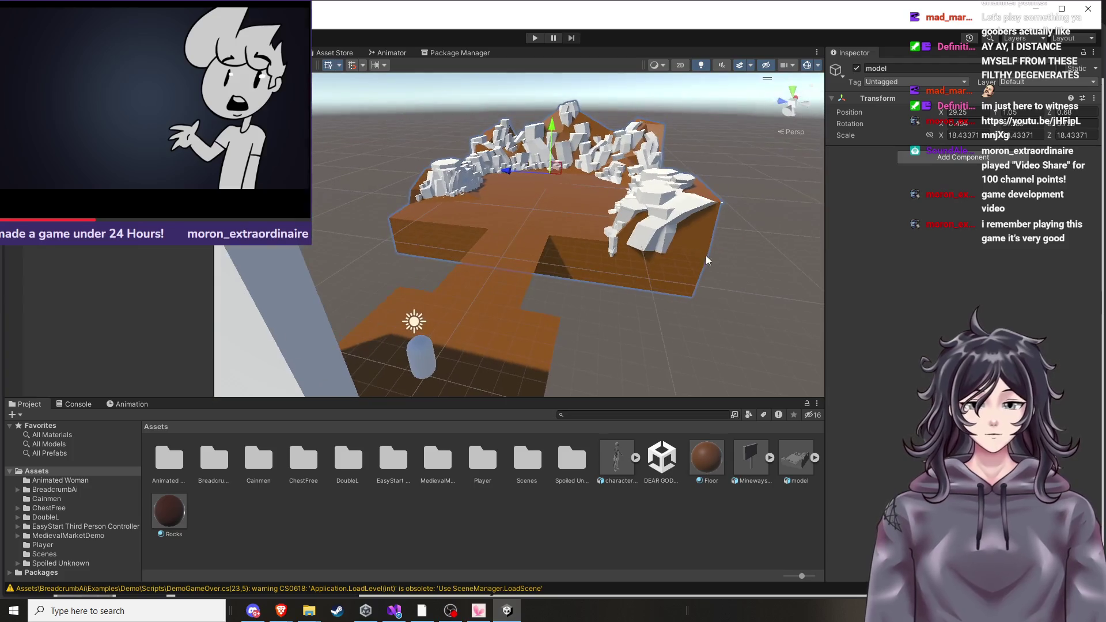
scroll(546, 285, up, 2)
mouse_move(281, 612)
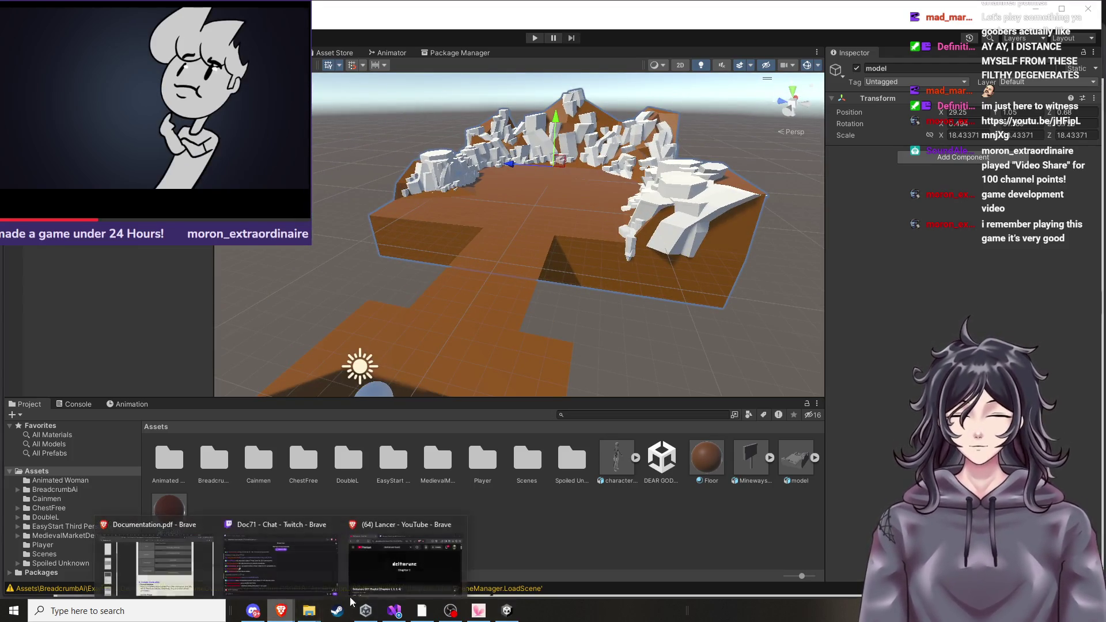
click(167, 556)
Scroll the PDF to page 4's Initial Setup steps, then return to Unity.
scroll(639, 362, up, 10)
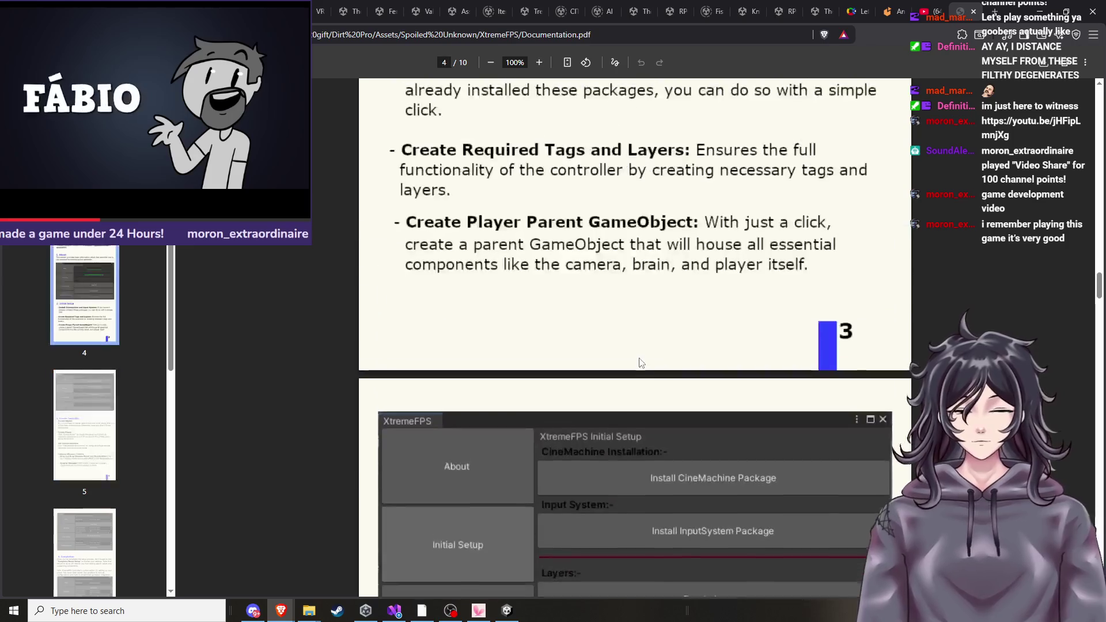
scroll(640, 360, down, 3)
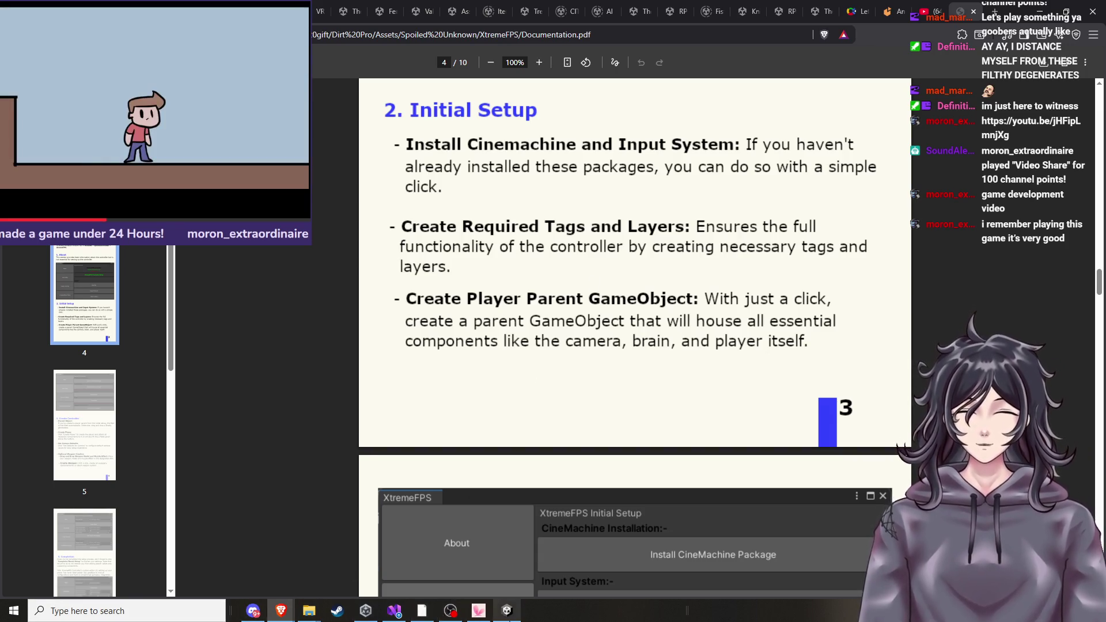
click(507, 610)
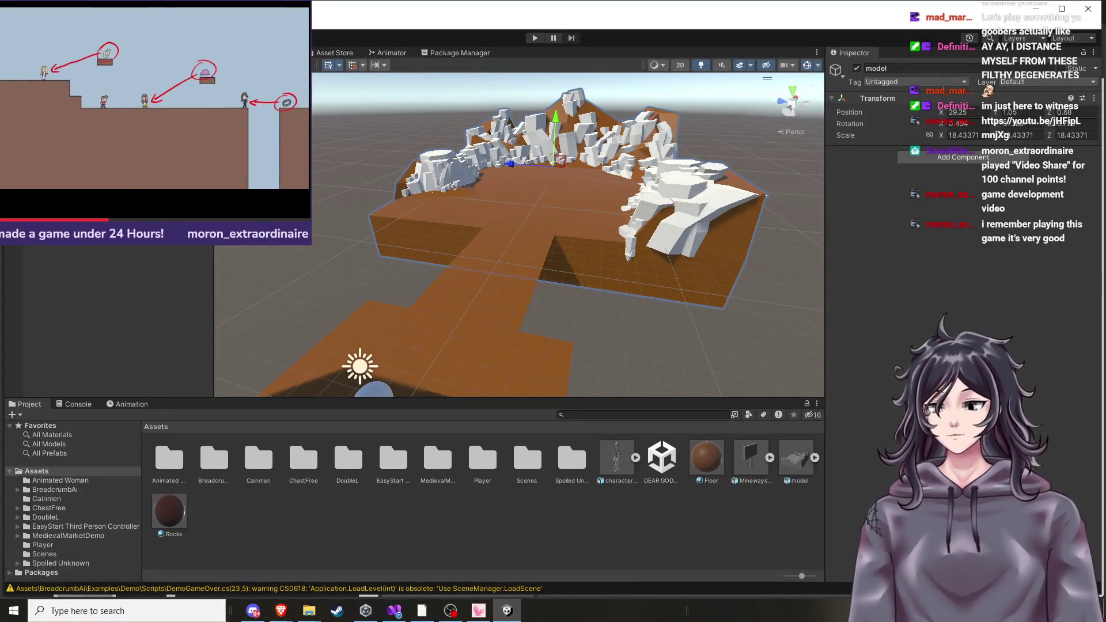
Open the XtremeFPS Controller Setup window from the Window menu and move it to the right.
click(360, 366)
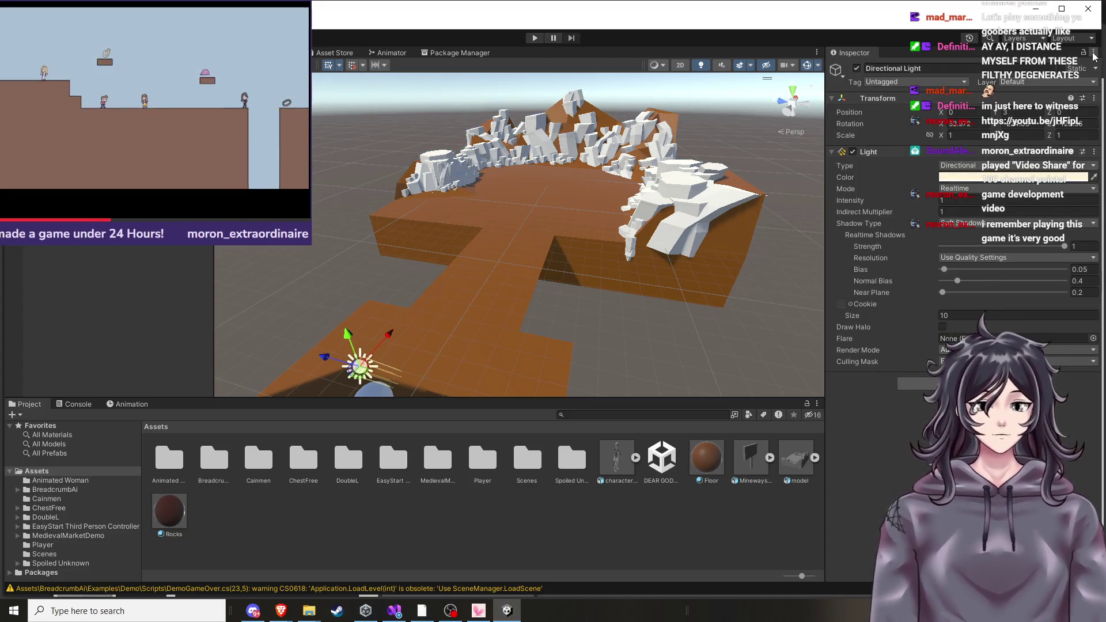
click(1094, 52)
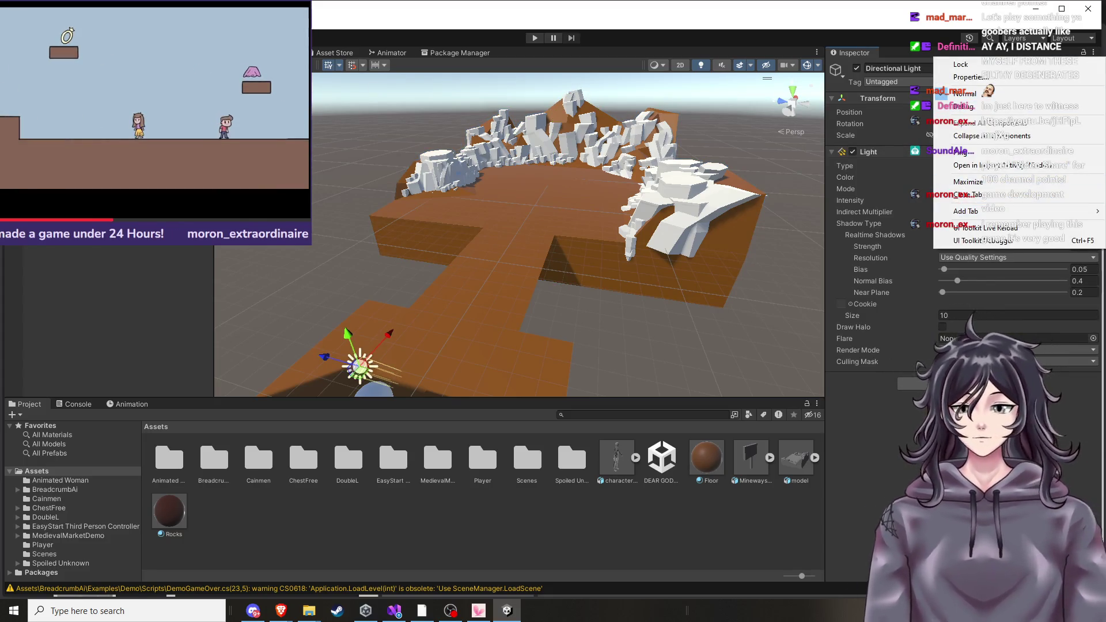
click(208, 21)
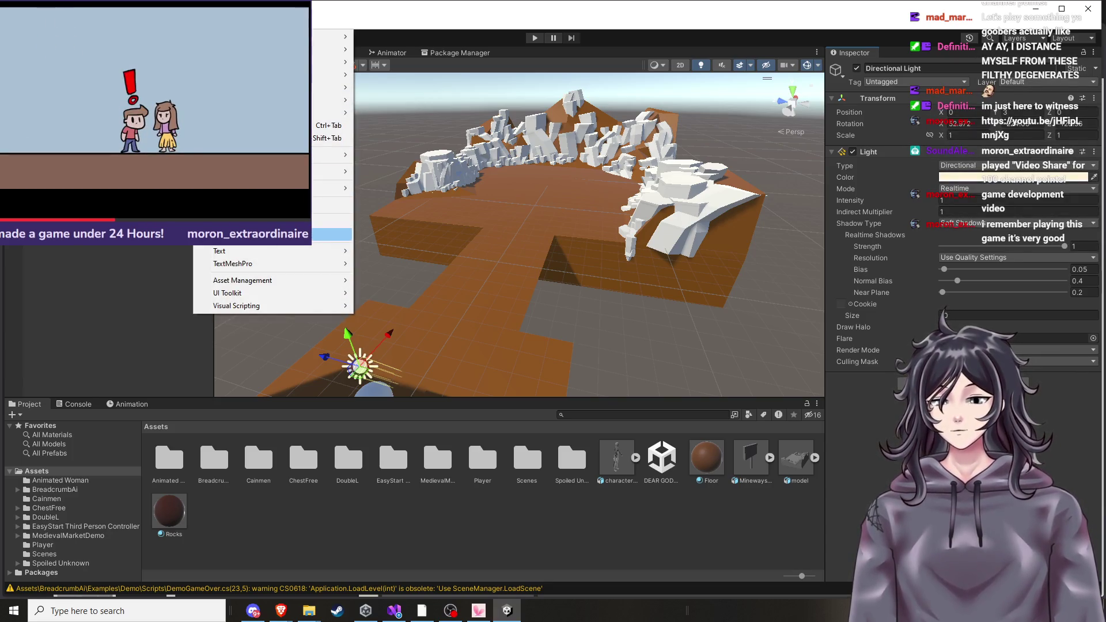
mouse_move(251, 311)
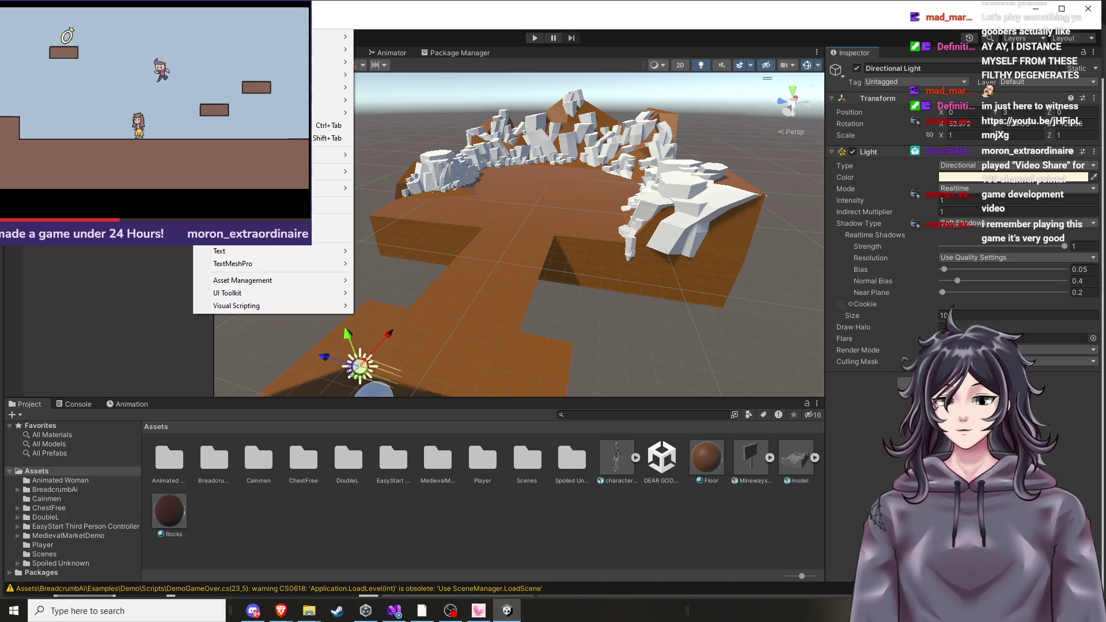
mouse_move(259, 112)
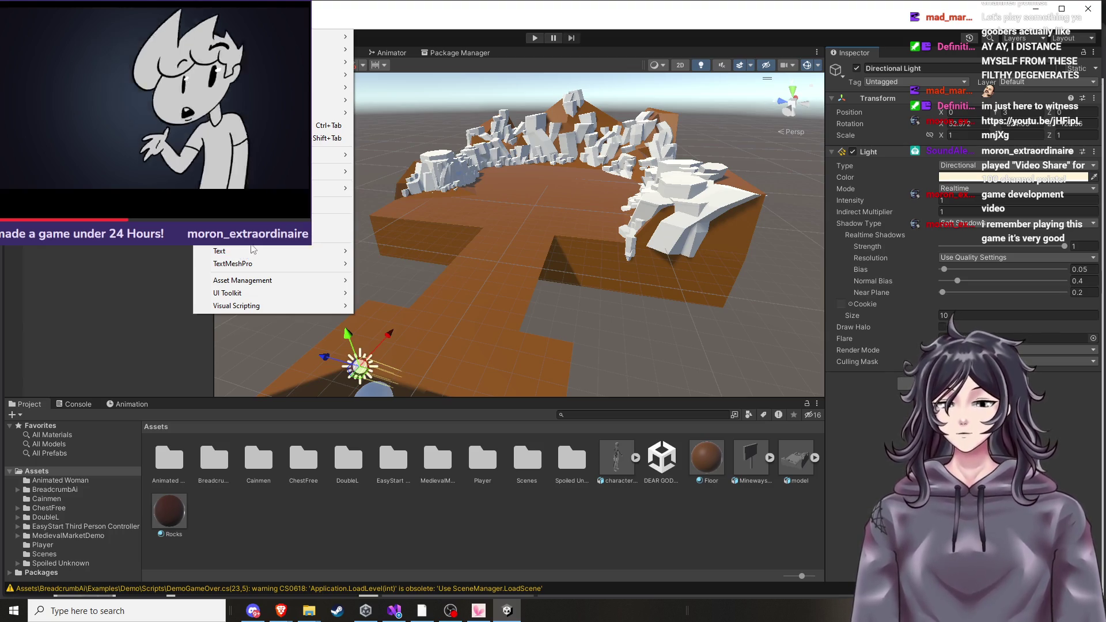
mouse_move(295, 265)
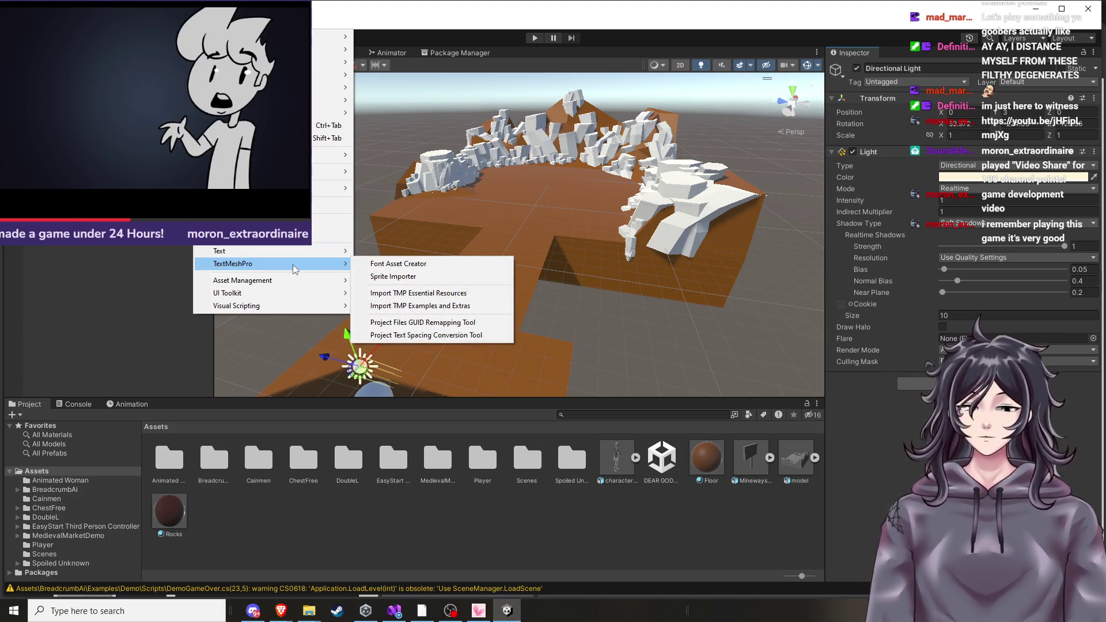
mouse_move(331, 62)
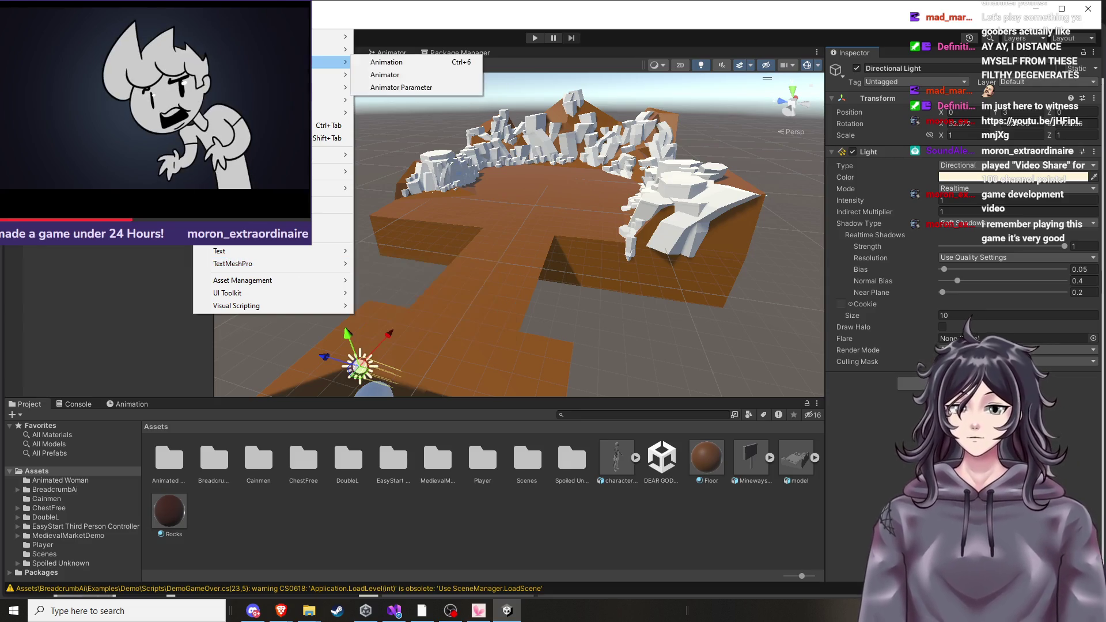
mouse_move(331, 36)
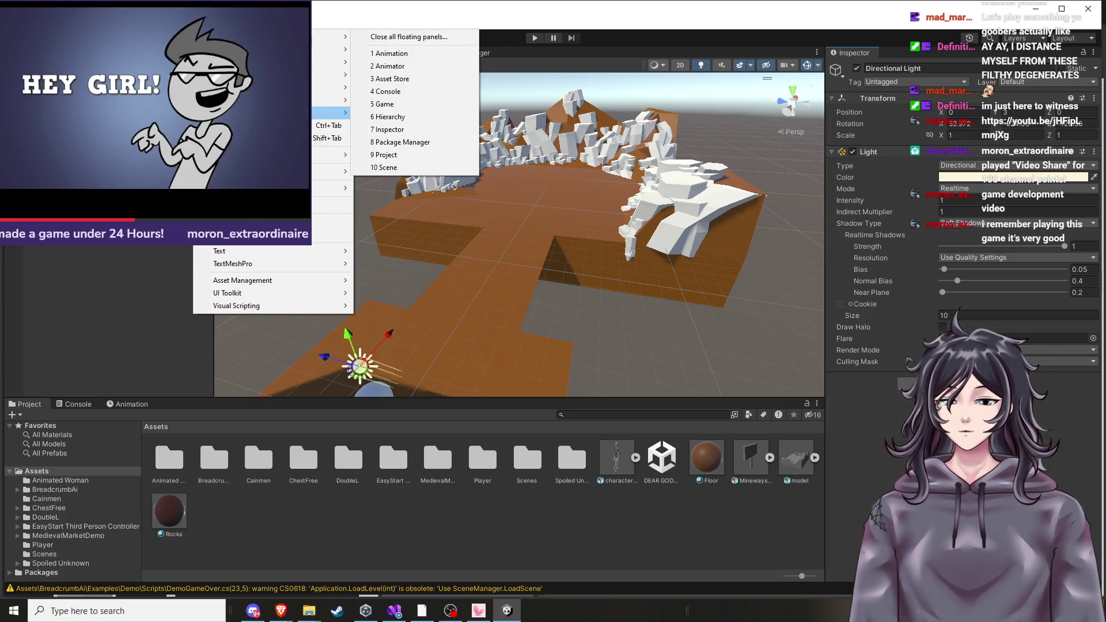
mouse_move(331, 112)
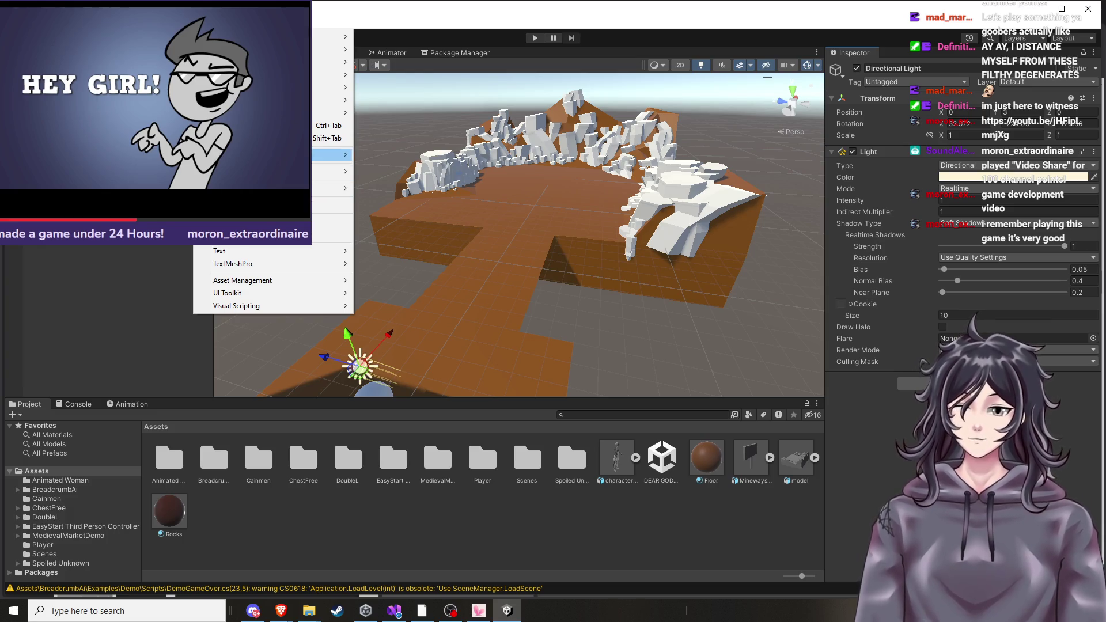
mouse_move(332, 154)
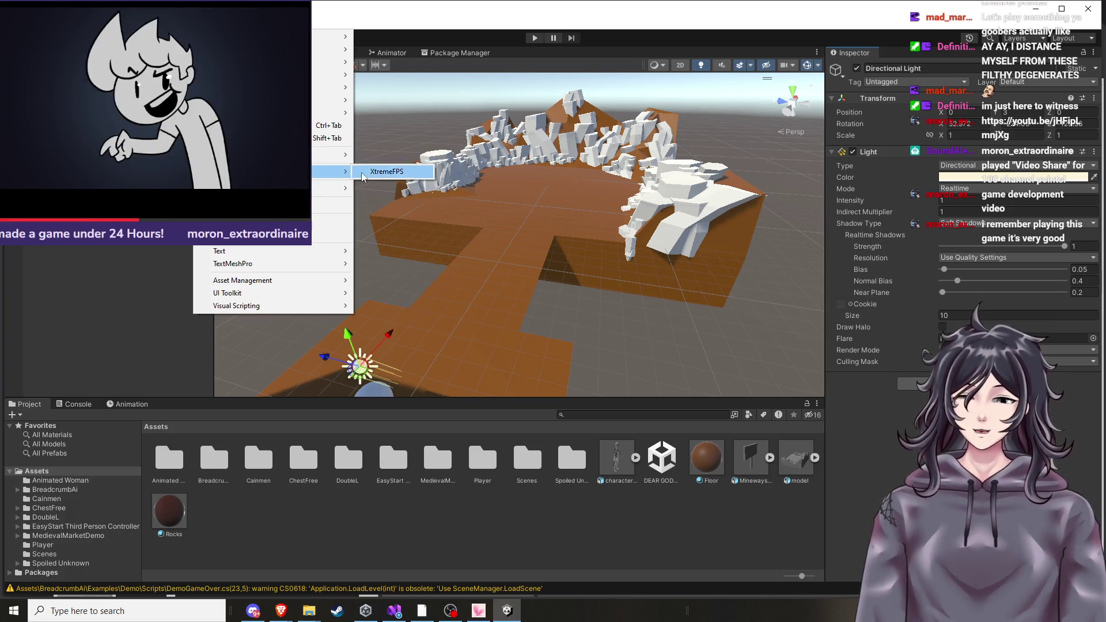
click(362, 177)
drag(603, 177, 758, 184)
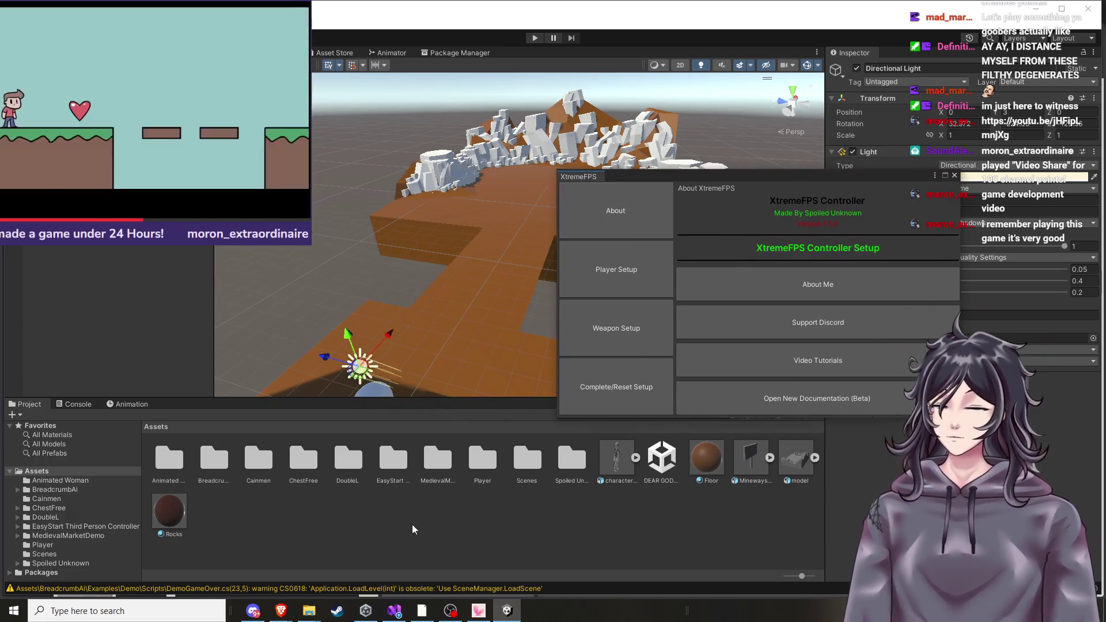
mouse_move(280, 611)
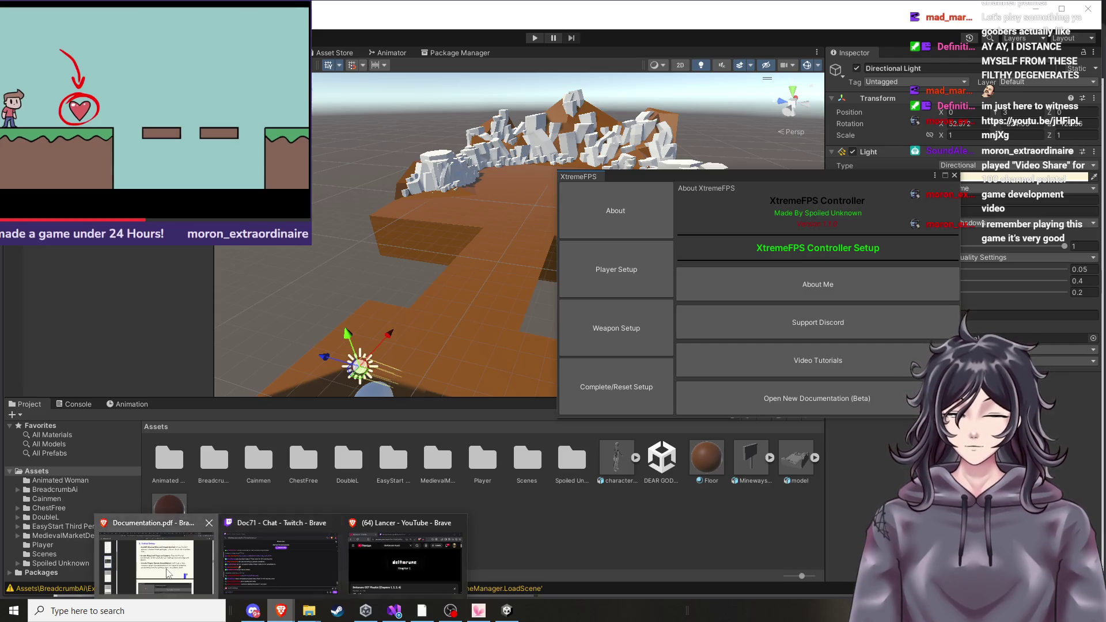
click(158, 553)
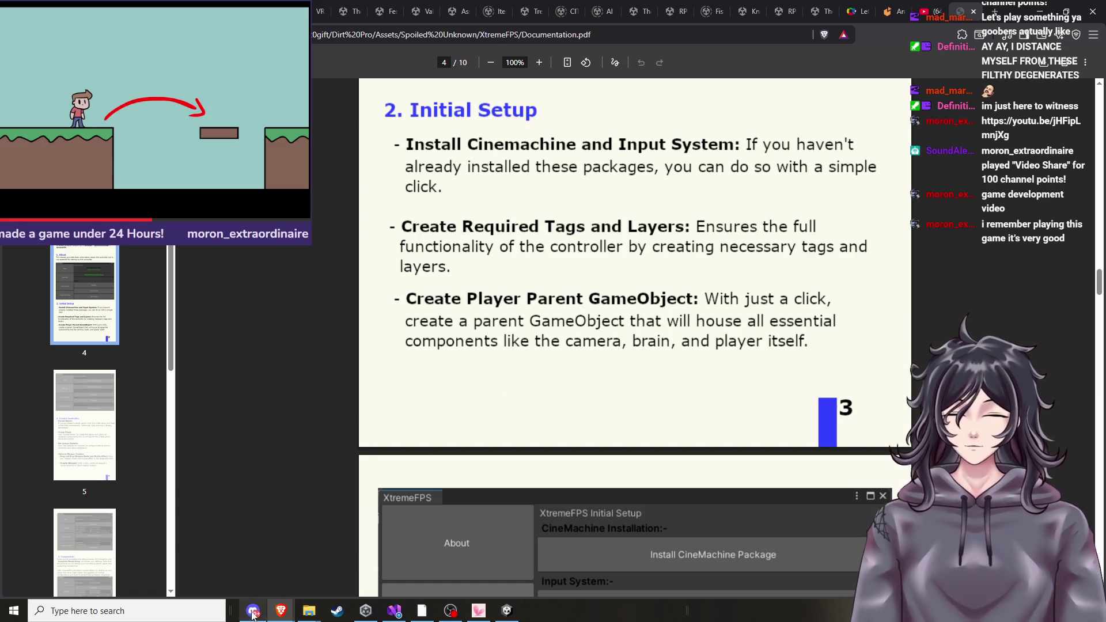
click(507, 612)
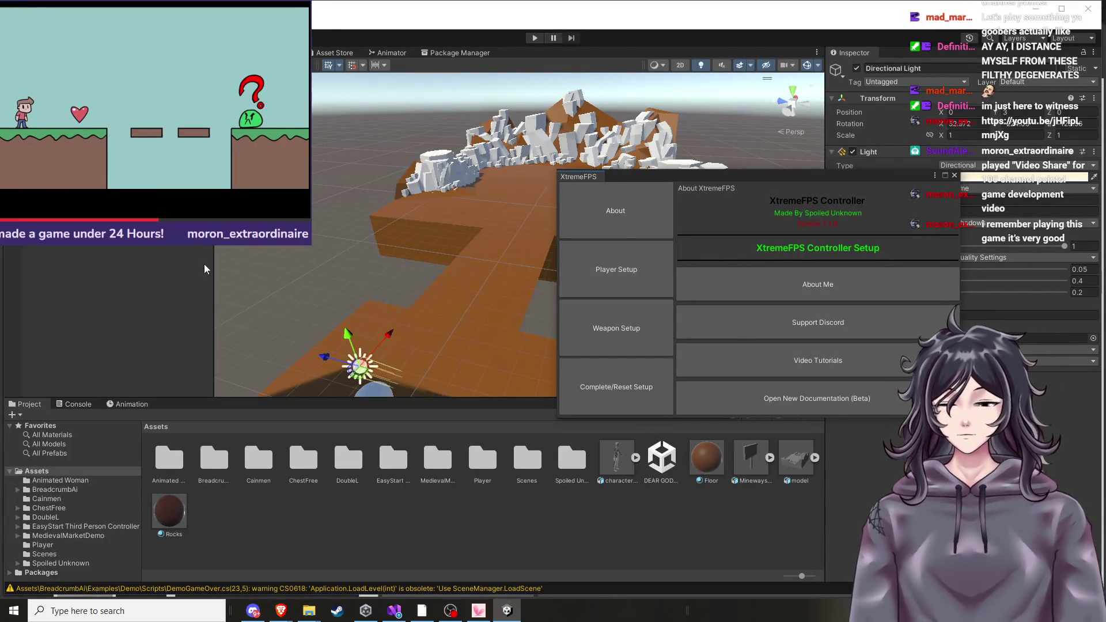
mouse_move(280, 611)
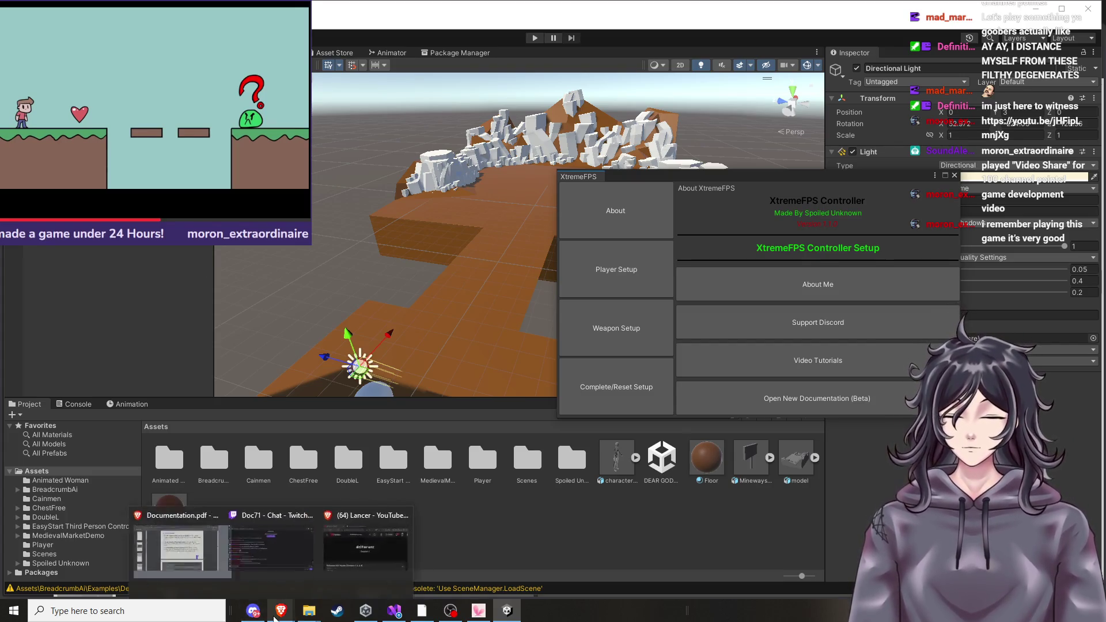
click(155, 536)
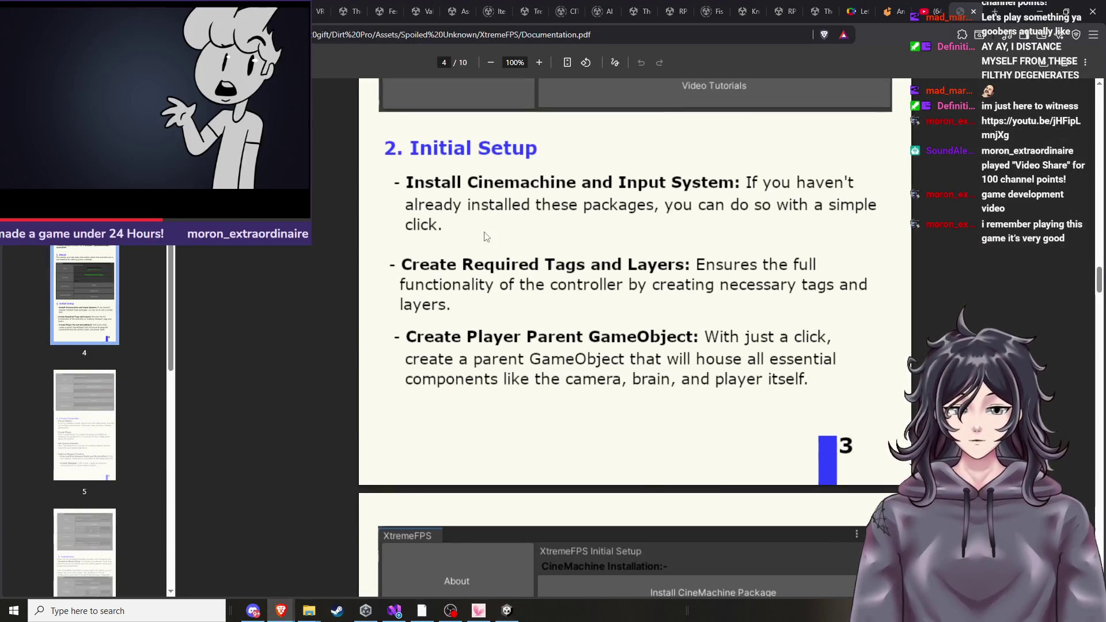
Scroll Documentation.pdf to page 5's Initial Setup and '3. Create Controller' section, then return to Unity.
scroll(425, 312, up, 7)
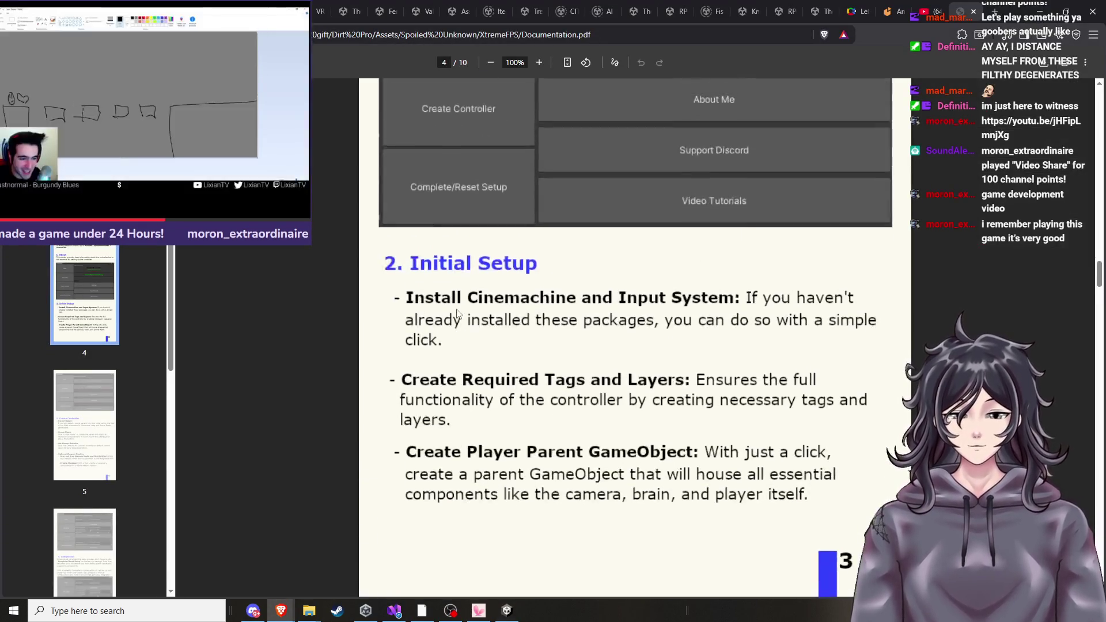
scroll(462, 316, down, 8)
scroll(461, 319, down, 3)
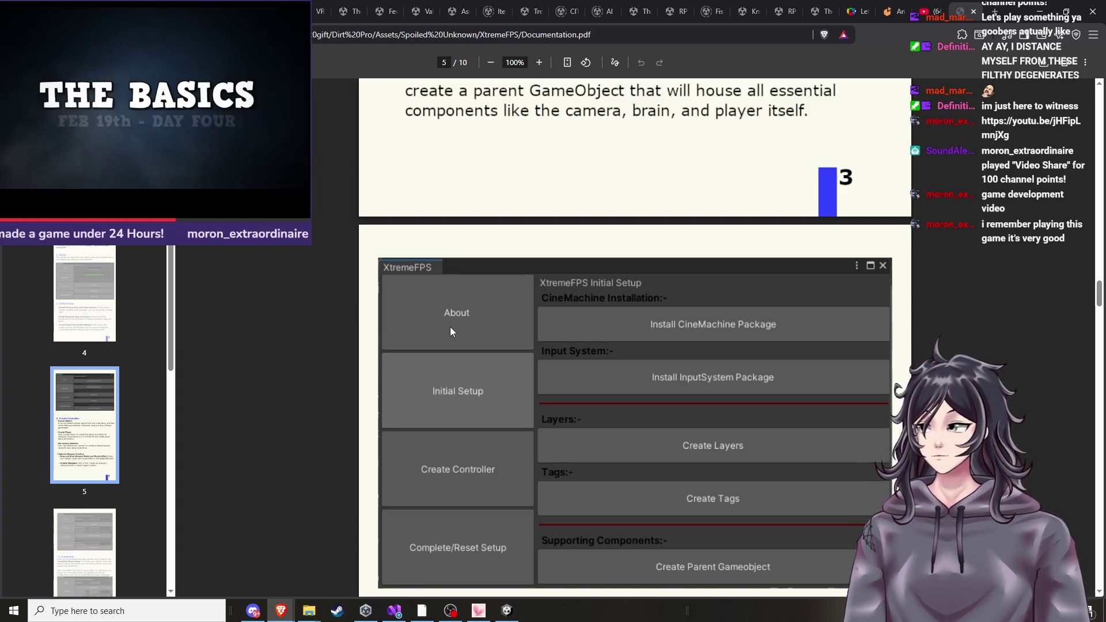
scroll(768, 367, down, 2)
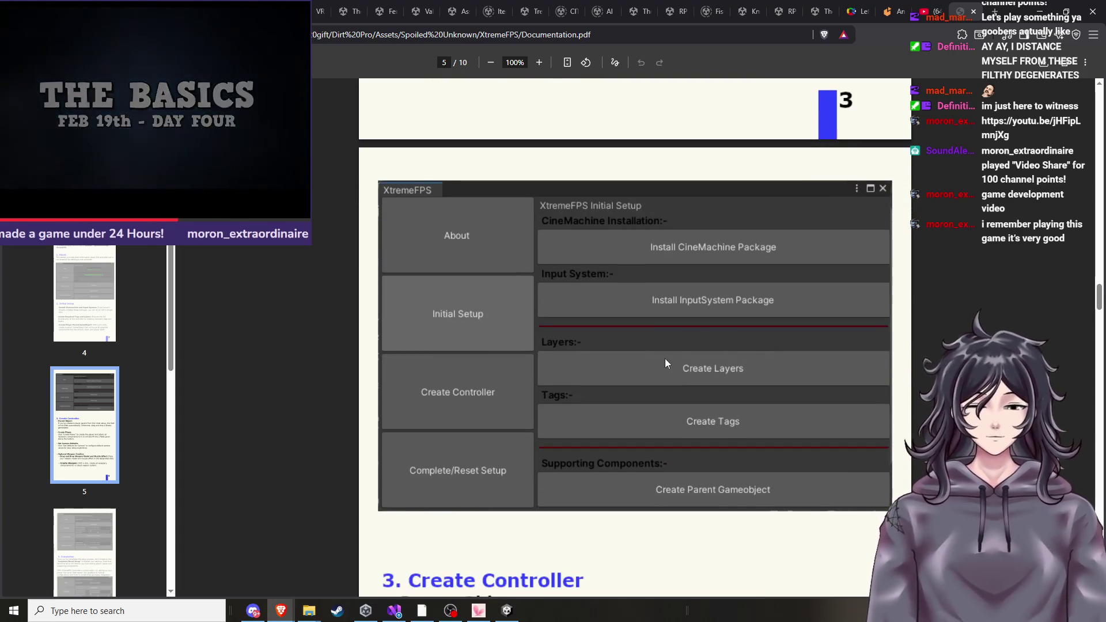
scroll(546, 397, down, 1)
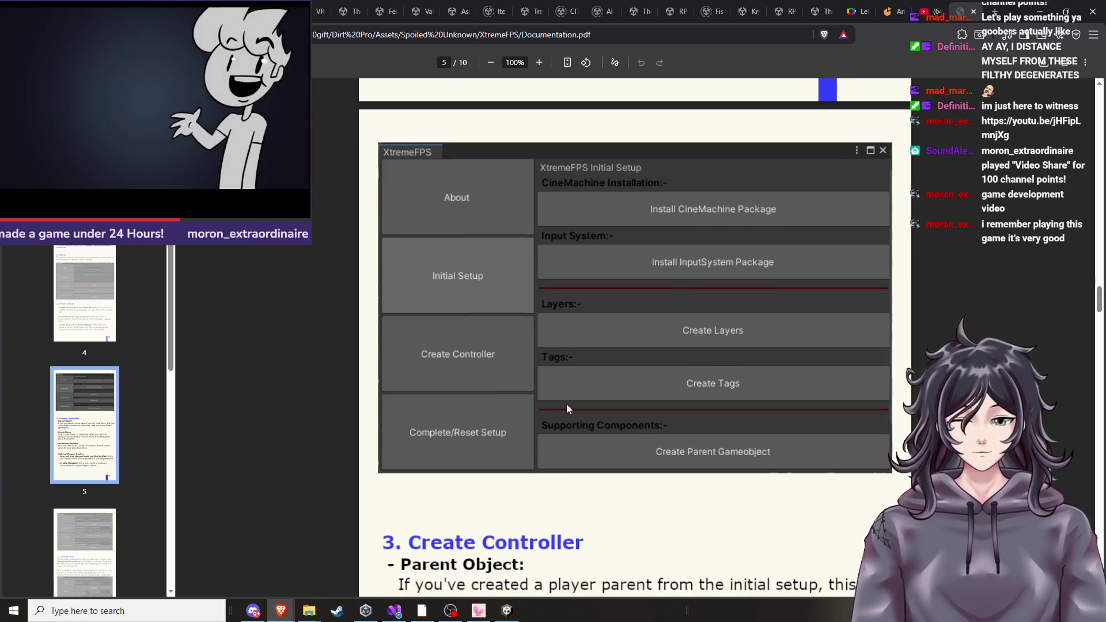
scroll(567, 408, up, 1)
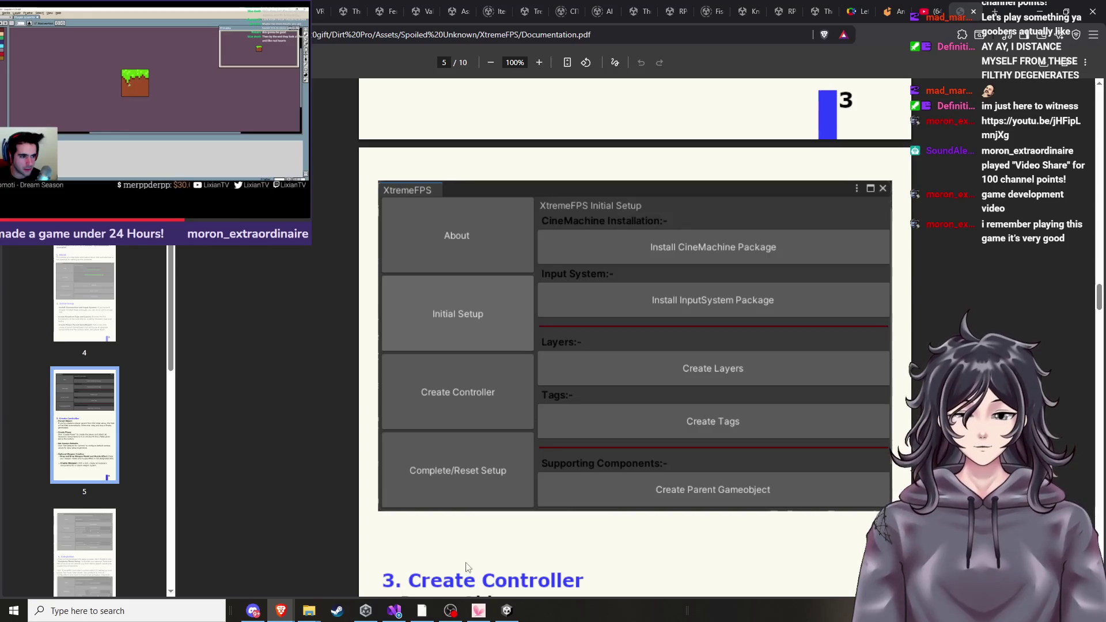
mouse_move(497, 618)
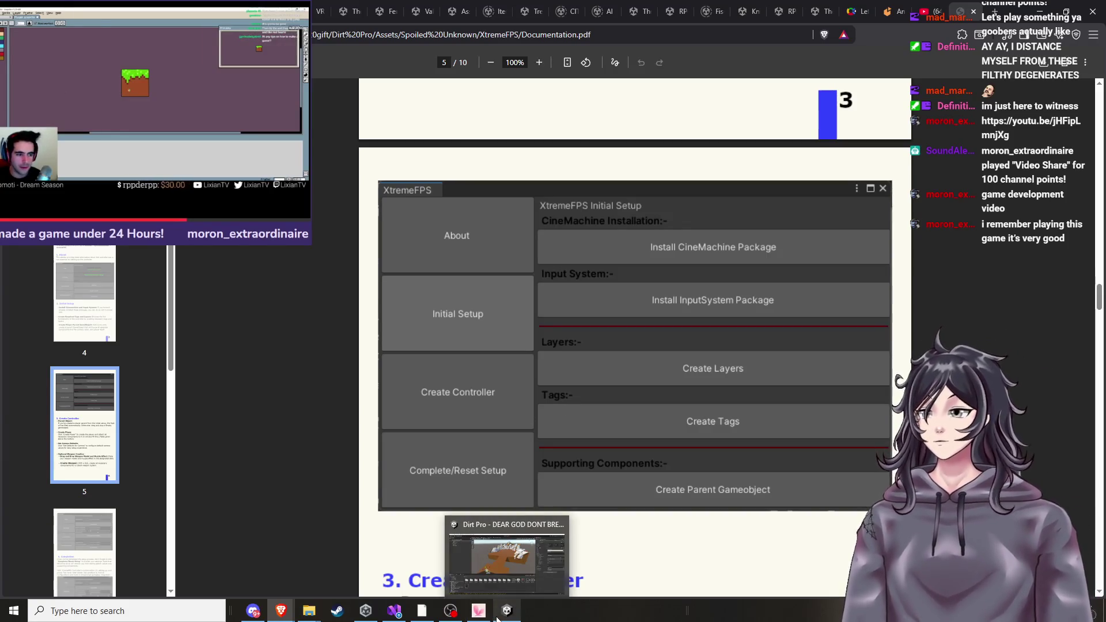
click(497, 618)
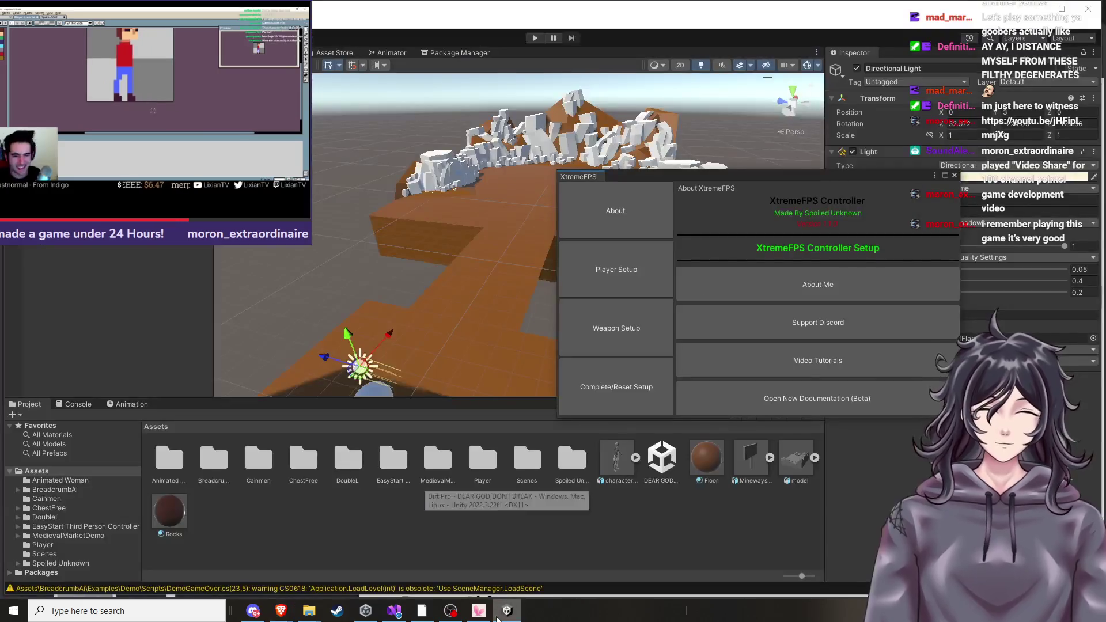
Create the player parent with Camera Brain, Virtual Camera and Pool Manager, then reopen the documentation PDF.
click(635, 278)
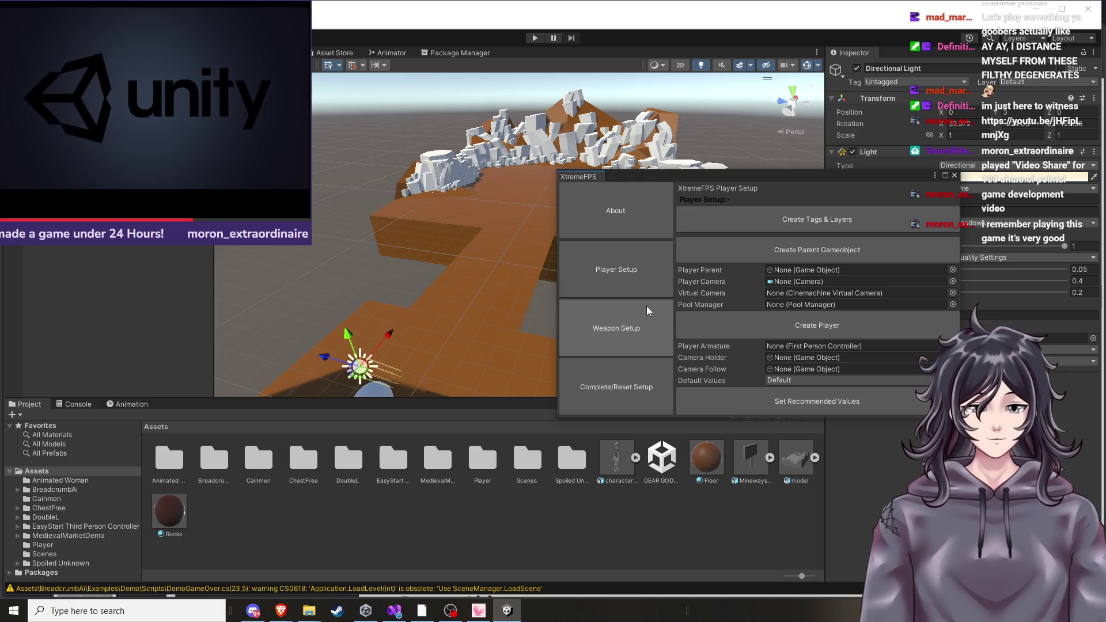
click(753, 249)
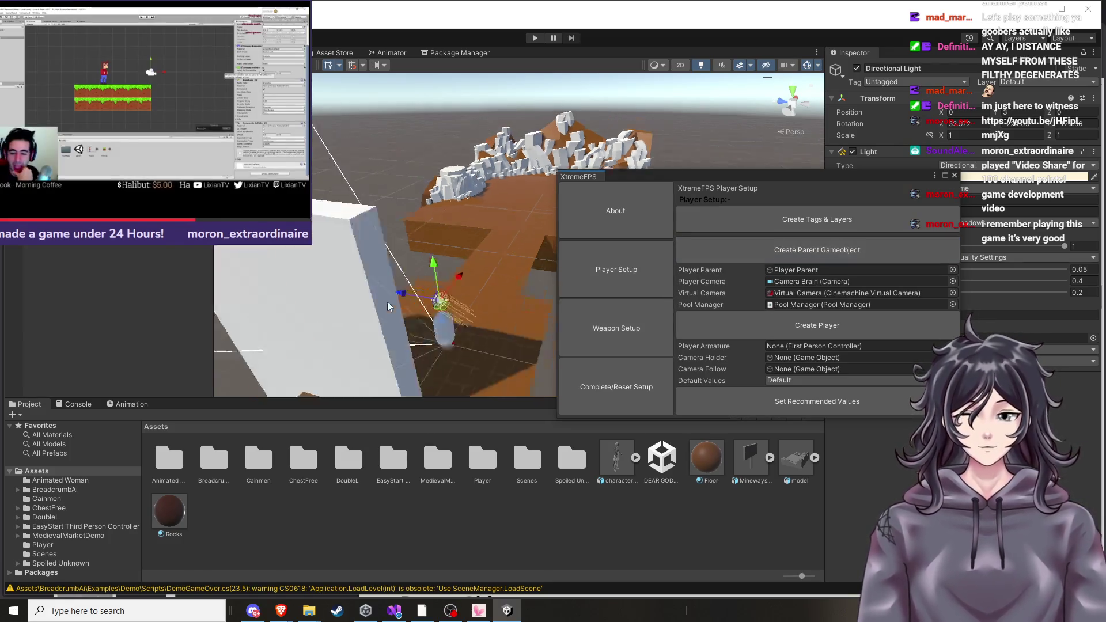
drag(433, 306, 315, 293)
mouse_move(462, 285)
mouse_down()
mouse_move(531, 279)
mouse_move(409, 283)
mouse_up()
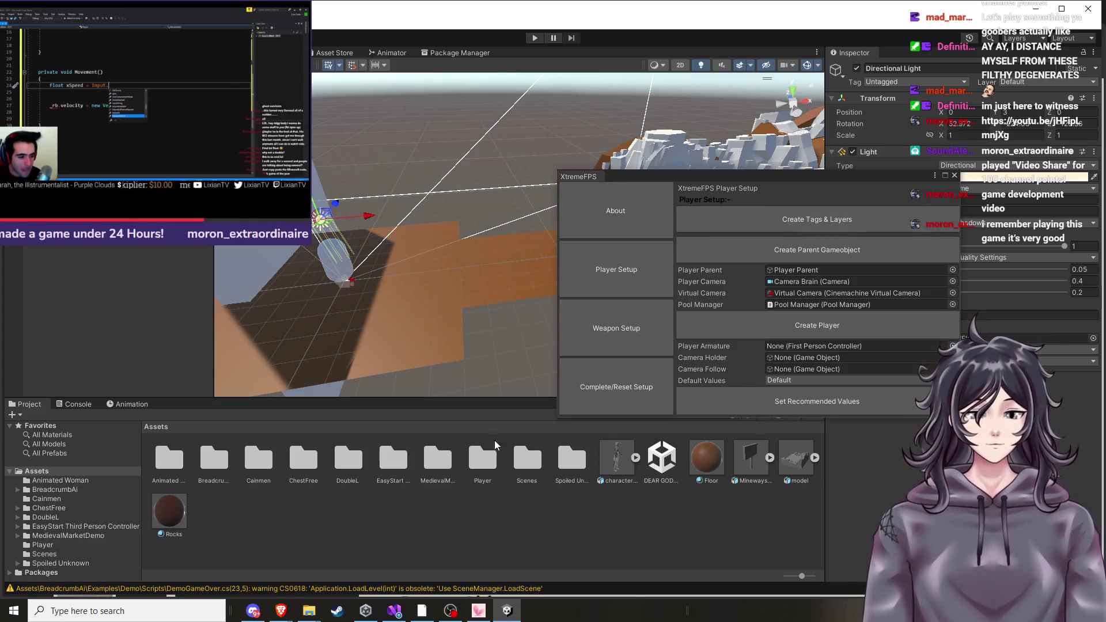
mouse_move(287, 619)
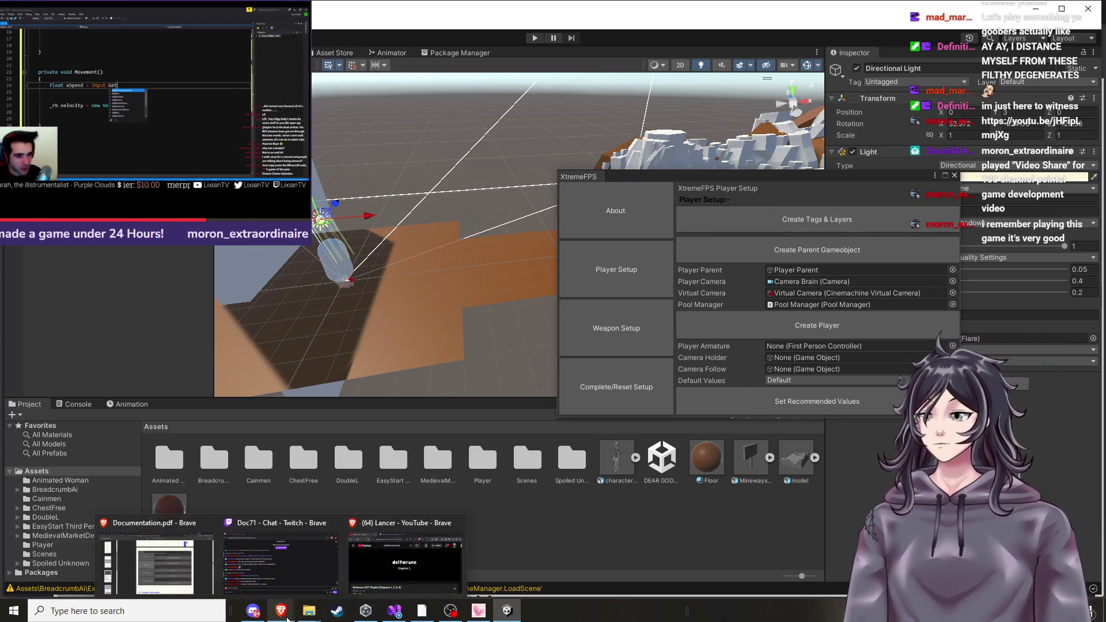
click(161, 561)
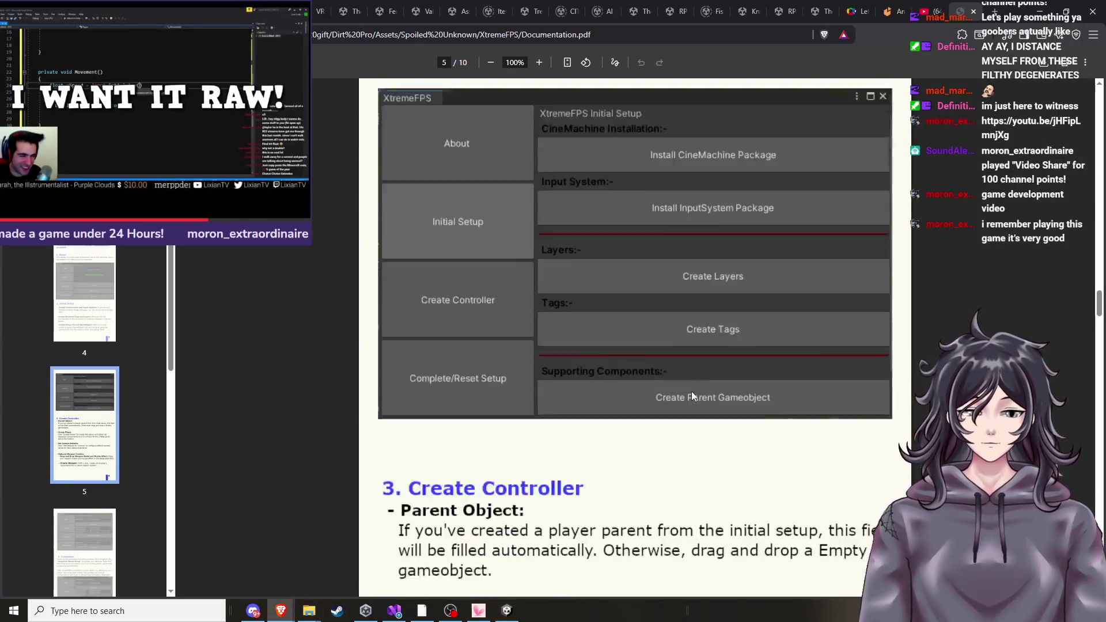
scroll(686, 403, up, 2)
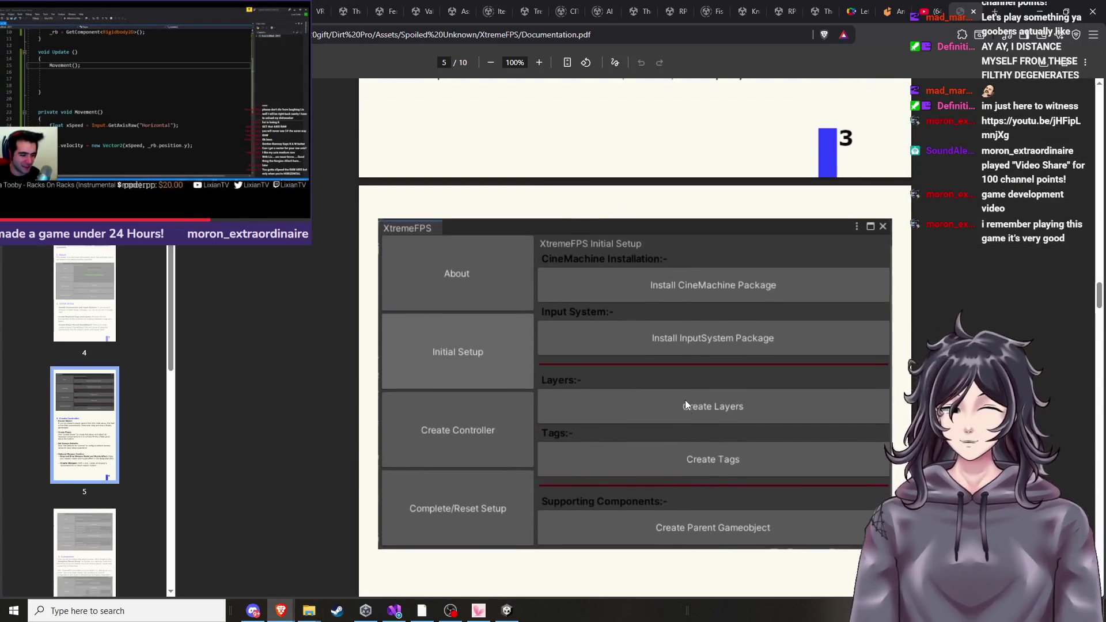
scroll(685, 400, up, 5)
scroll(685, 400, down, 9)
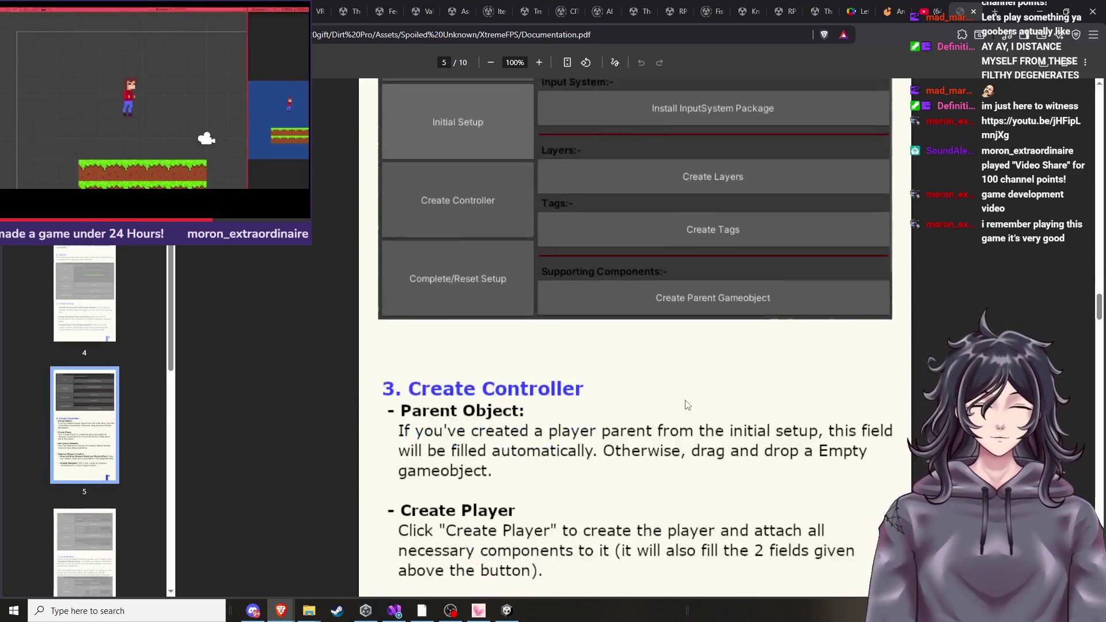
scroll(685, 403, down, 3)
scroll(684, 403, up, 1)
scroll(680, 403, down, 1)
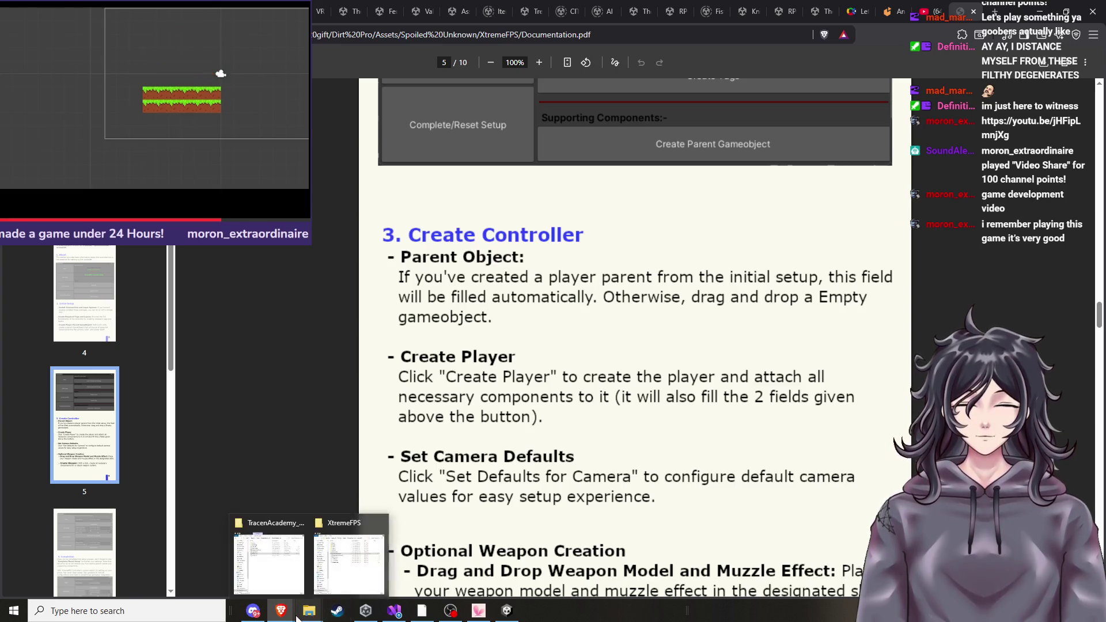
click(507, 610)
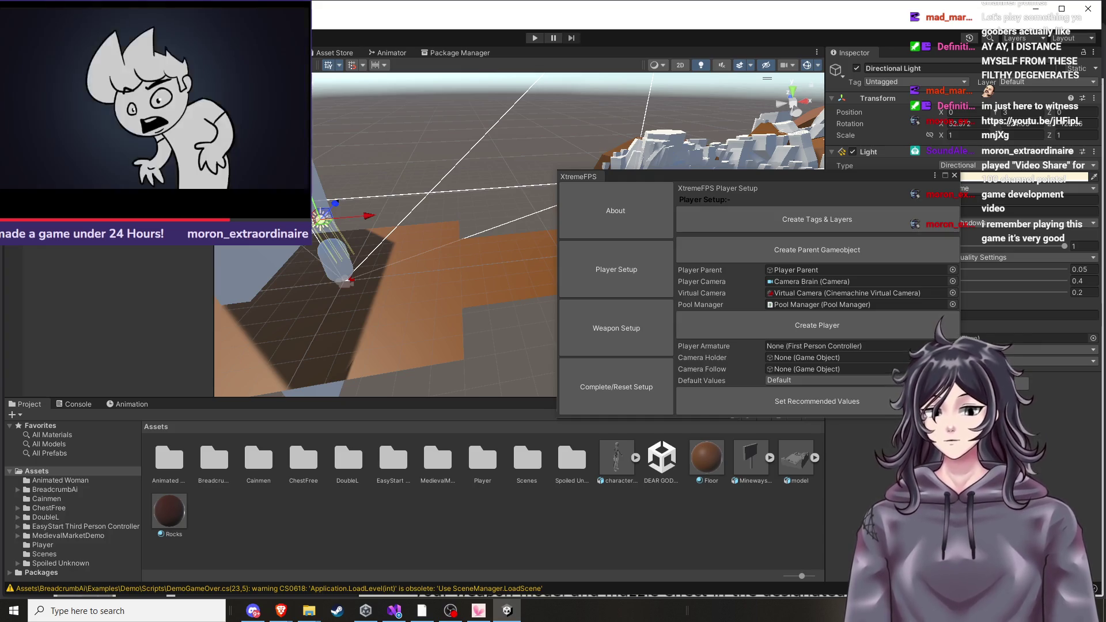
Create the first-person Player Armature for the selected Player Parent.
click(343, 262)
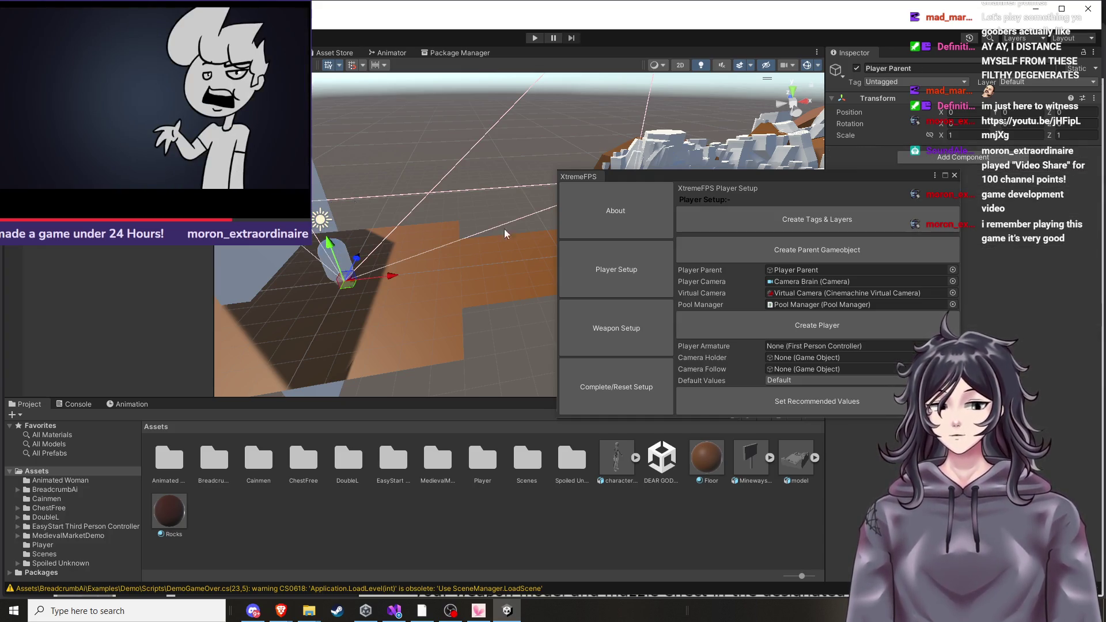
click(811, 330)
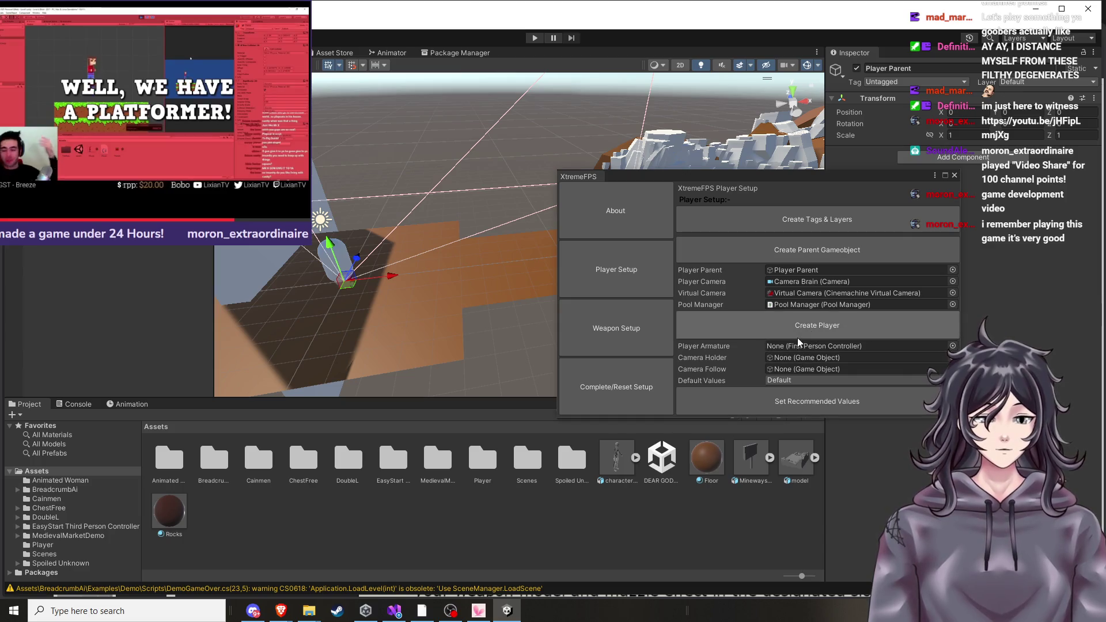
scroll(440, 288, down, 2)
Raise Player Parent to Y 3.43 and bring the documentation PDF back up.
click(371, 273)
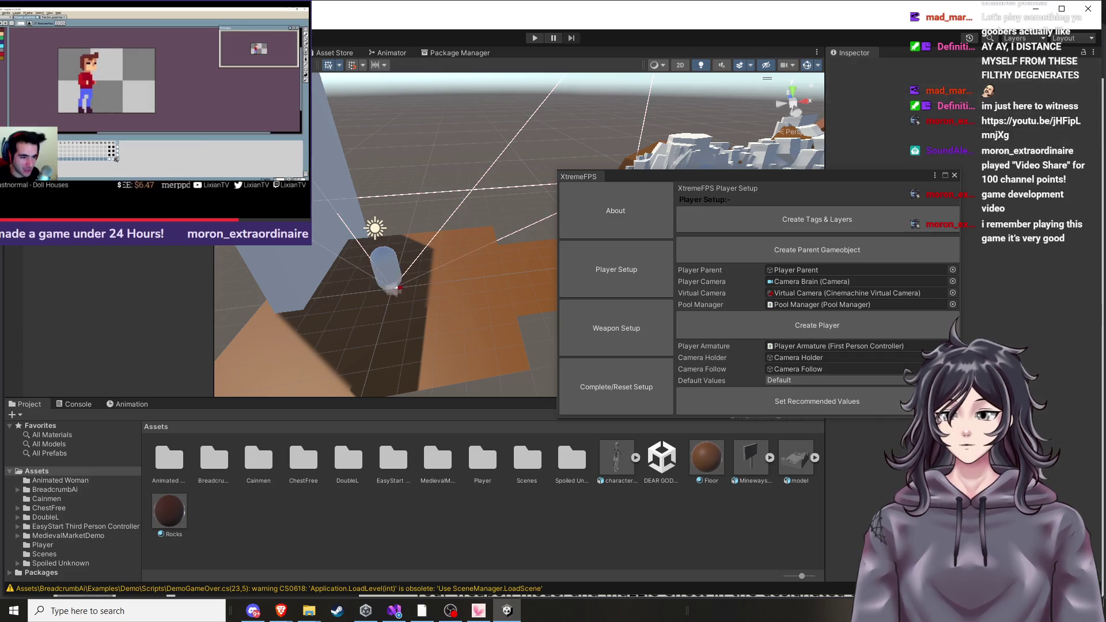
click(382, 257)
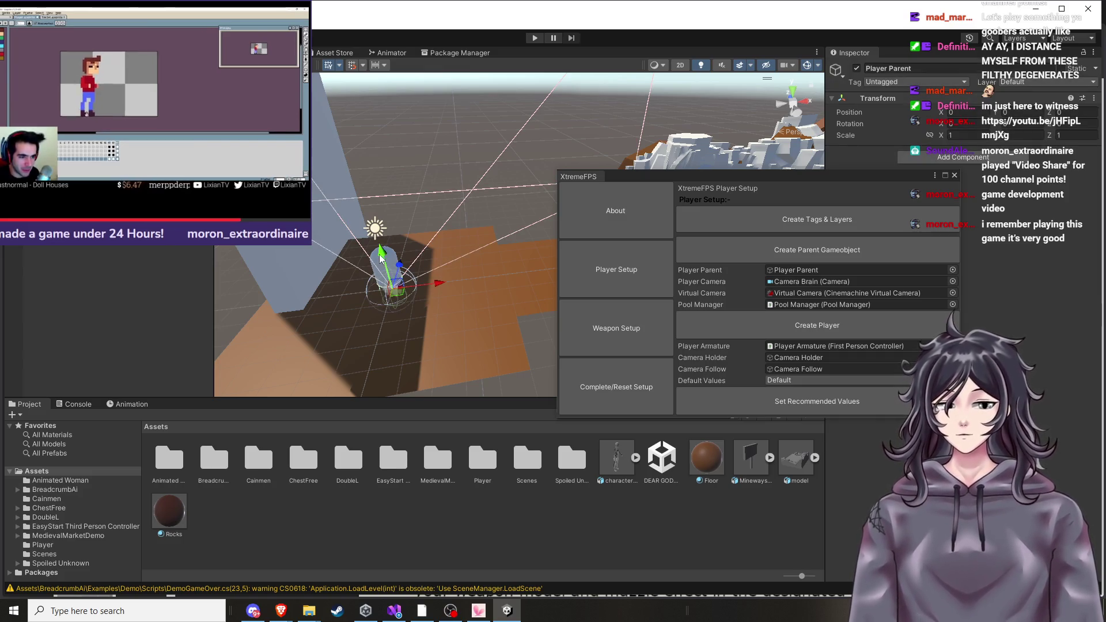
drag(382, 256, 371, 167)
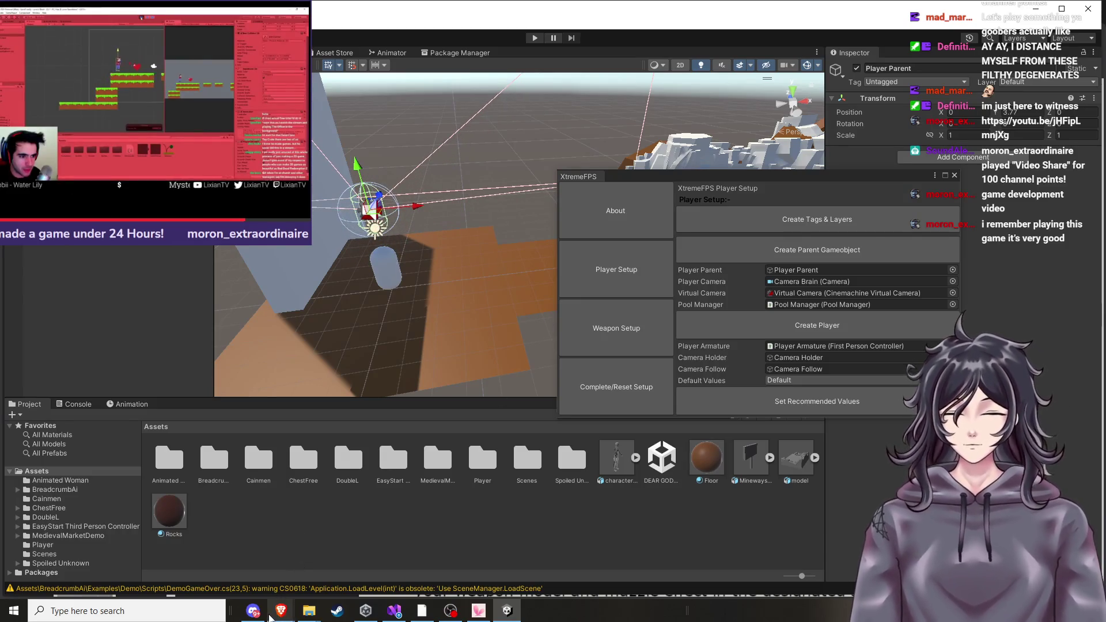
mouse_move(273, 609)
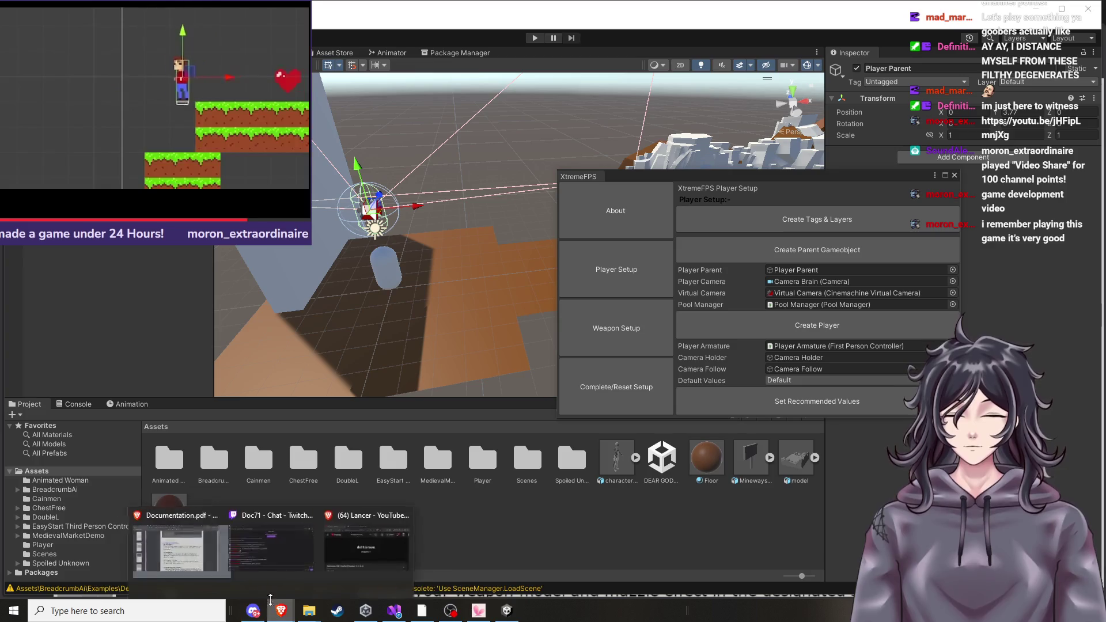
click(212, 554)
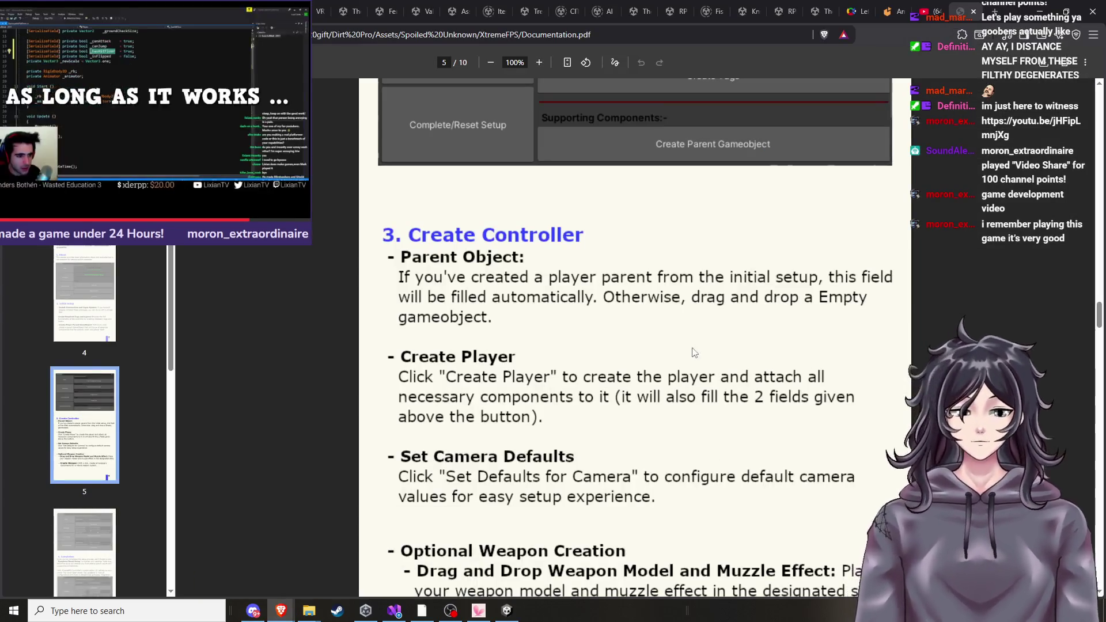
Read the Create Controller and Optional Weapon Creation instructions in the PDF, then switch to Unity.
scroll(716, 460, down, 2)
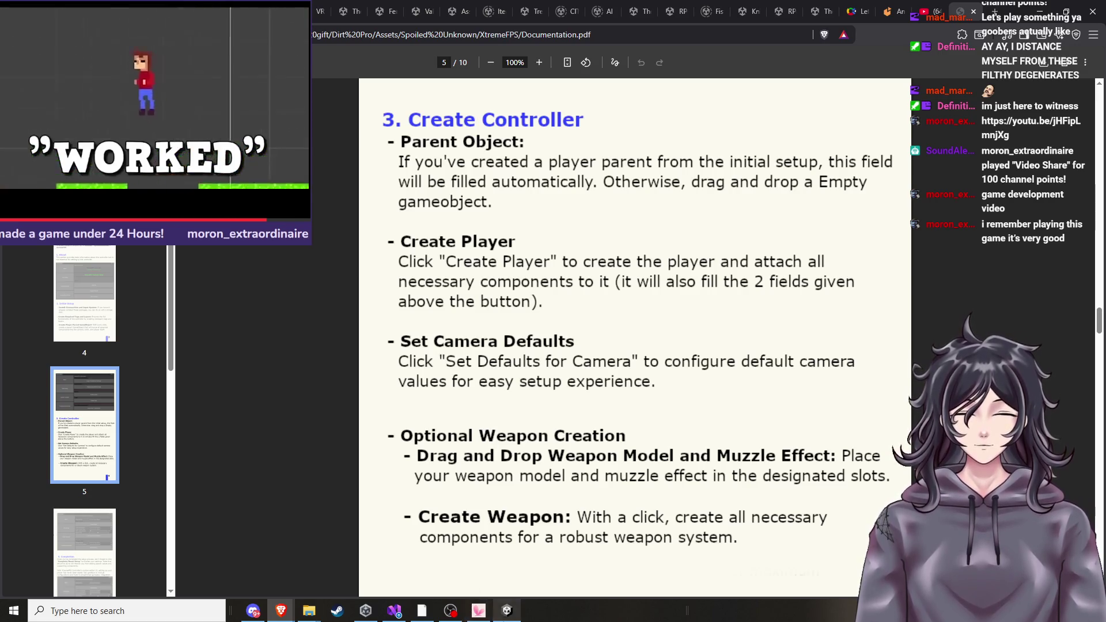
click(507, 611)
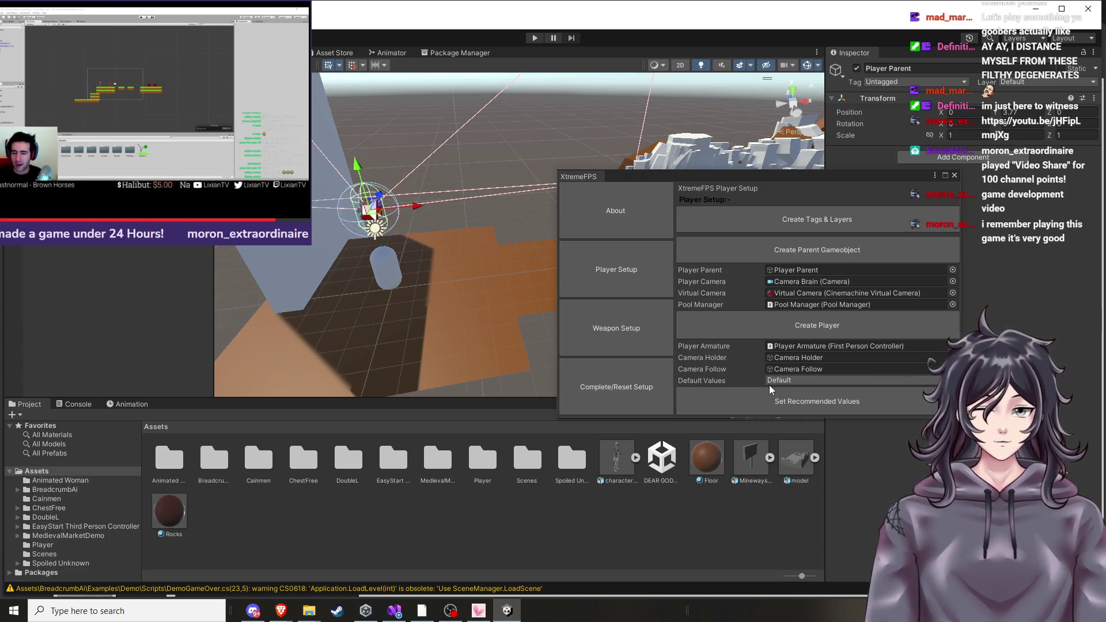
Keep the Default values preset and apply the recommended values to the player rig.
click(772, 383)
click(778, 394)
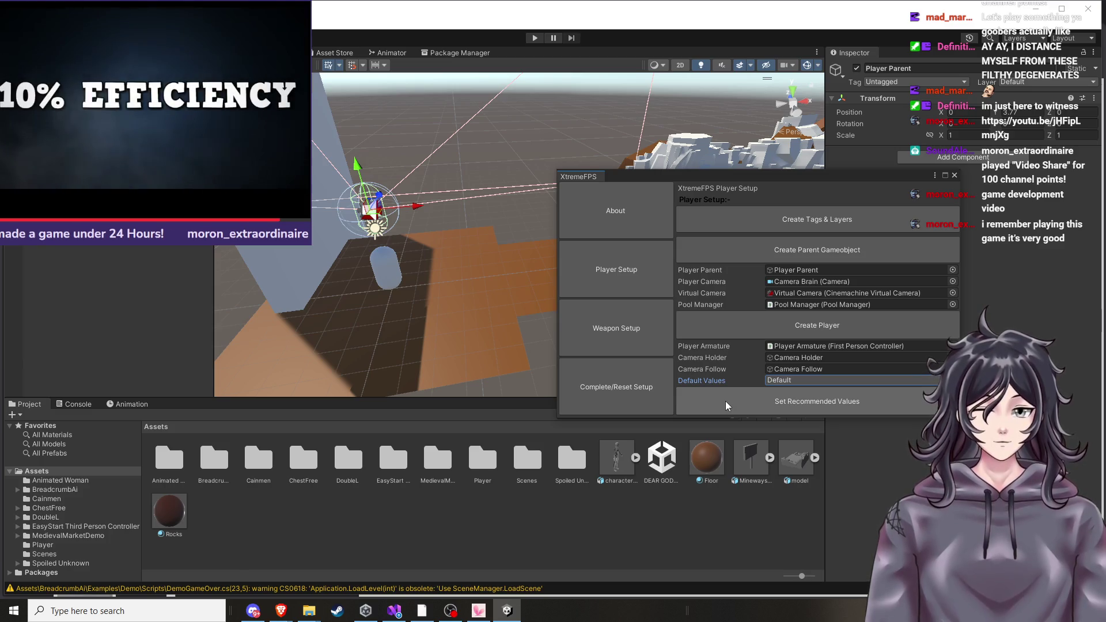
click(726, 401)
Start Play mode and close the XtremeFPS setup window.
mouse_move(429, 336)
mouse_down()
mouse_move(437, 353)
mouse_move(443, 345)
mouse_up()
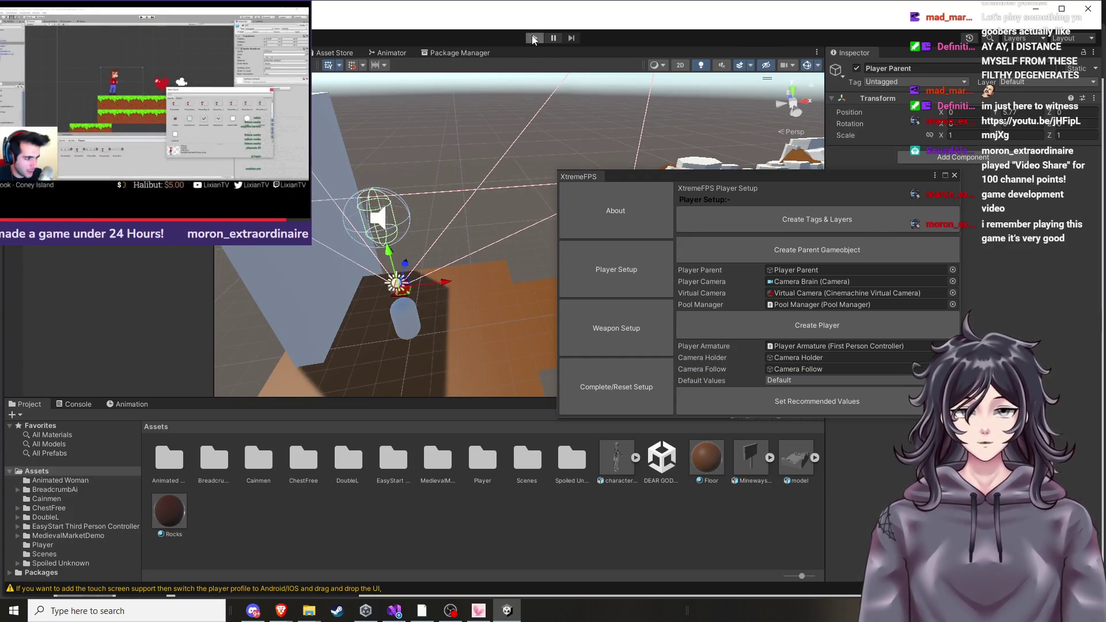
click(534, 38)
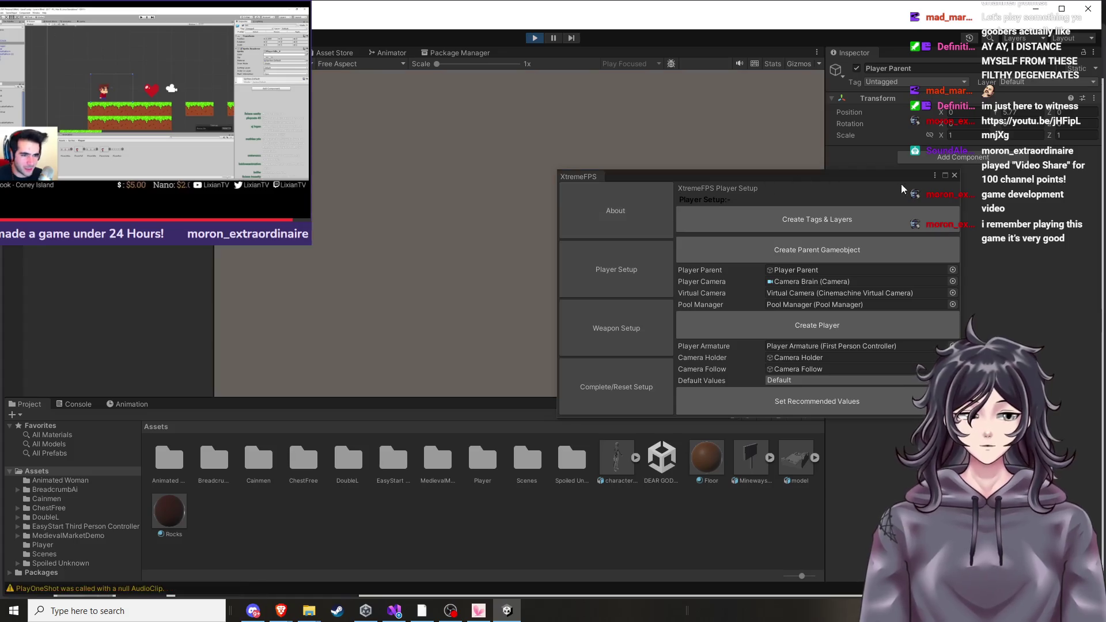
click(955, 175)
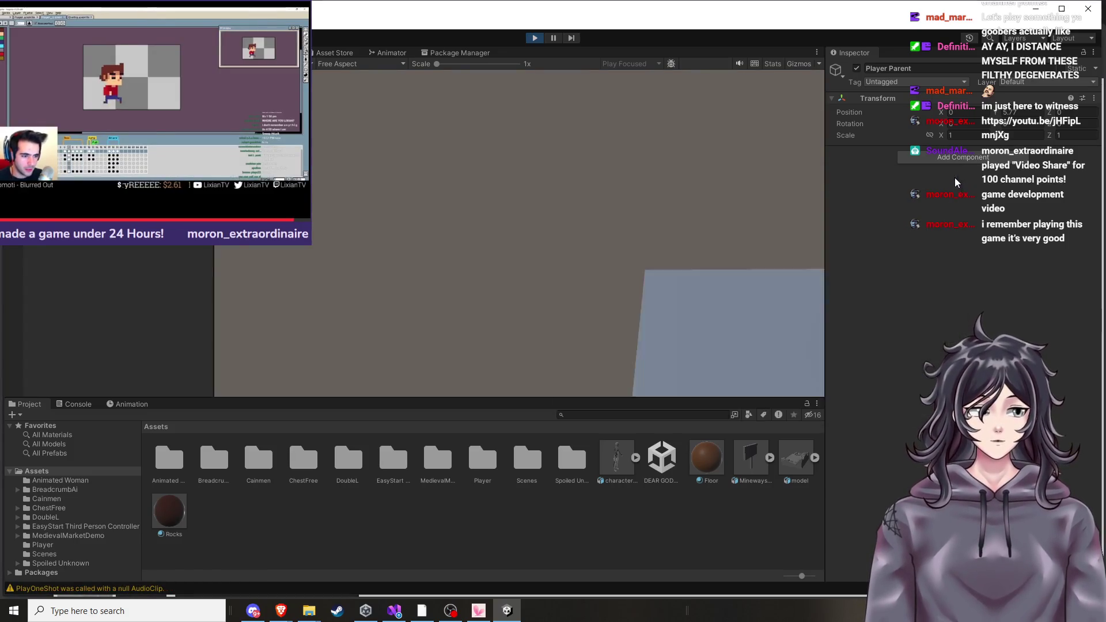
Look around in the Game view, stop Play mode with Ctrl+P, and frame Player Parent in the Scene view.
click(564, 177)
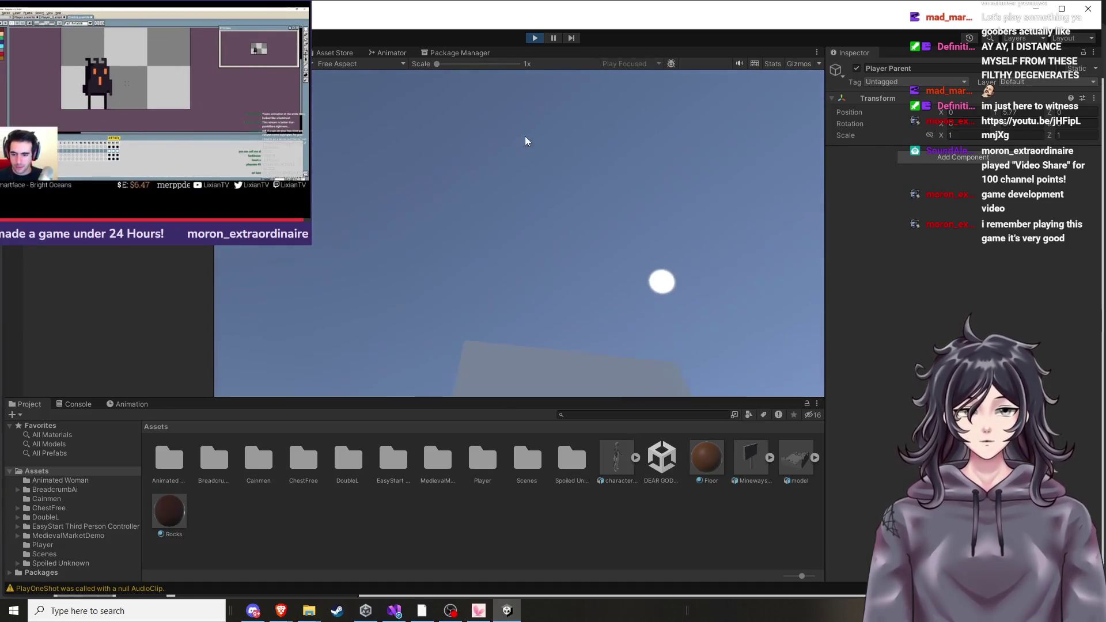
key(ctrl+p)
scroll(520, 241, up, 3)
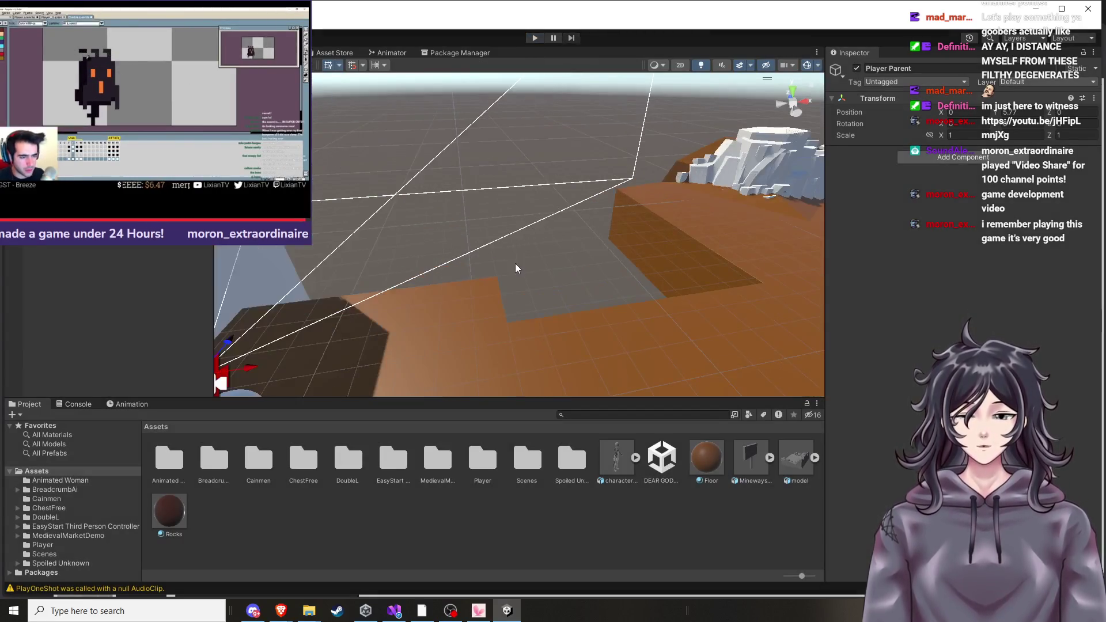
key(f)
scroll(428, 294, up, 5)
scroll(428, 294, down, 5)
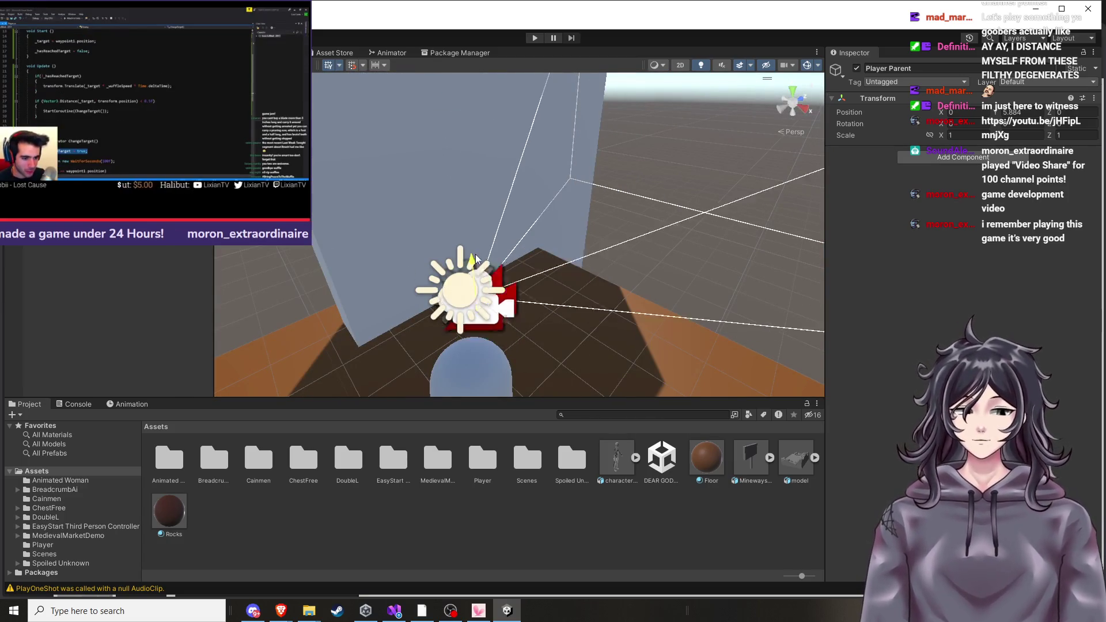
scroll(523, 175, down, 5)
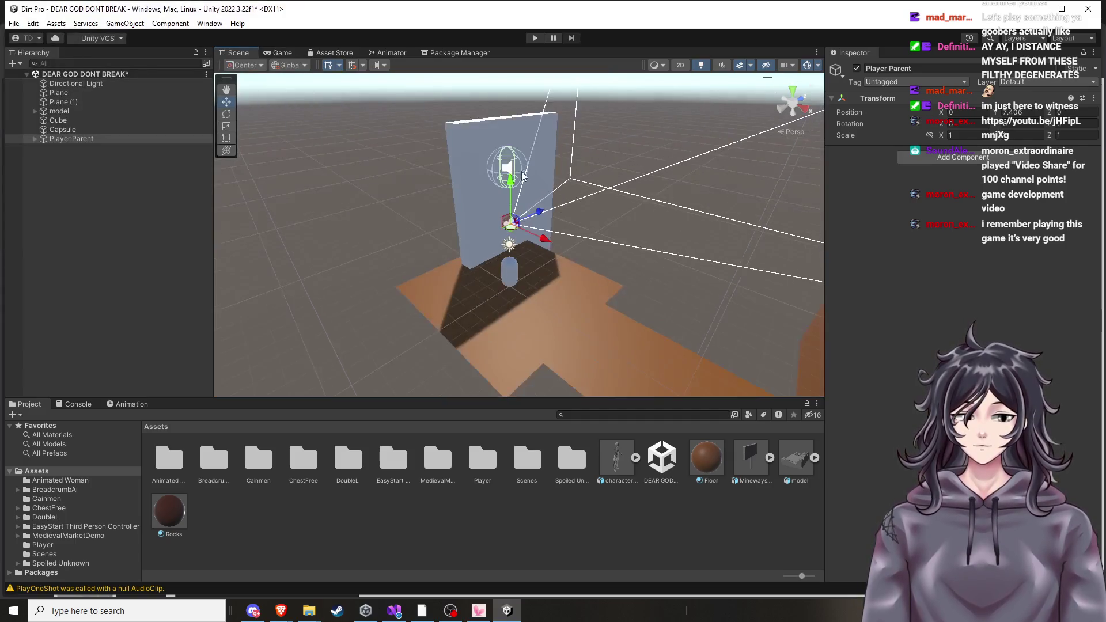
scroll(522, 178, up, 3)
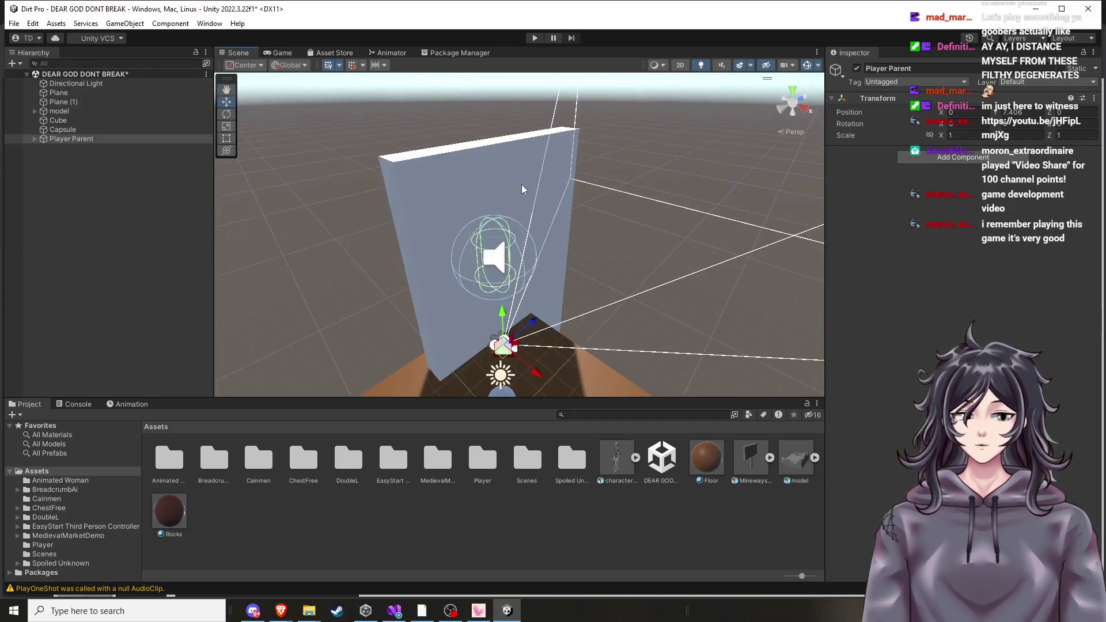
Inspect the Capsule, Player Armature, Virtual Camera and Camera Brain objects in the Hierarchy.
drag(524, 225, 333, 188)
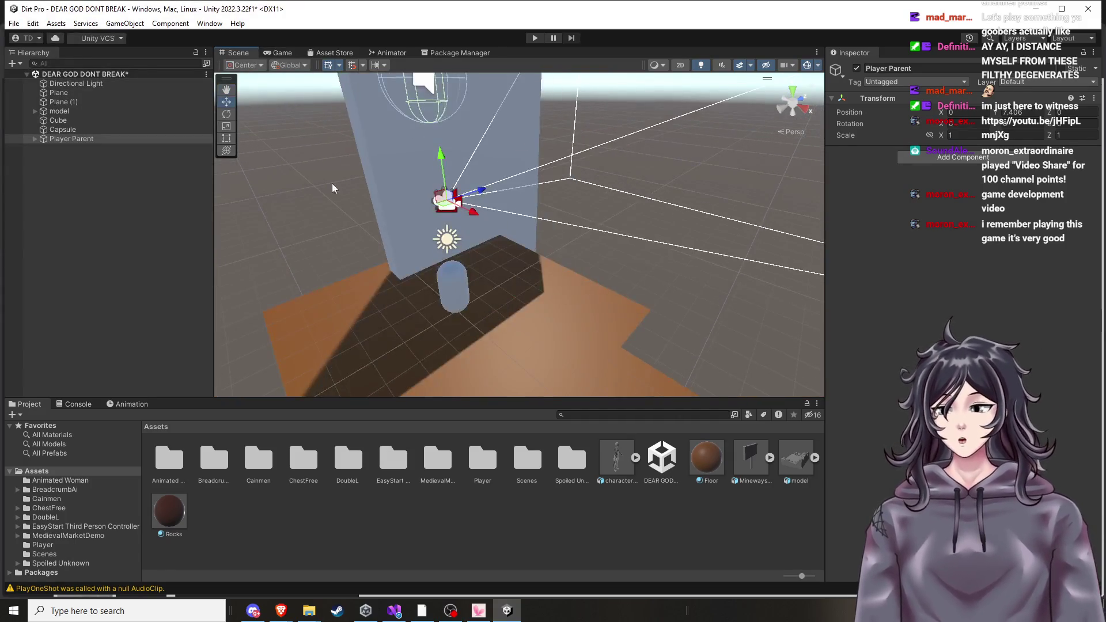
click(56, 130)
click(36, 139)
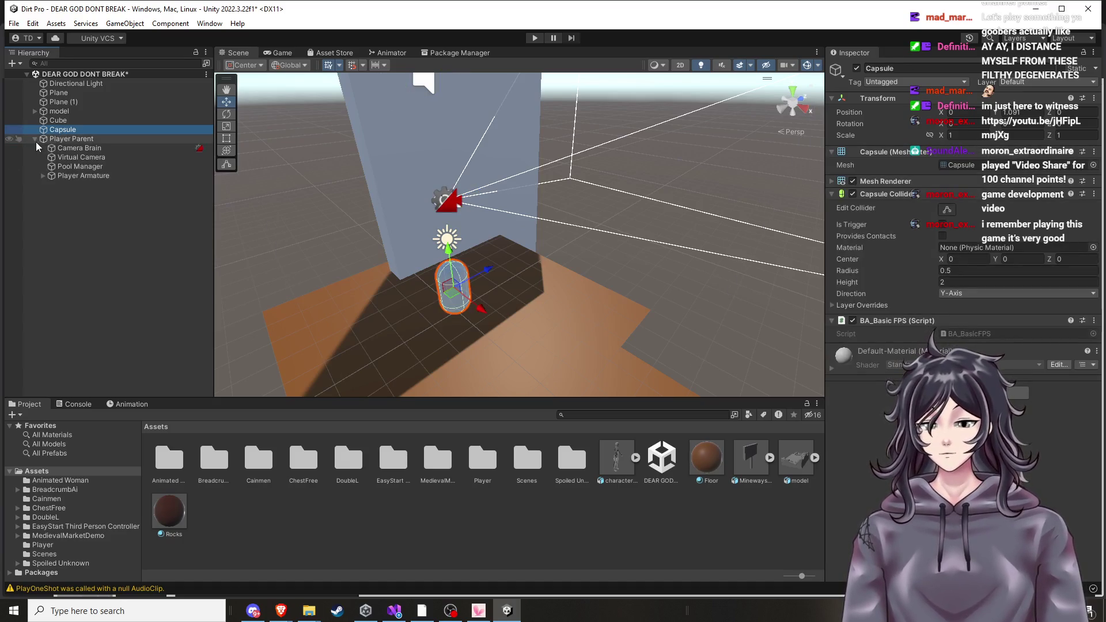
click(96, 175)
key(f)
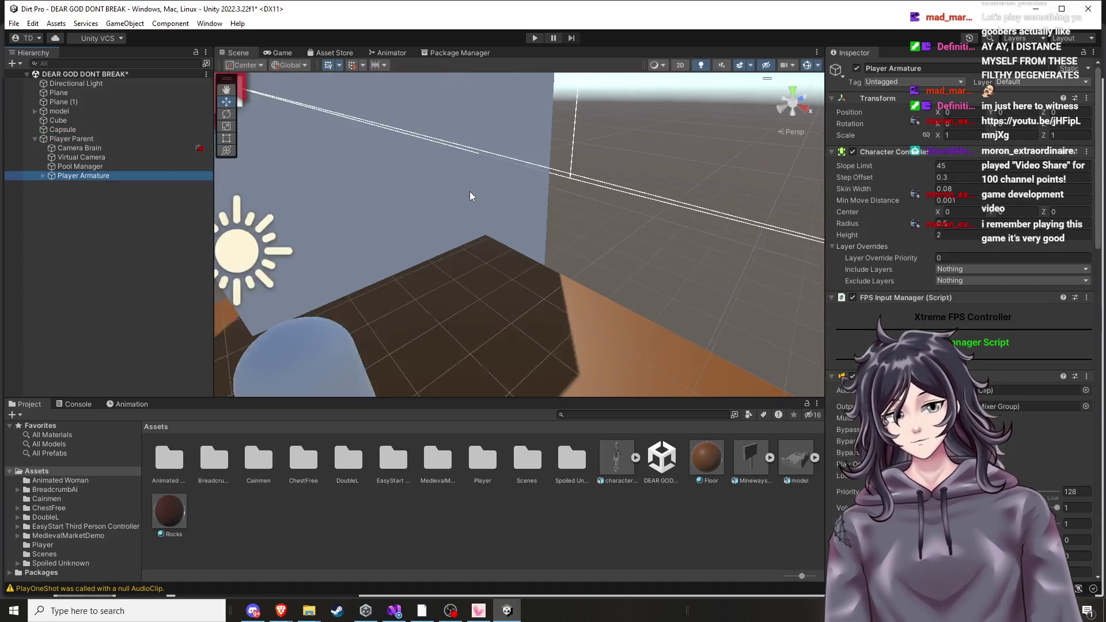
scroll(470, 213, up, 3)
mouse_move(392, 180)
mouse_down()
mouse_move(395, 247)
mouse_move(393, 184)
mouse_up()
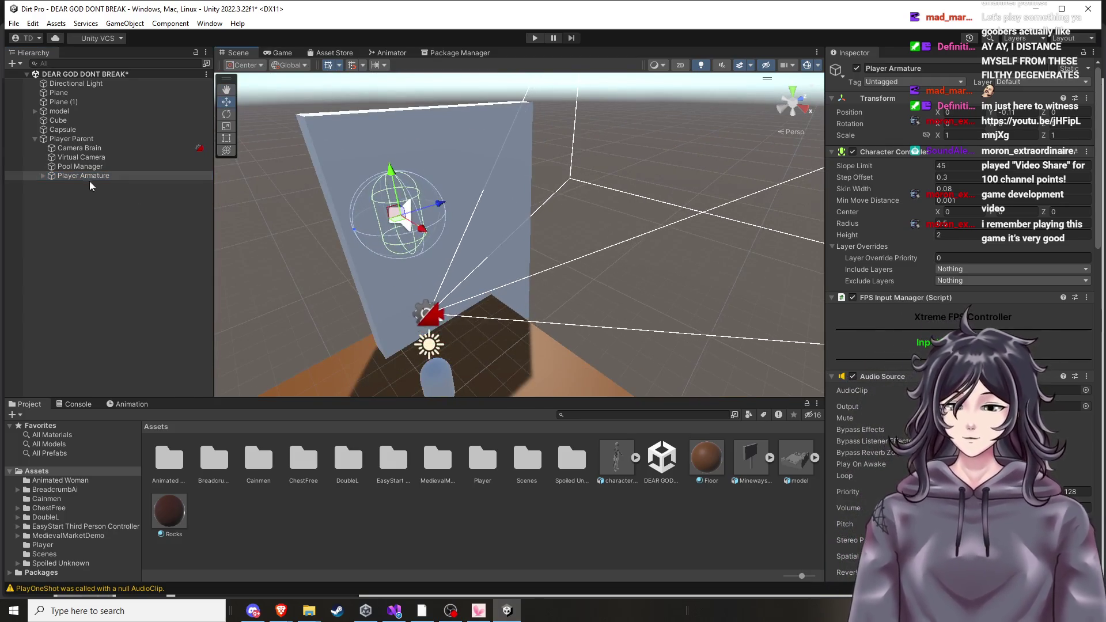
click(101, 158)
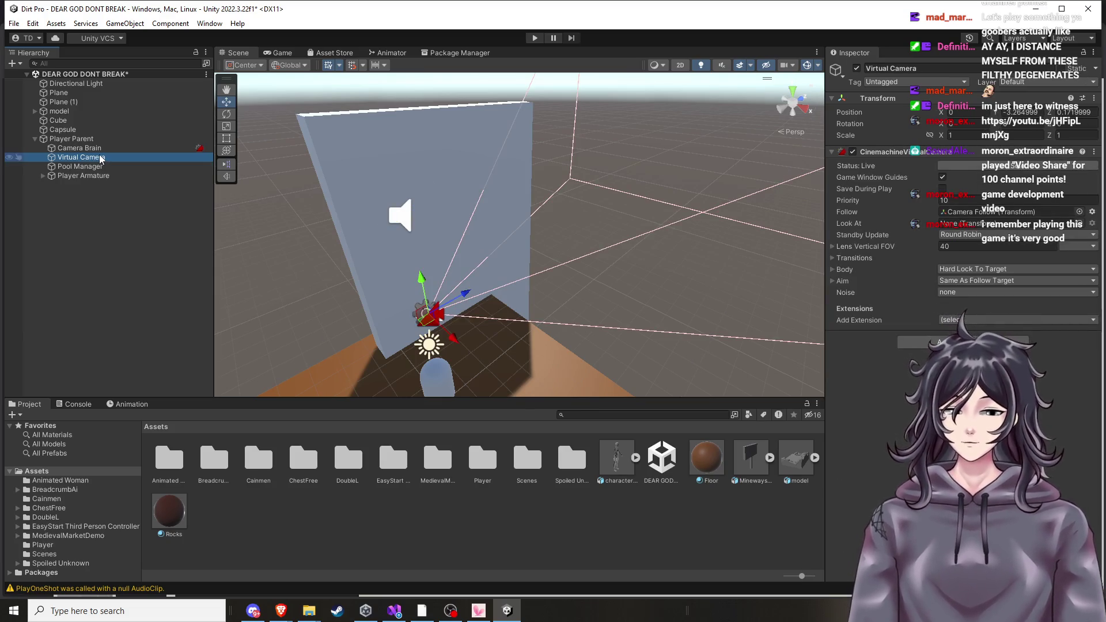
click(102, 152)
Select Player Parent with all its children and delete them.
click(99, 140)
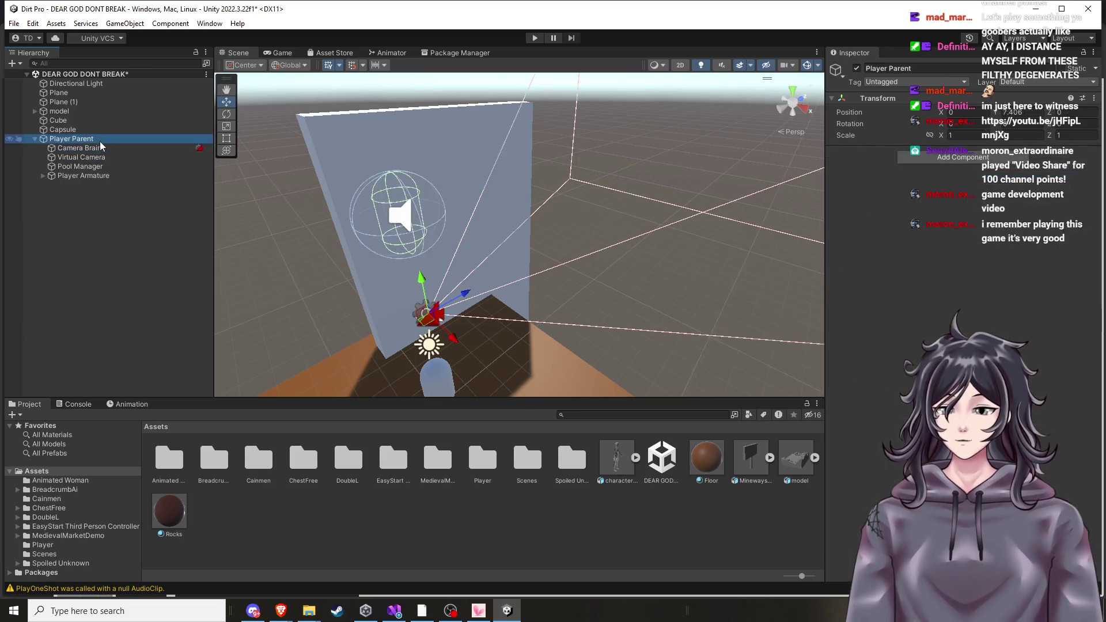
shift+click(94, 178)
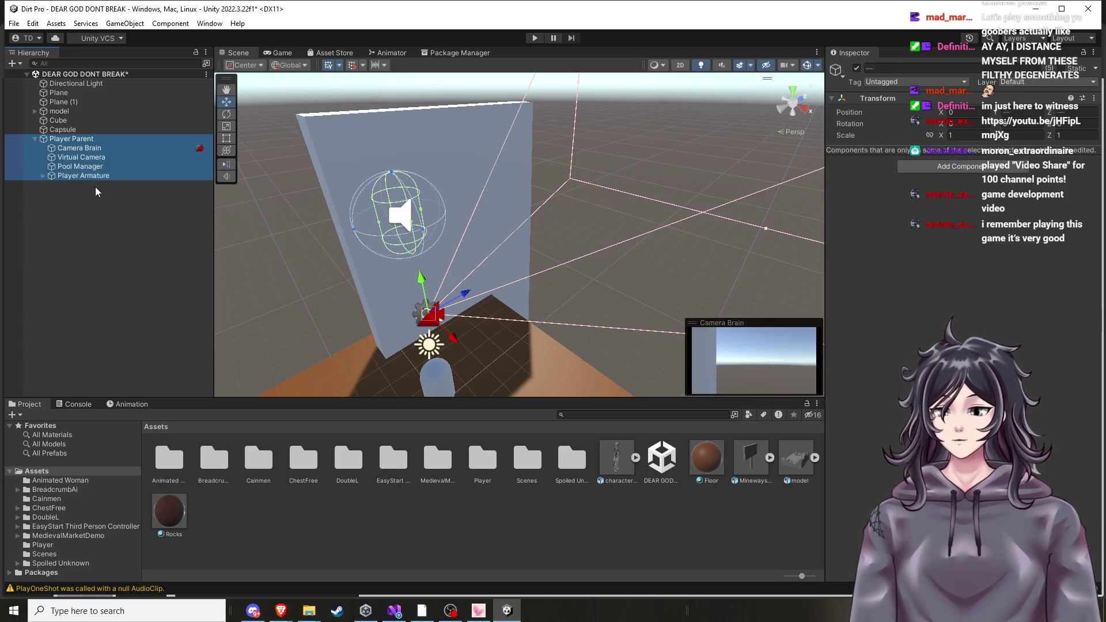
key(Delete)
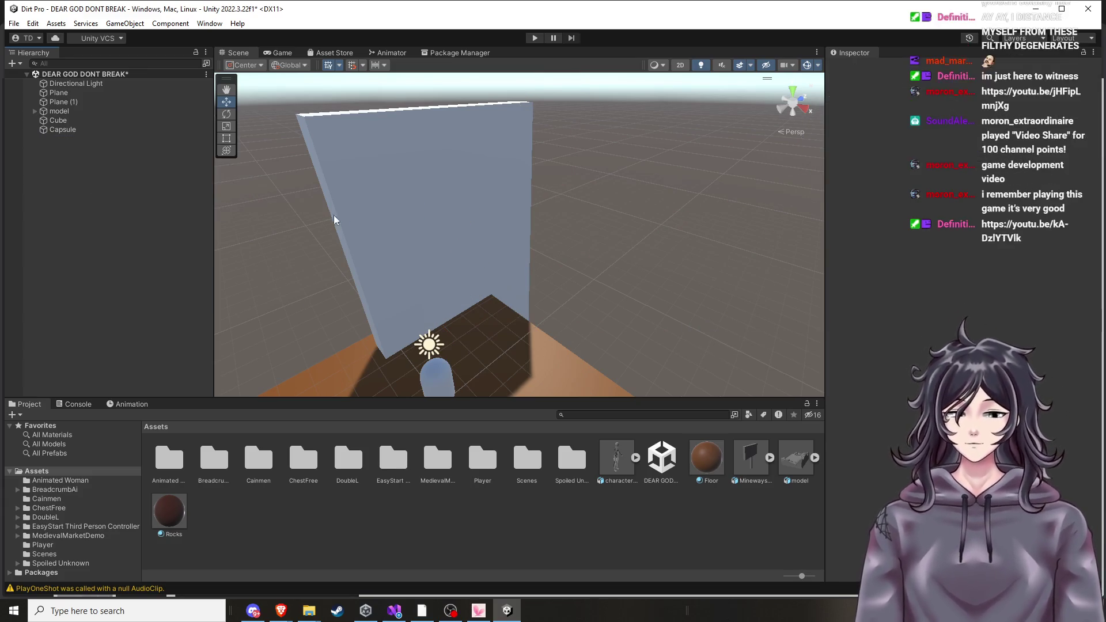
drag(582, 233, 586, 222)
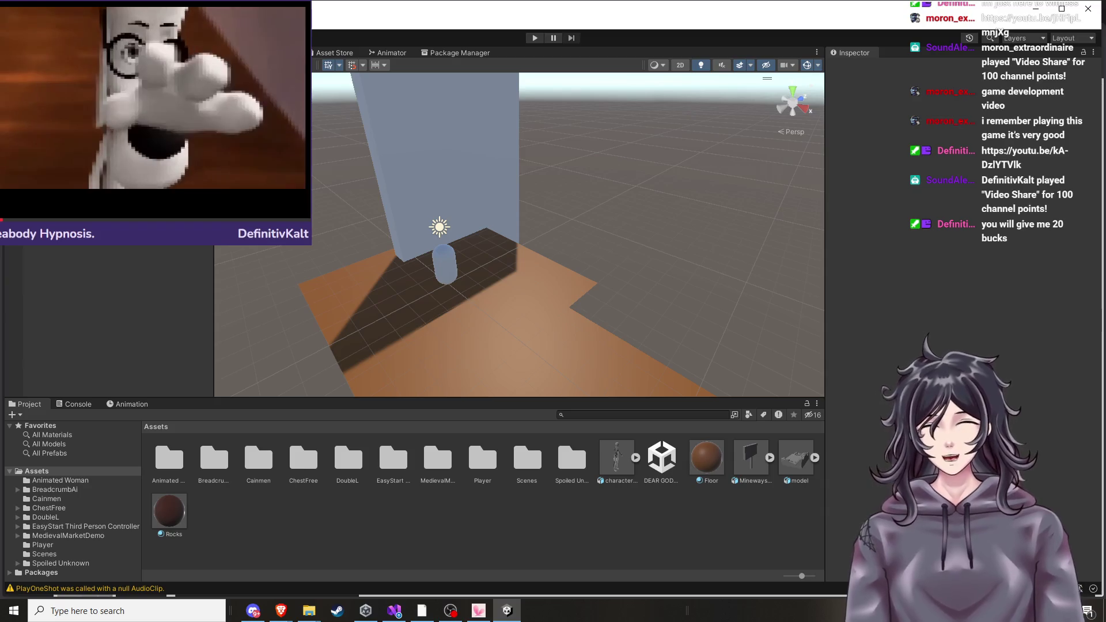
Open the Unity Version Control panel from the Window menu and bring up its tab options.
click(208, 23)
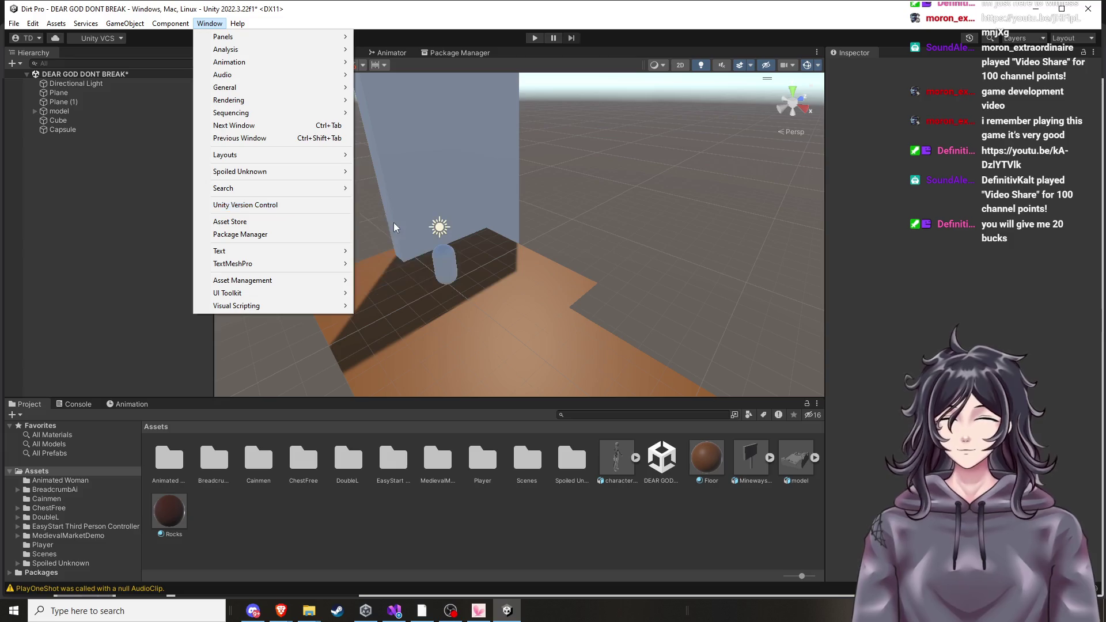
click(308, 207)
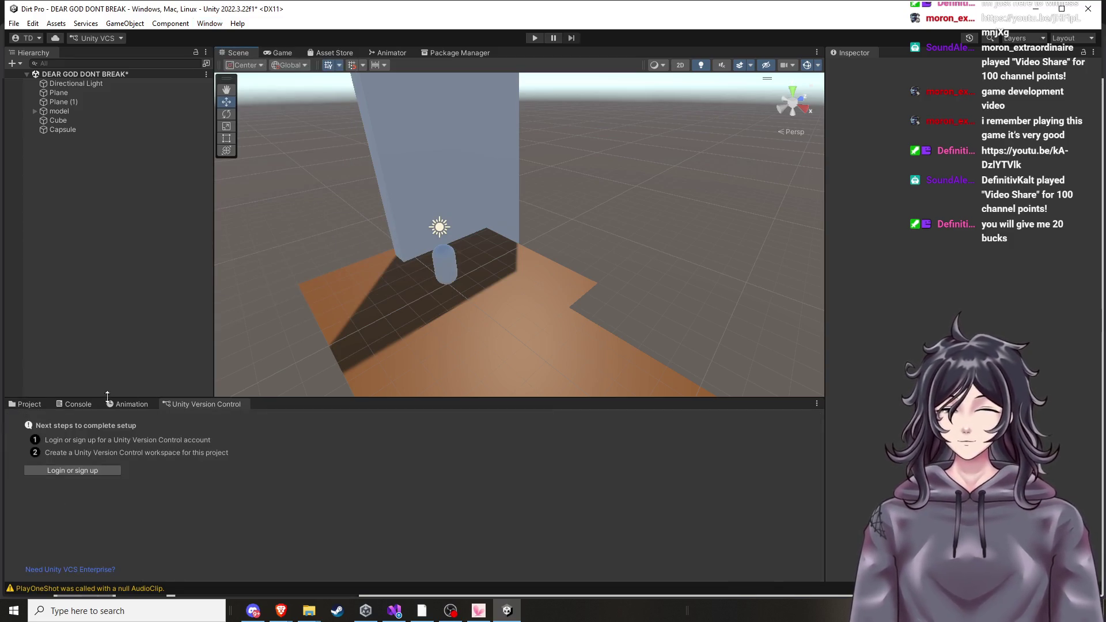
click(24, 405)
right_click(189, 404)
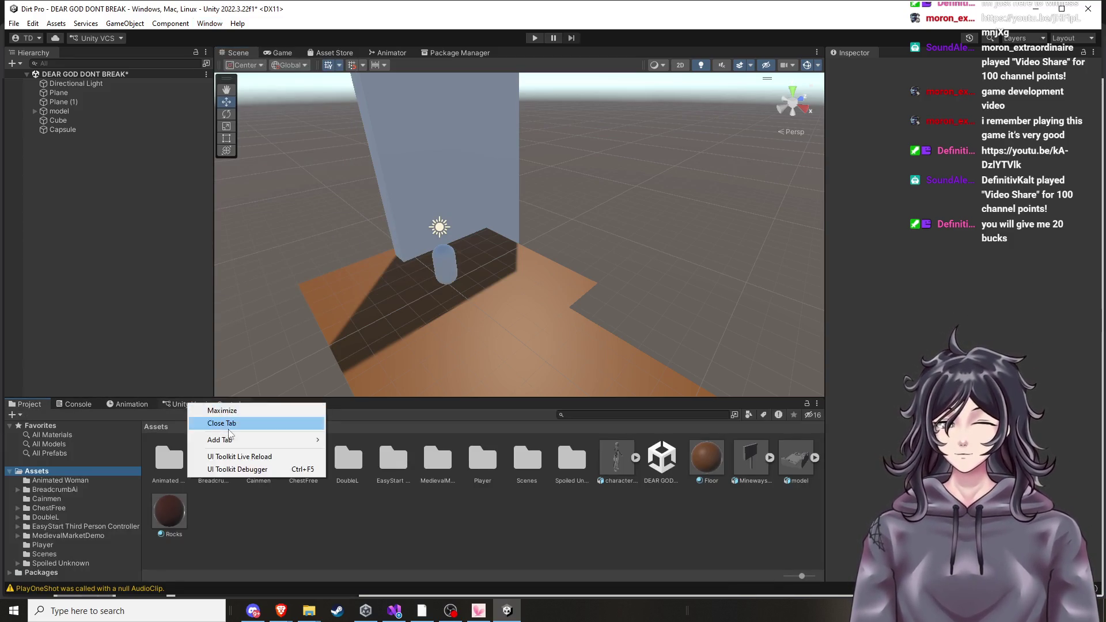
Close the Version Control tab and reopen the XtremeFPS setup window.
click(241, 427)
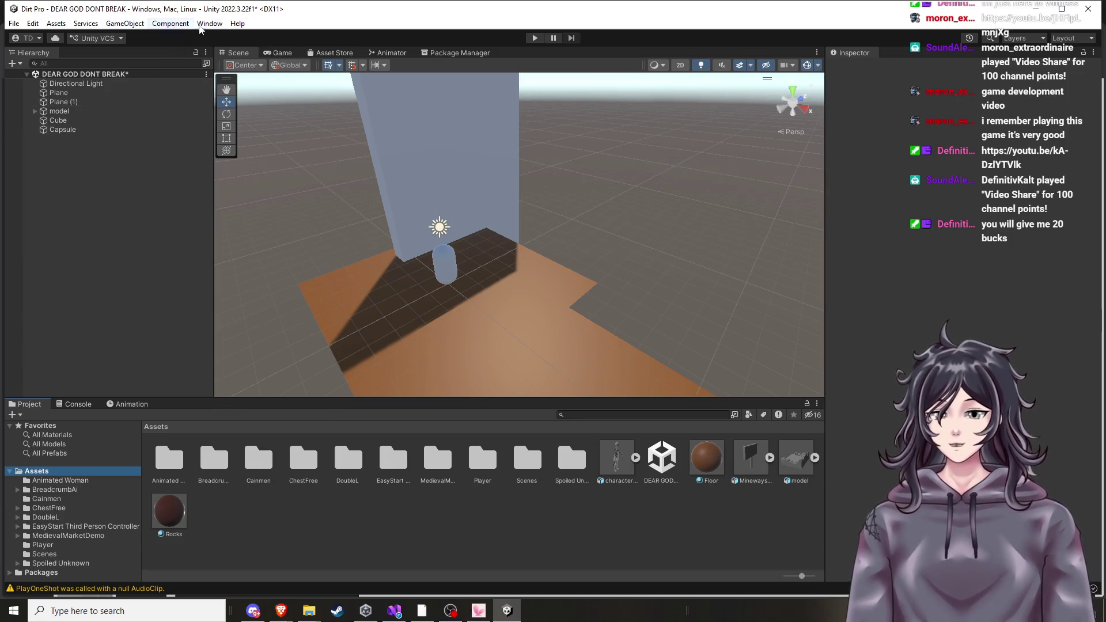
click(216, 26)
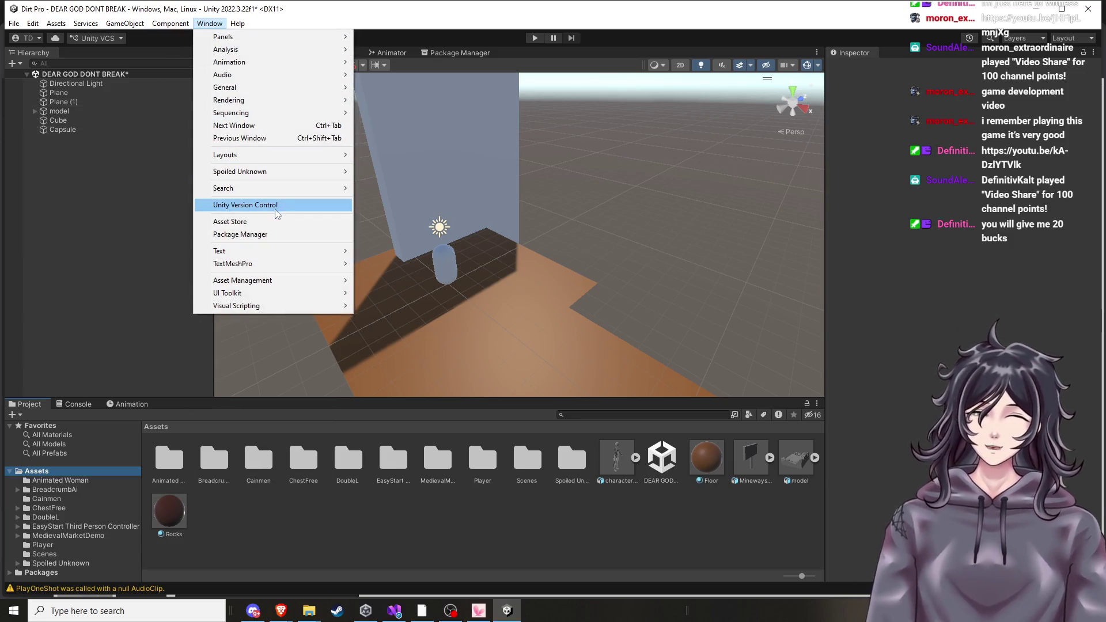
mouse_move(282, 172)
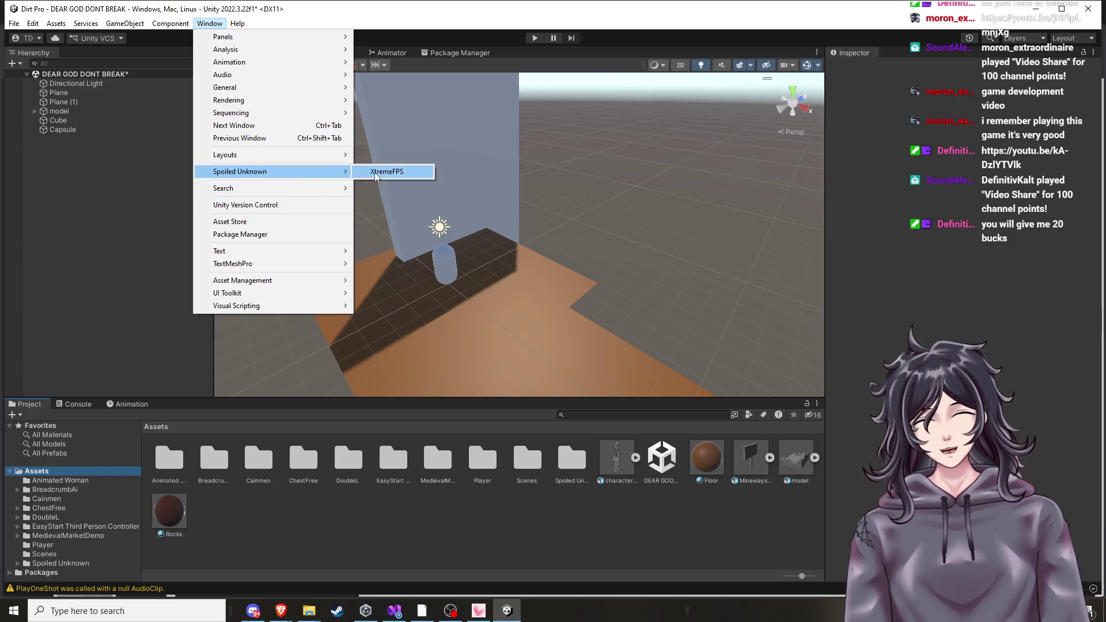
click(375, 172)
Recreate Player Parent and Player Armature with recommended values, then close the window and enter Play mode.
click(619, 271)
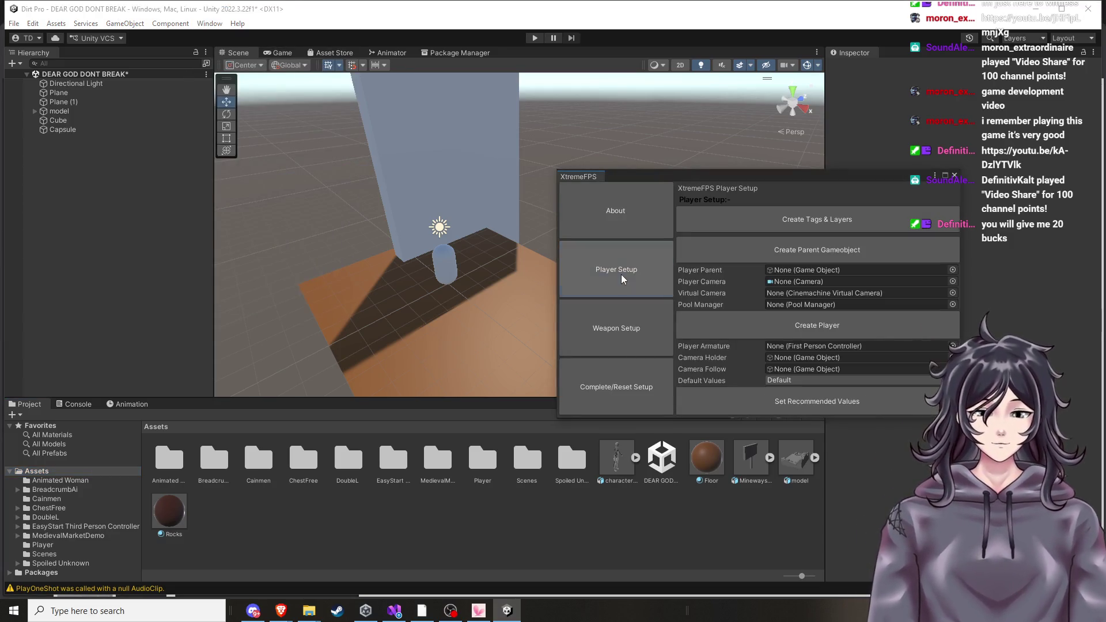
click(803, 253)
click(811, 333)
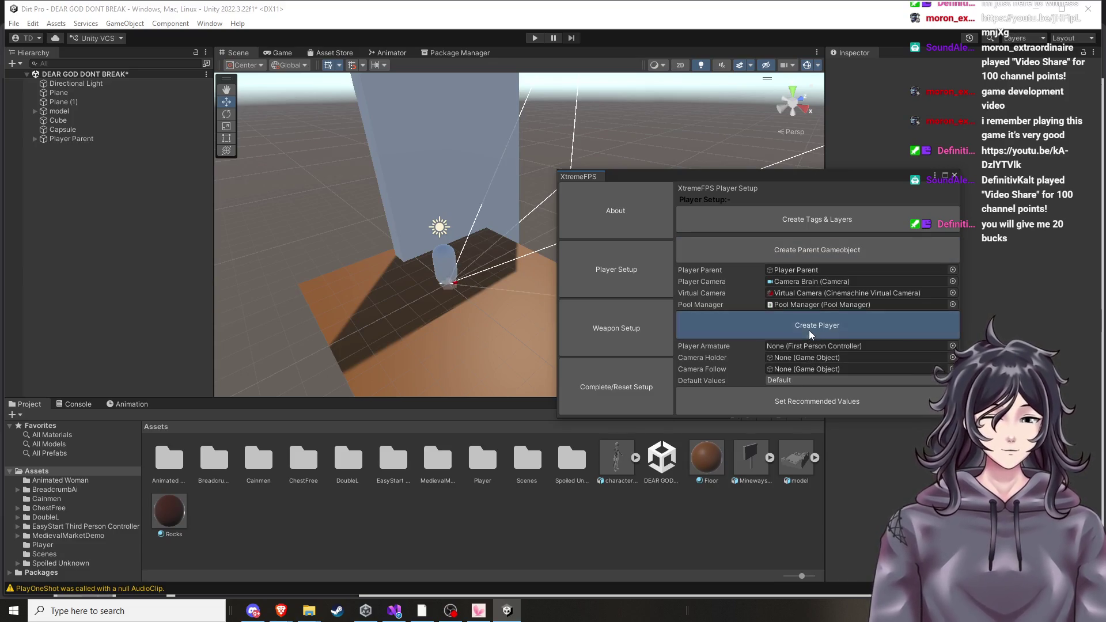
click(806, 416)
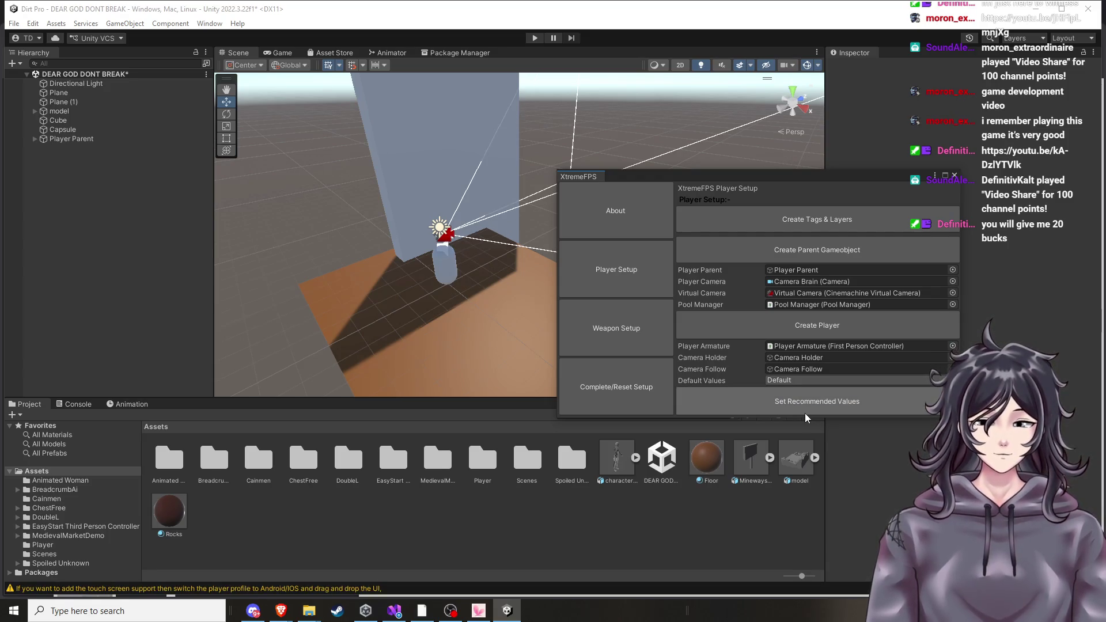
click(955, 175)
click(535, 37)
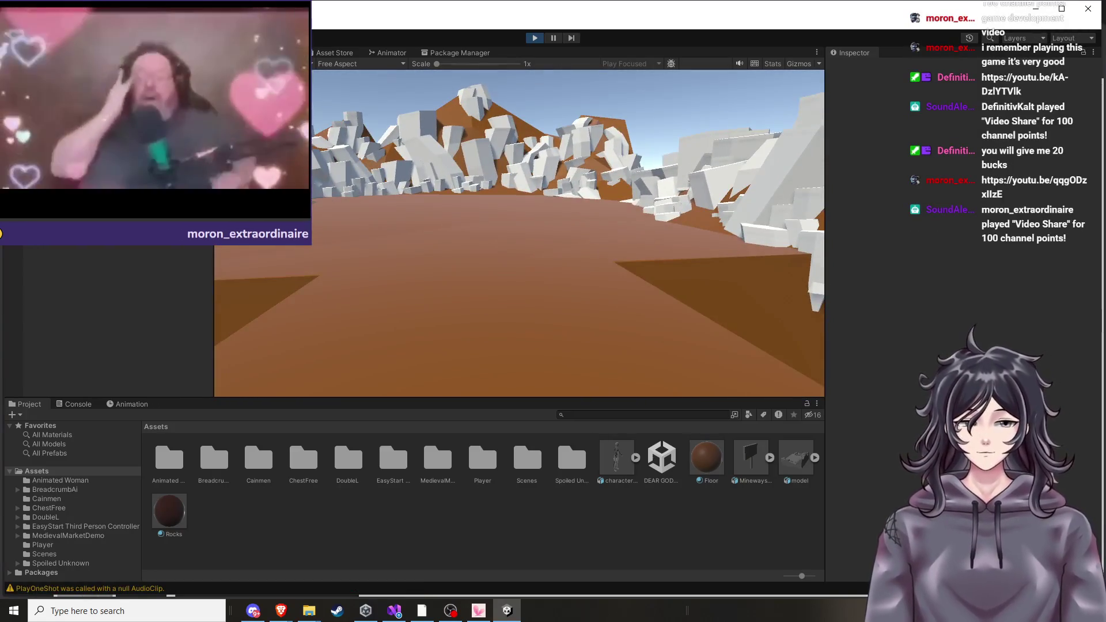
Bring the Brave window with the XtremeFPS Documentation.pdf in front of Unity.
key(super)
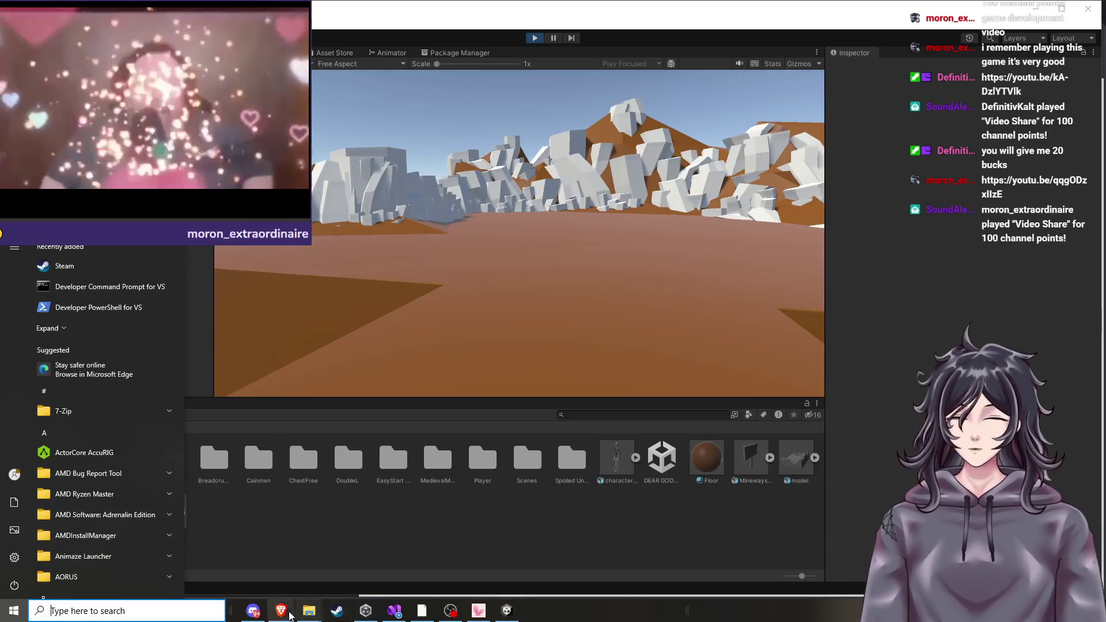
mouse_move(281, 610)
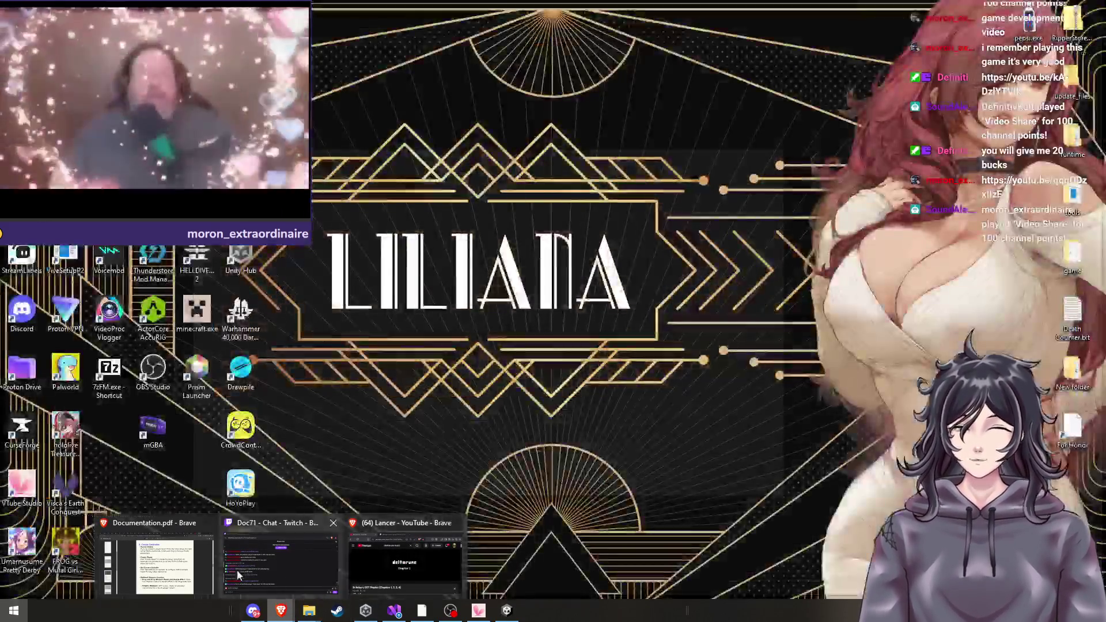
click(212, 571)
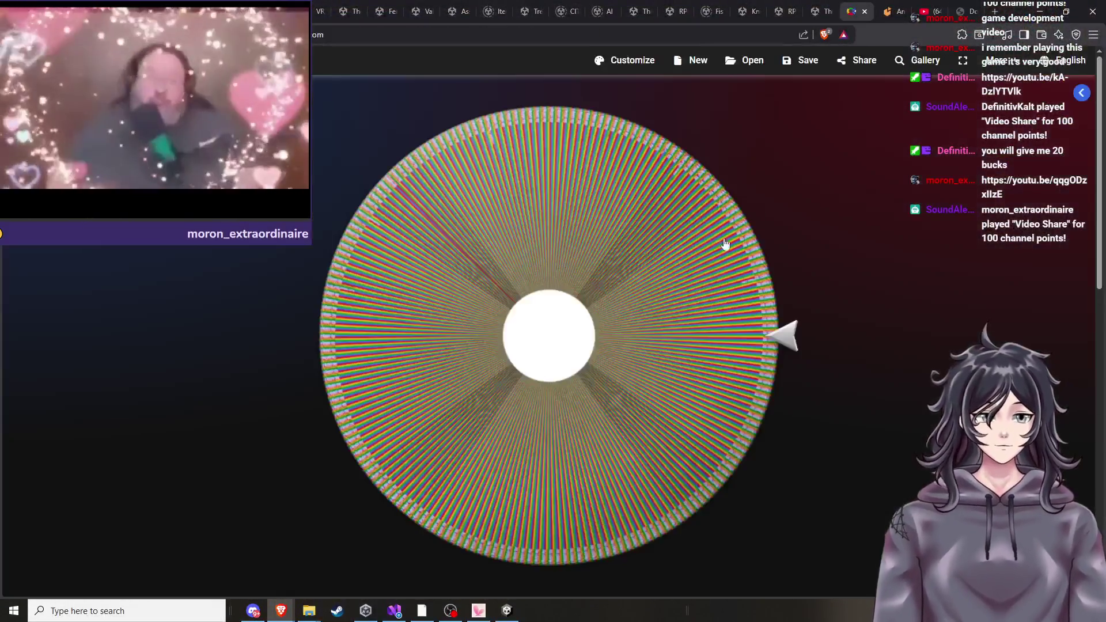
Spin the name wheel, which lands on 'Aw Dang it'.
click(688, 296)
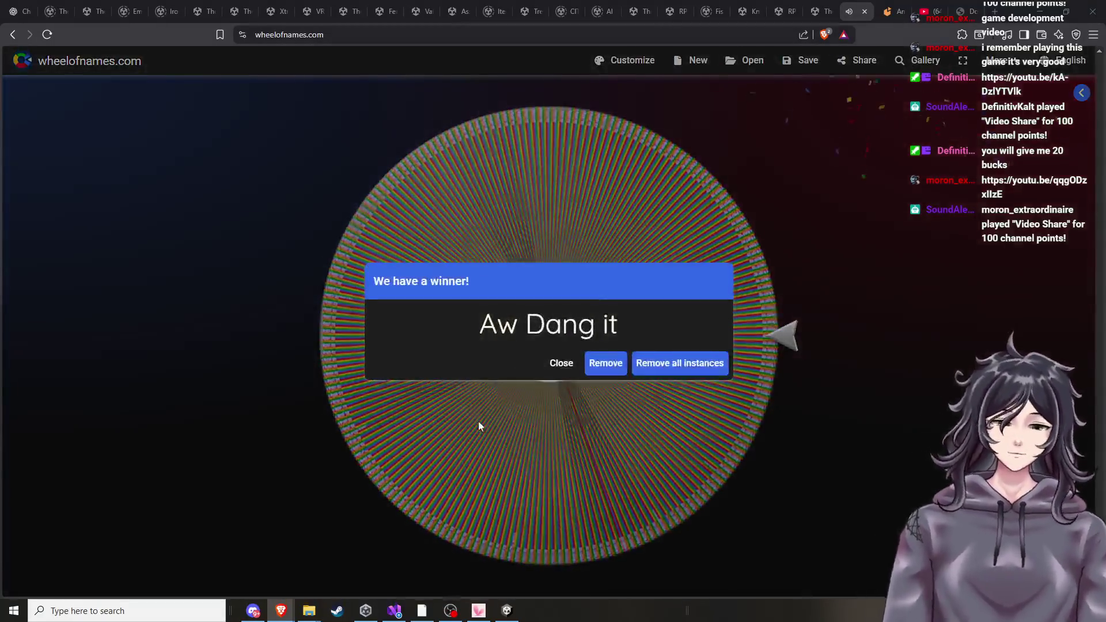
Dismiss the winner dialog and add a joke entry after 'Aw Dang it' to the wheel.
click(558, 364)
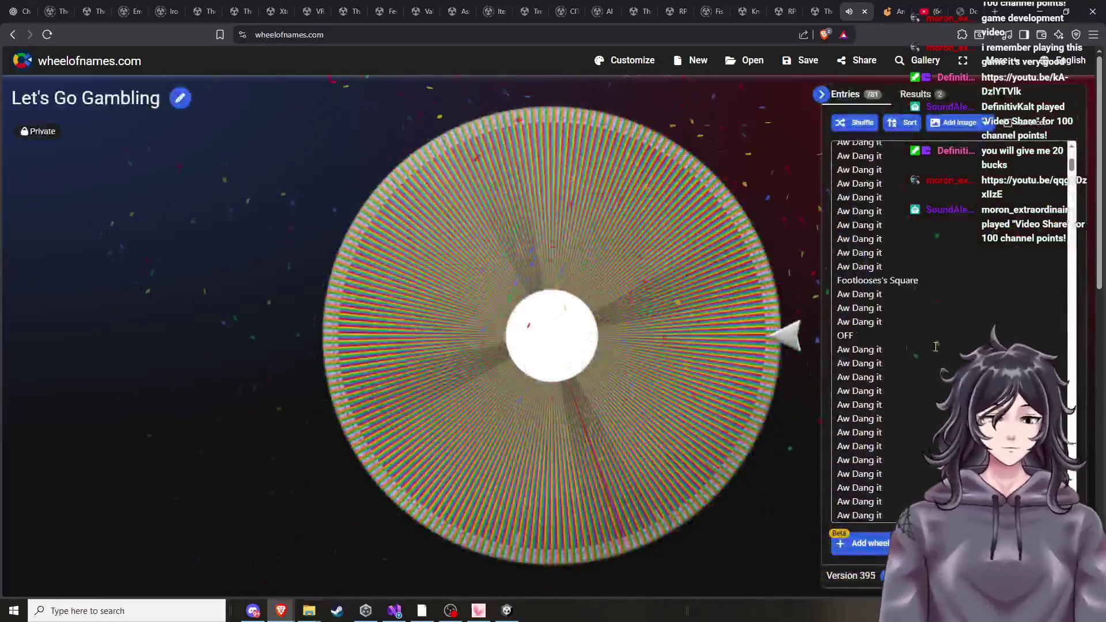
drag(1072, 166, 1075, 506)
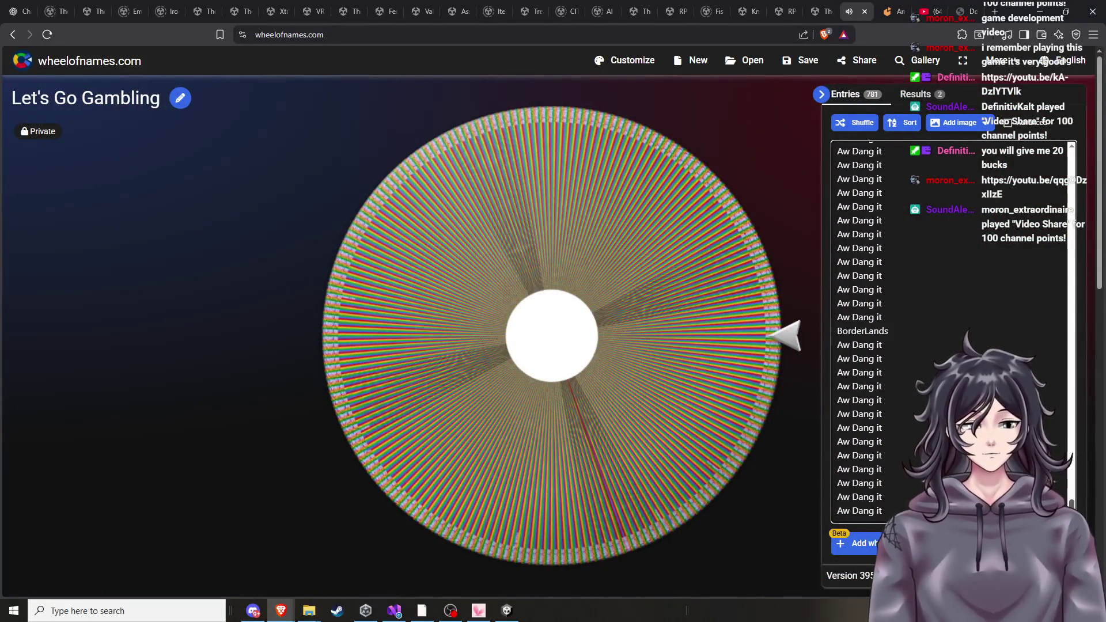
click(920, 436)
key(Return)
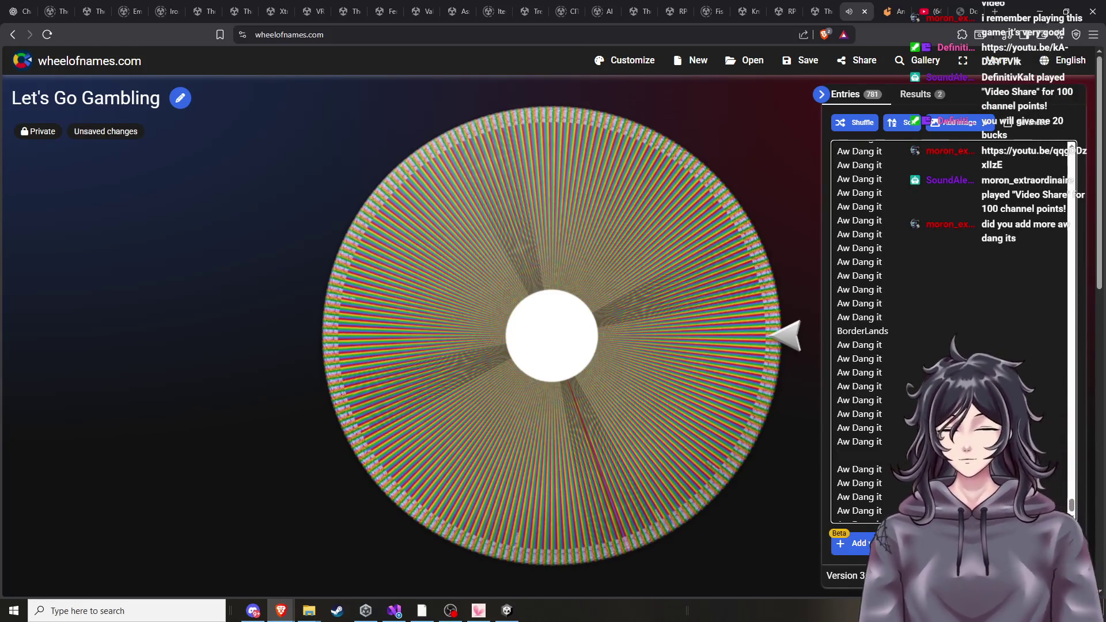
text(WE)
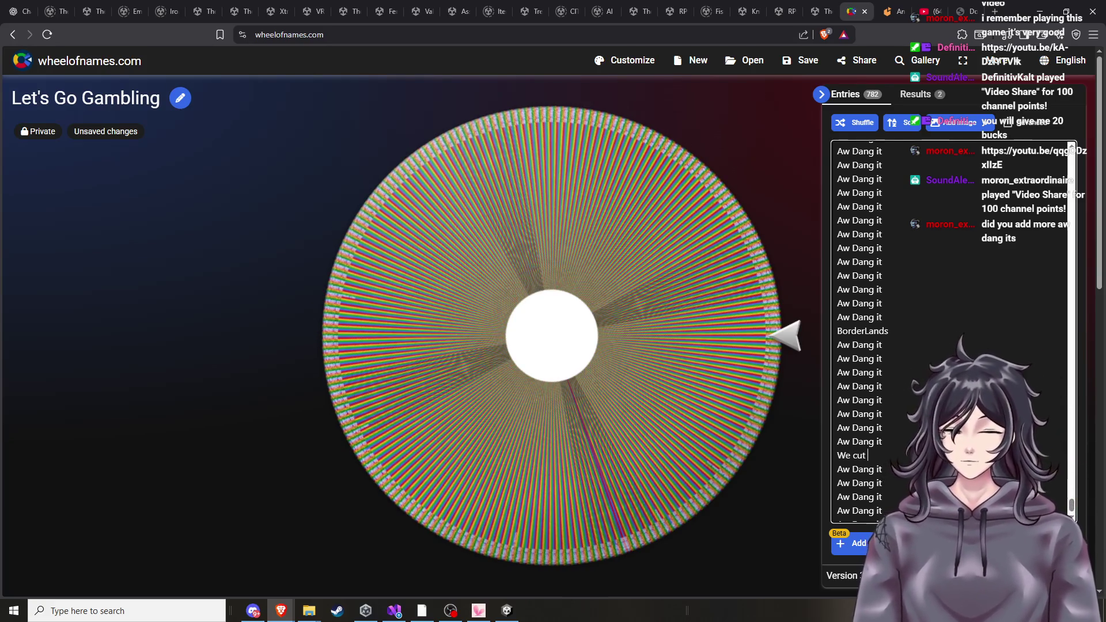
text(u )
text(lls)
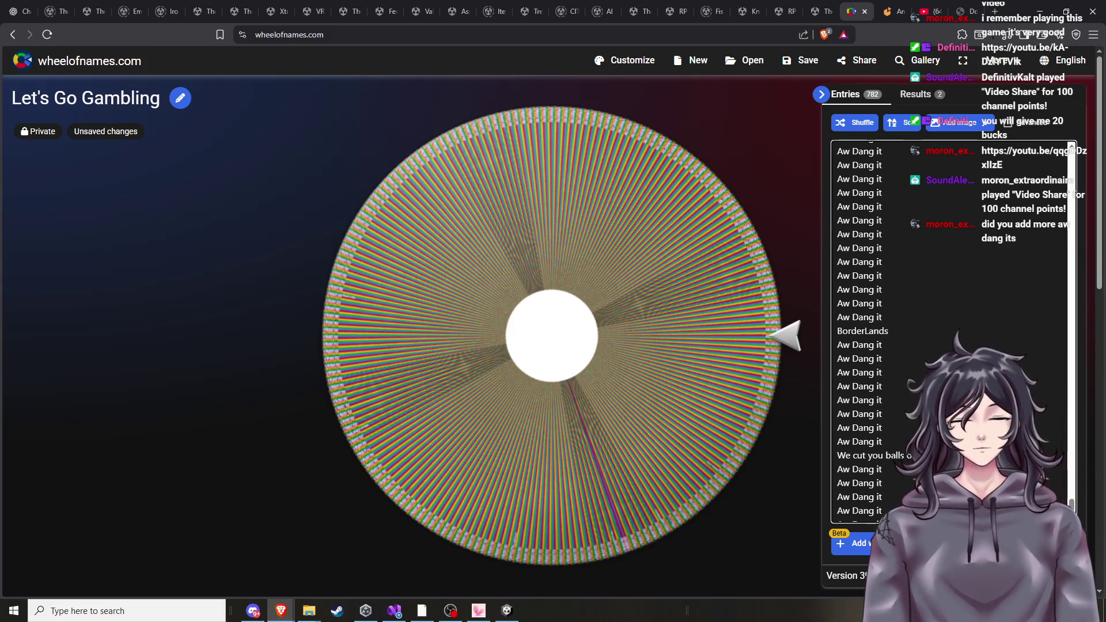
click(821, 94)
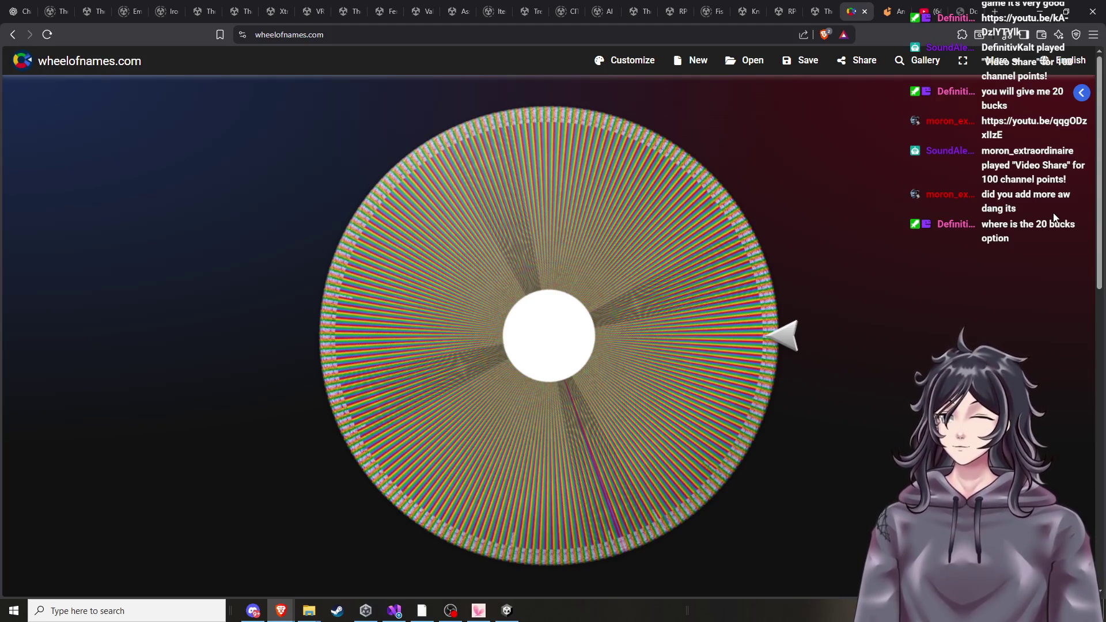
Add a 'you get 20 bucks' entry to the wheel, then minimise Brave.
click(1081, 93)
click(881, 455)
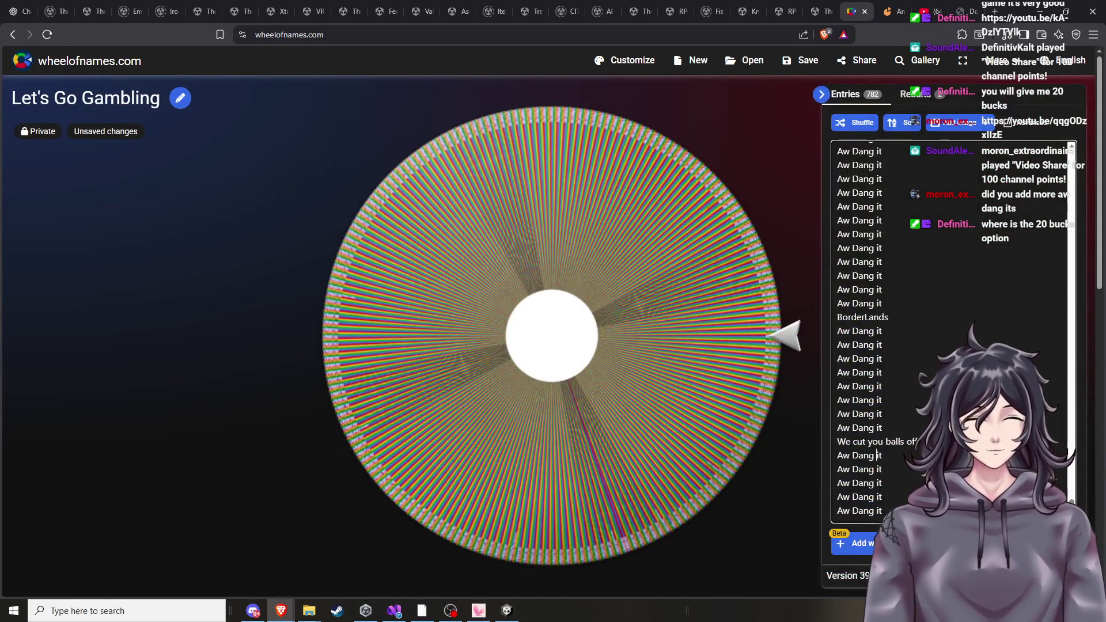
key(Return)
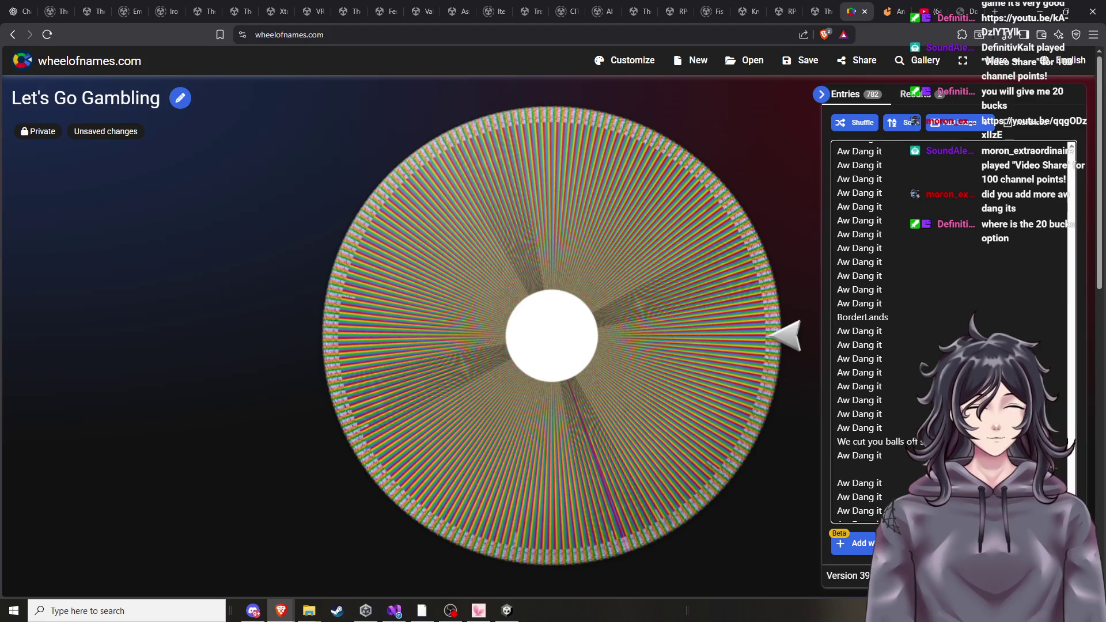
text(you get 20 bucks)
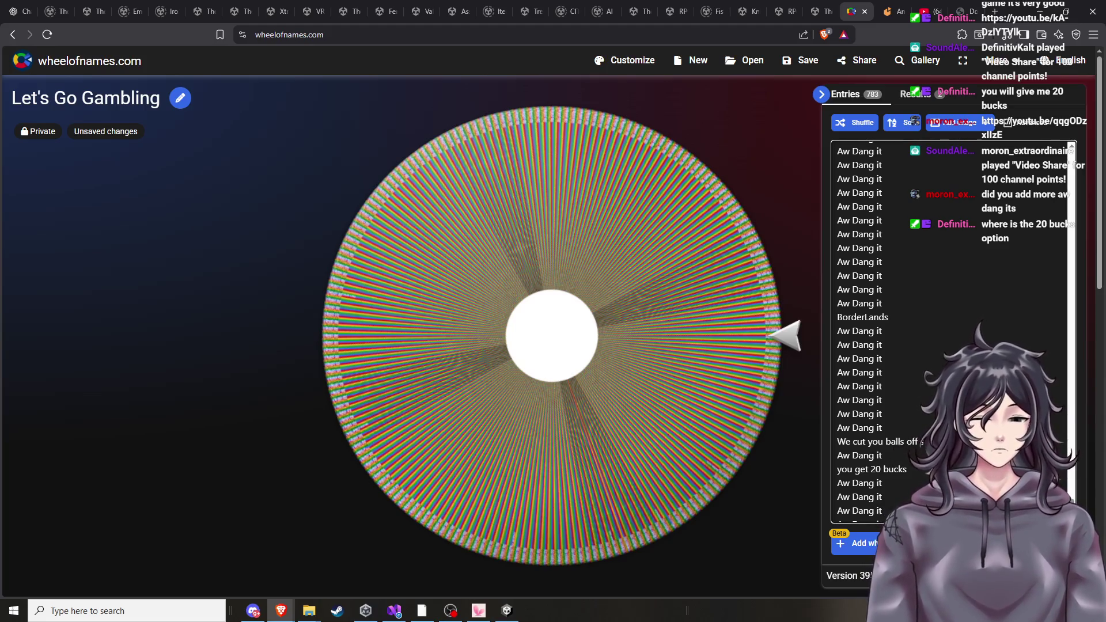
click(821, 94)
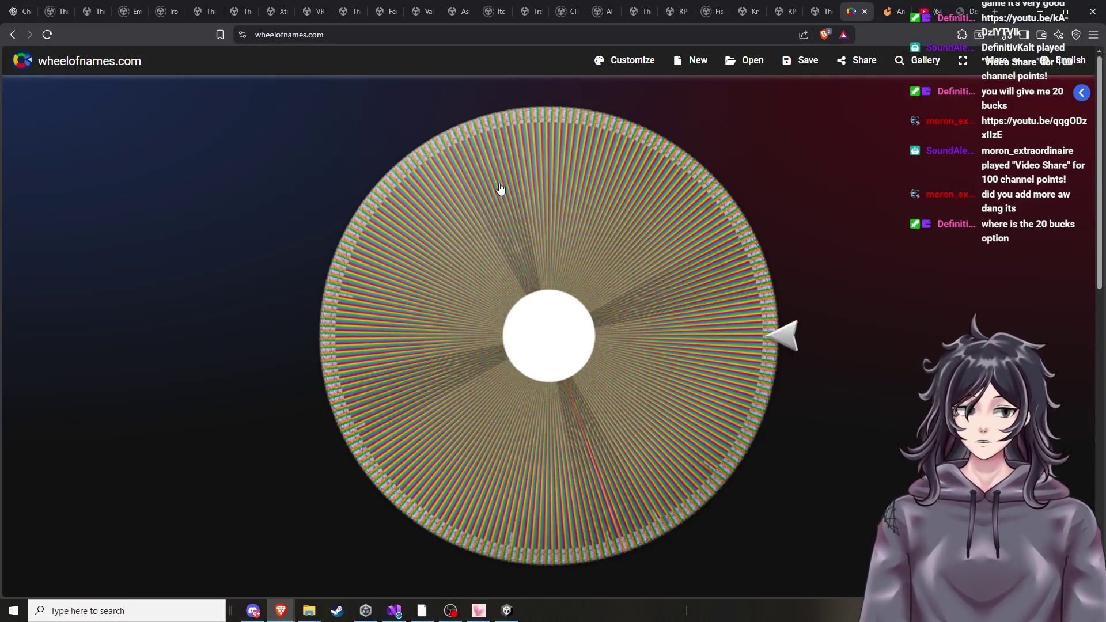
click(1039, 11)
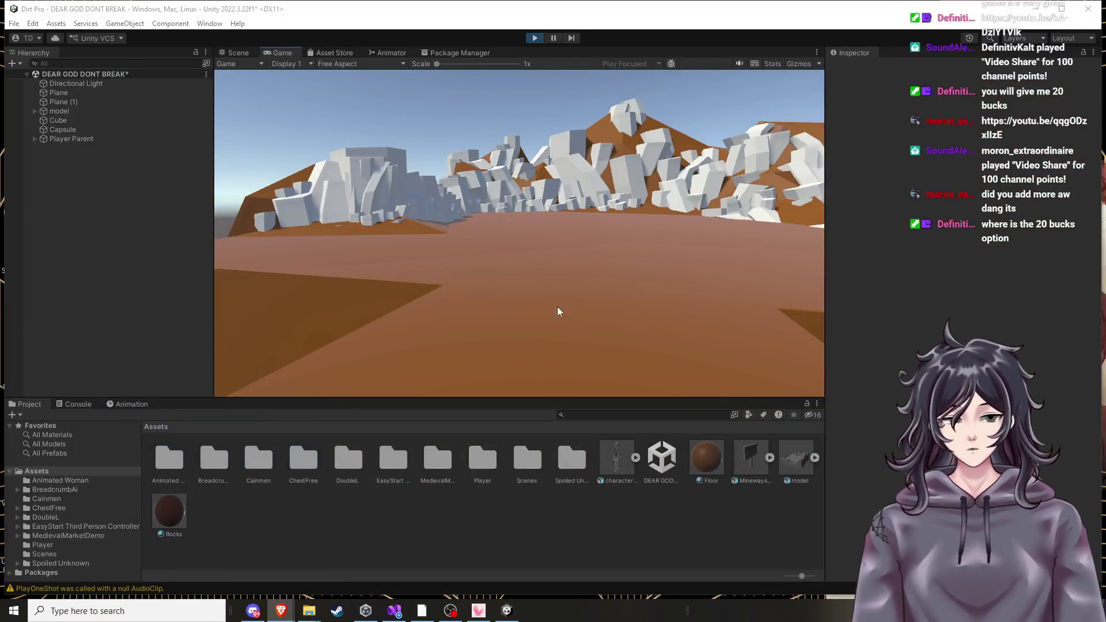
Stop the play-test, select the floor Plane, and bring the Wheel of Names window back.
click(526, 39)
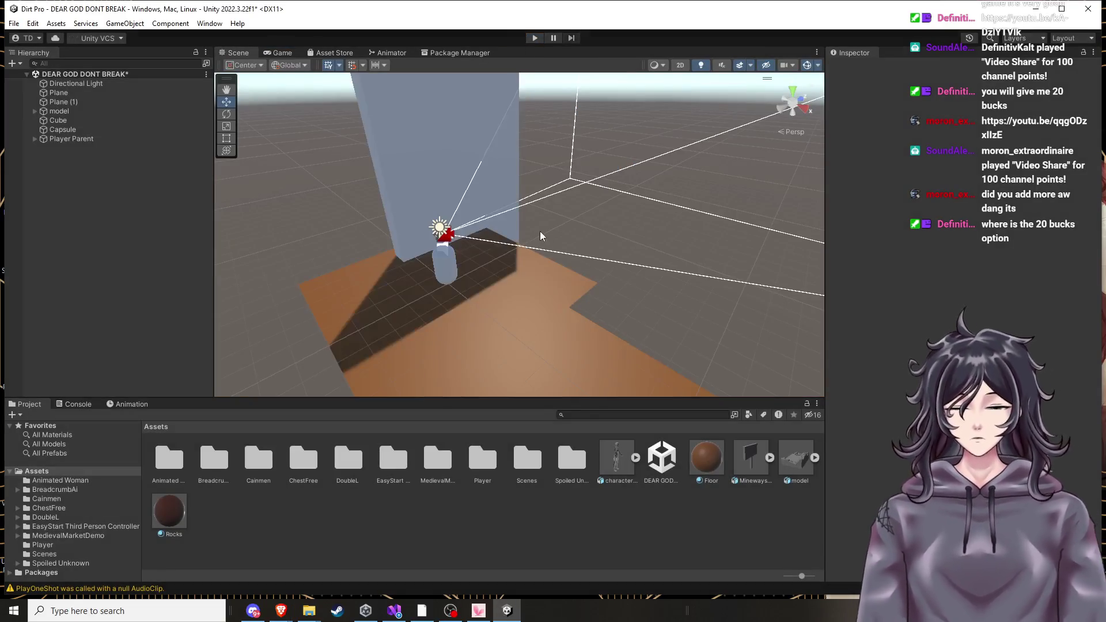
click(528, 264)
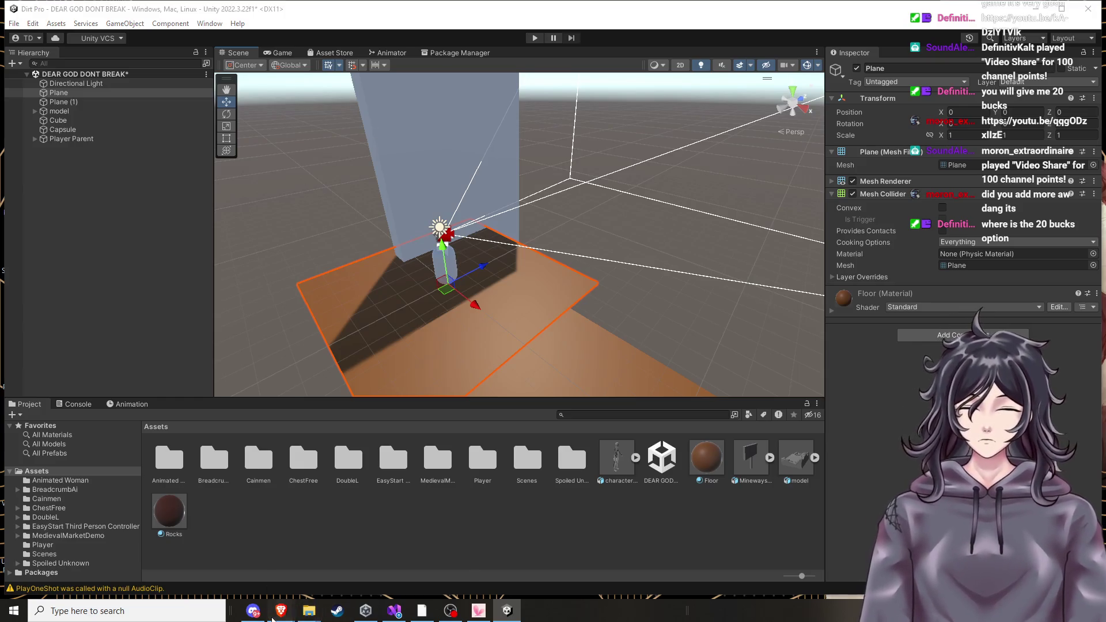
mouse_move(280, 610)
click(156, 559)
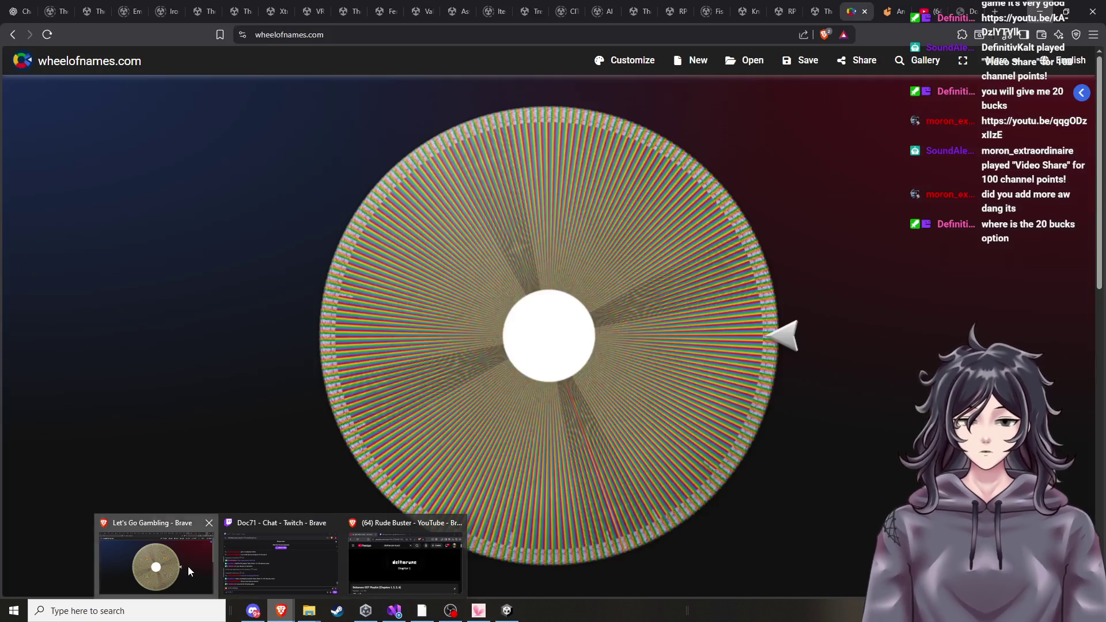
Check the Documentation.pdf weapon creation steps on page 5, then return to Unity.
click(961, 11)
scroll(622, 333, down, 5)
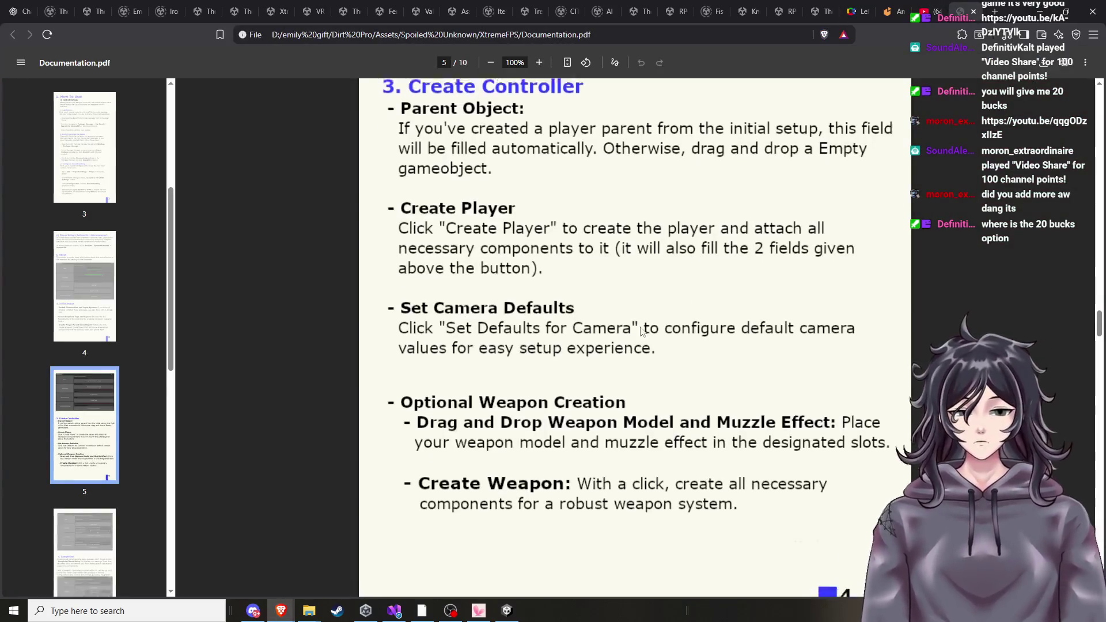
scroll(612, 338, up, 4)
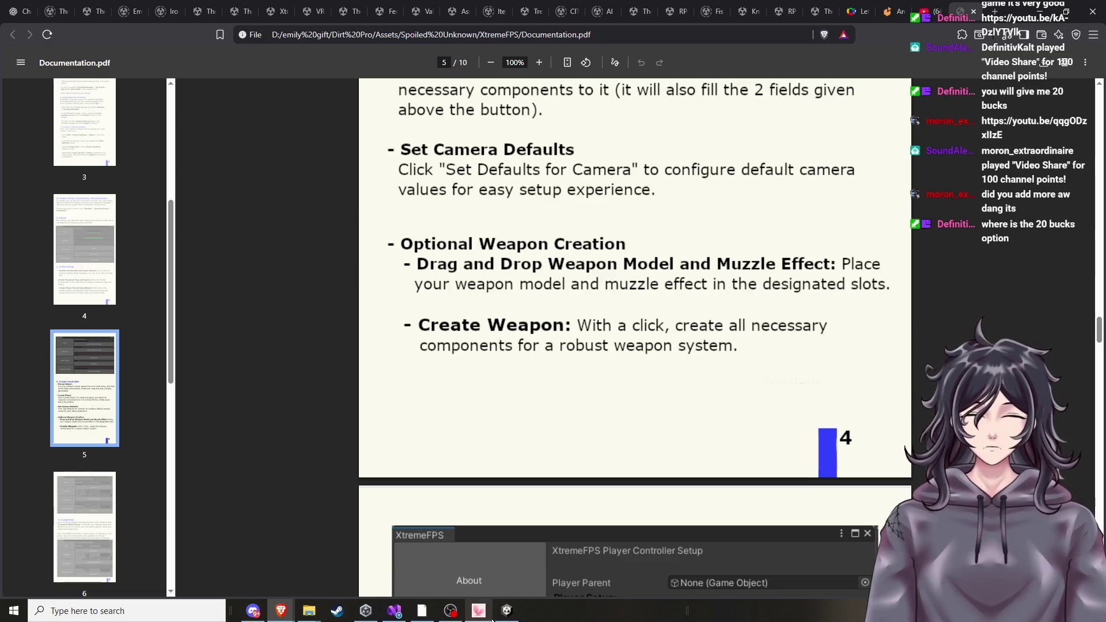
click(507, 611)
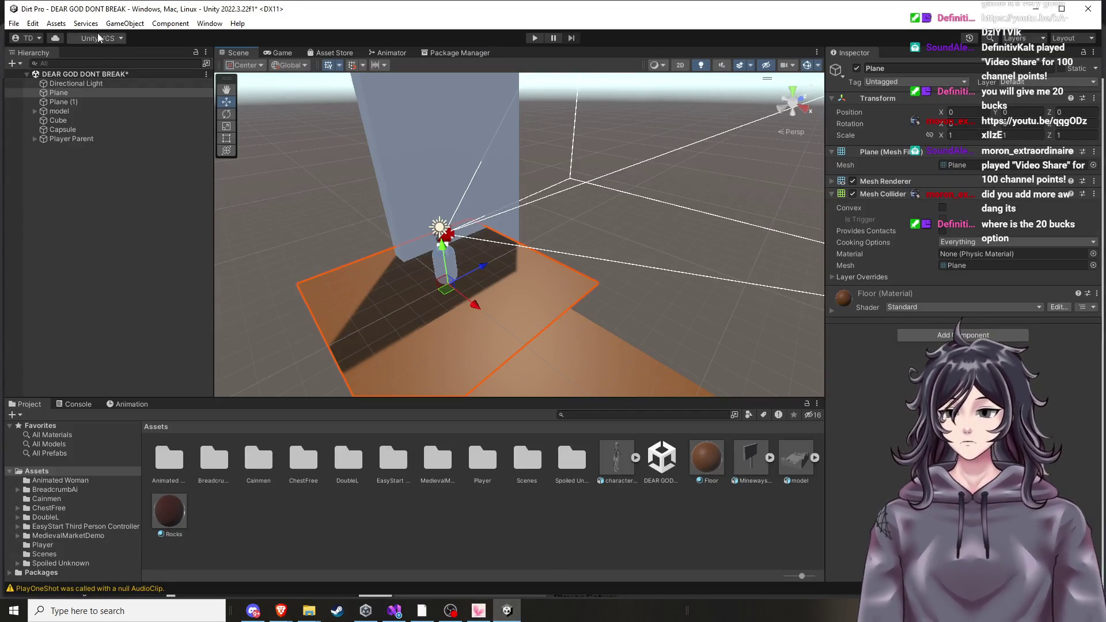
Open Window > Spoiled Unknown > XtremeFPS, dock it beside the Inspector, and show Weapon Setup.
click(209, 23)
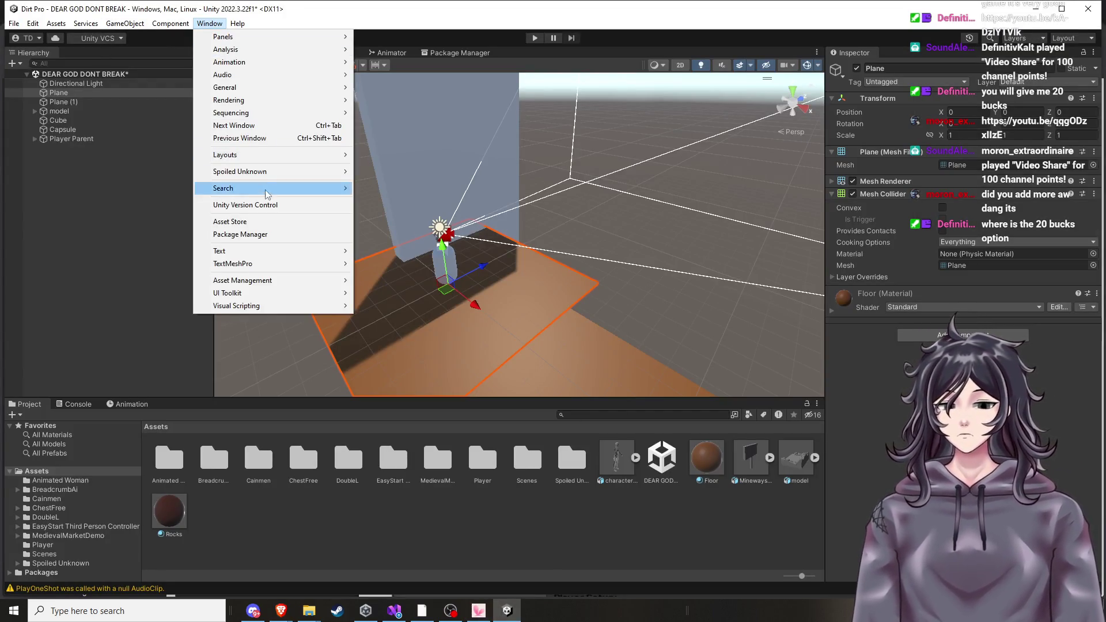
mouse_move(257, 173)
click(371, 172)
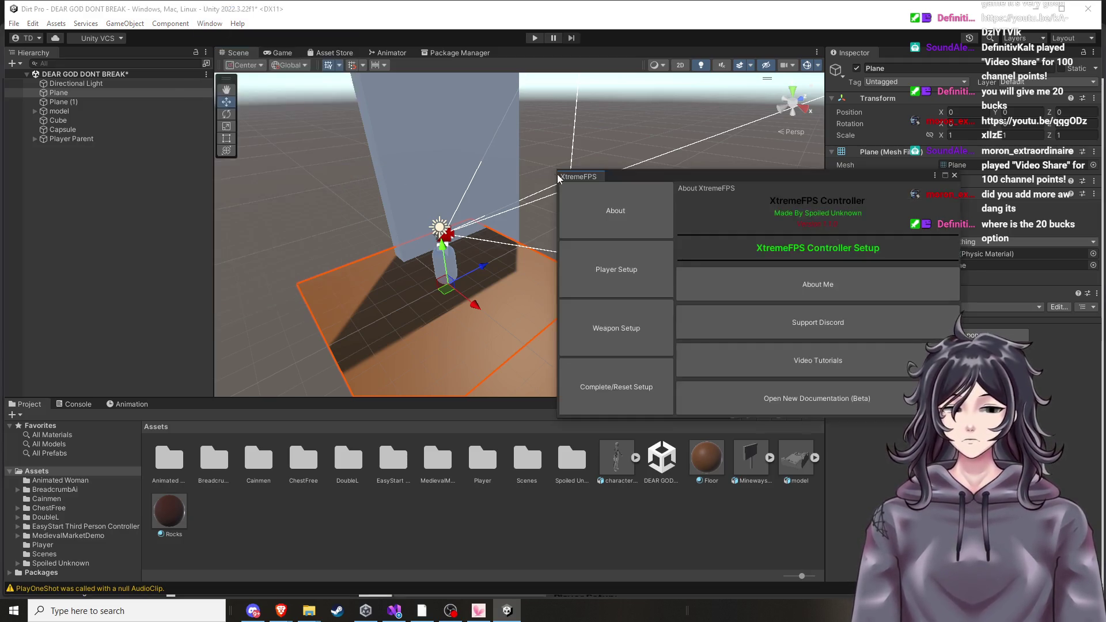
mouse_move(566, 184)
mouse_down()
mouse_move(515, 57)
mouse_move(883, 56)
mouse_up()
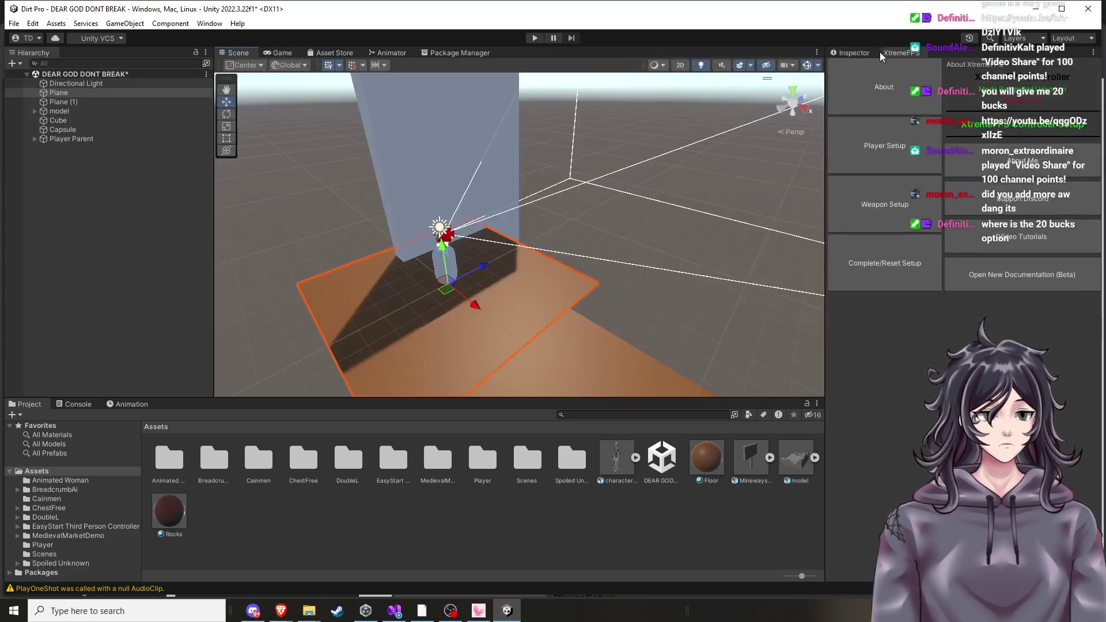
click(890, 216)
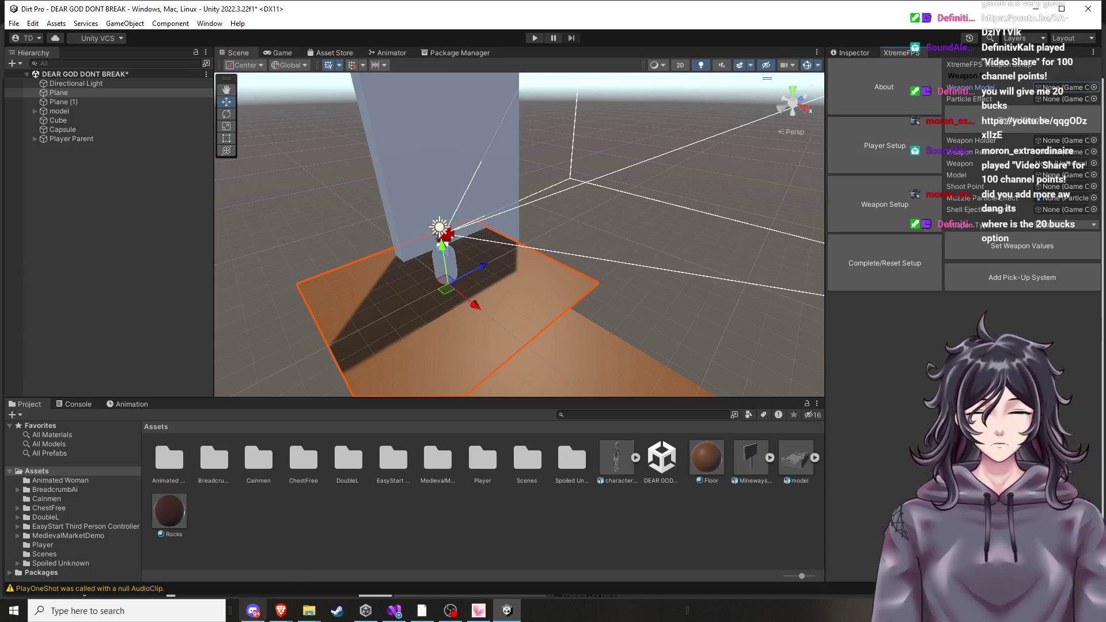
Reread the PDF's Create Controller and Optional Weapon Creation instructions, then return to Unity.
mouse_move(286, 616)
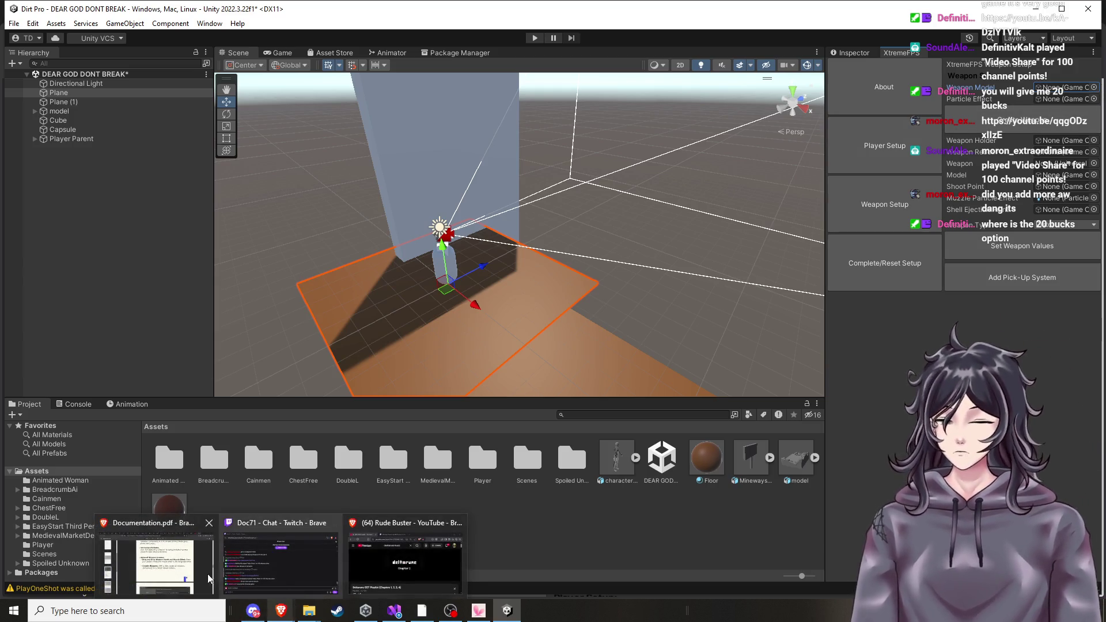
click(156, 553)
scroll(570, 358, up, 2)
scroll(571, 358, up, 1)
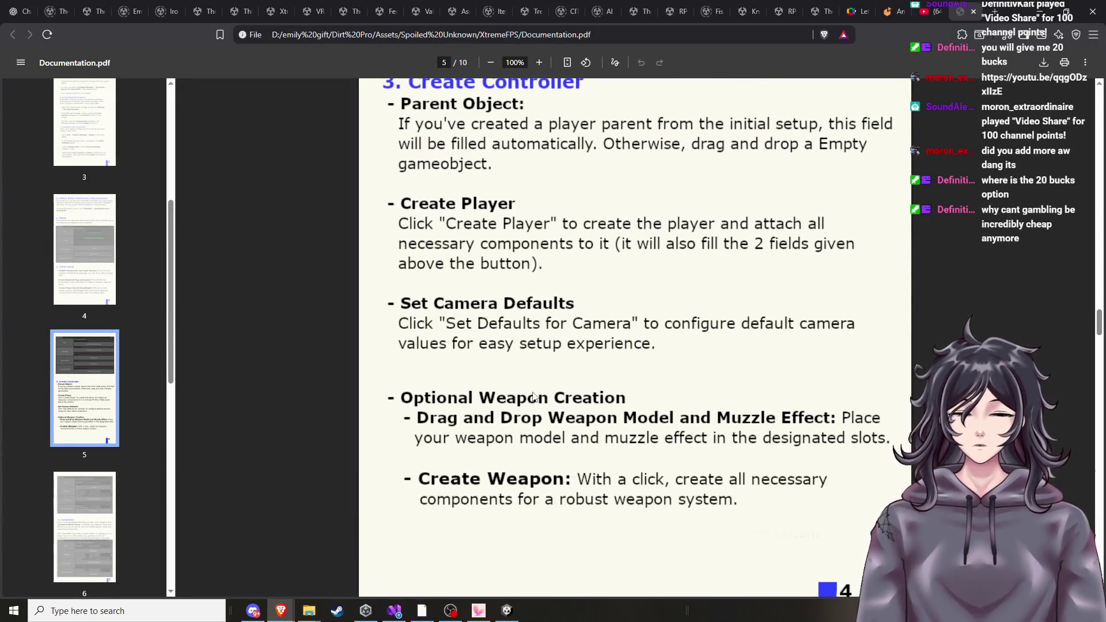
scroll(526, 403, down, 1)
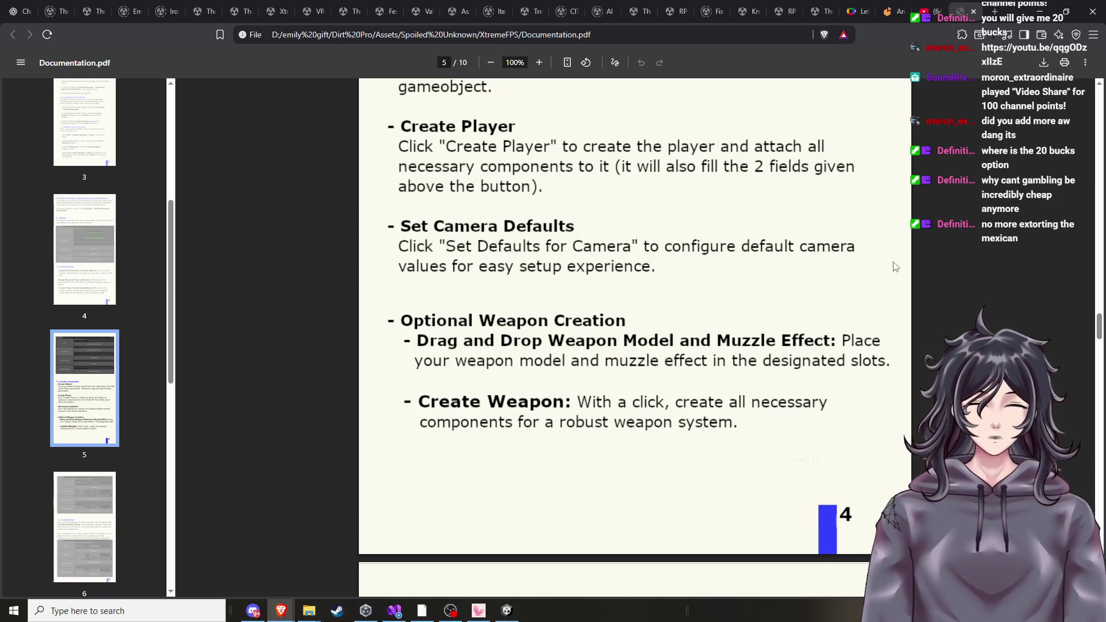
mouse_move(484, 612)
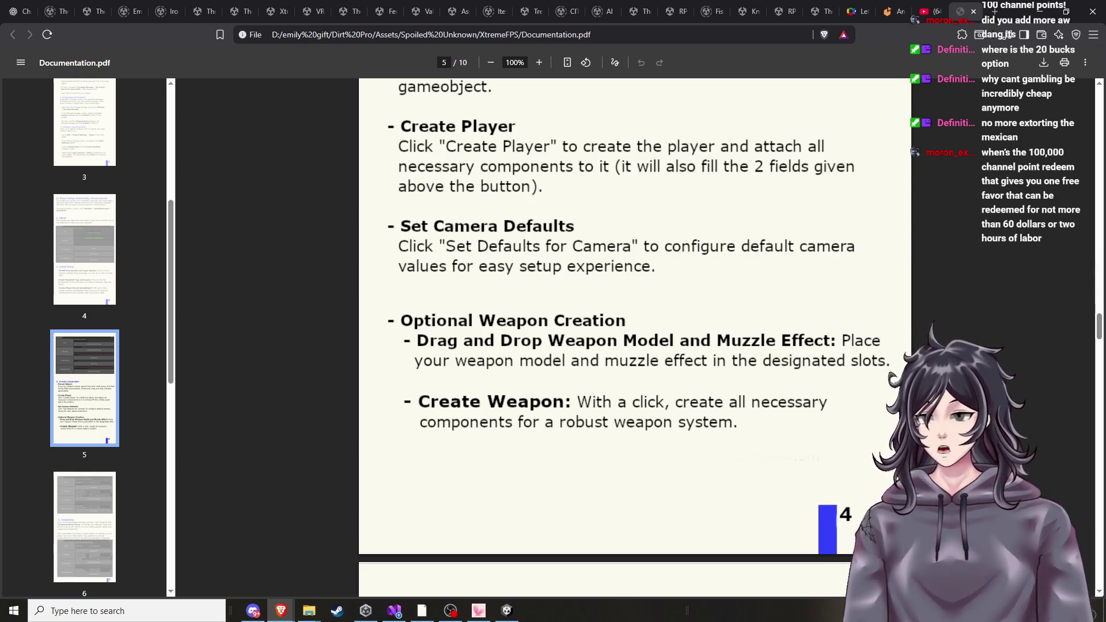
scroll(507, 461, up, 1)
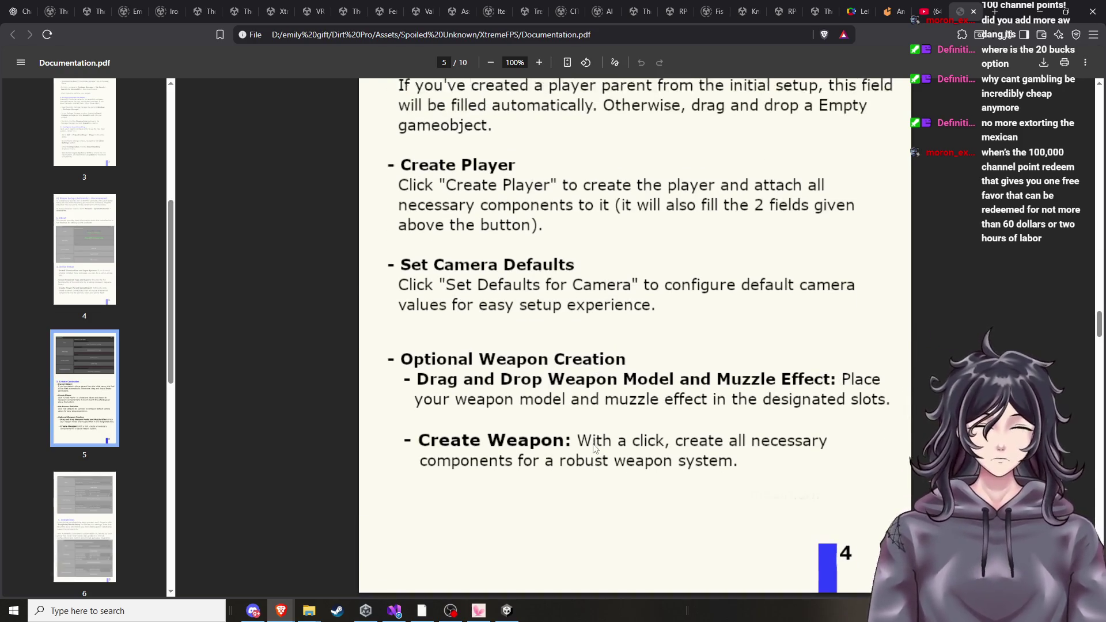
click(506, 612)
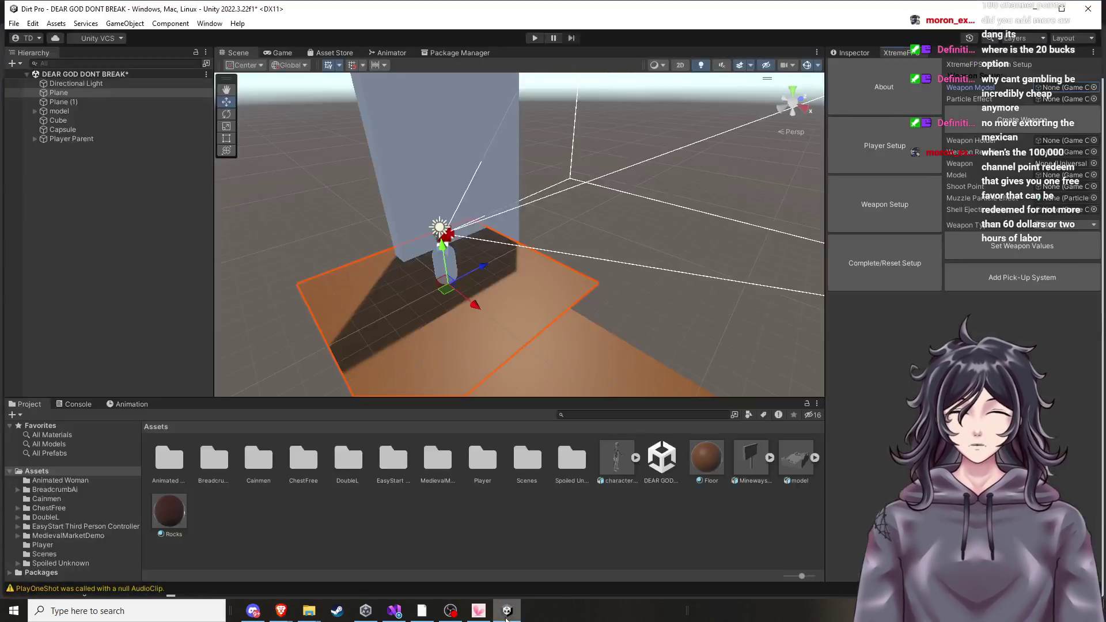
Assign the Pistol model from Spoiled Unknown/XtremeFPS/Weapon/Models as the Weapon Model.
double_click(559, 466)
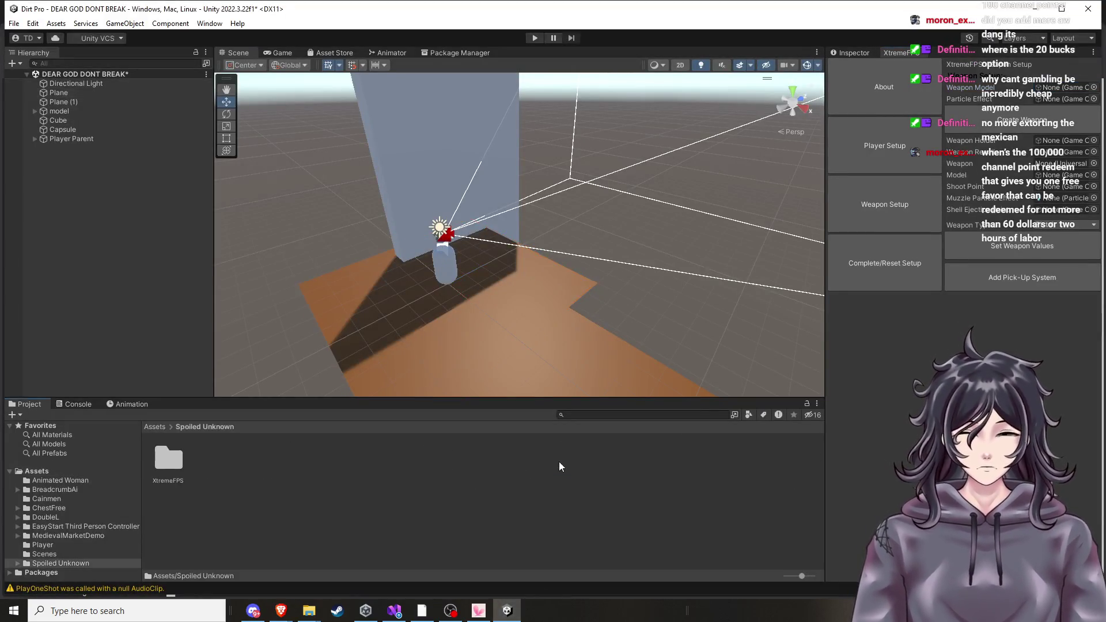
double_click(168, 458)
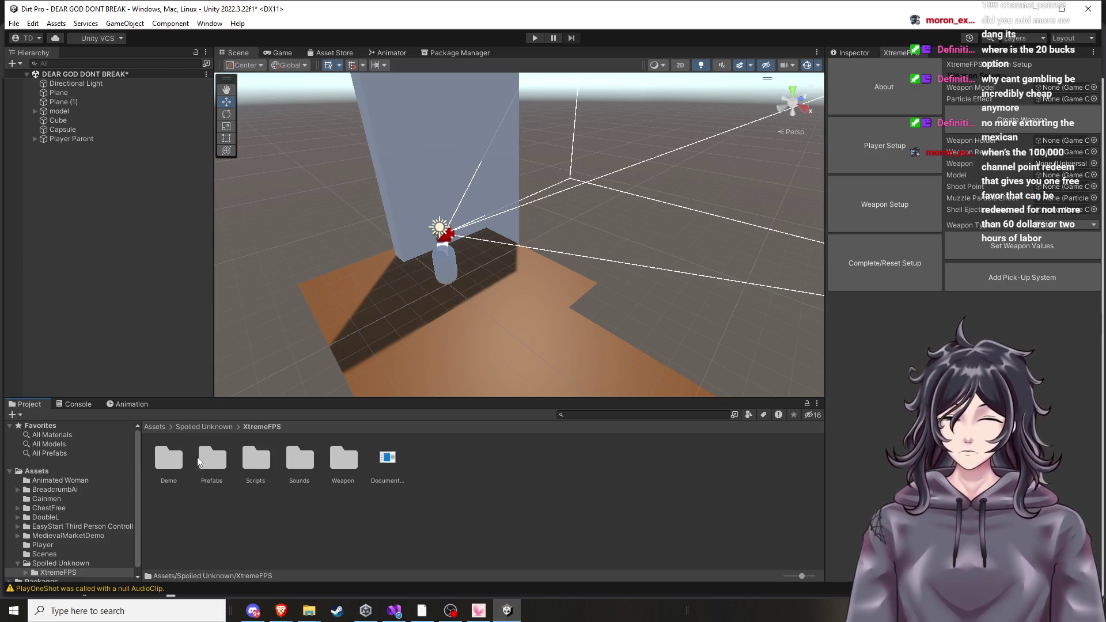
double_click(345, 468)
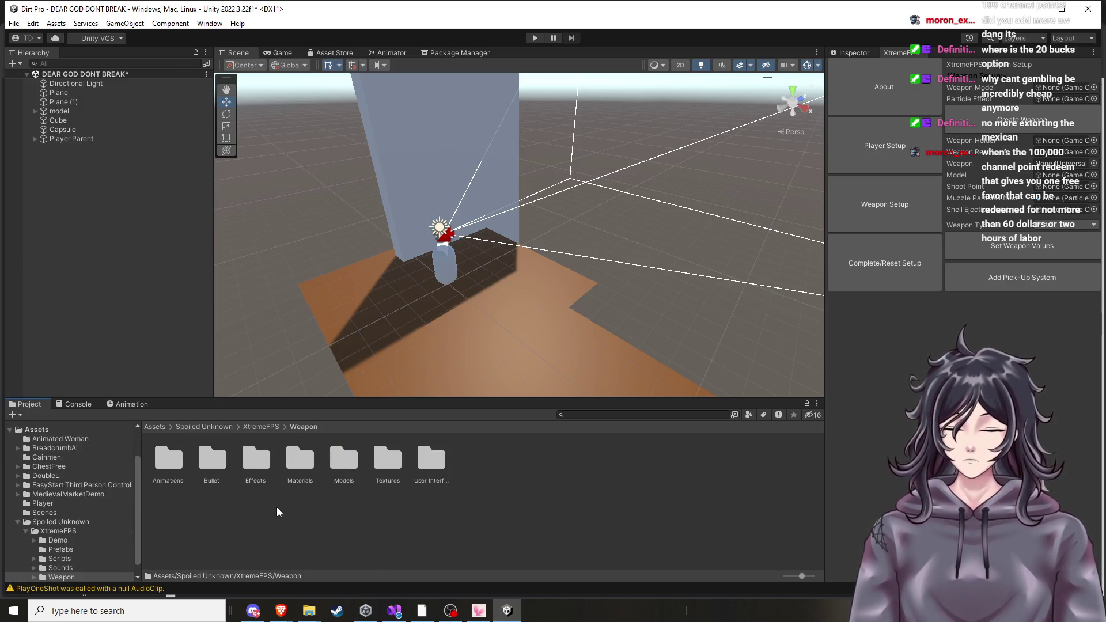
double_click(343, 460)
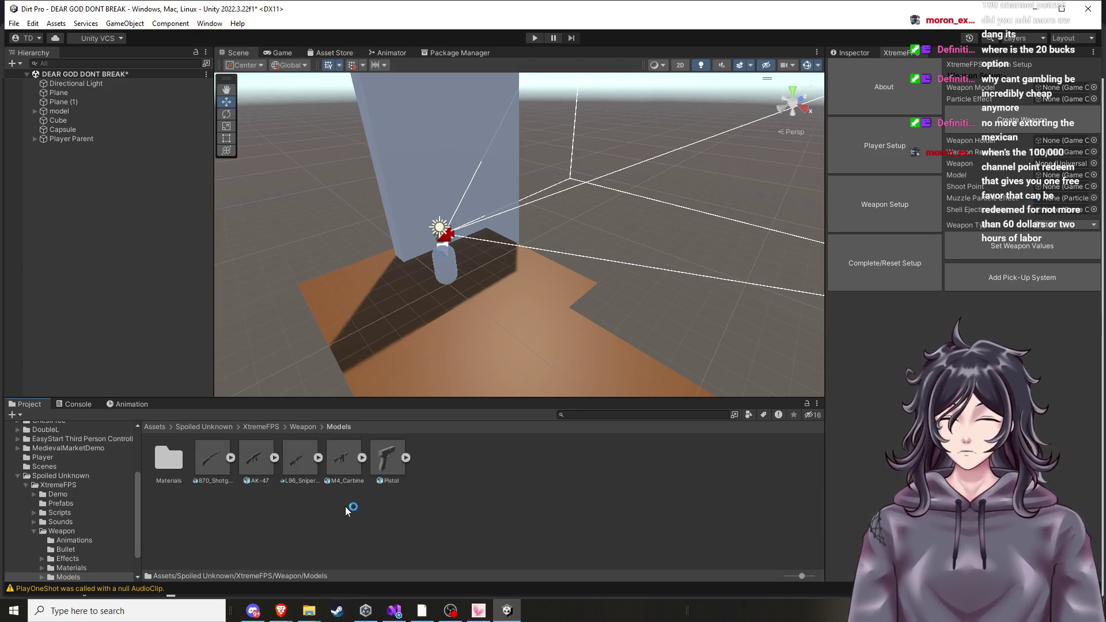
mouse_move(387, 458)
mouse_down()
mouse_move(795, 121)
mouse_move(1068, 95)
mouse_up()
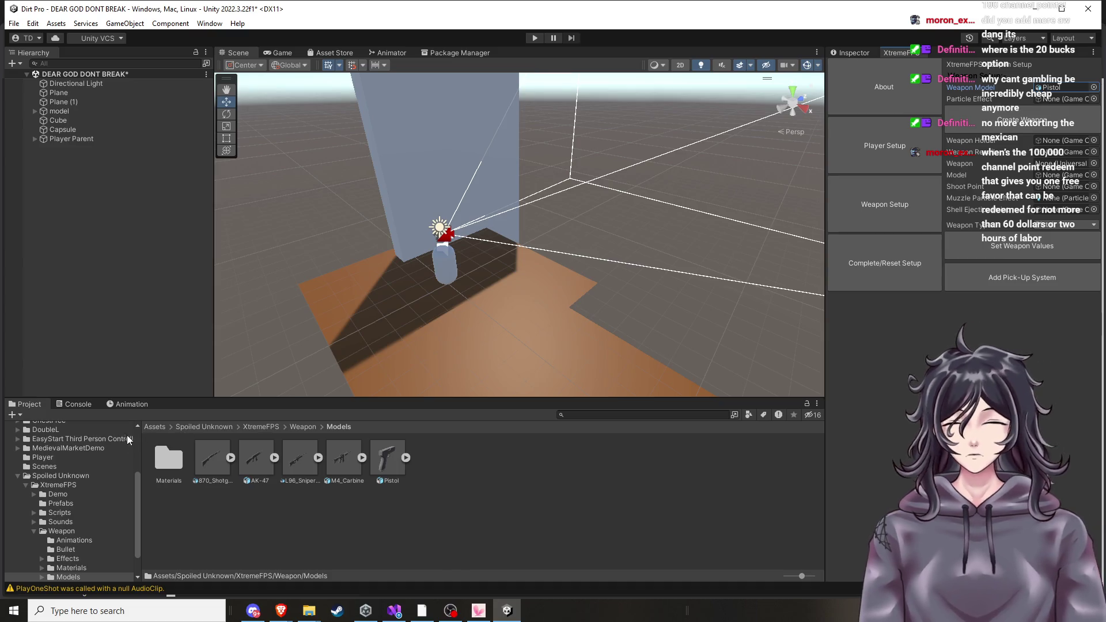
Browse the Weapon Effects, effect Prefabs and Bullet folders.
click(305, 426)
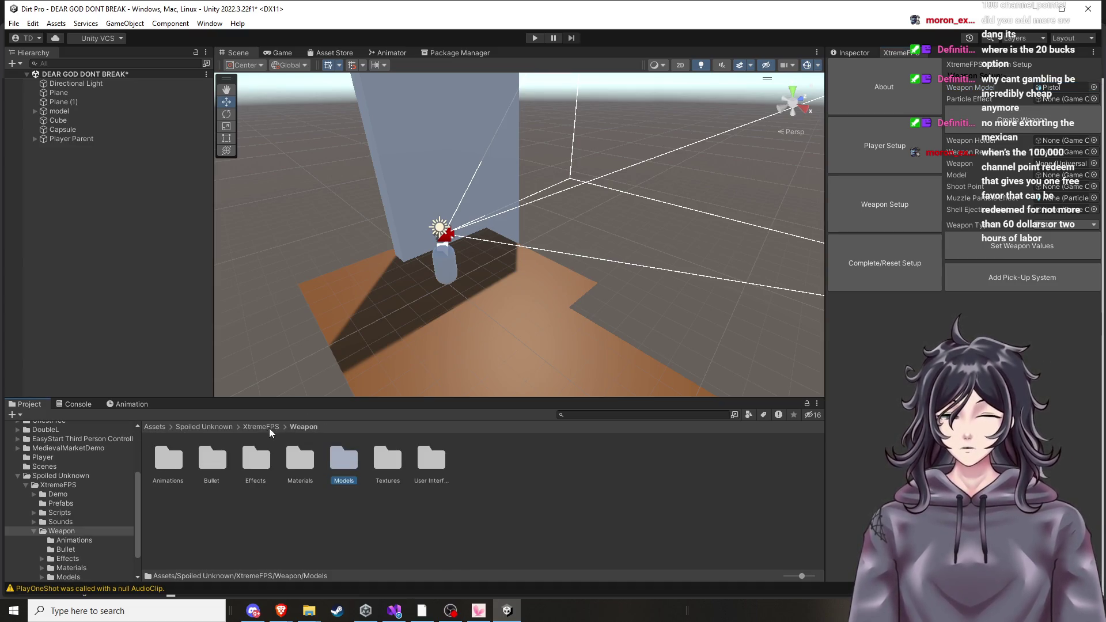
double_click(256, 461)
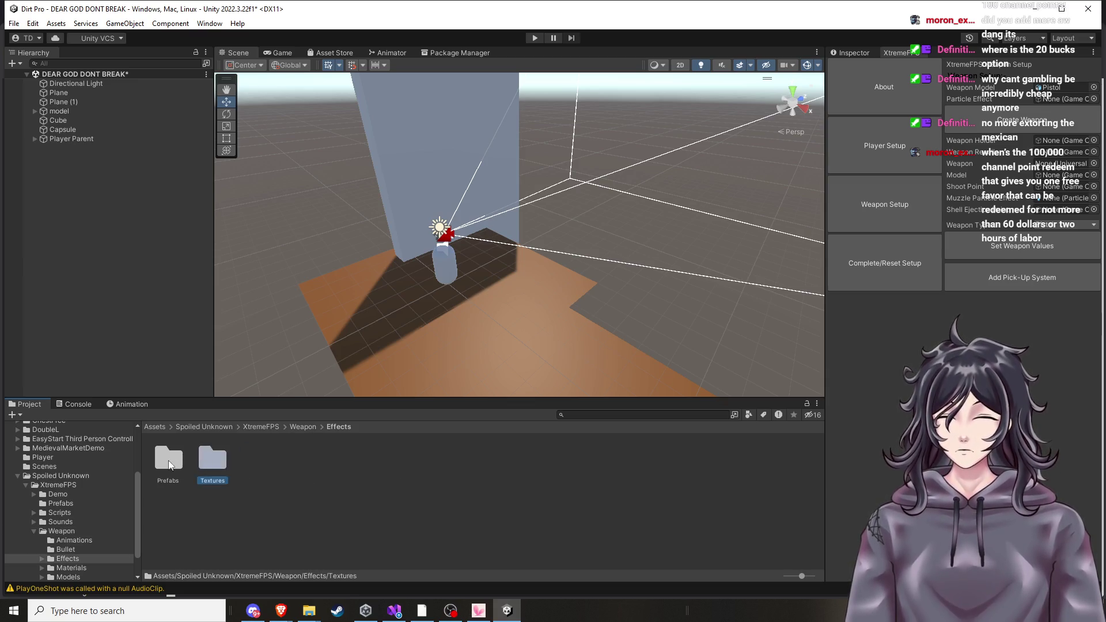
double_click(168, 460)
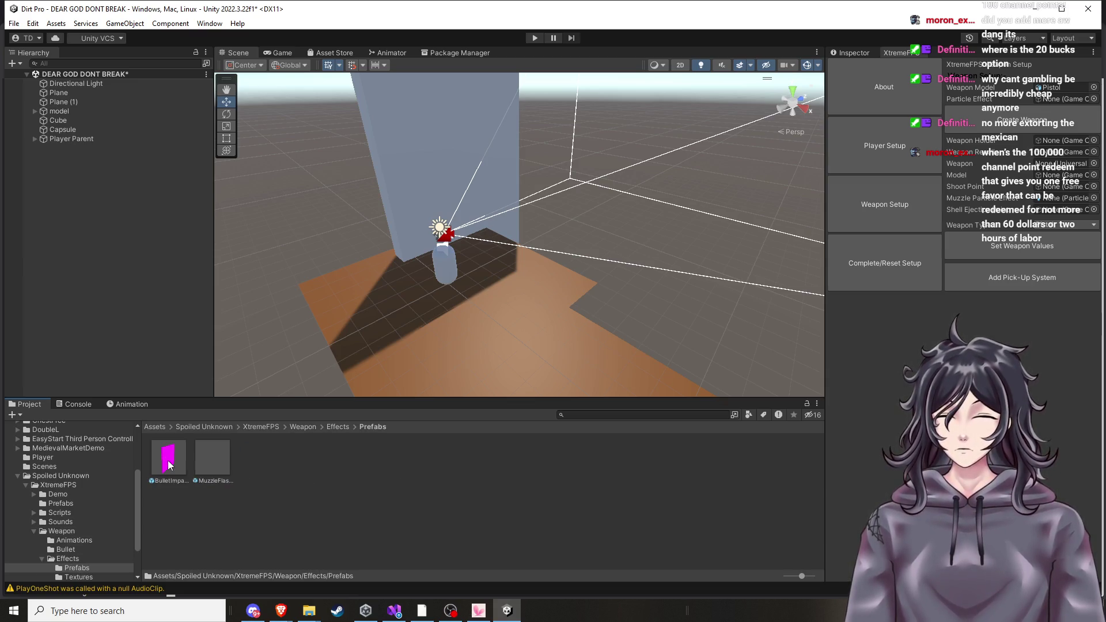
click(293, 427)
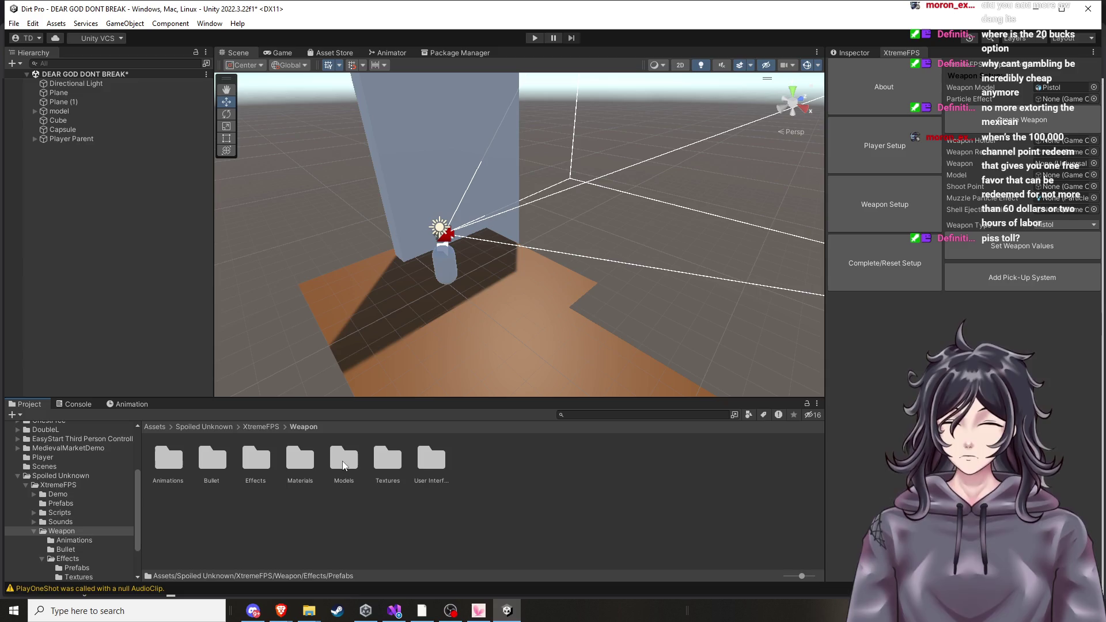
double_click(213, 459)
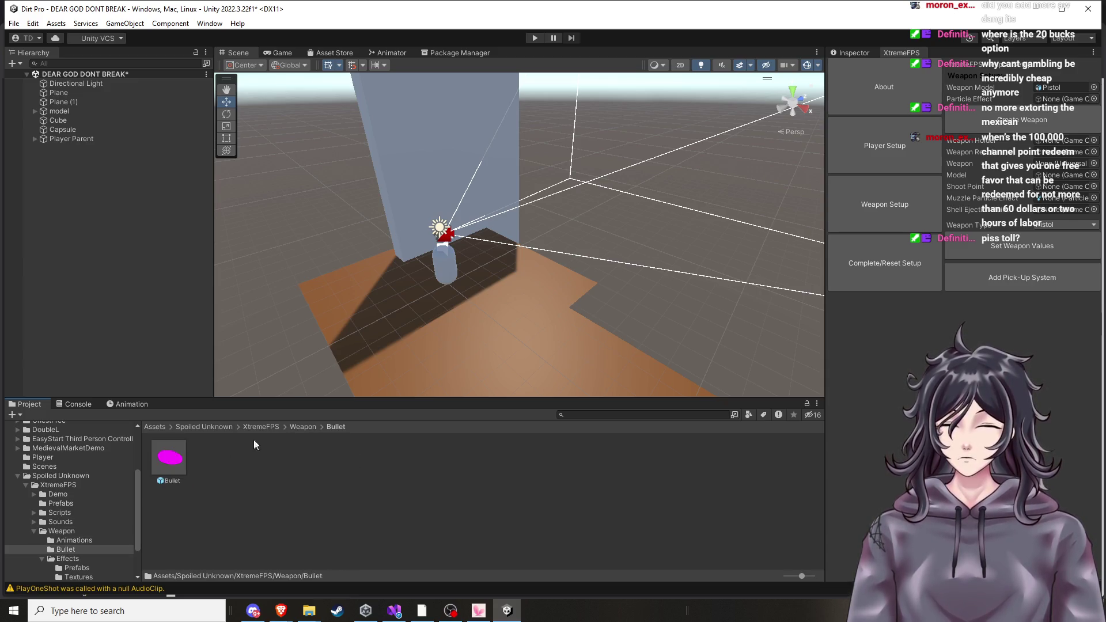
click(295, 428)
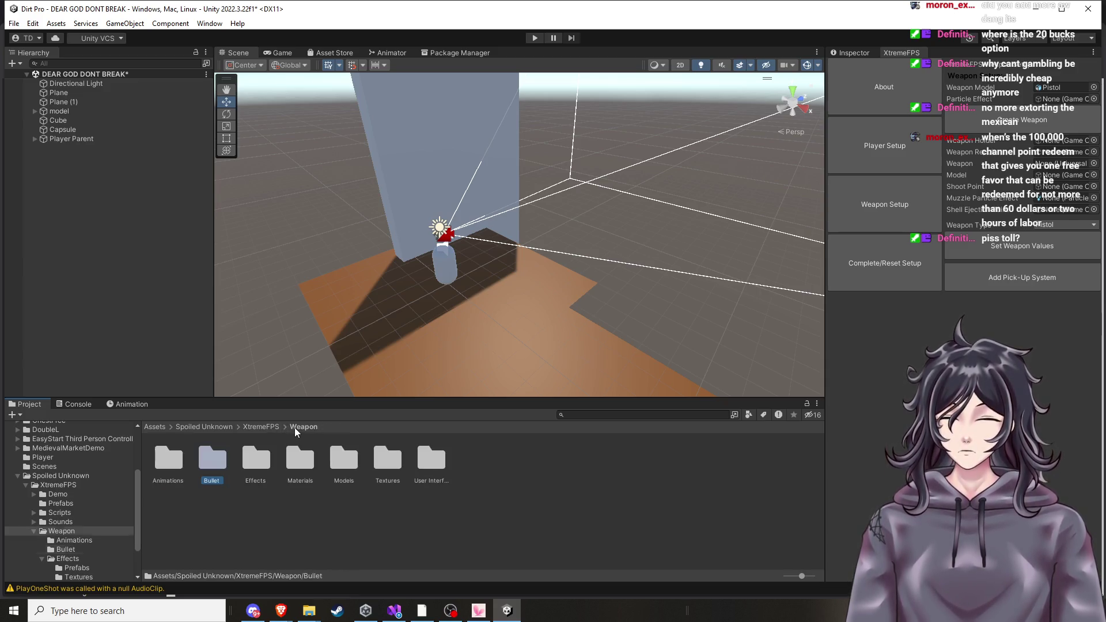
click(265, 427)
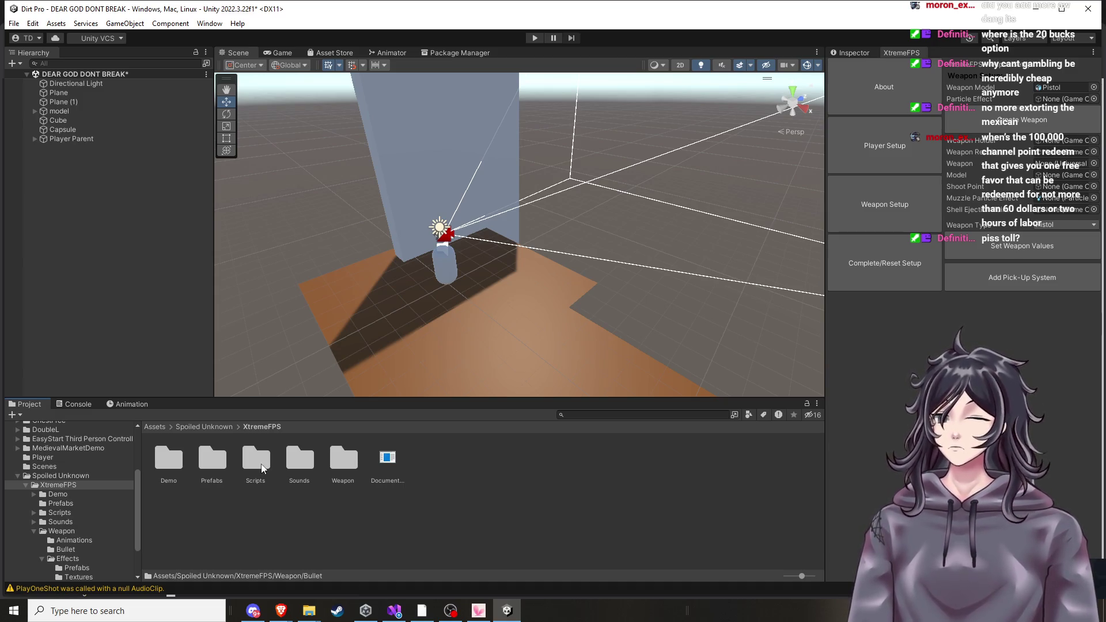
Look through the XtremeFPS Scripts and Editor folders, then bring the documentation PDF forward.
click(262, 468)
double_click(262, 468)
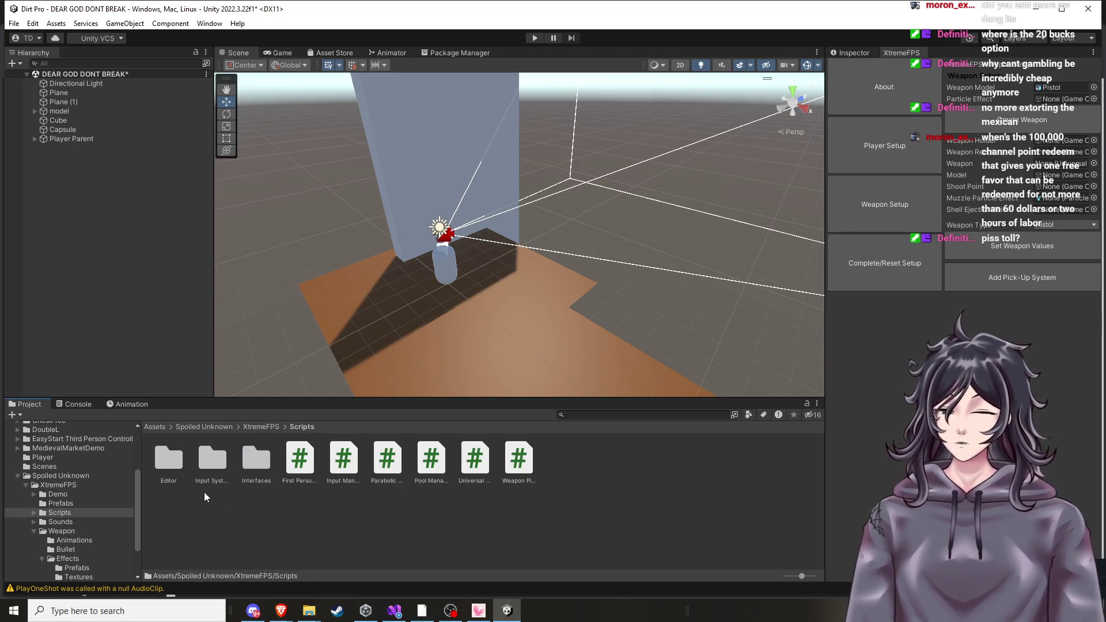
double_click(169, 461)
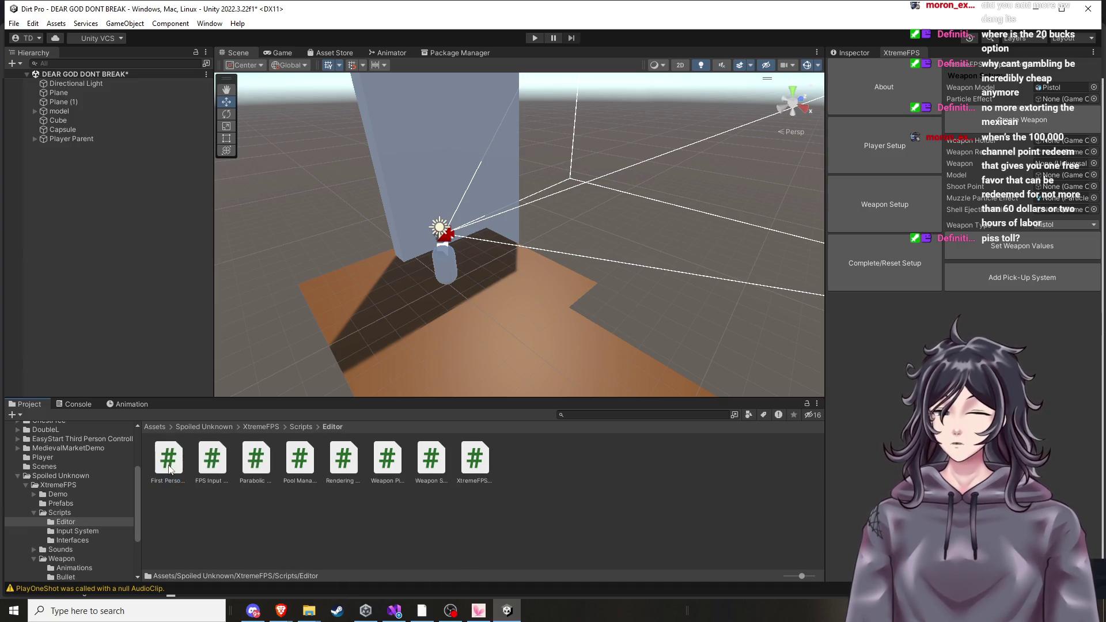
click(244, 430)
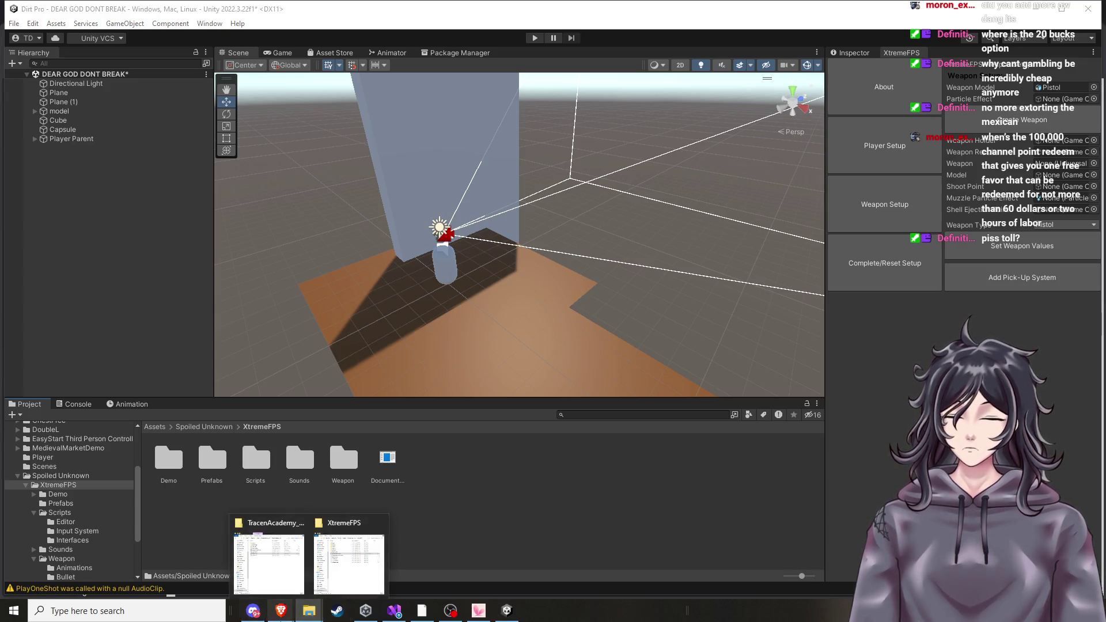
mouse_move(281, 611)
click(197, 567)
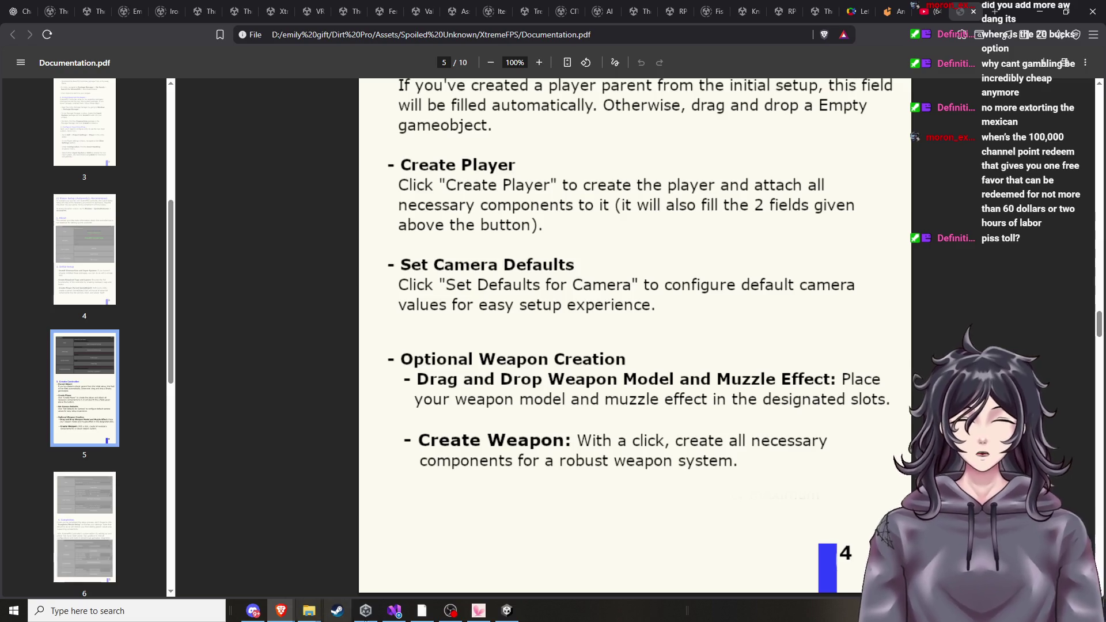
Return to Unity and open the XtremeFPS Weapon folder.
click(507, 611)
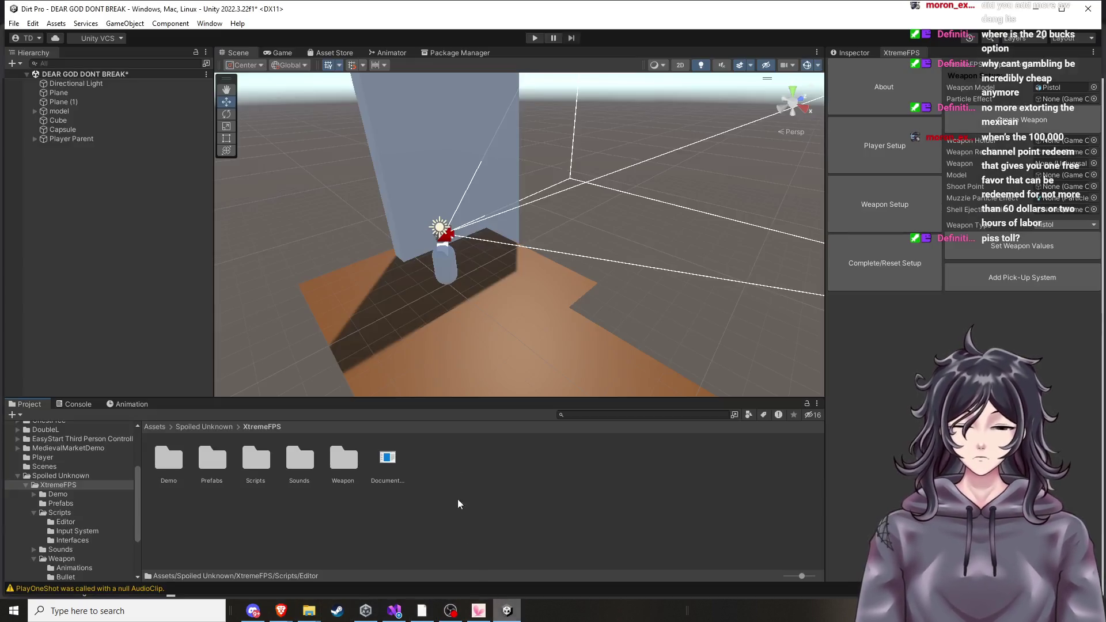
double_click(341, 461)
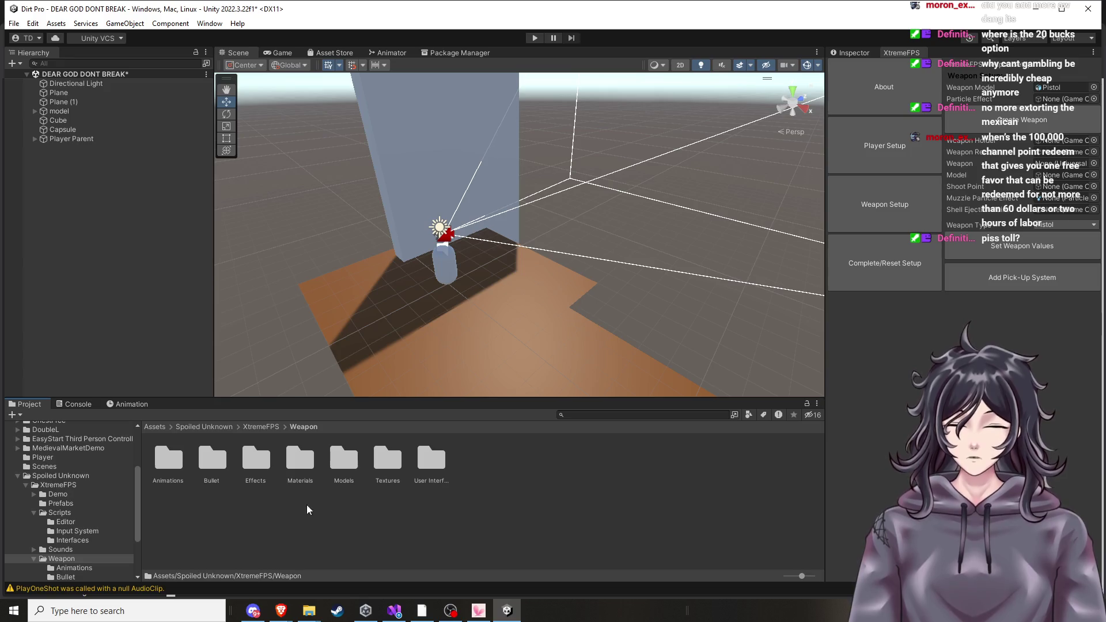
Assign the MuzzleFlashEffect prefab from Weapon > Effects > Prefabs as the Particle Effect.
double_click(387, 470)
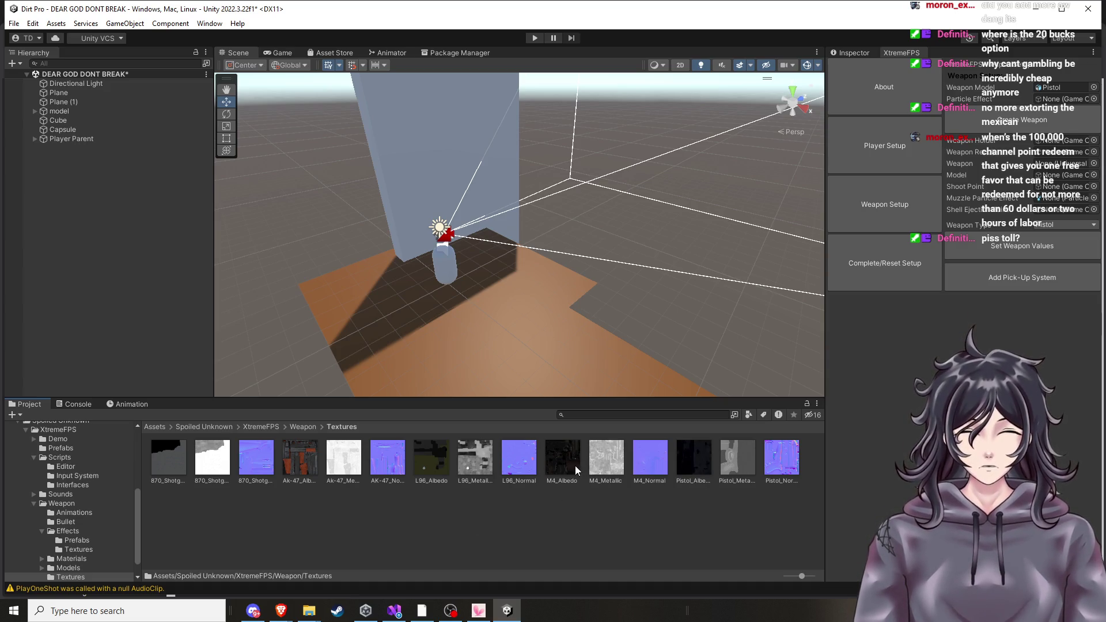
click(295, 428)
double_click(244, 454)
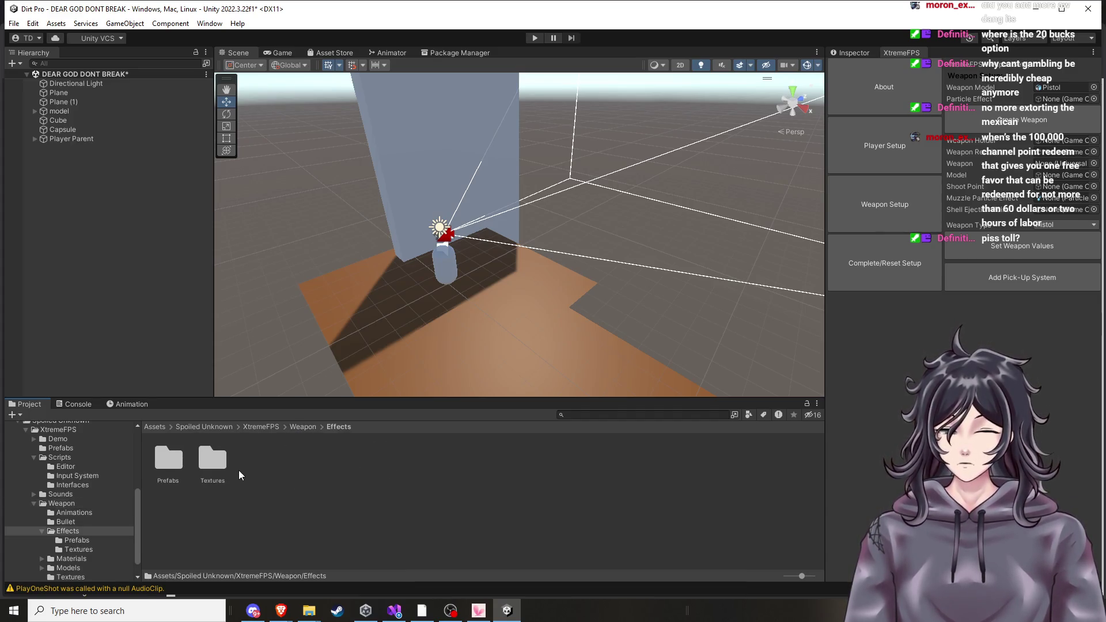
double_click(170, 458)
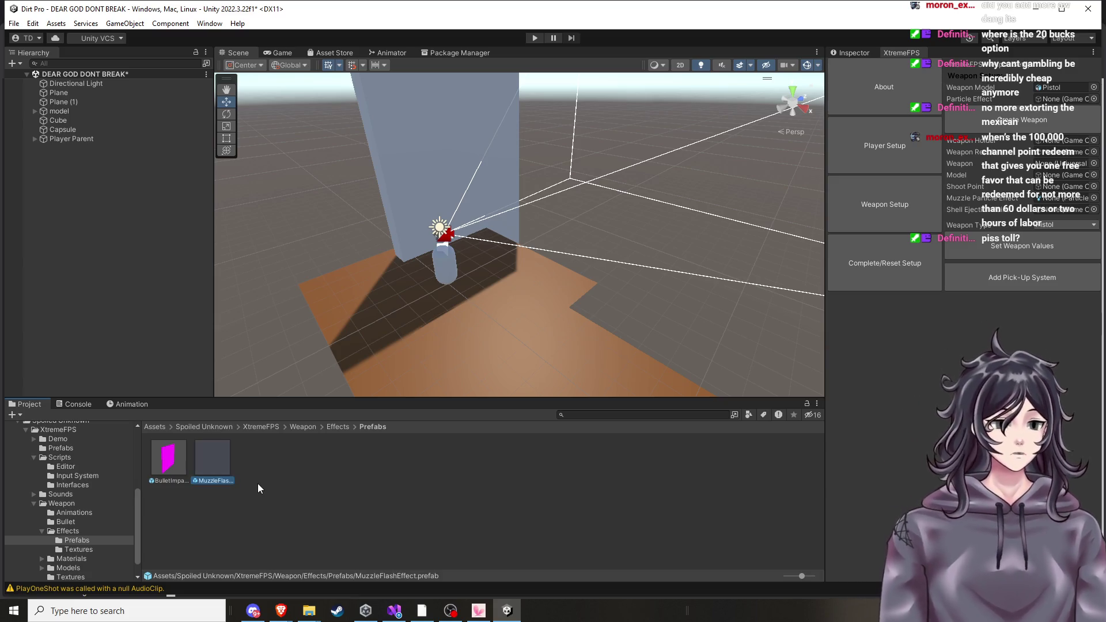
mouse_move(212, 470)
mouse_down()
mouse_move(344, 441)
mouse_move(1060, 100)
mouse_up()
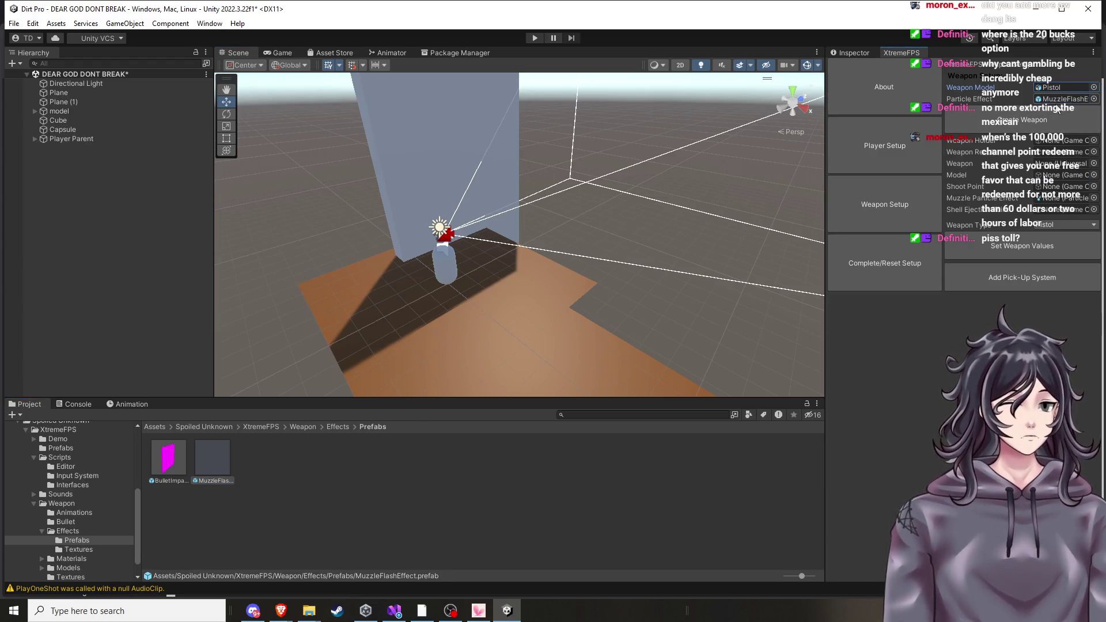
Attempt Create Weapon twice with the Pistol model and MuzzleFlashEffect assigned.
click(999, 128)
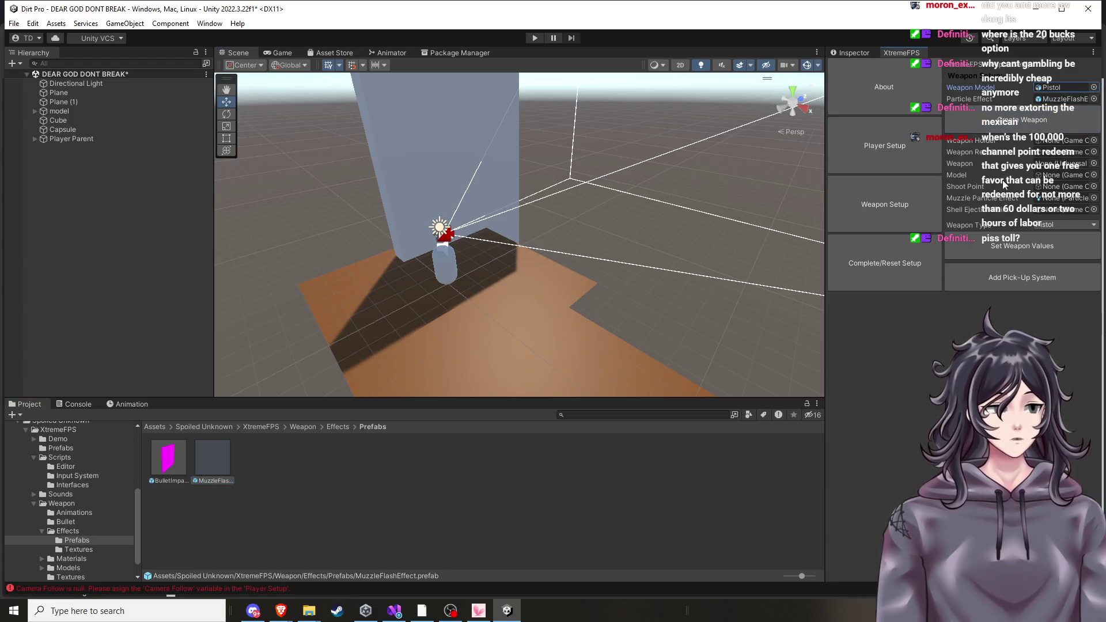
click(1021, 125)
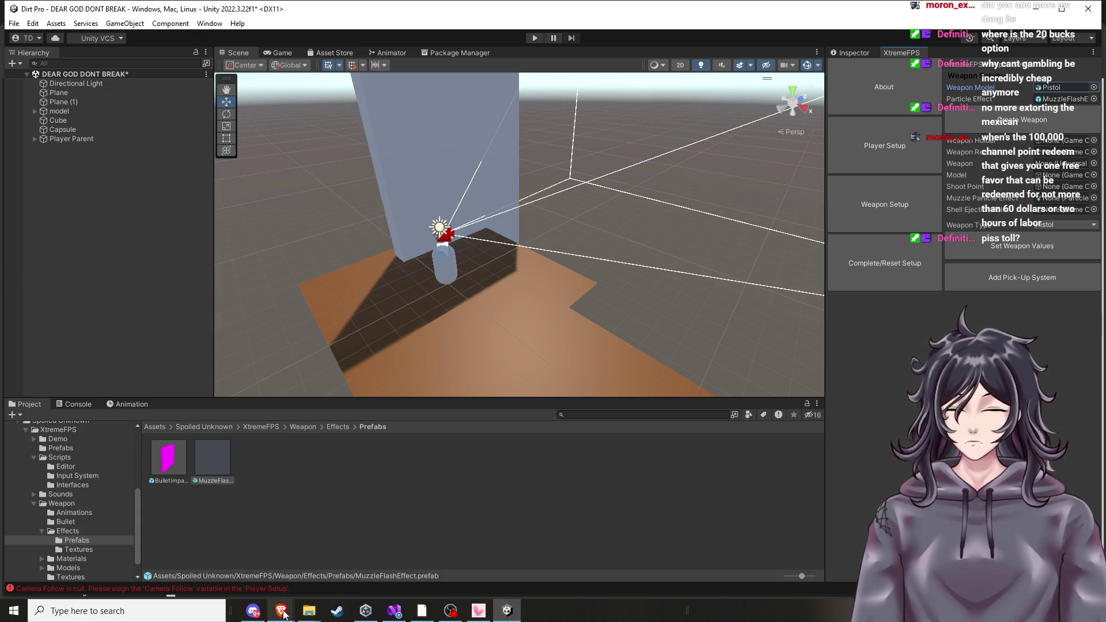
mouse_move(284, 614)
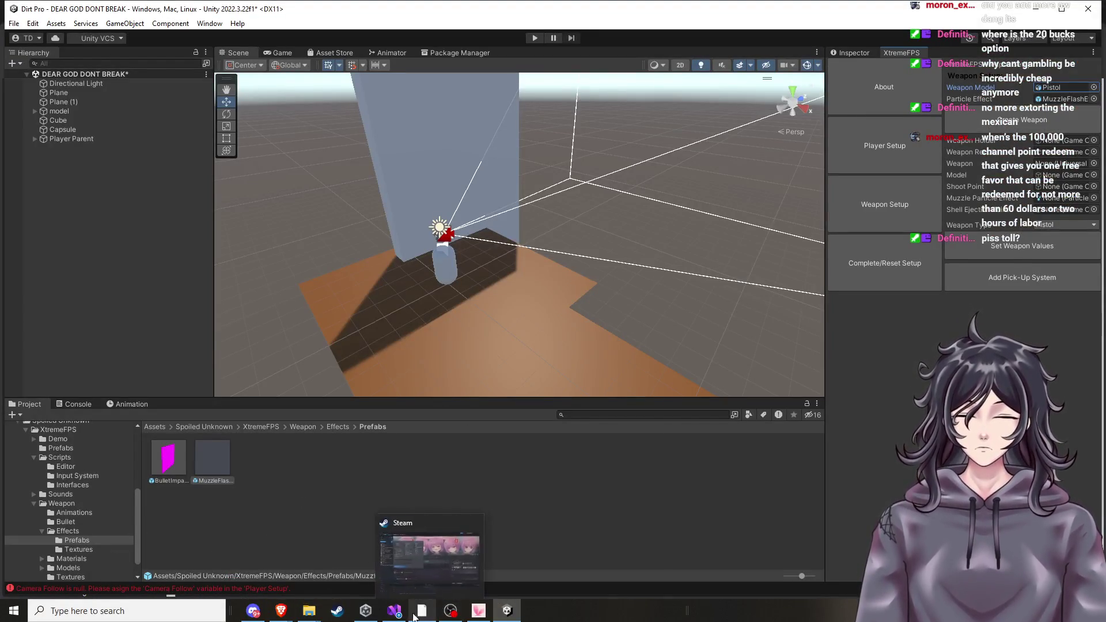
mouse_move(363, 617)
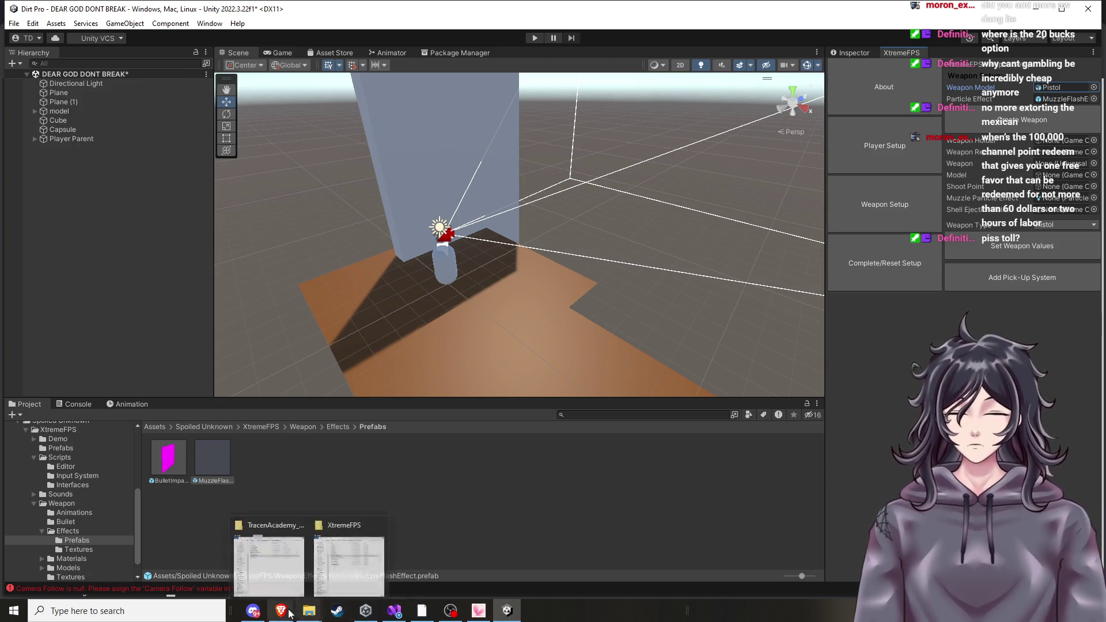
Read pages 5–7 of Documentation.pdf (Create Controller and Completion) in Brave, then go back to Unity.
click(170, 585)
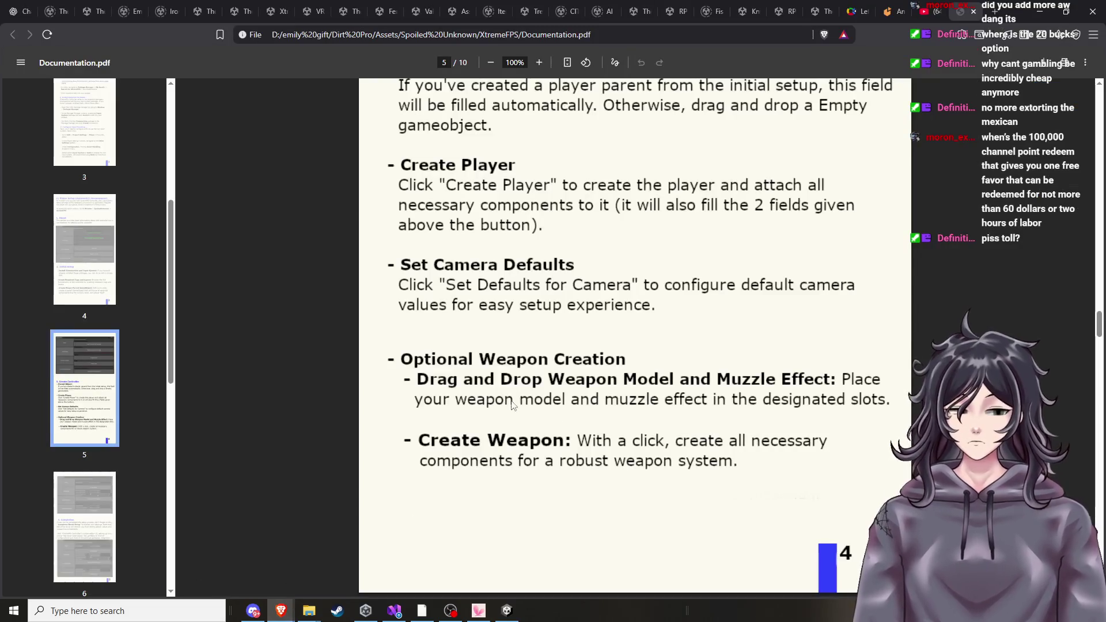
scroll(477, 405, down, 1)
scroll(477, 405, up, 2)
scroll(477, 403, down, 3)
scroll(478, 407, down, 6)
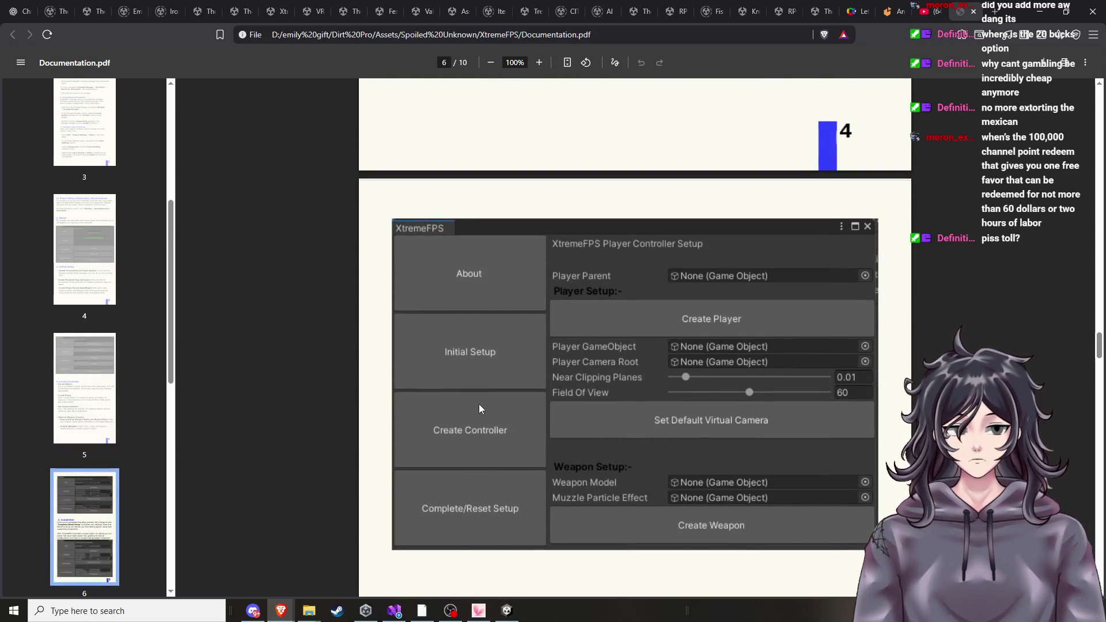
scroll(478, 404, down, 6)
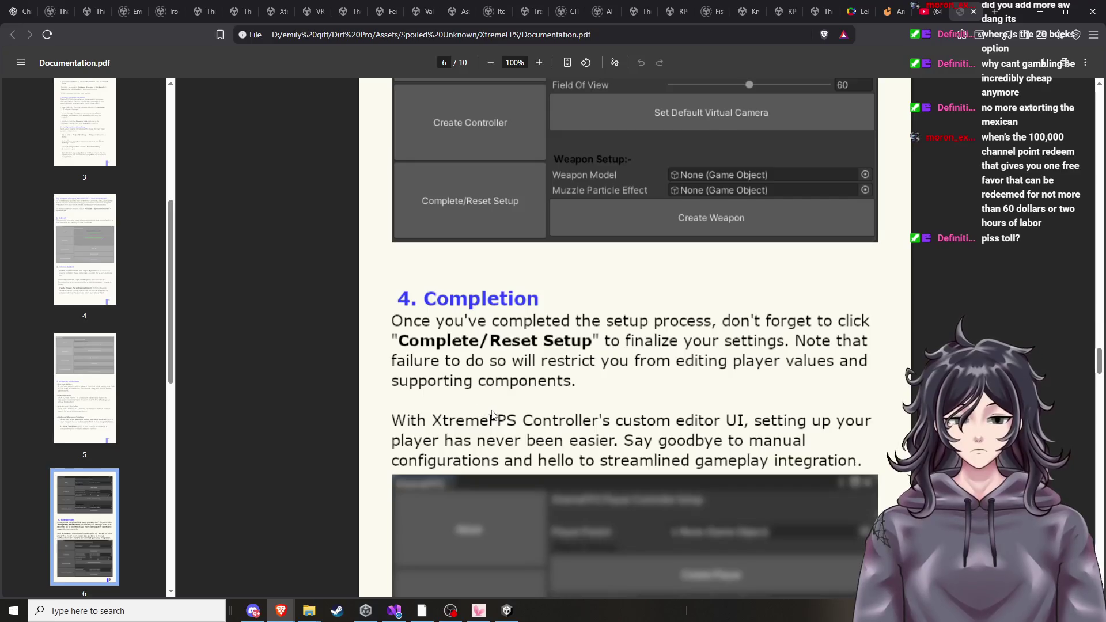
scroll(500, 397, down, 10)
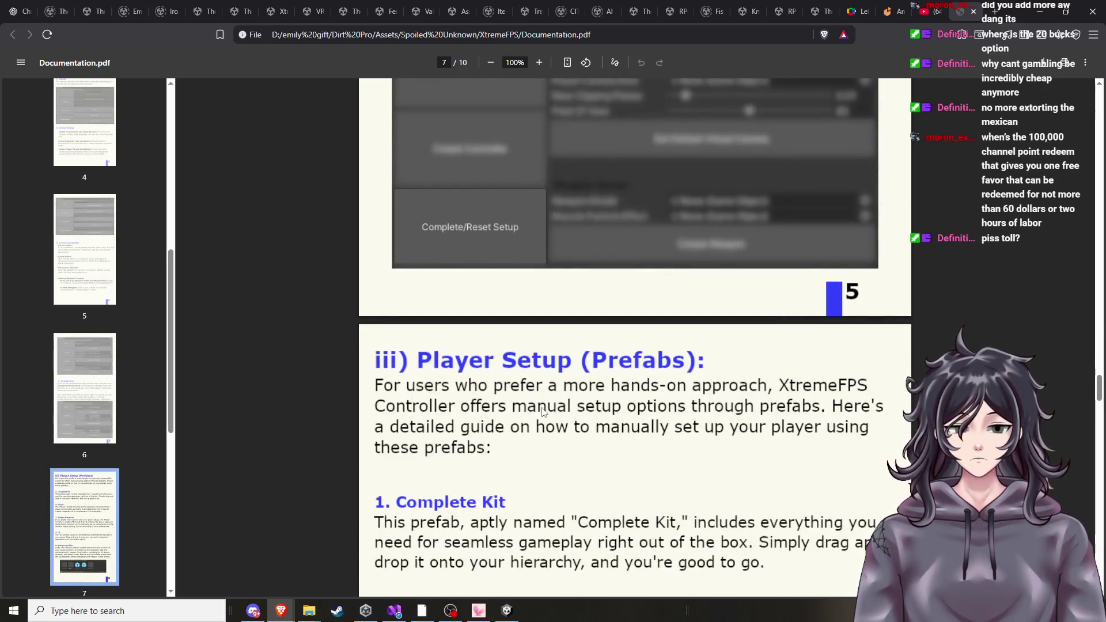
scroll(509, 409, up, 15)
scroll(542, 414, up, 8)
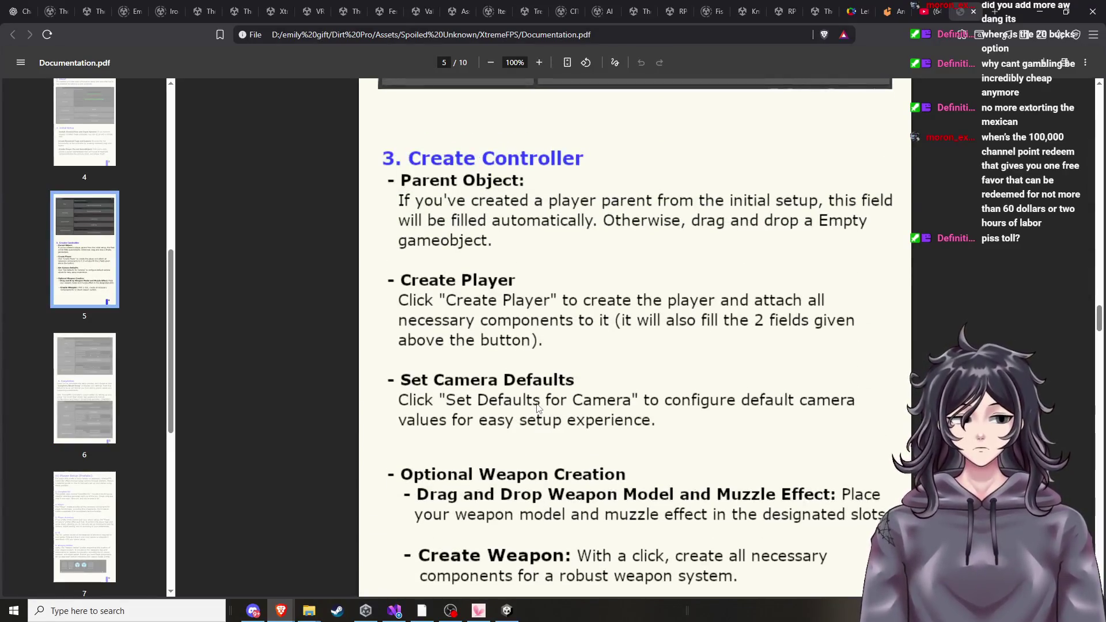
scroll(537, 406, down, 2)
scroll(536, 405, down, 1)
scroll(539, 398, down, 1)
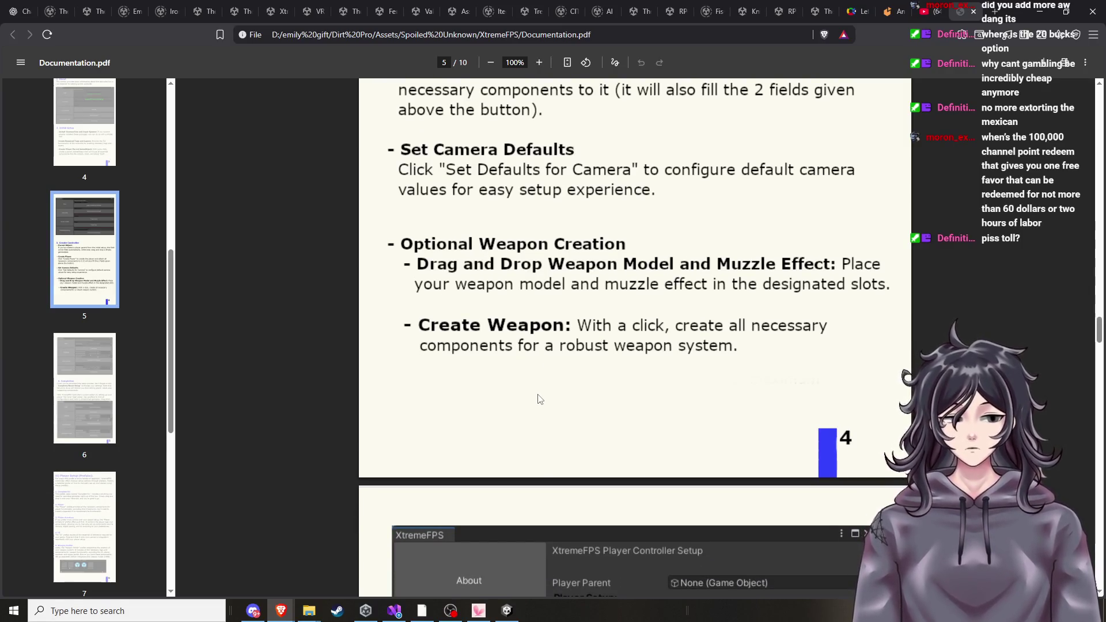
scroll(537, 400, down, 2)
click(505, 614)
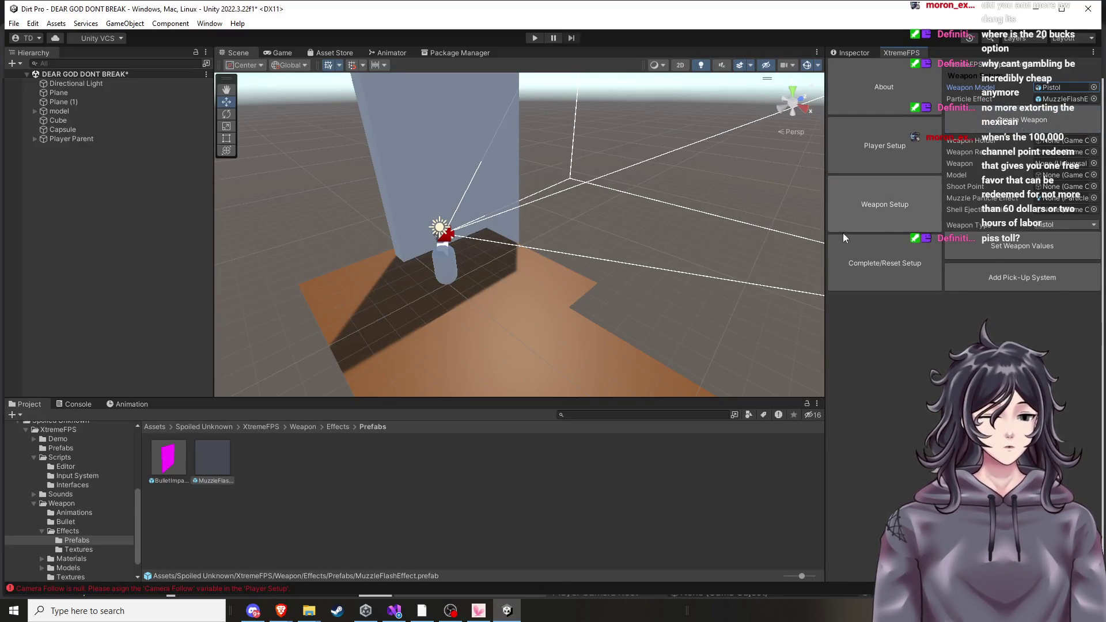
Leave Weapon Type on Pistol and add the Pick-Up System to the weapon in the XtremeFPS window.
click(1046, 224)
click(1044, 236)
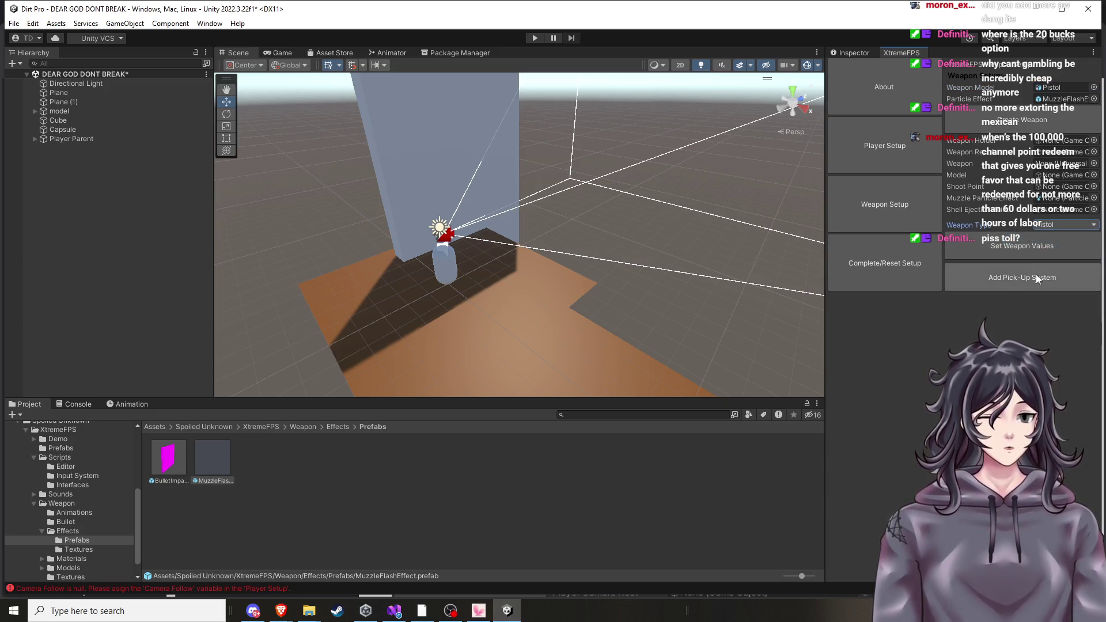
click(999, 284)
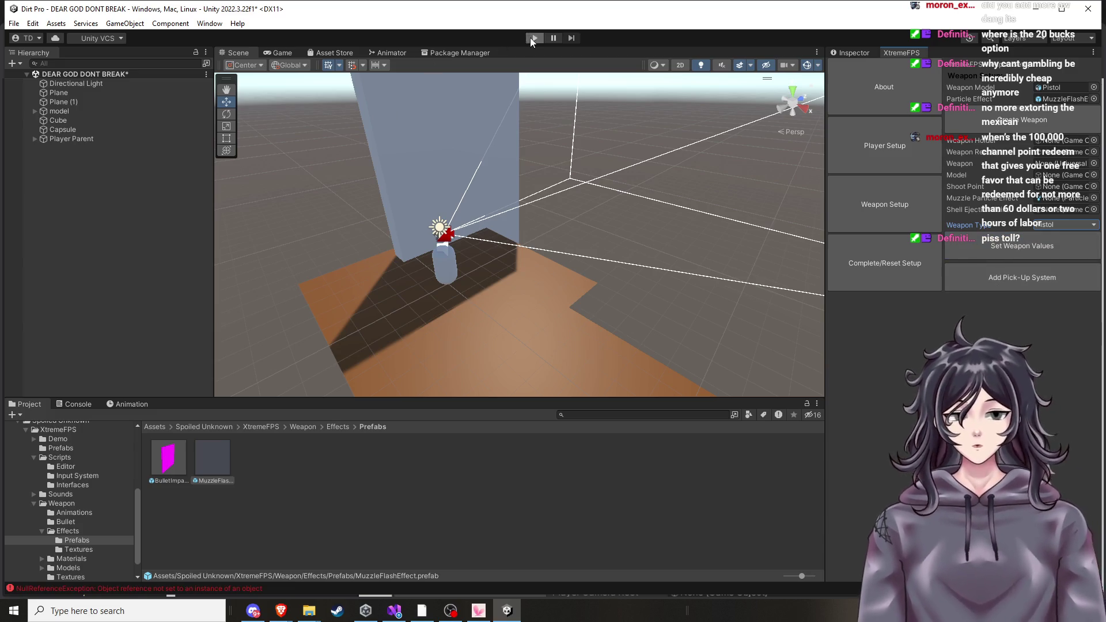
Play-test with Ctrl+P, walking toward the rock wall and rock pile, then stop and select Player Parent.
key(ctrl+p)
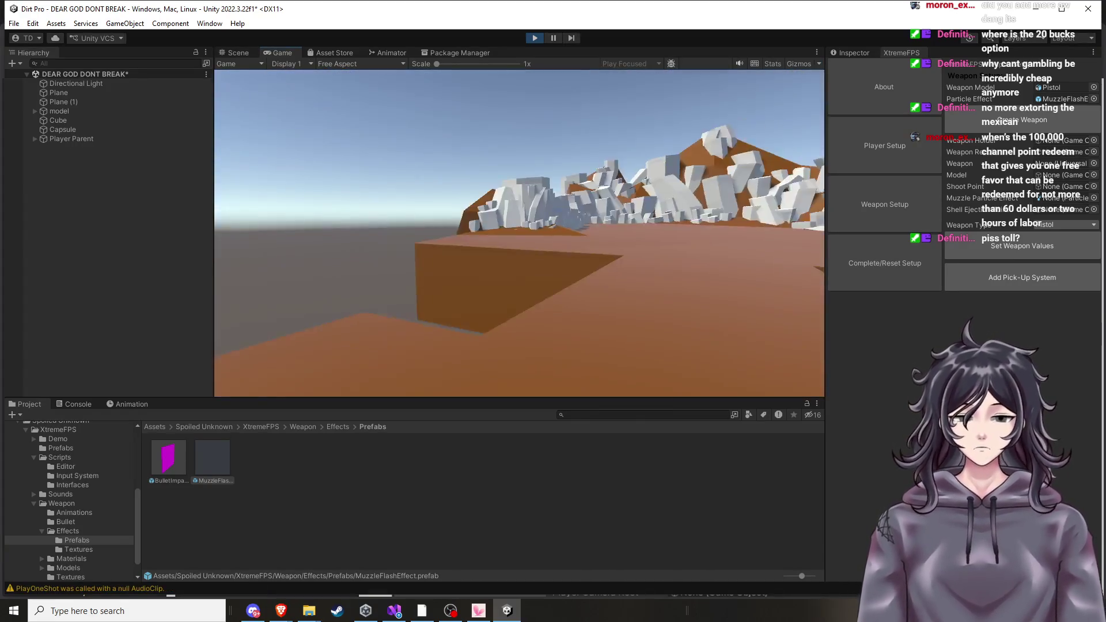
key(w)
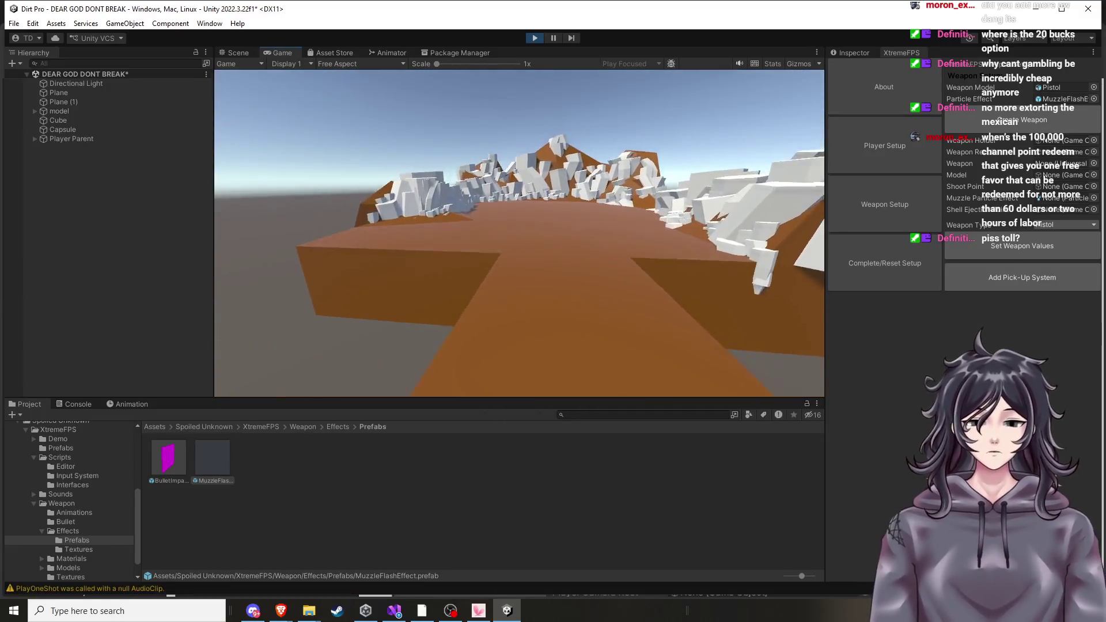
key(w)
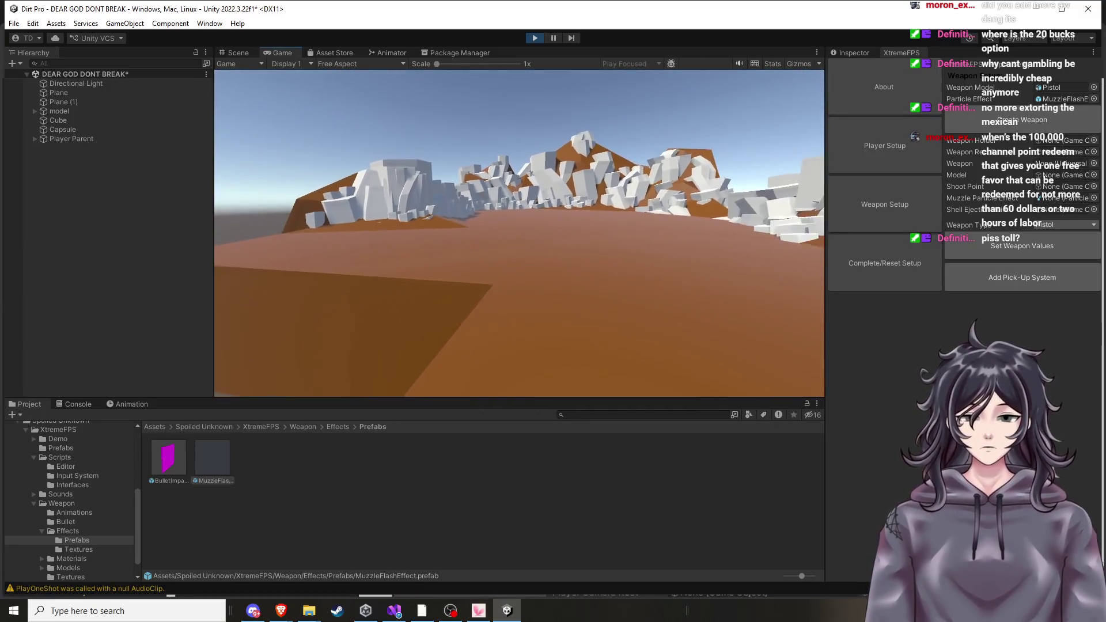
key(w)
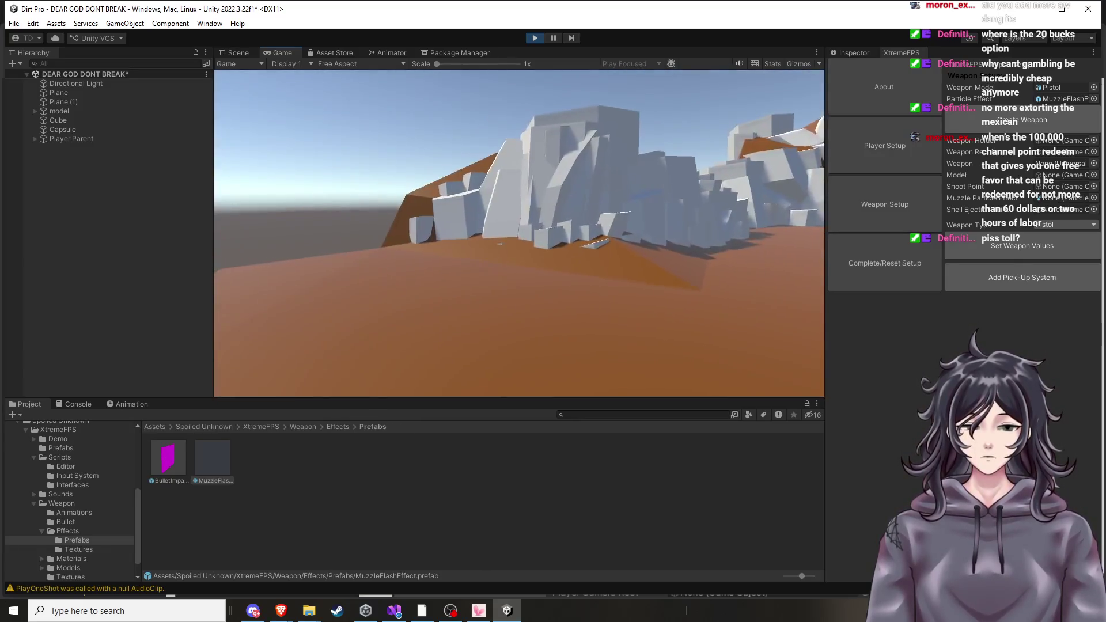
key(w)
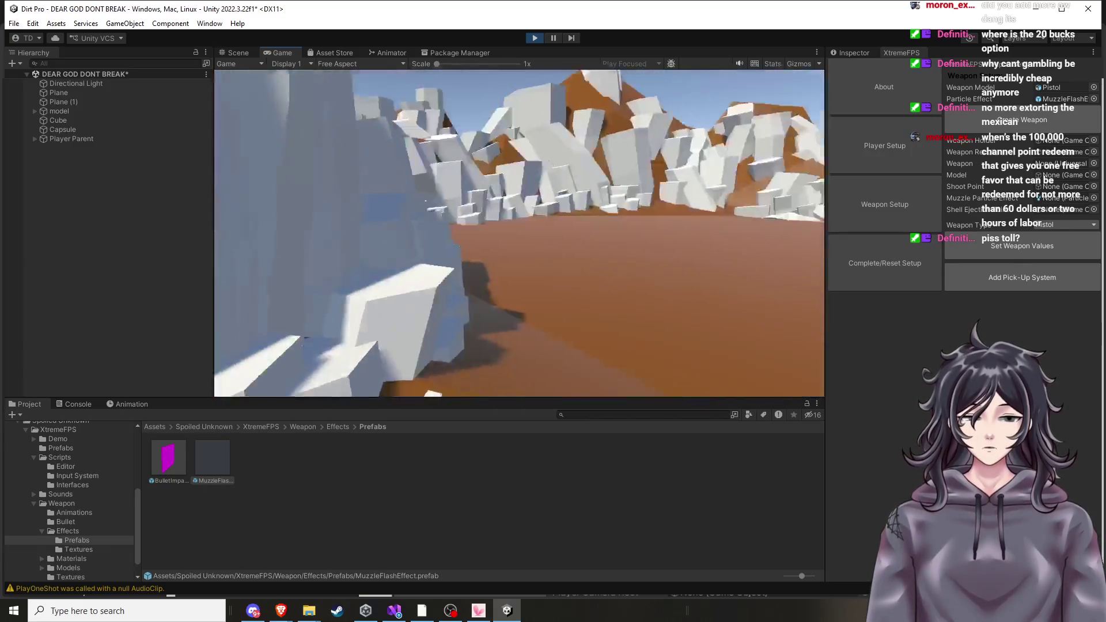
key(w)
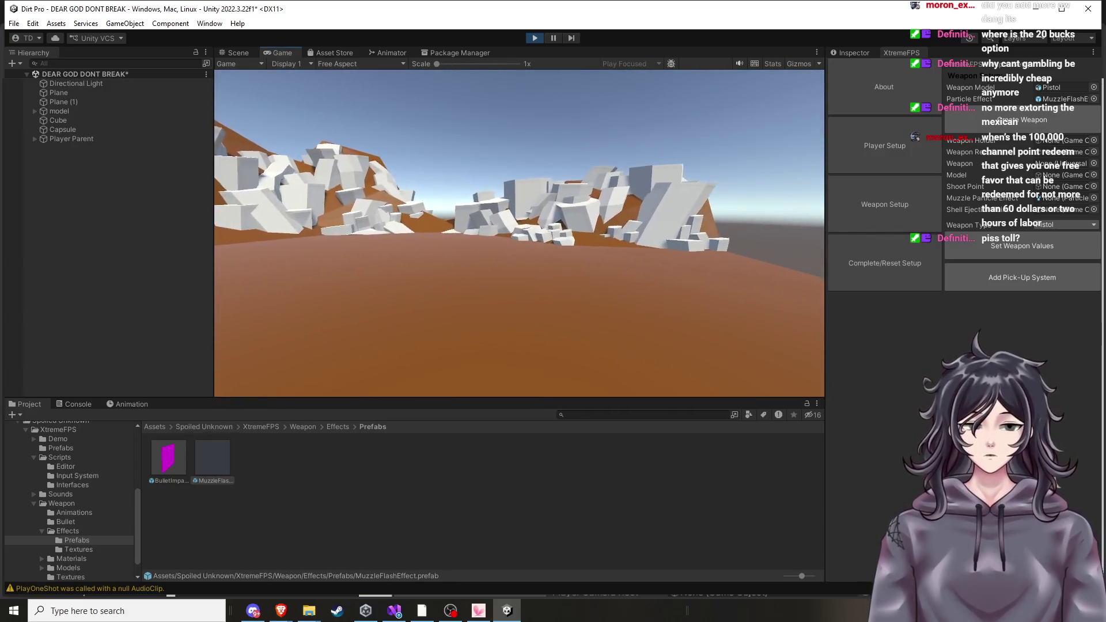
key(w)
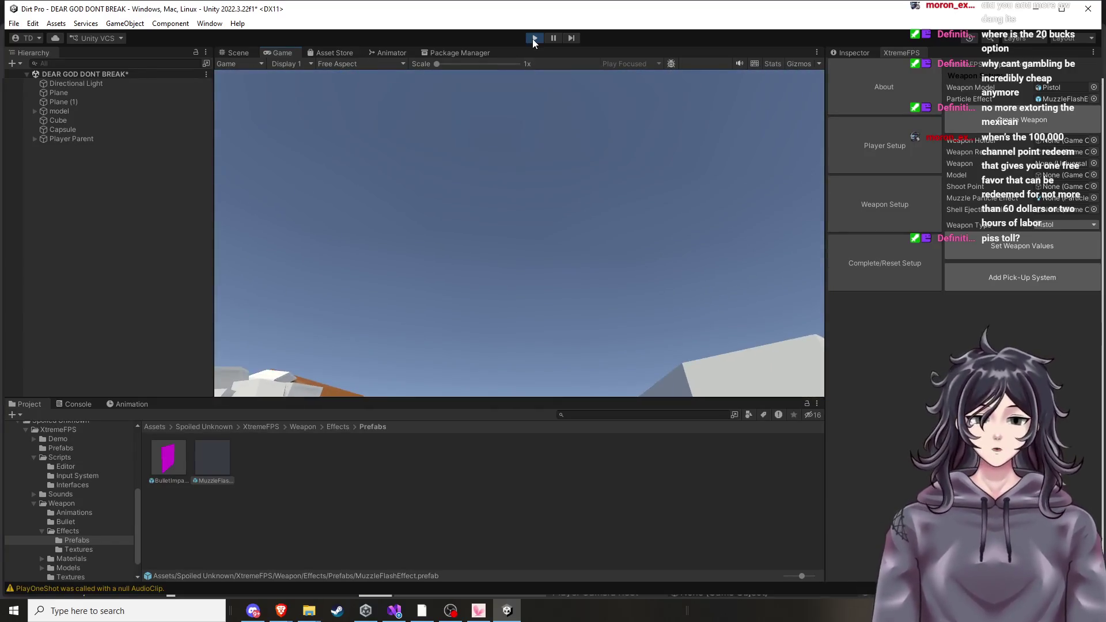
click(533, 38)
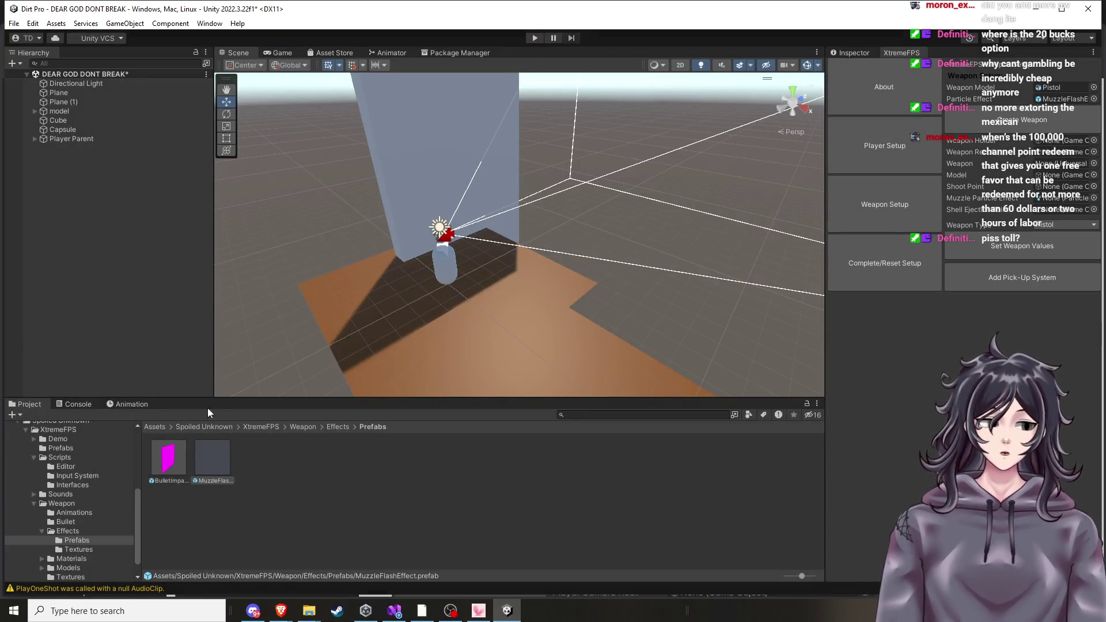
click(74, 139)
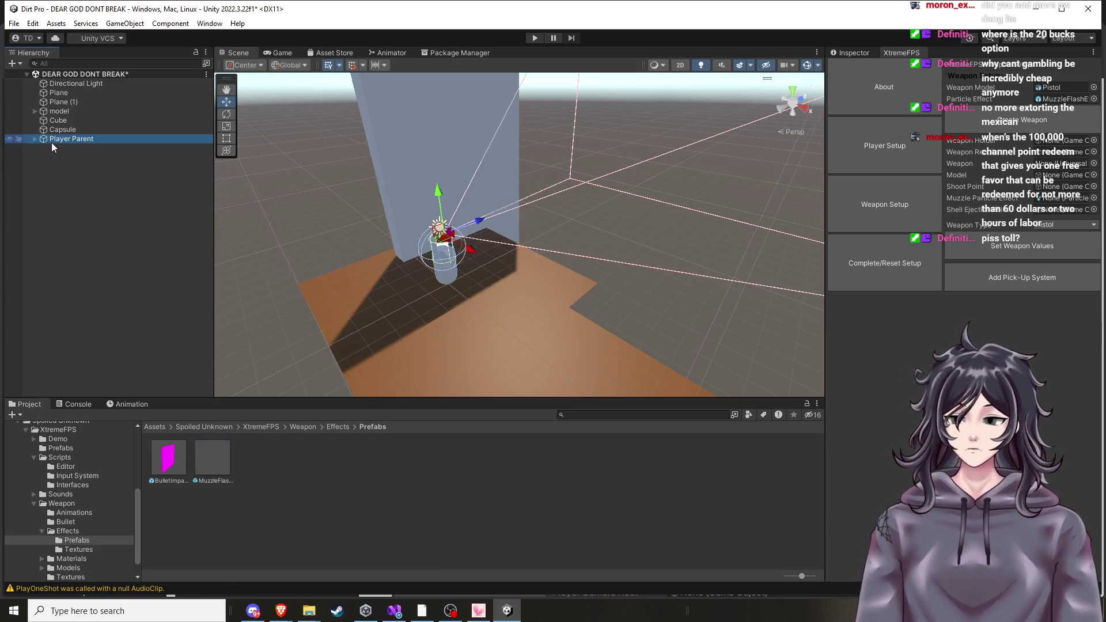
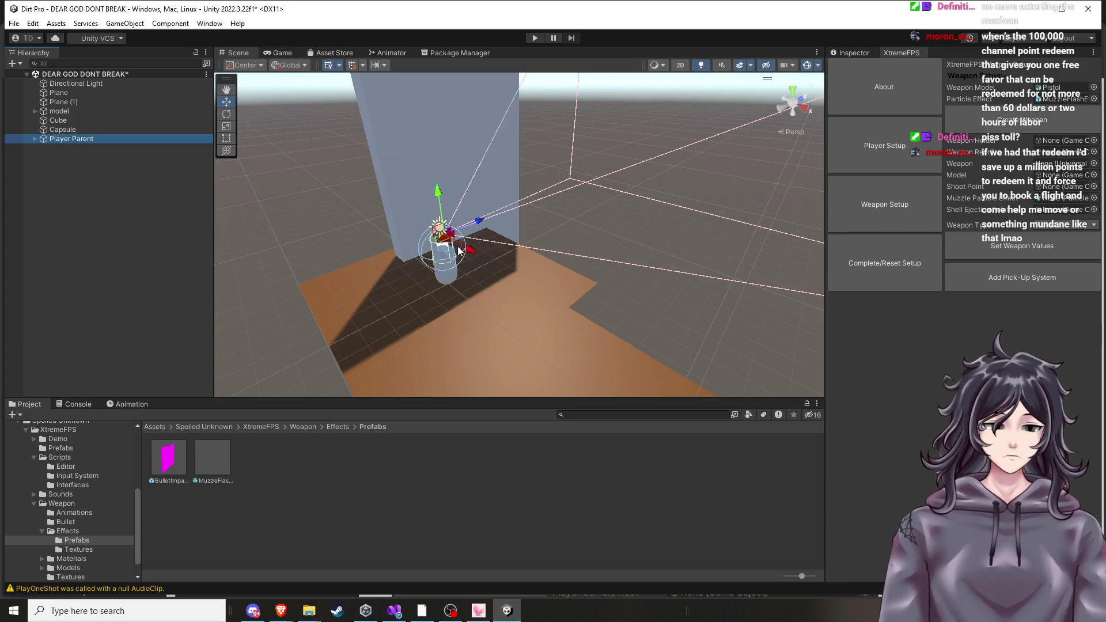
Assign MuzzleFlashEffect as the particle effect and Pistol as the weapon model, then apply the values.
click(1024, 128)
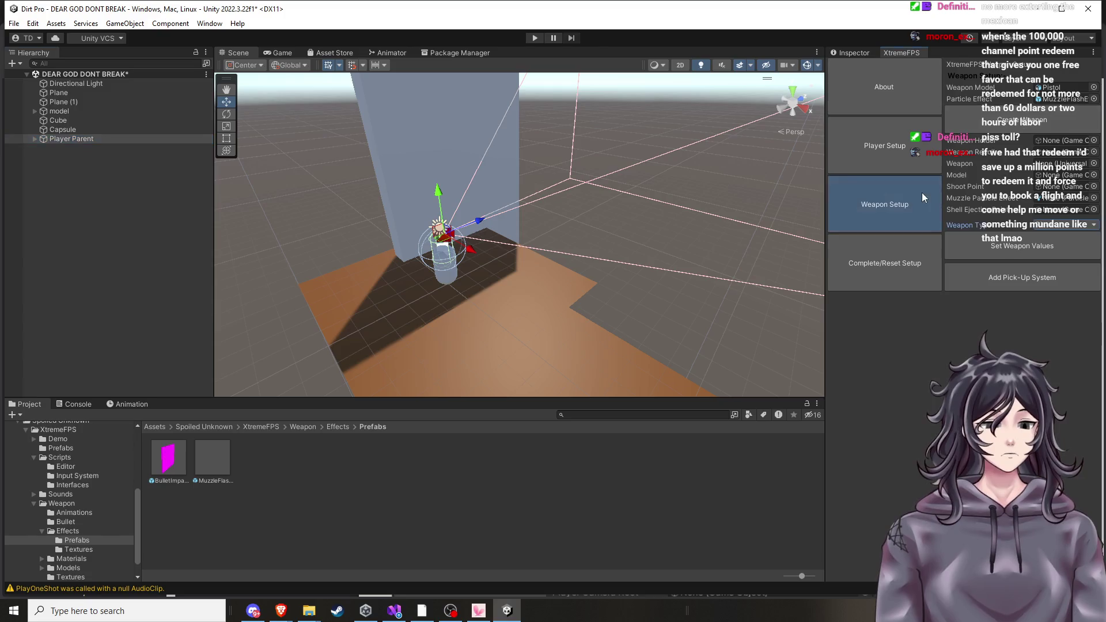
click(1067, 99)
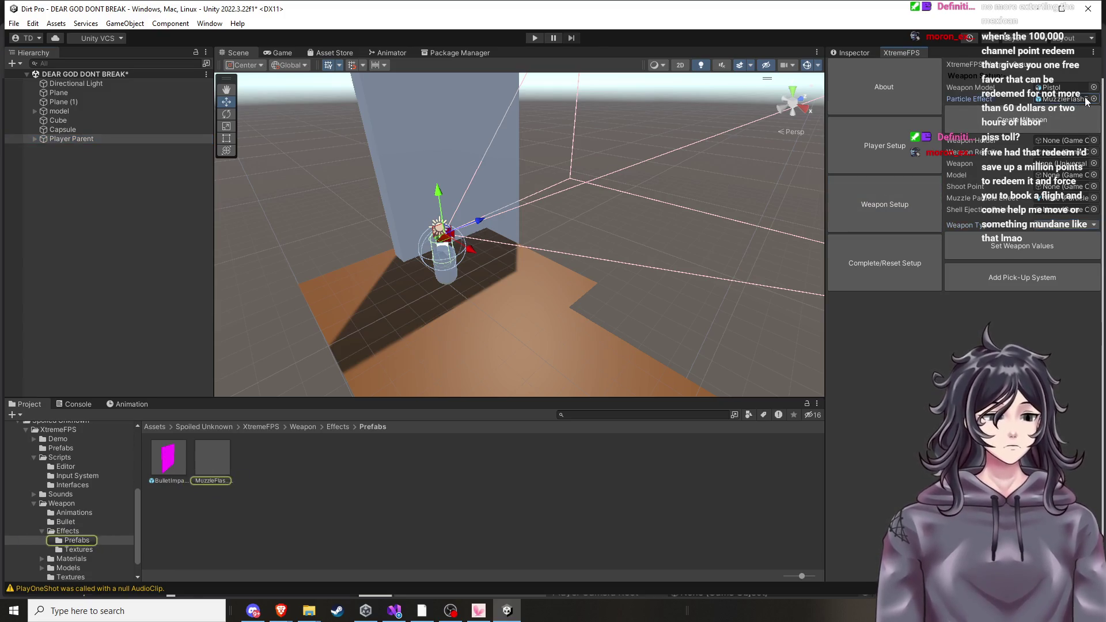
click(1092, 100)
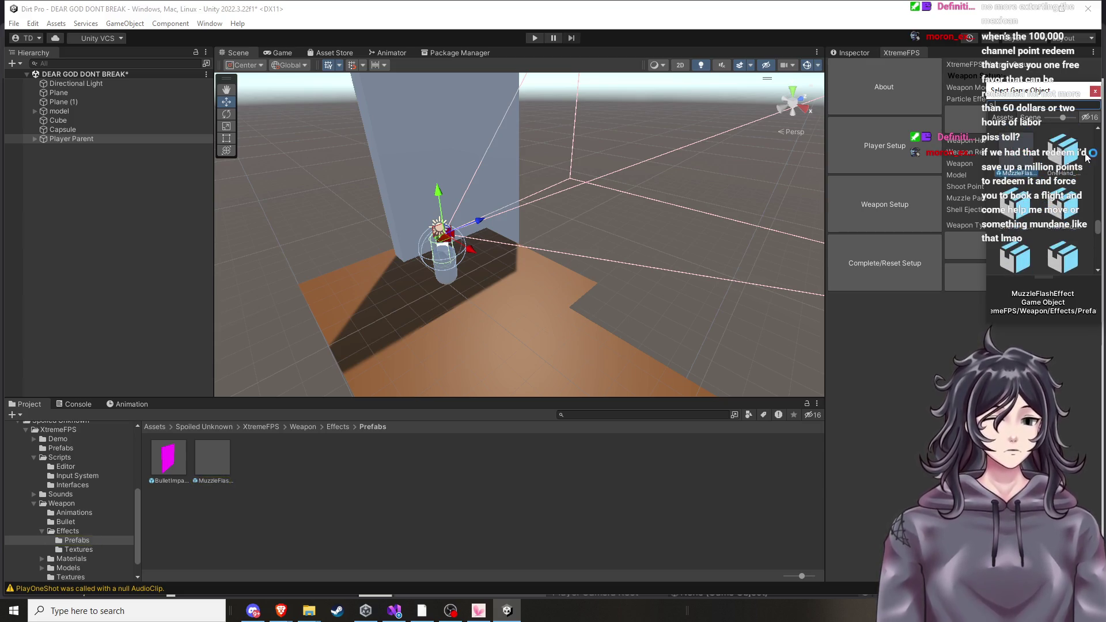
scroll(1031, 155, up, 3)
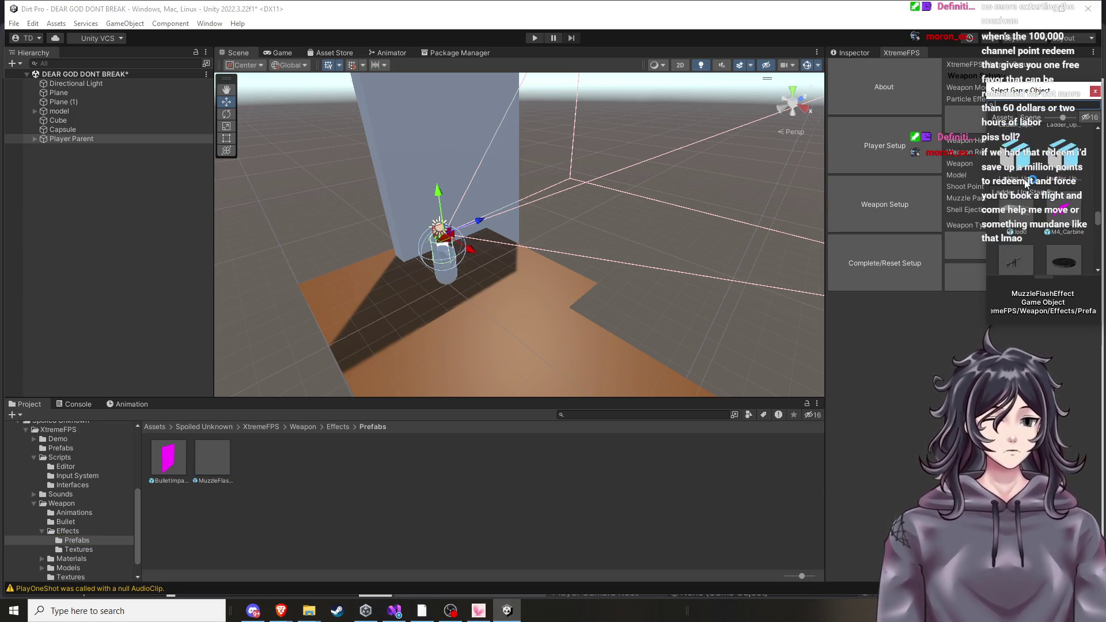
click(1095, 92)
click(1094, 87)
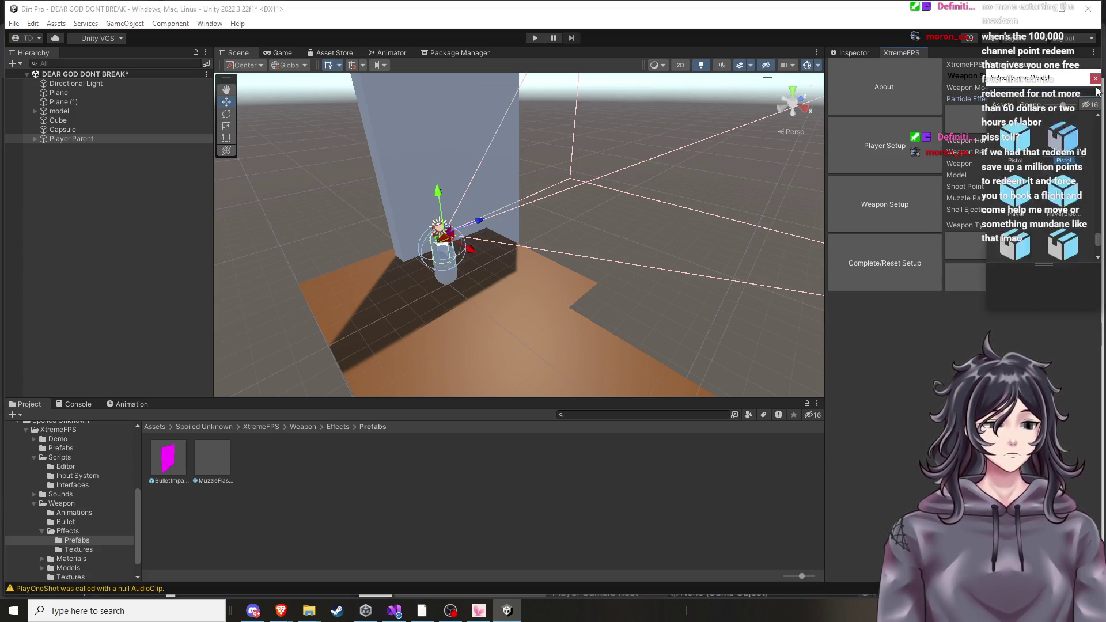
double_click(1069, 133)
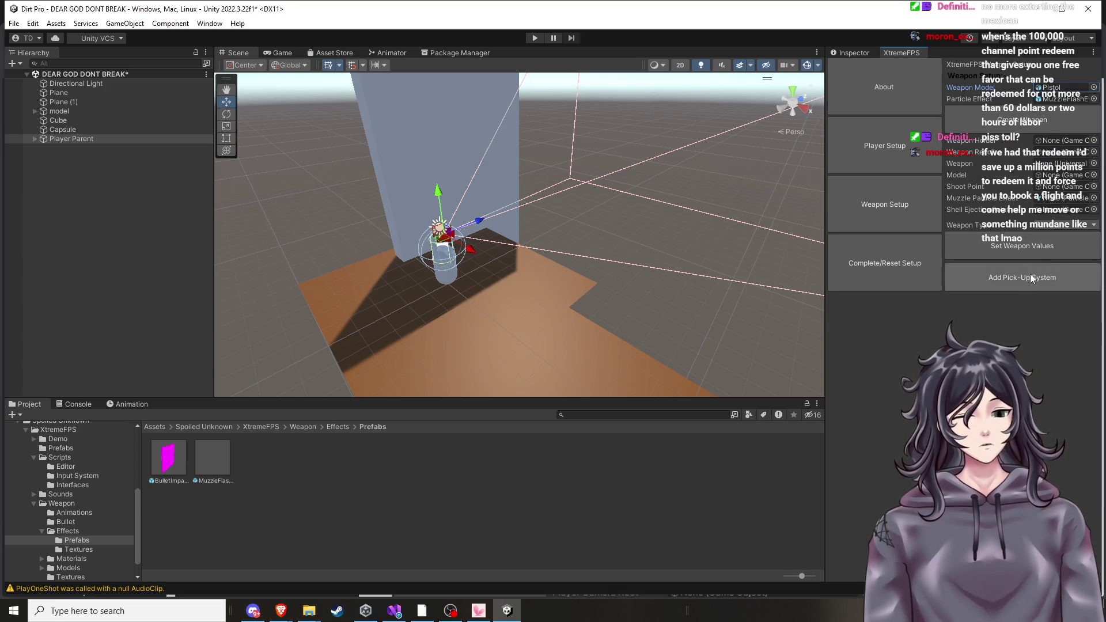
click(1036, 255)
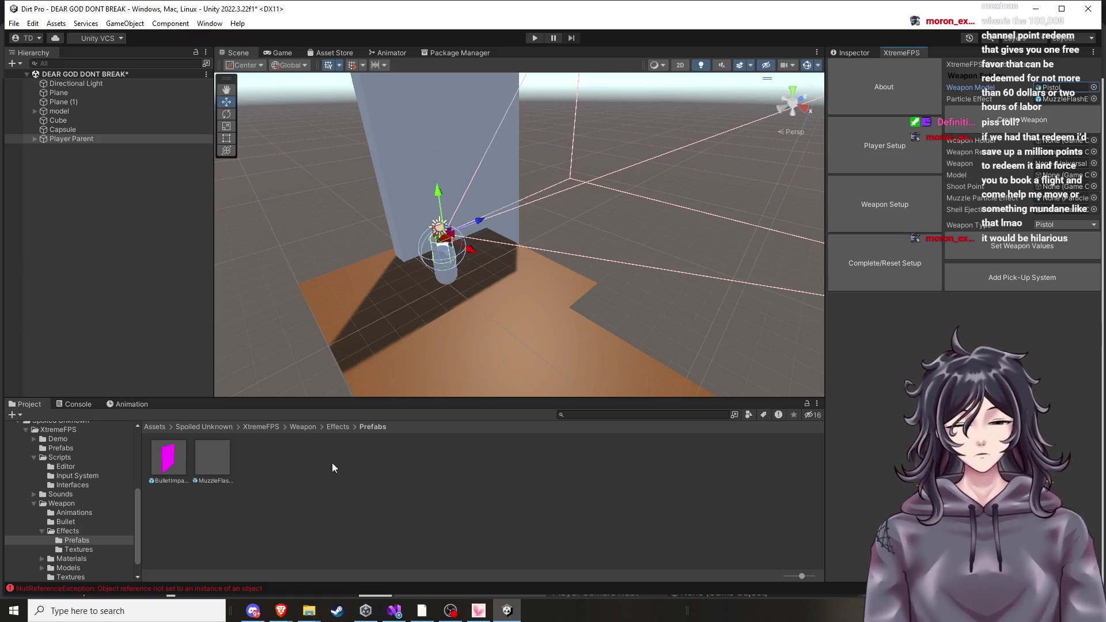
Drag the Pistol model from Weapon/Models into the weapon setup's Model field.
click(68, 531)
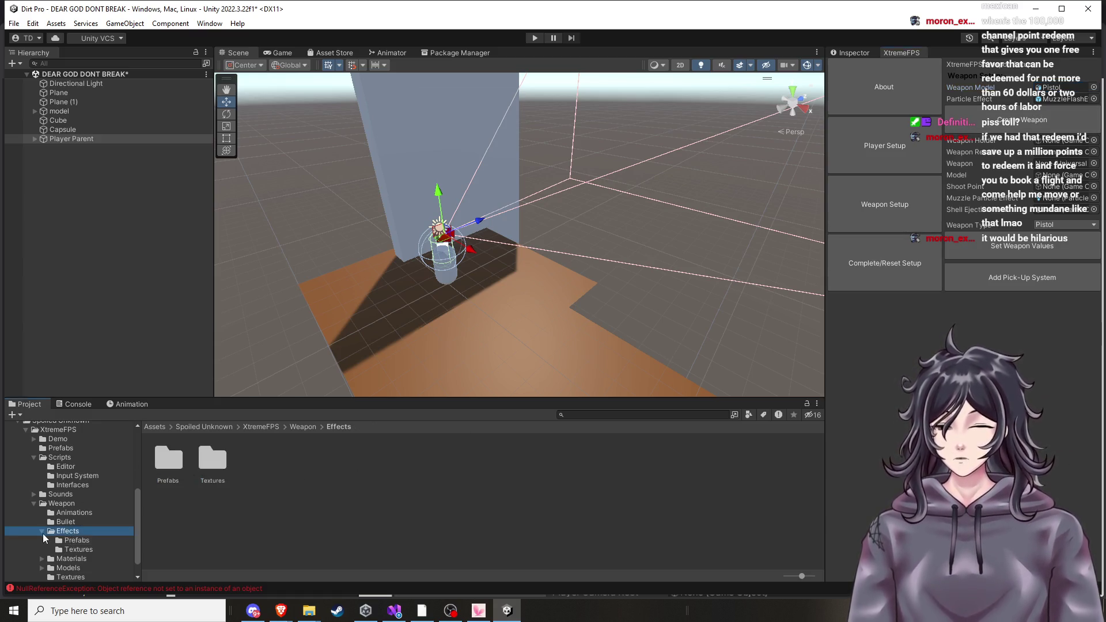
click(43, 532)
click(68, 550)
double_click(182, 463)
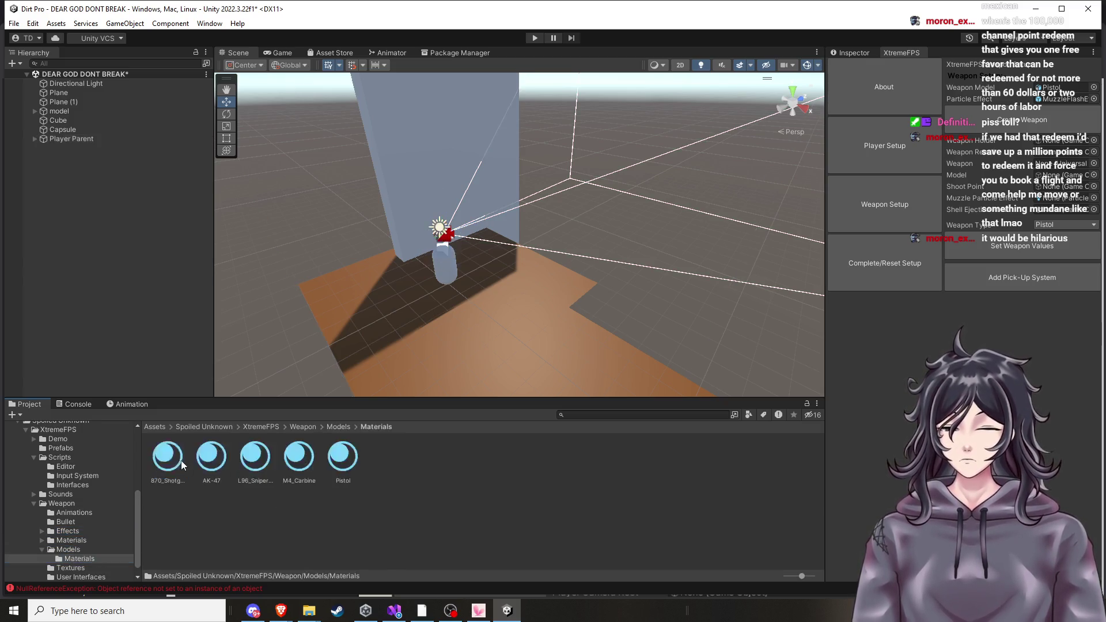
click(352, 458)
right_click(351, 460)
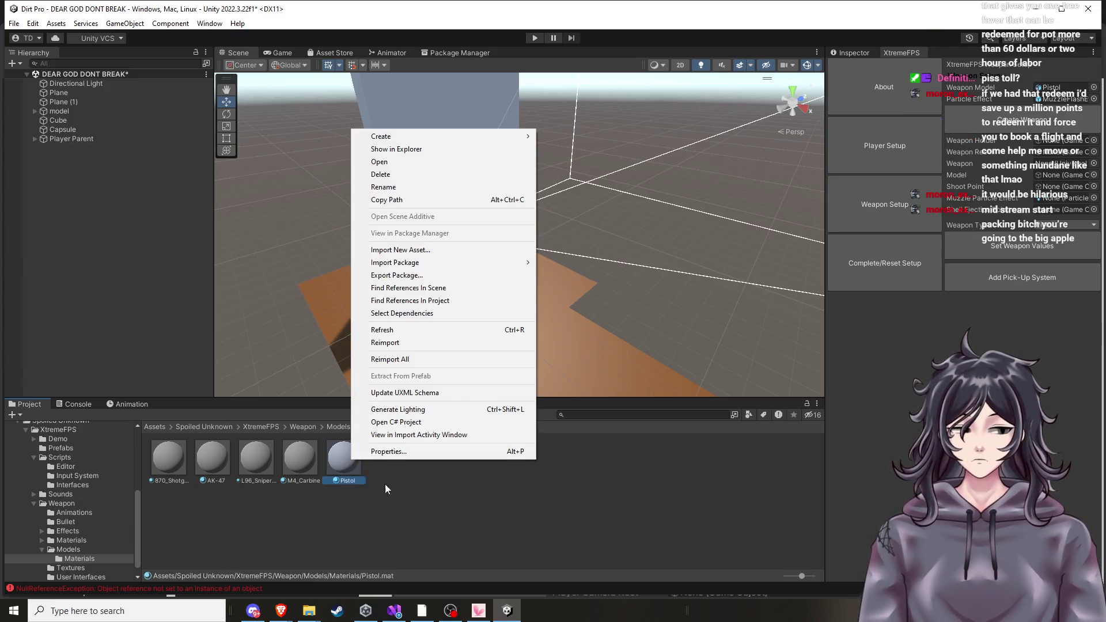
click(162, 520)
click(71, 552)
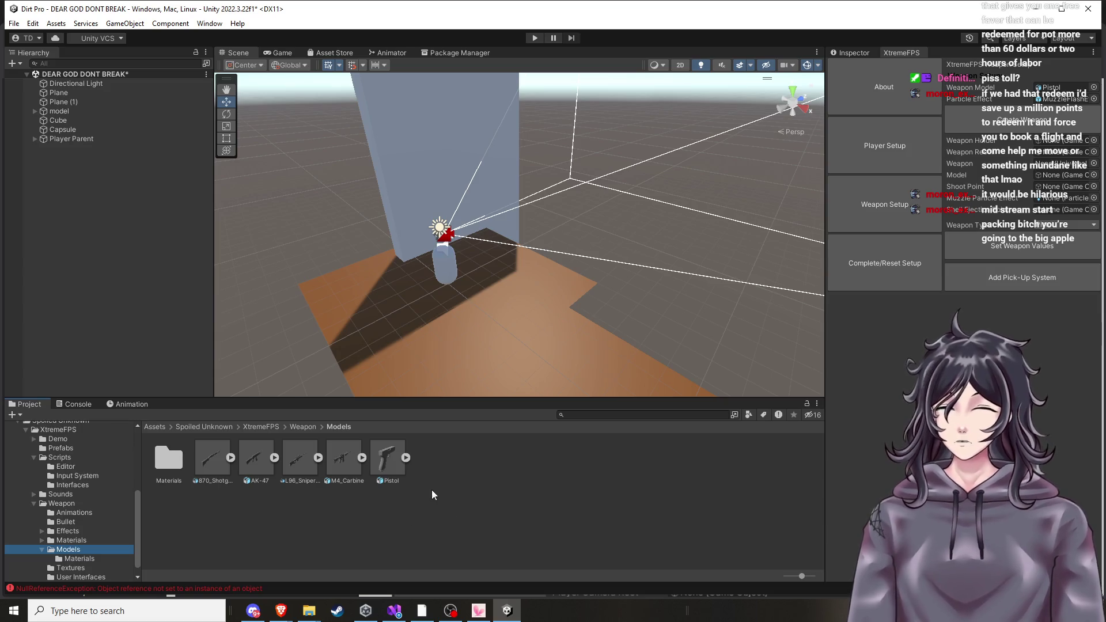
mouse_move(387, 458)
mouse_down()
mouse_move(898, 253)
mouse_move(1062, 175)
mouse_up()
Assign the MuzzleFlash prefab from Effects/Prefabs as the Muzzle Particle Effect.
click(77, 531)
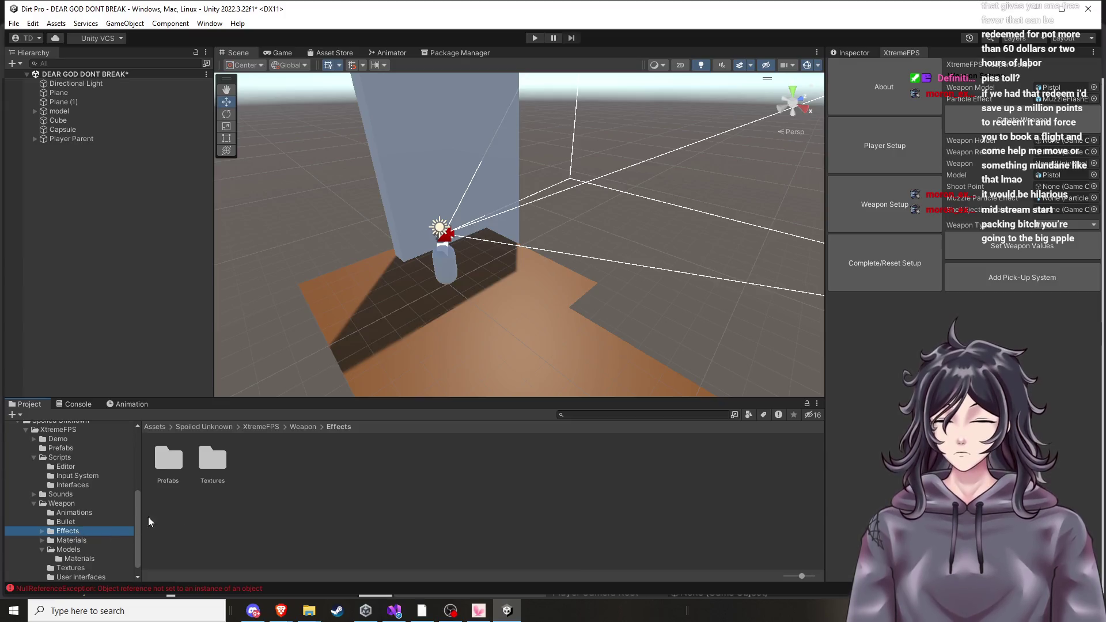
double_click(213, 460)
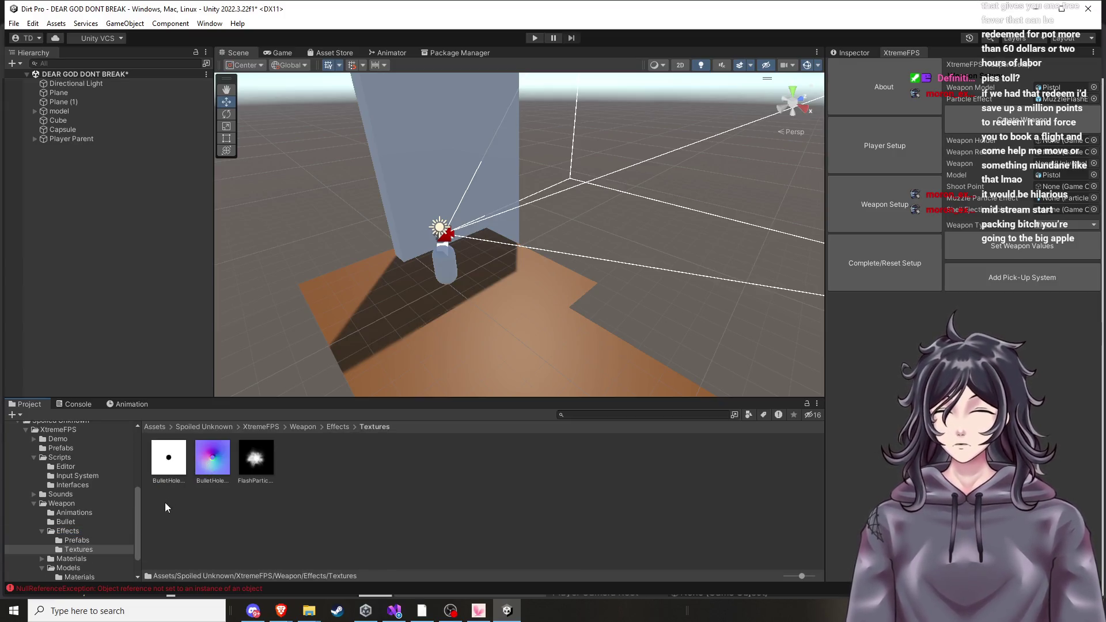
click(324, 426)
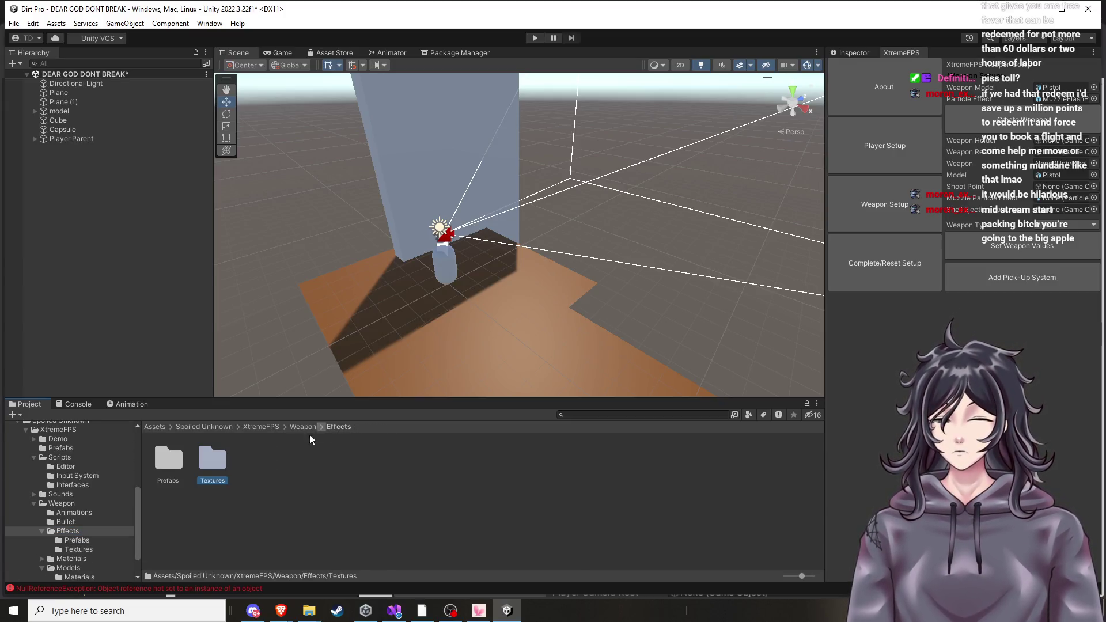
double_click(168, 461)
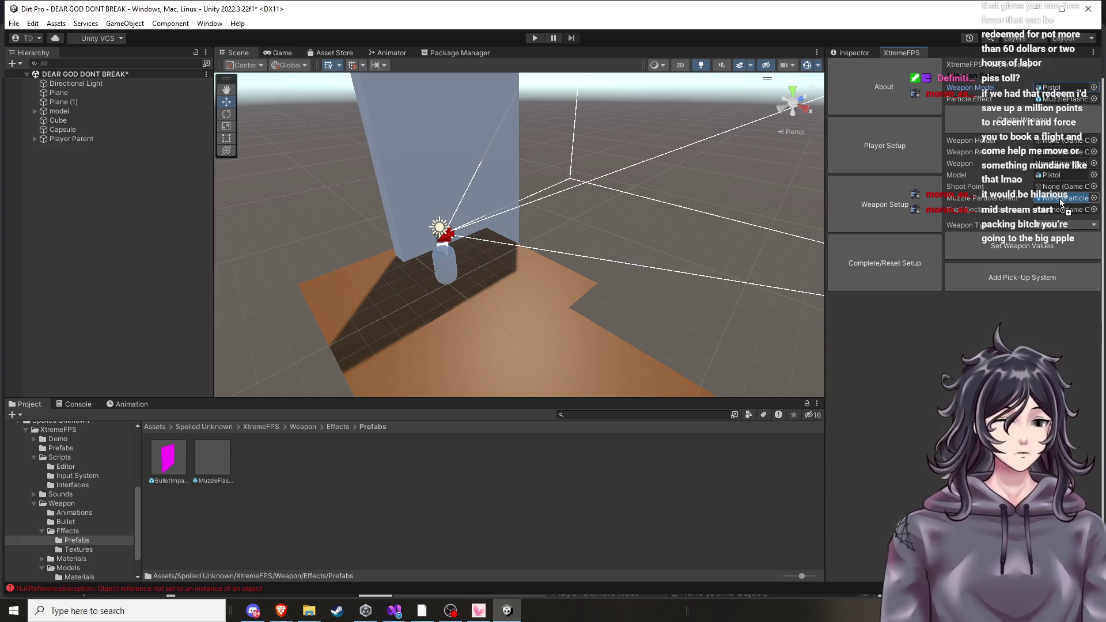
drag(1062, 201, 1062, 199)
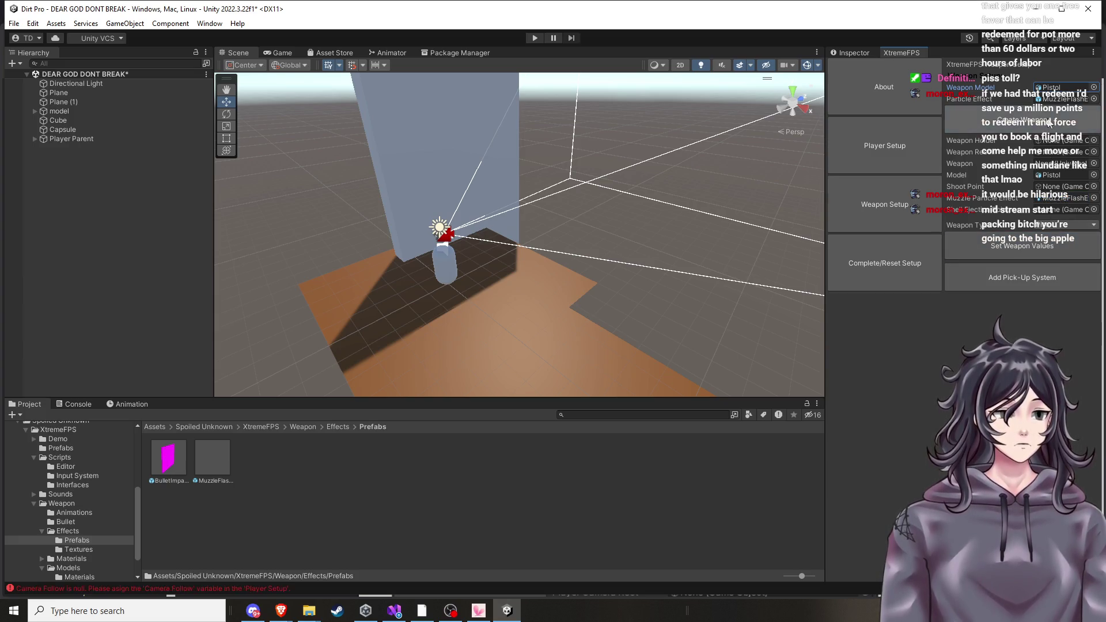
click(534, 38)
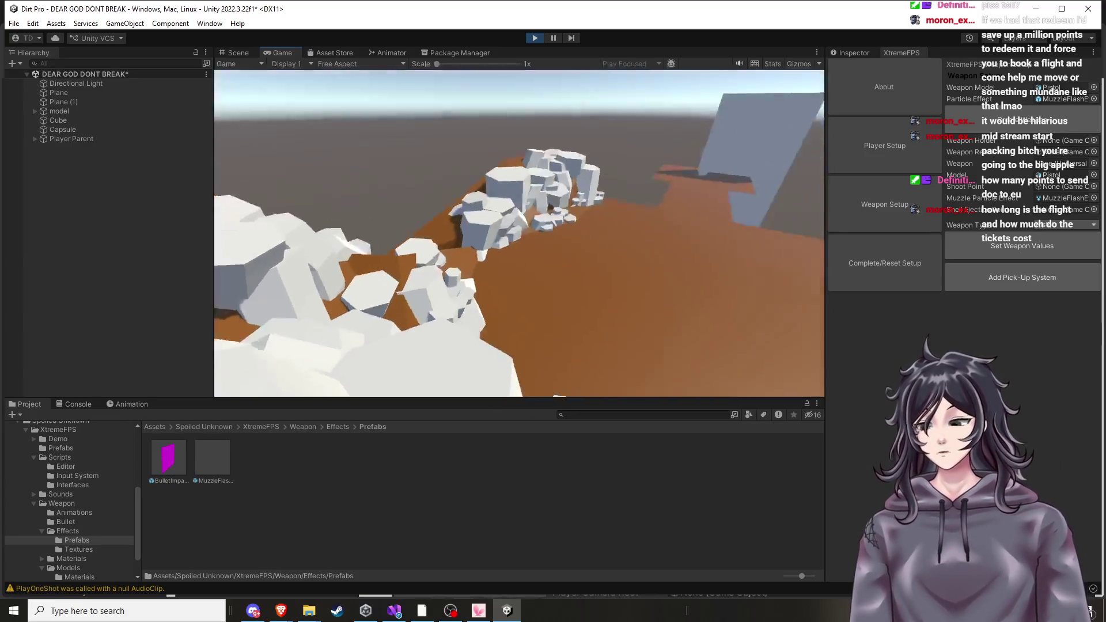
key(Escape)
click(537, 38)
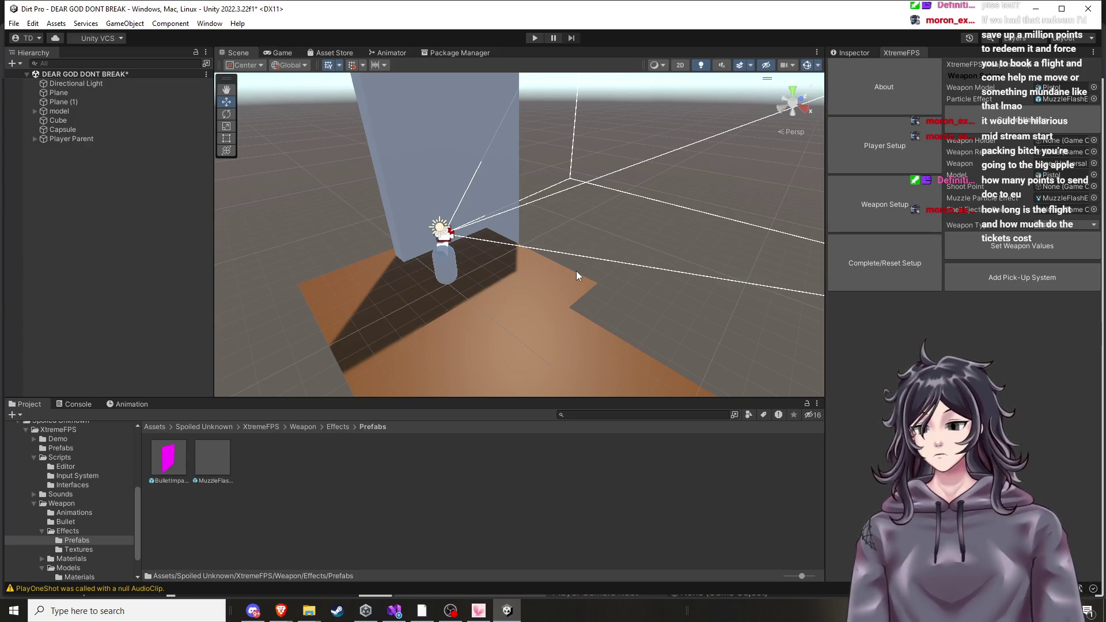
click(534, 38)
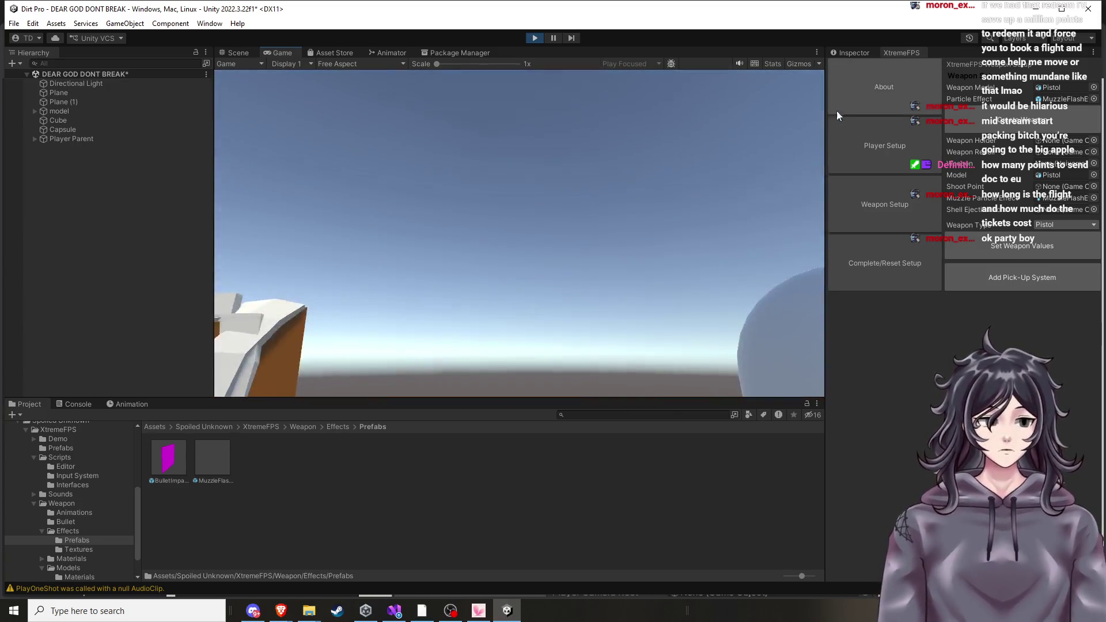
click(533, 38)
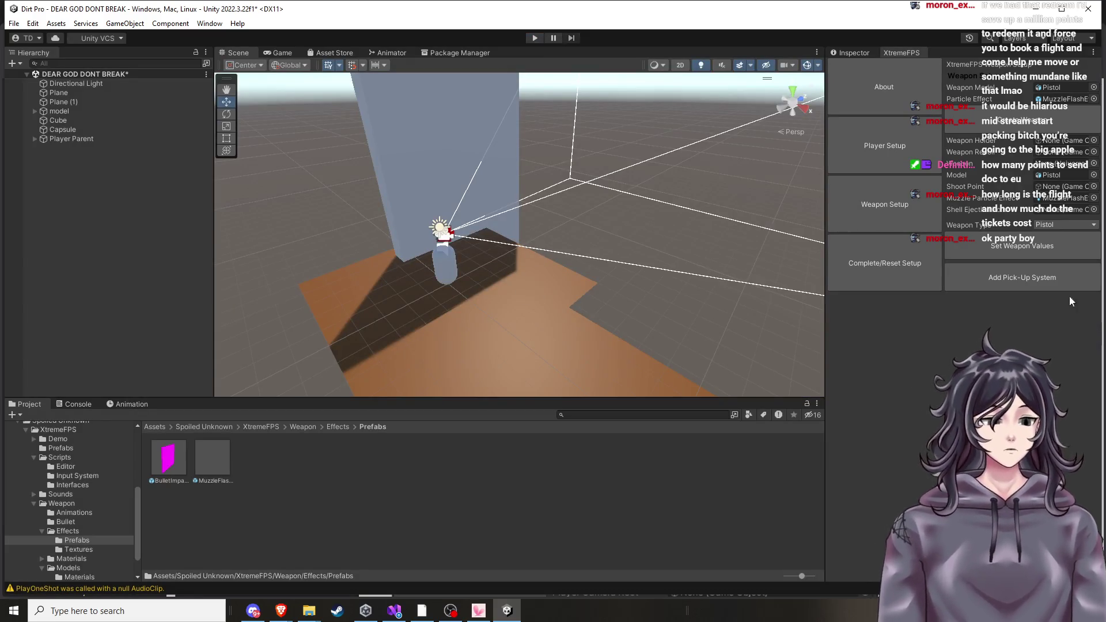
Set the weapon's Particle Effect to None using its object picker.
click(900, 158)
click(896, 208)
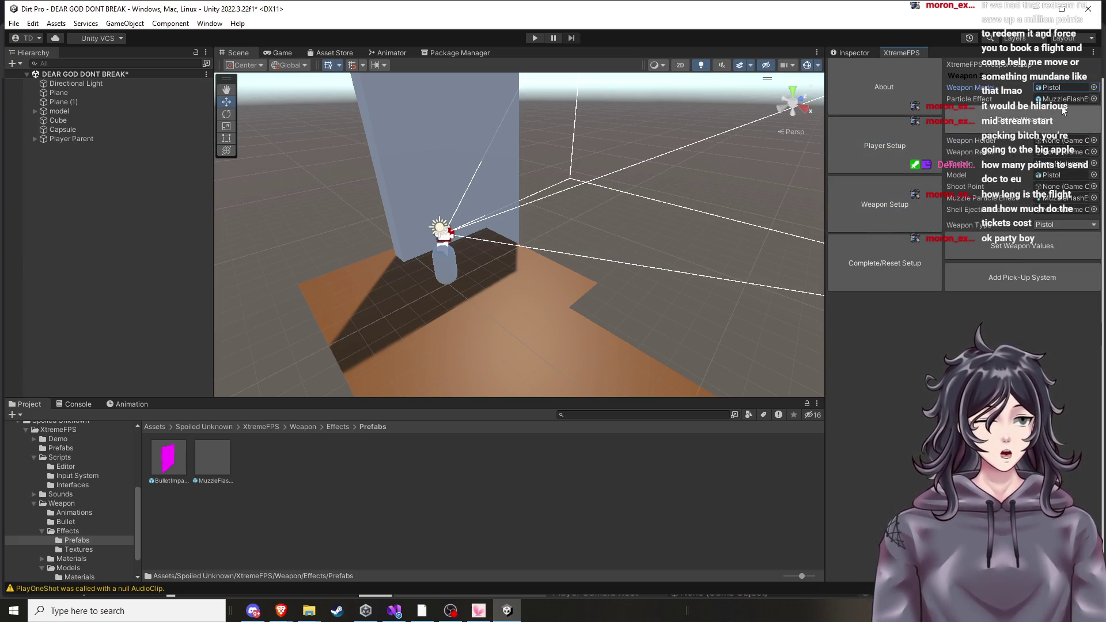
click(1093, 87)
scroll(1040, 184, up, 2)
scroll(451, 300, up, 5)
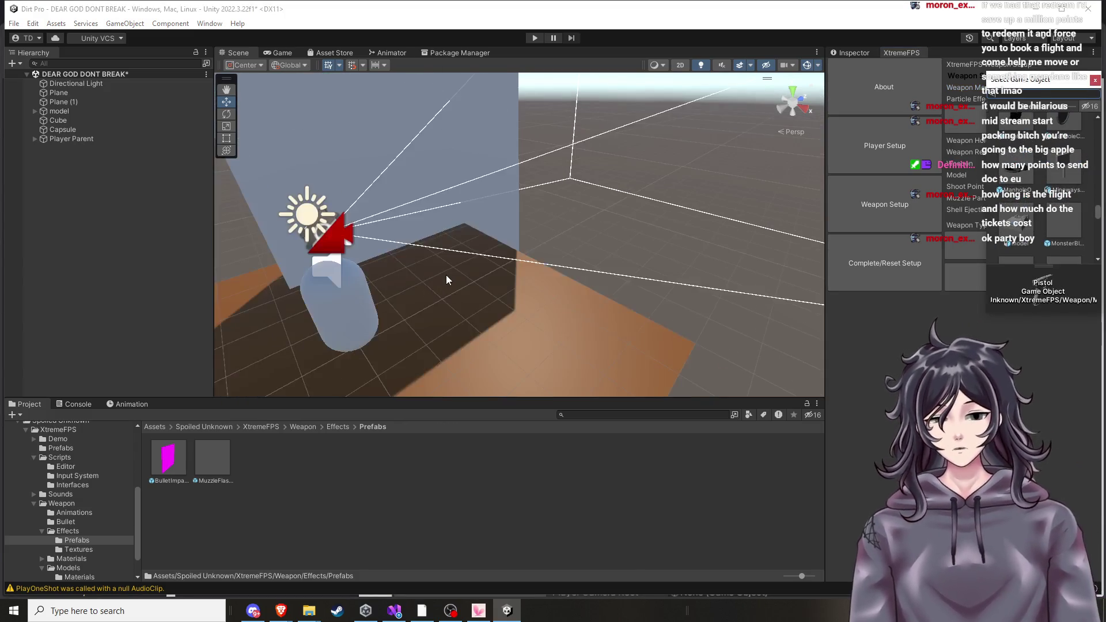
drag(447, 275, 464, 275)
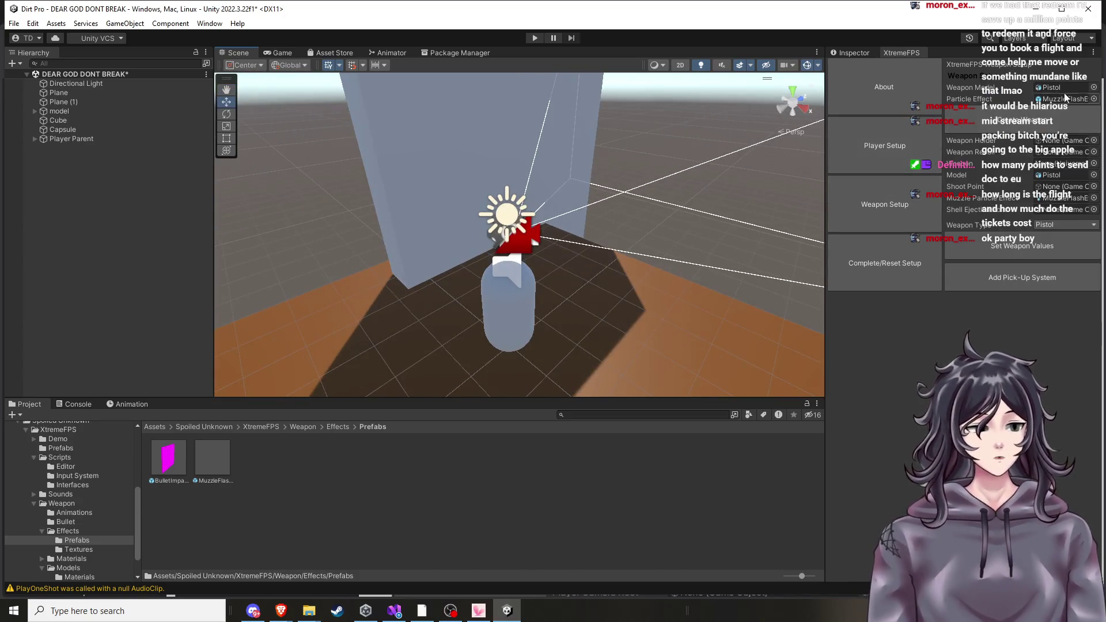
click(1093, 99)
scroll(1028, 173, up, 5)
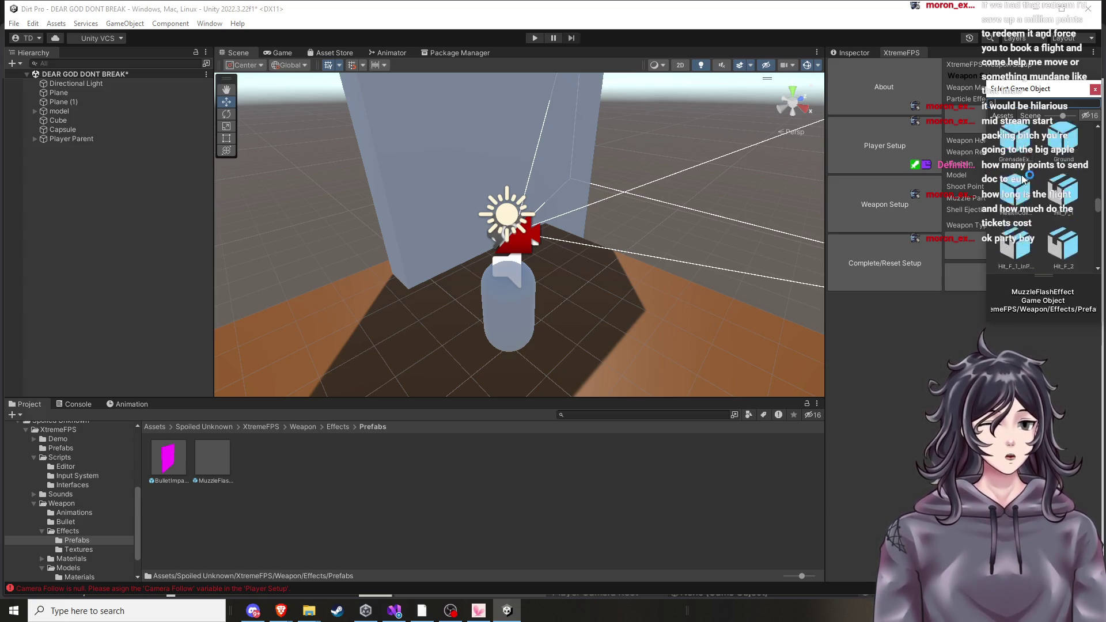
scroll(1075, 183, up, 1)
drag(1098, 183, 1101, 121)
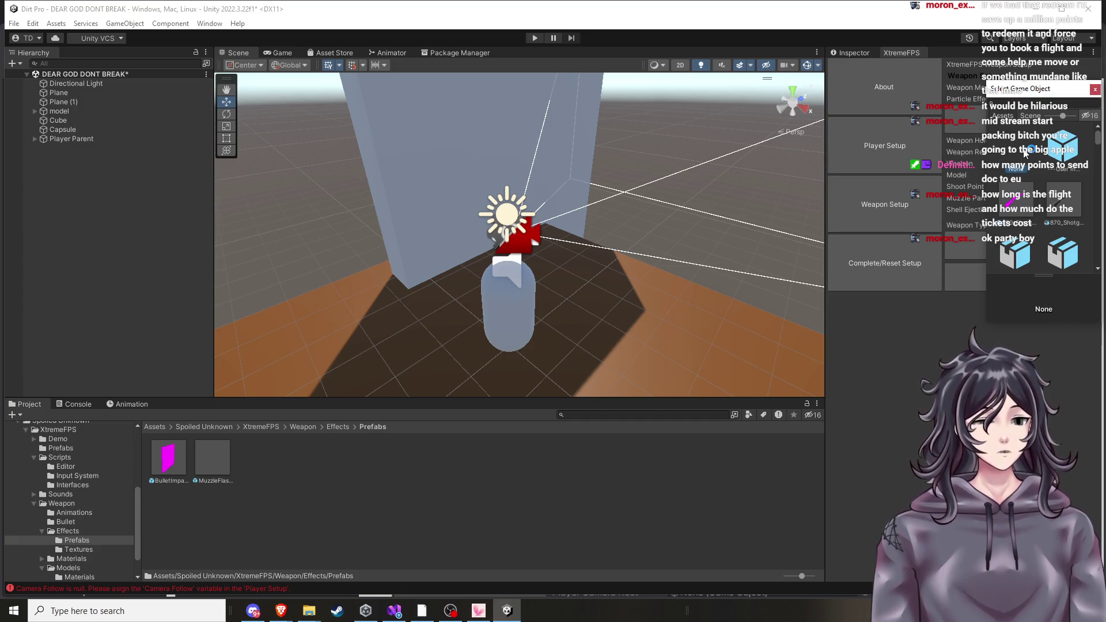
drag(1100, 139, 1101, 149)
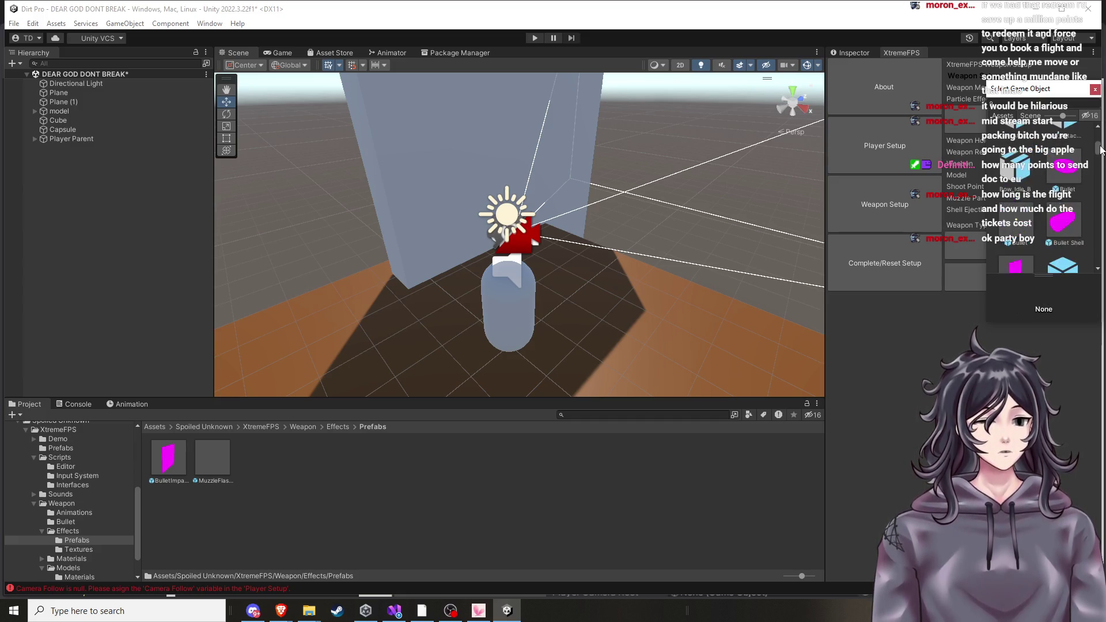
click(1097, 91)
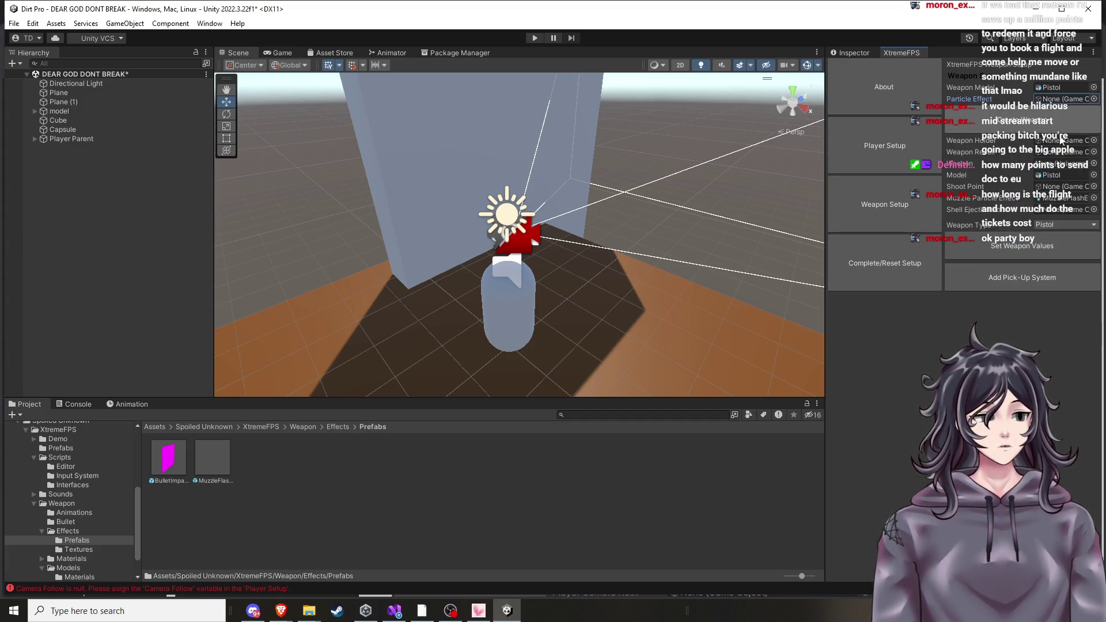
Confirm Pistol as the weapon Model and start a play test of the arena.
click(1088, 178)
click(1026, 242)
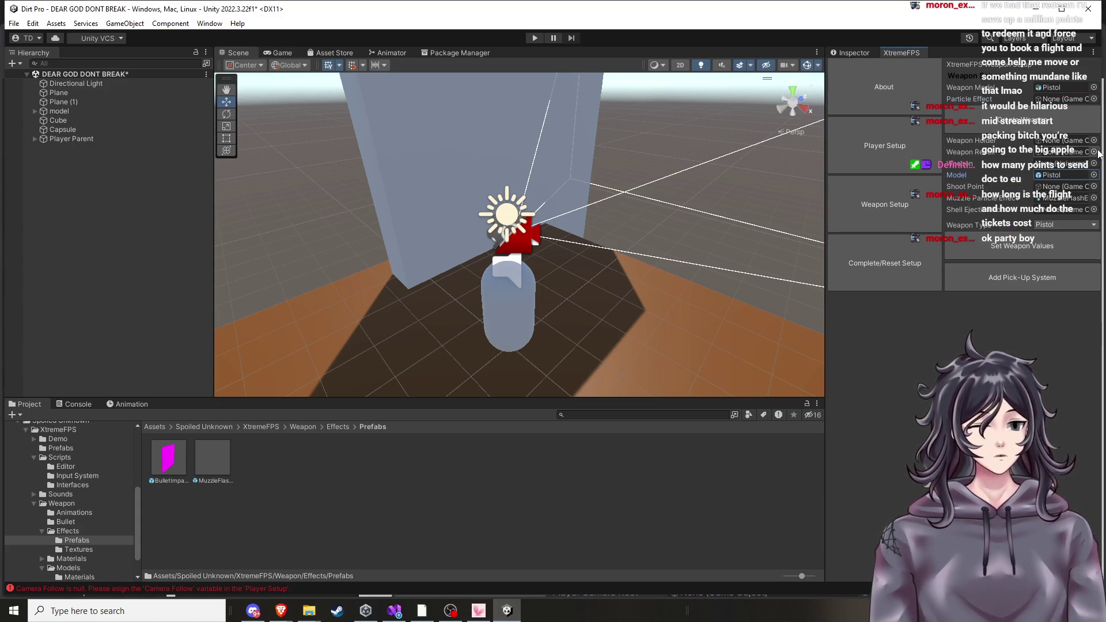
click(1095, 80)
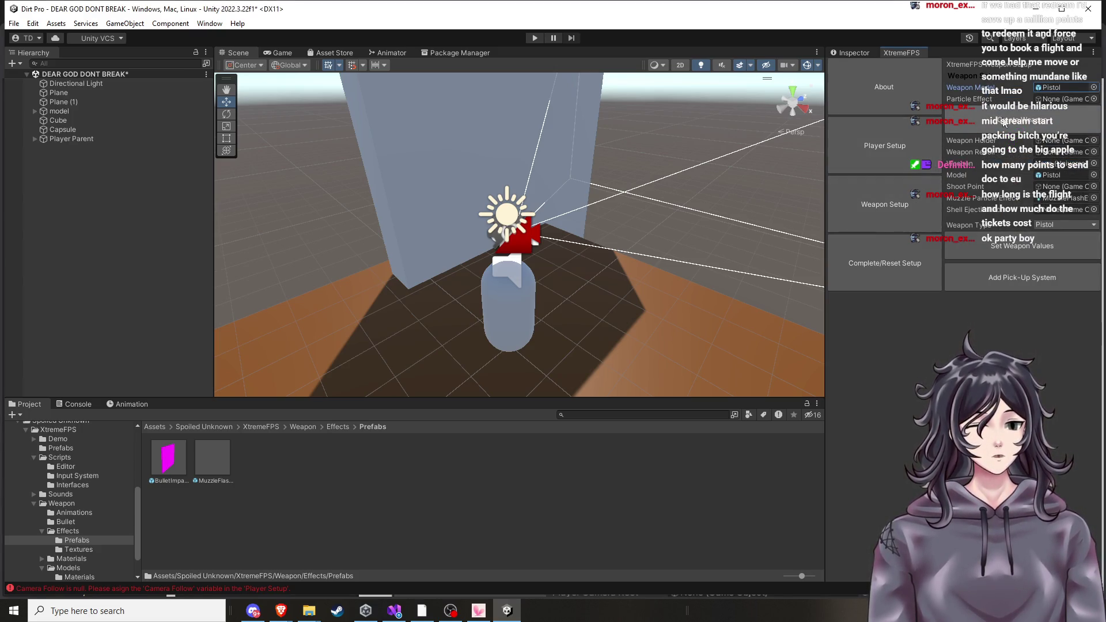
click(534, 38)
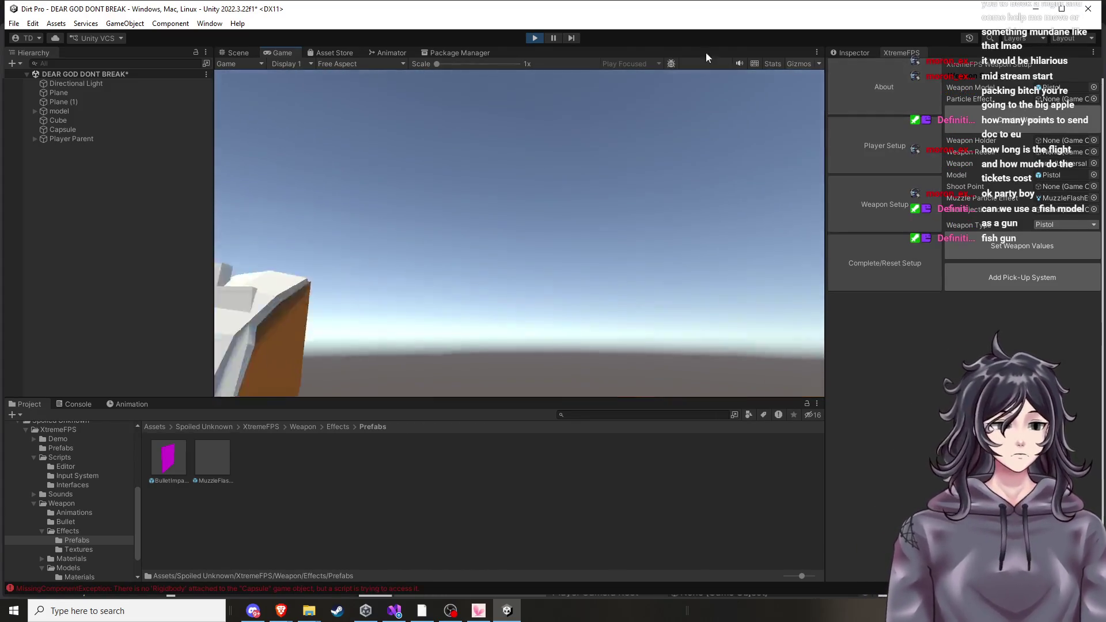
Stop the play test and orbit the Scene view to reveal the orange platform and white rocks.
click(542, 42)
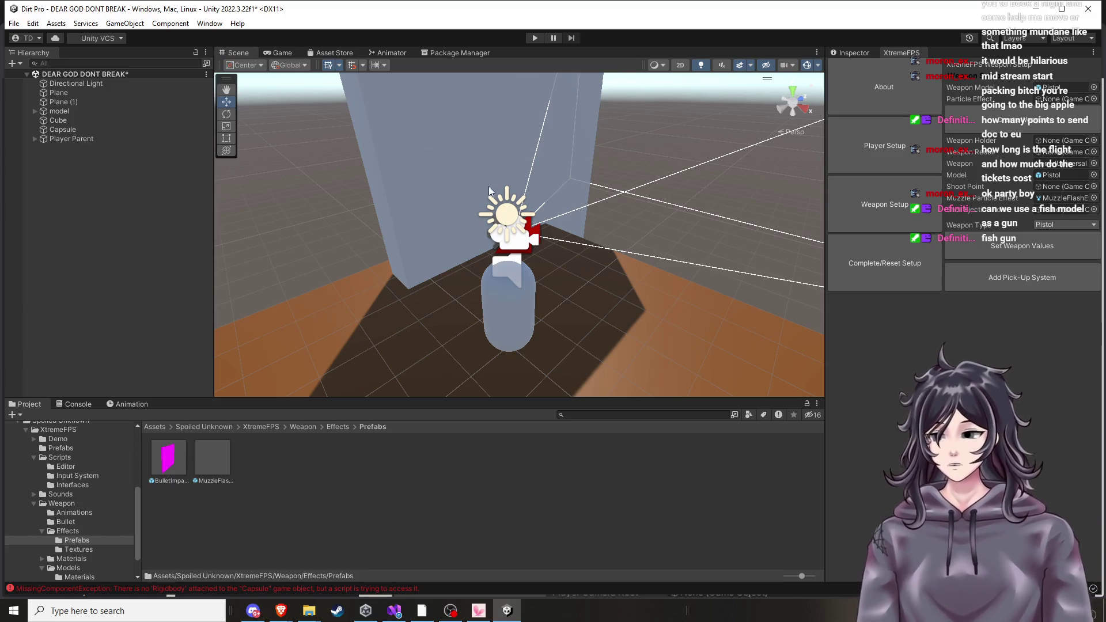
mouse_move(496, 174)
mouse_down()
mouse_move(790, 181)
mouse_move(778, 199)
mouse_move(672, 245)
mouse_move(724, 266)
mouse_move(575, 226)
mouse_move(679, 190)
mouse_move(627, 167)
mouse_move(637, 118)
mouse_move(655, 123)
mouse_move(513, 92)
mouse_move(545, 108)
mouse_move(516, 131)
mouse_move(382, 103)
mouse_move(394, 98)
mouse_move(539, 208)
mouse_move(615, 311)
mouse_move(728, 365)
mouse_move(700, 362)
mouse_move(709, 376)
mouse_move(653, 321)
mouse_up()
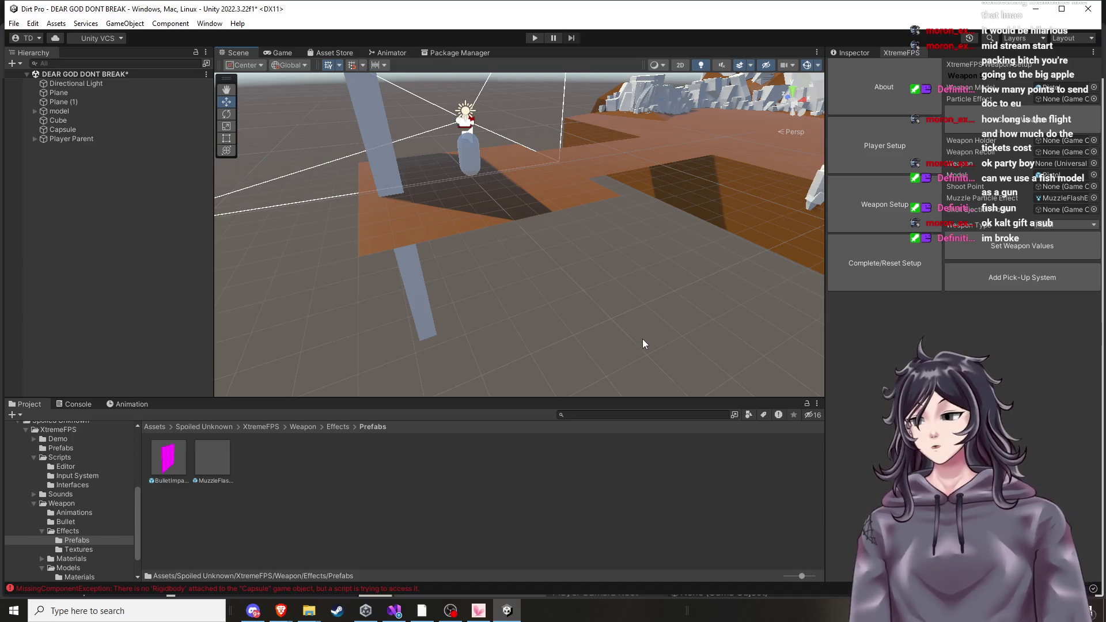
Assign Pistol as the XtremeFPS weapon Model.
mouse_move(636, 336)
mouse_down()
mouse_move(622, 304)
mouse_move(655, 209)
mouse_move(638, 380)
mouse_up()
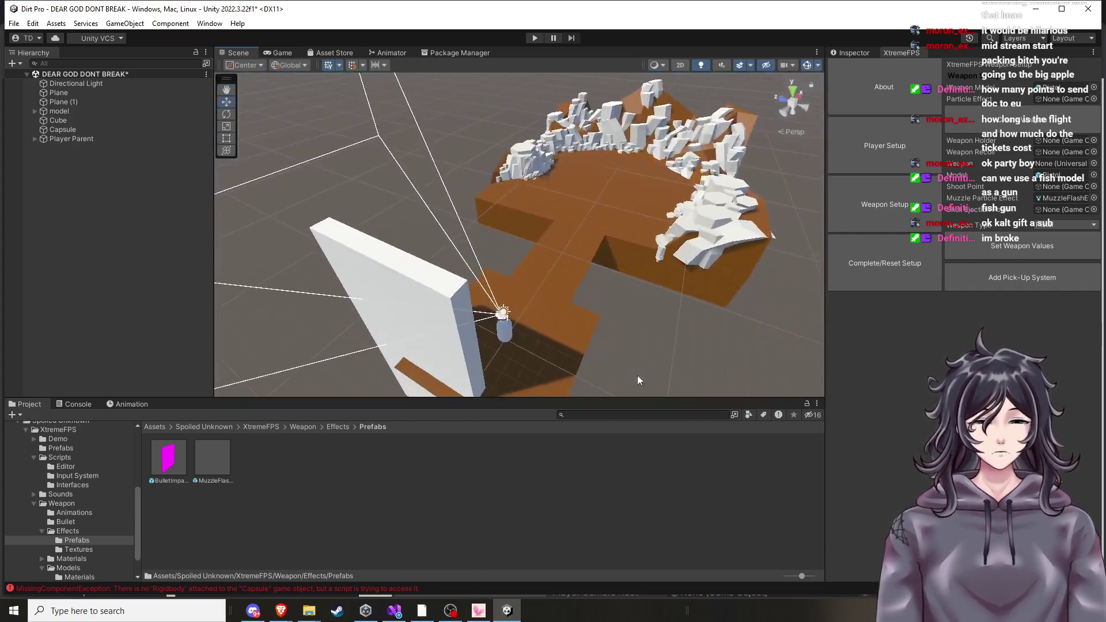
click(1093, 87)
scroll(1024, 165, up, 3)
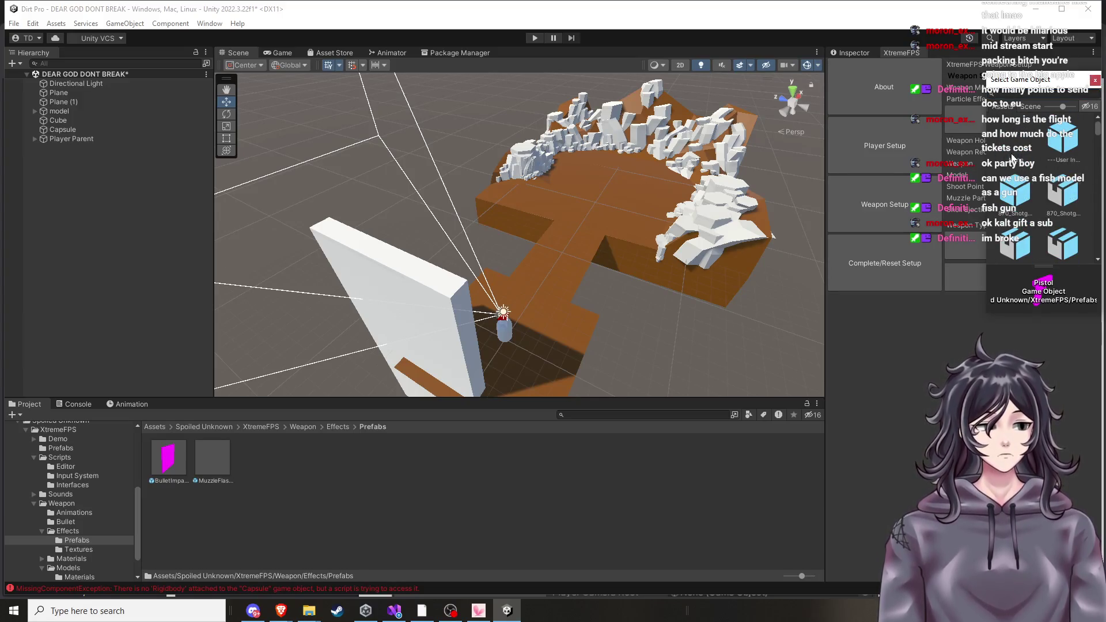
double_click(1012, 158)
Set the Muzzle Particle Effect field to None.
click(1094, 175)
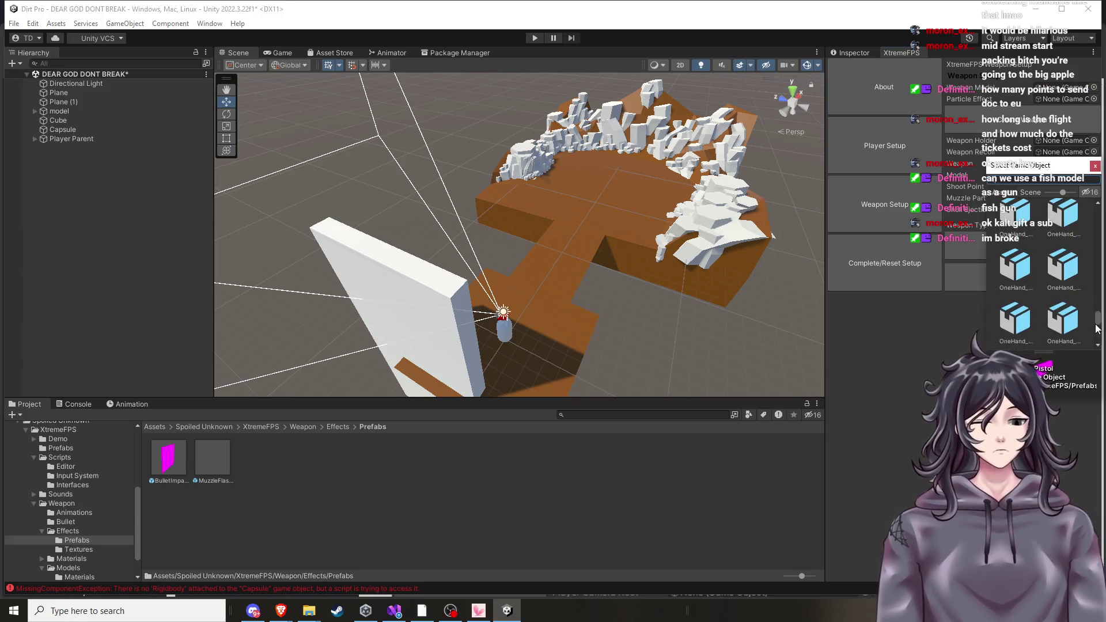
scroll(1096, 329, up, 5)
double_click(1079, 206)
click(1094, 209)
double_click(1028, 267)
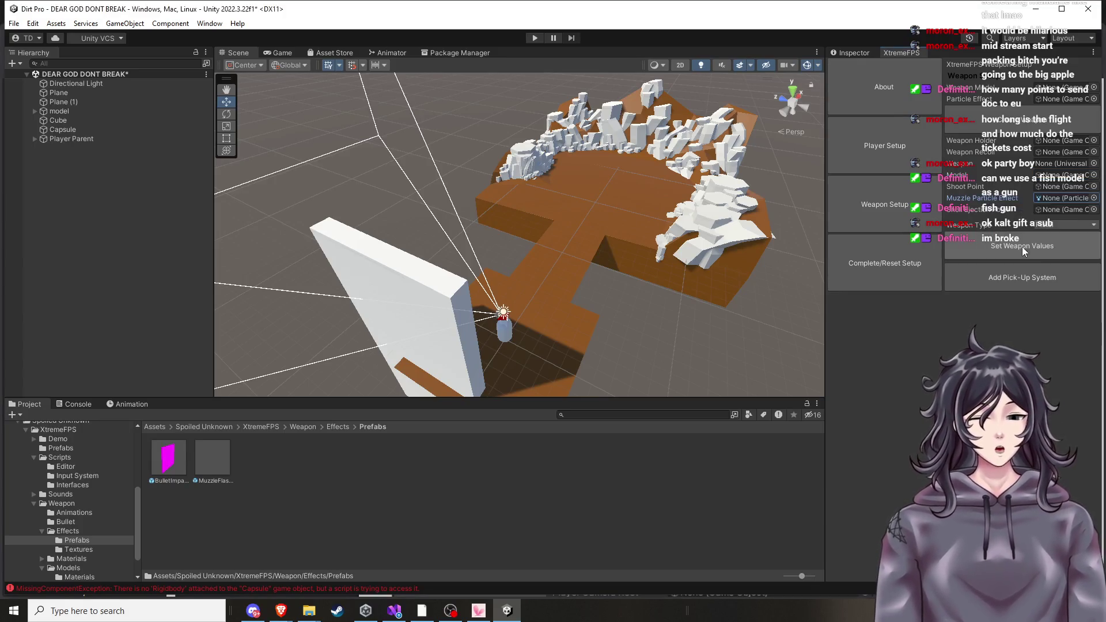
Apply the weapon values and choose the first weapon type, which logs a NullReferenceException.
click(1025, 251)
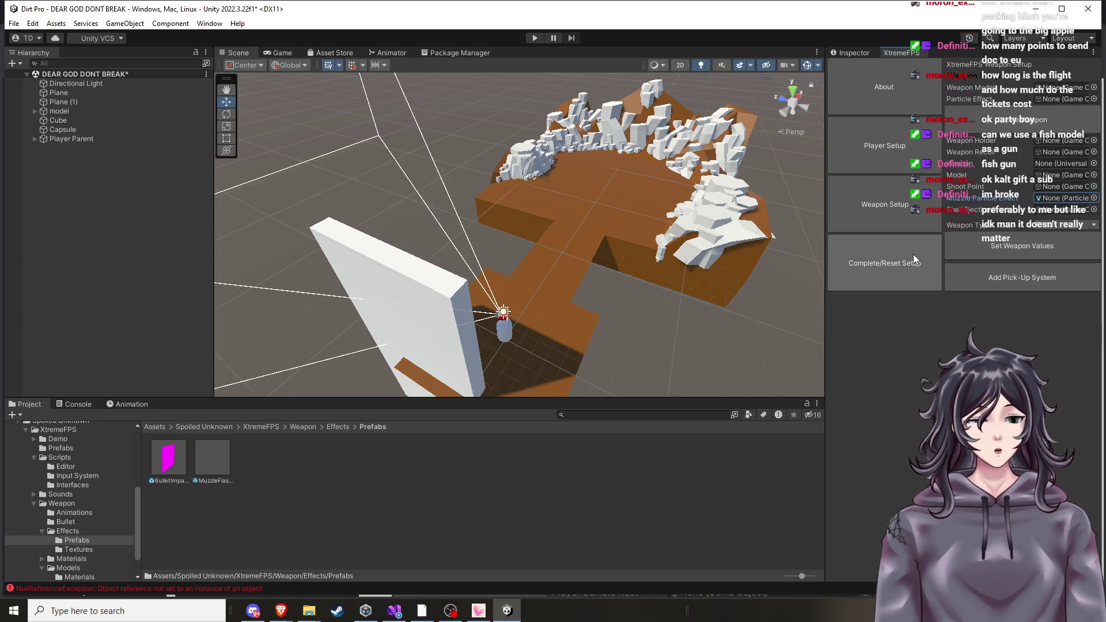
click(1041, 229)
click(1050, 240)
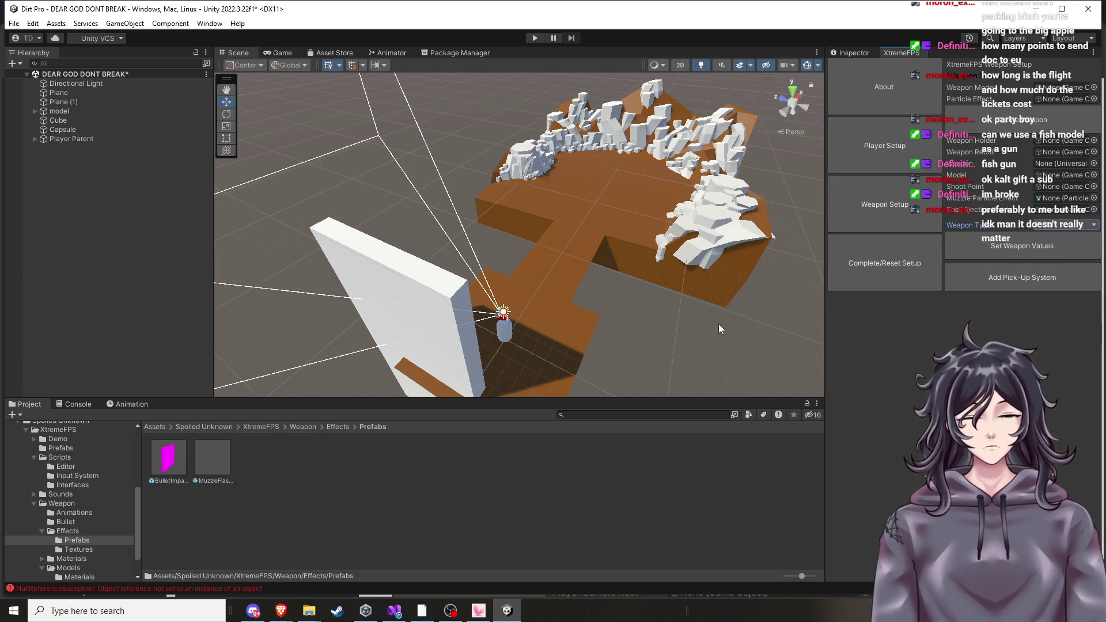
click(280, 611)
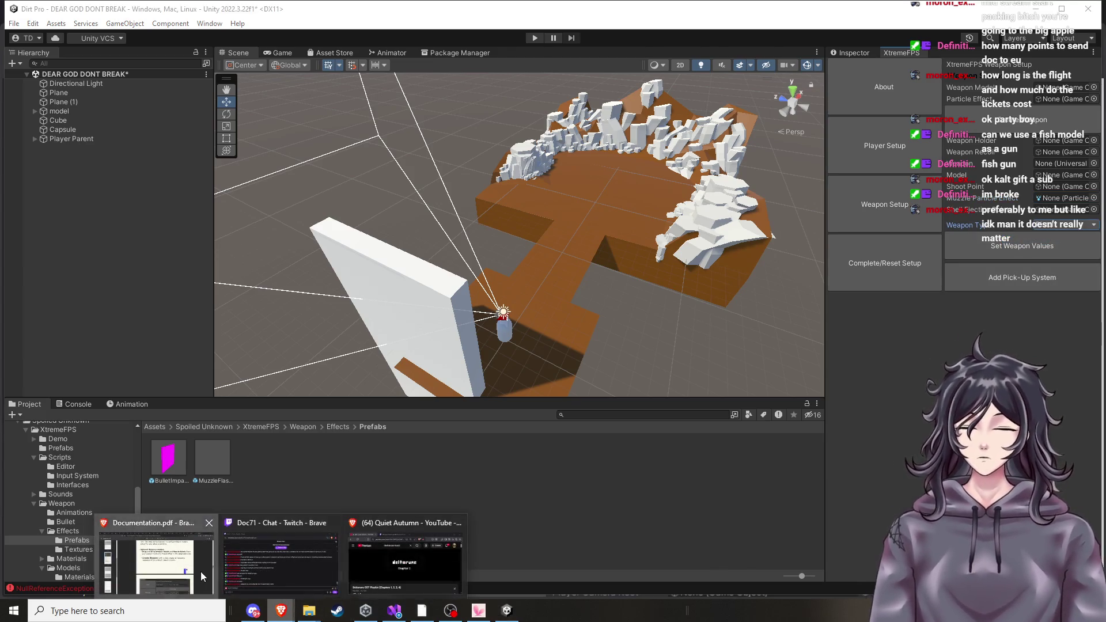
Bring Documentation.pdf forward and scroll through it down to the last page, page 10.
click(200, 571)
scroll(472, 391, up, 1)
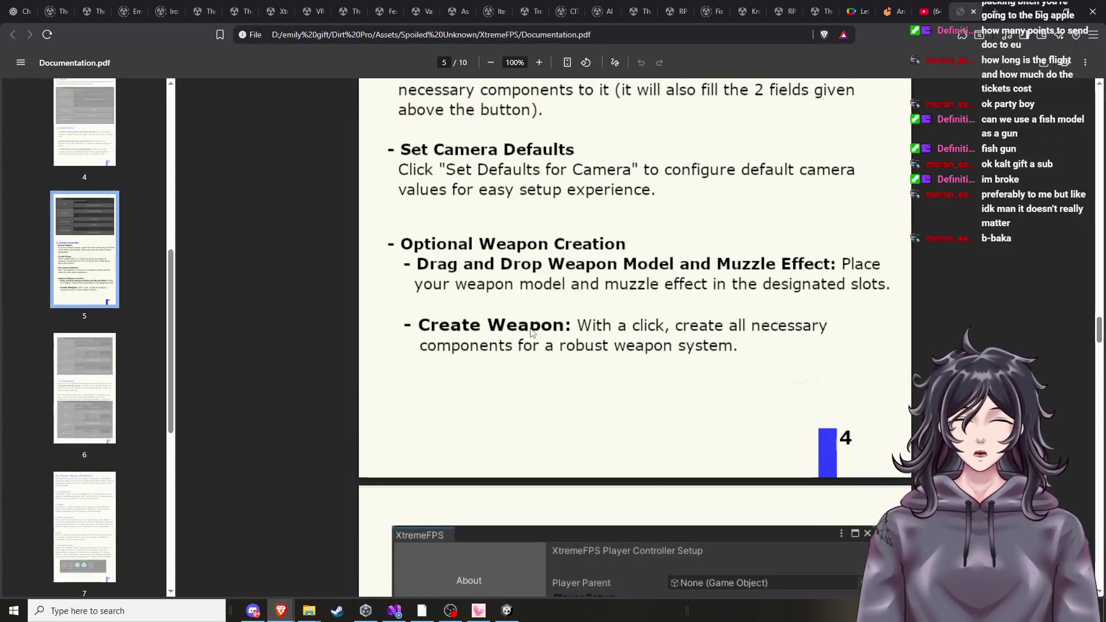
scroll(535, 351, down, 2)
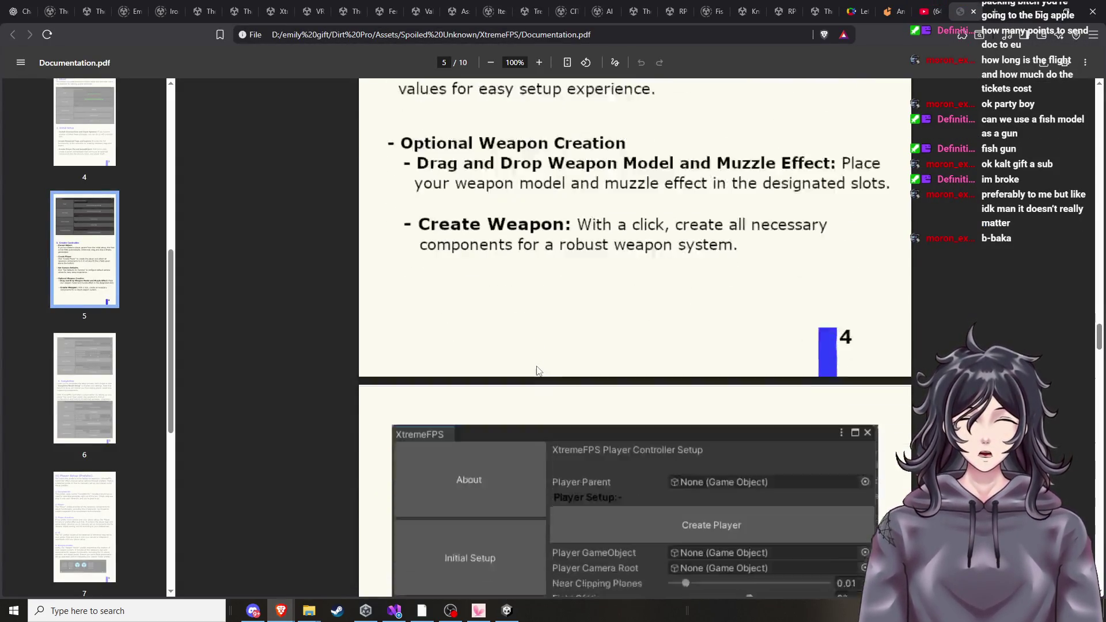
scroll(541, 375, down, 8)
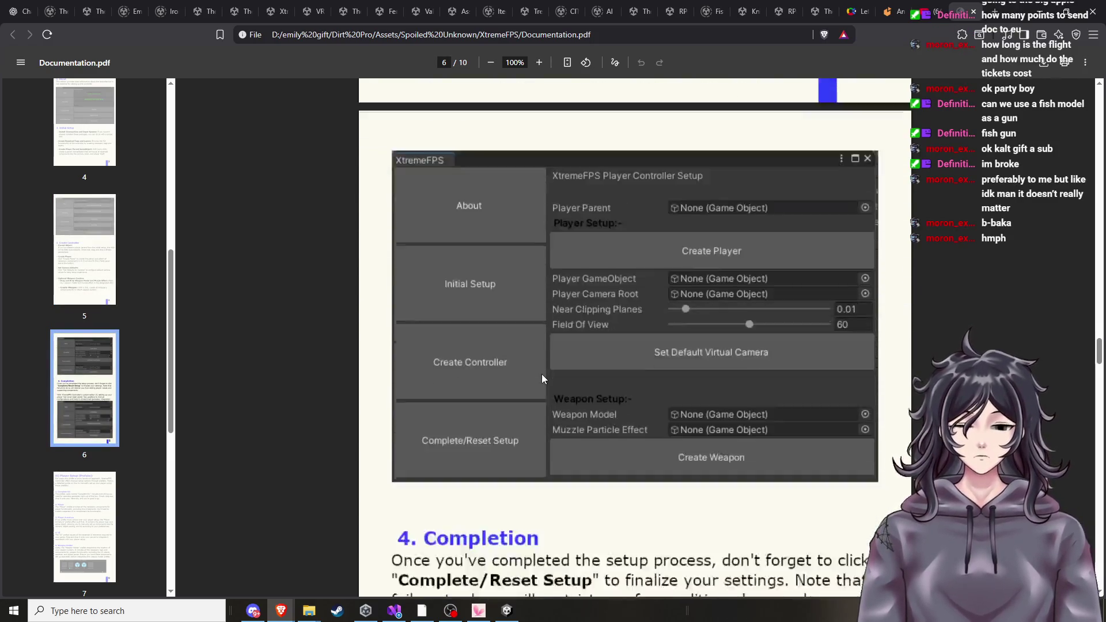
scroll(554, 395, down, 10)
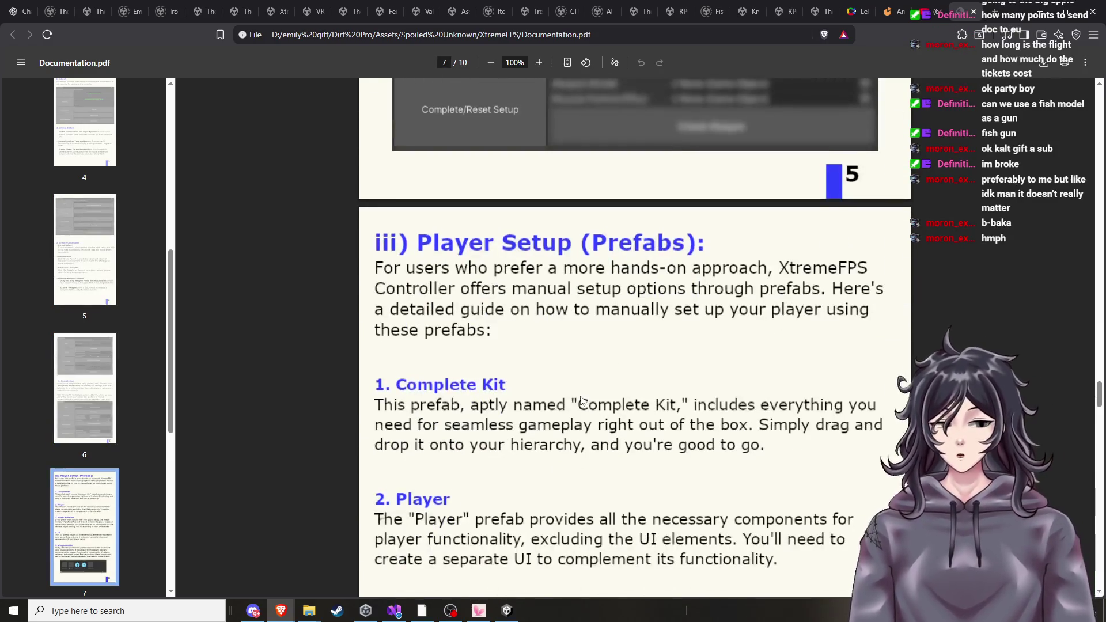
scroll(579, 396, down, 1)
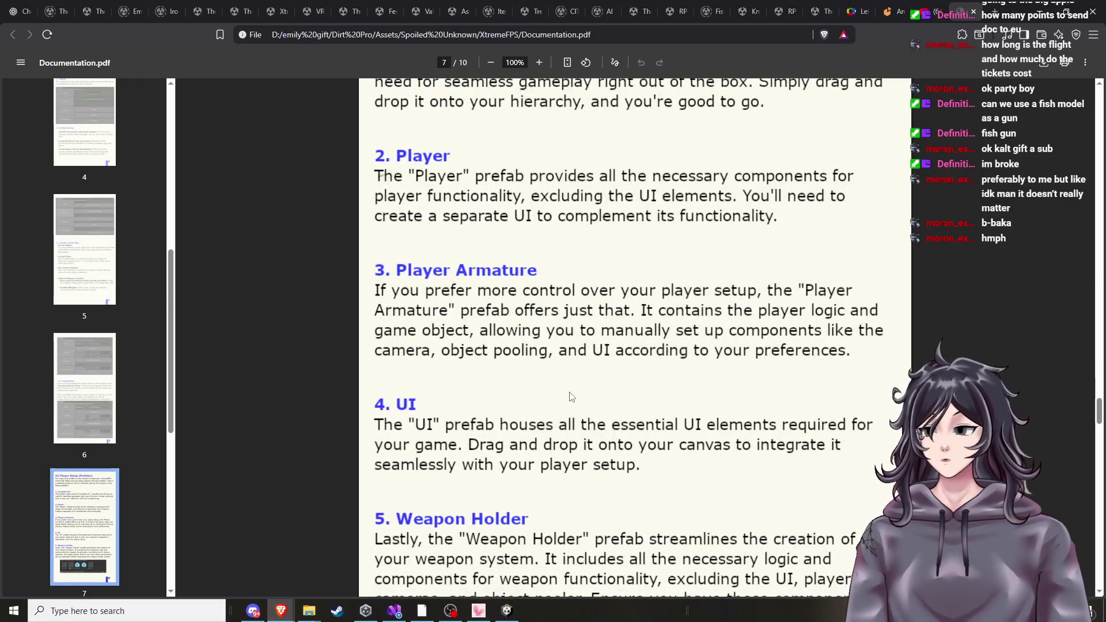
scroll(562, 399, down, 2)
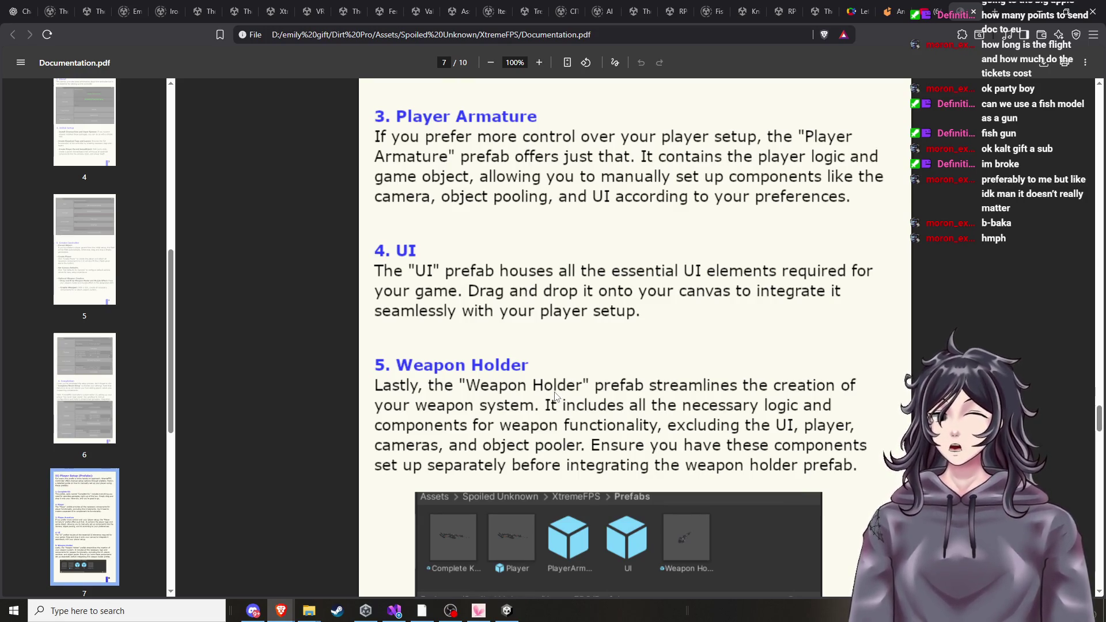
scroll(698, 360, down, 4)
scroll(708, 357, up, 2)
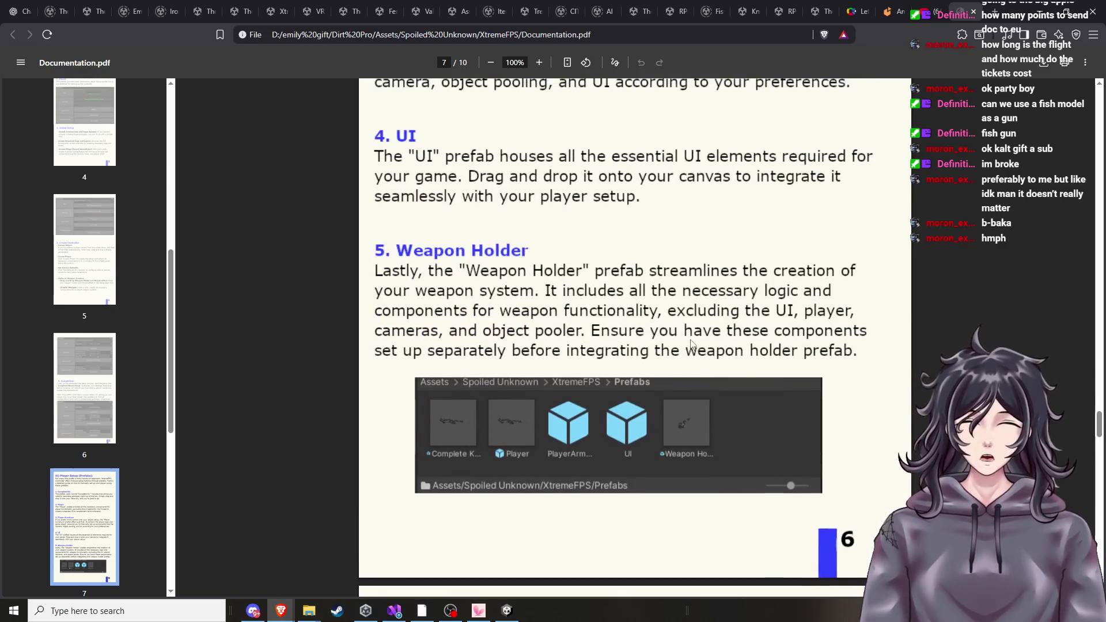
scroll(691, 345, up, 2)
scroll(686, 350, down, 4)
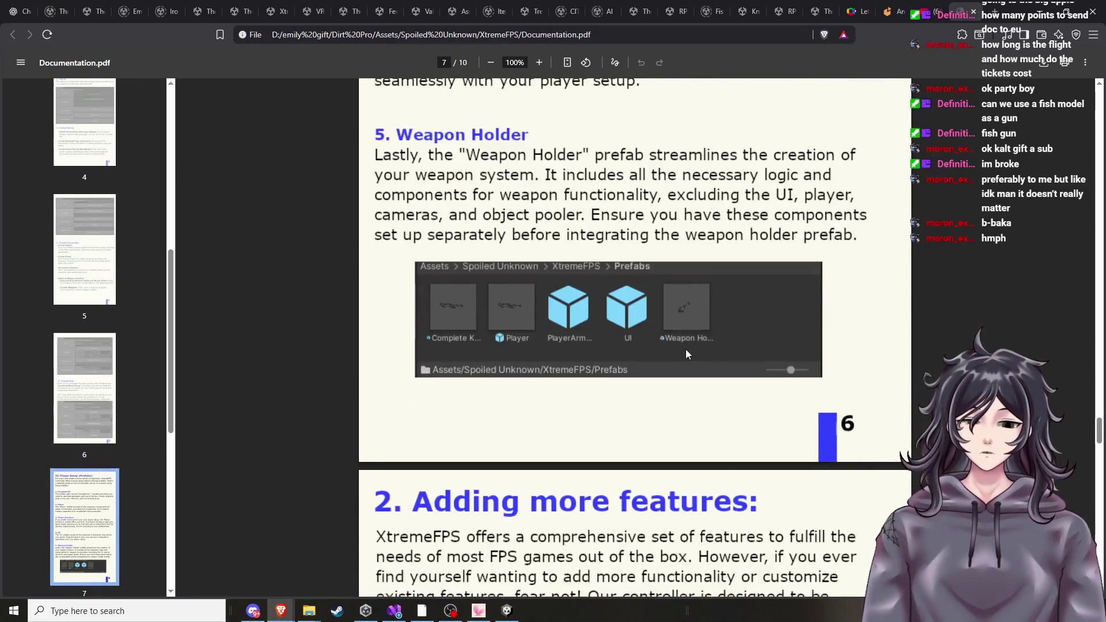
scroll(685, 349, down, 3)
scroll(672, 363, down, 4)
scroll(664, 381, down, 2)
scroll(662, 378, down, 3)
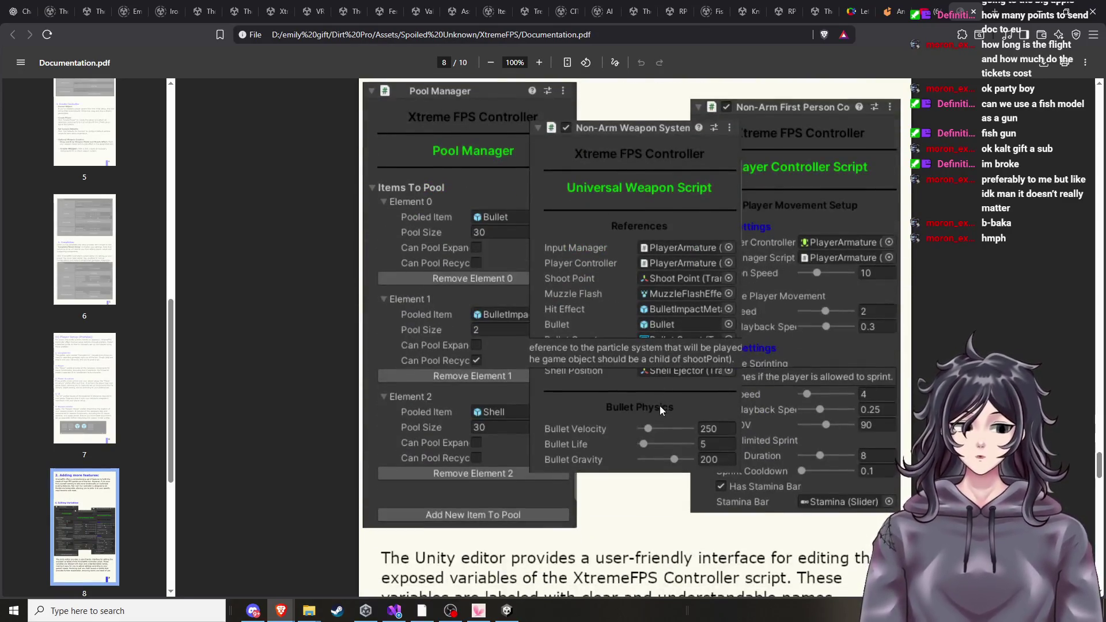
scroll(660, 406, down, 2)
scroll(634, 429, down, 7)
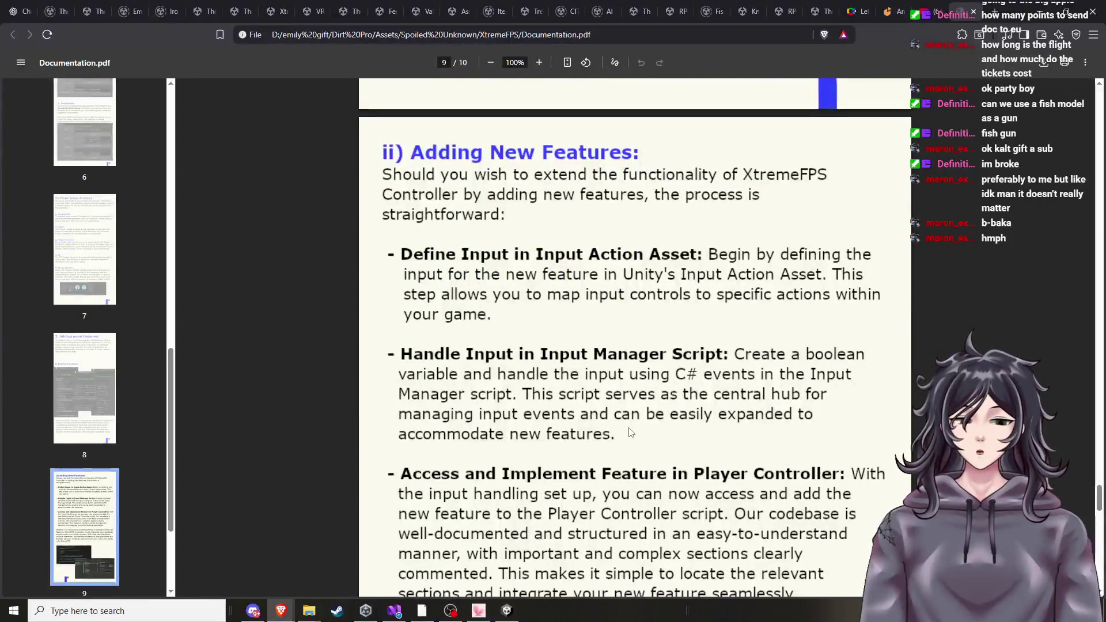
scroll(631, 432, down, 3)
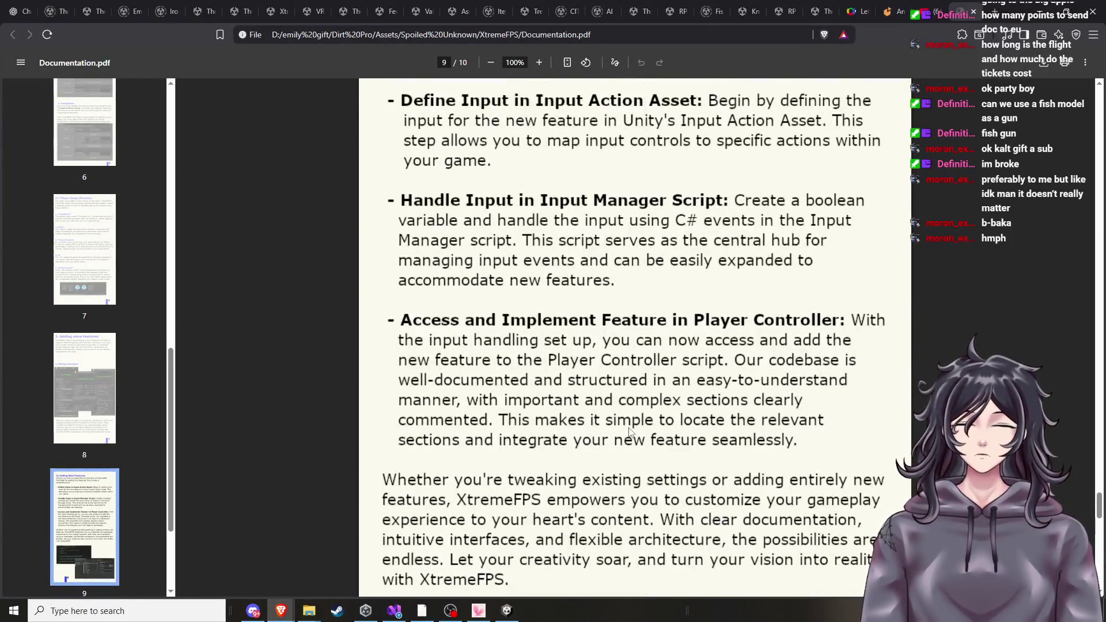
scroll(629, 429, down, 4)
scroll(629, 429, down, 8)
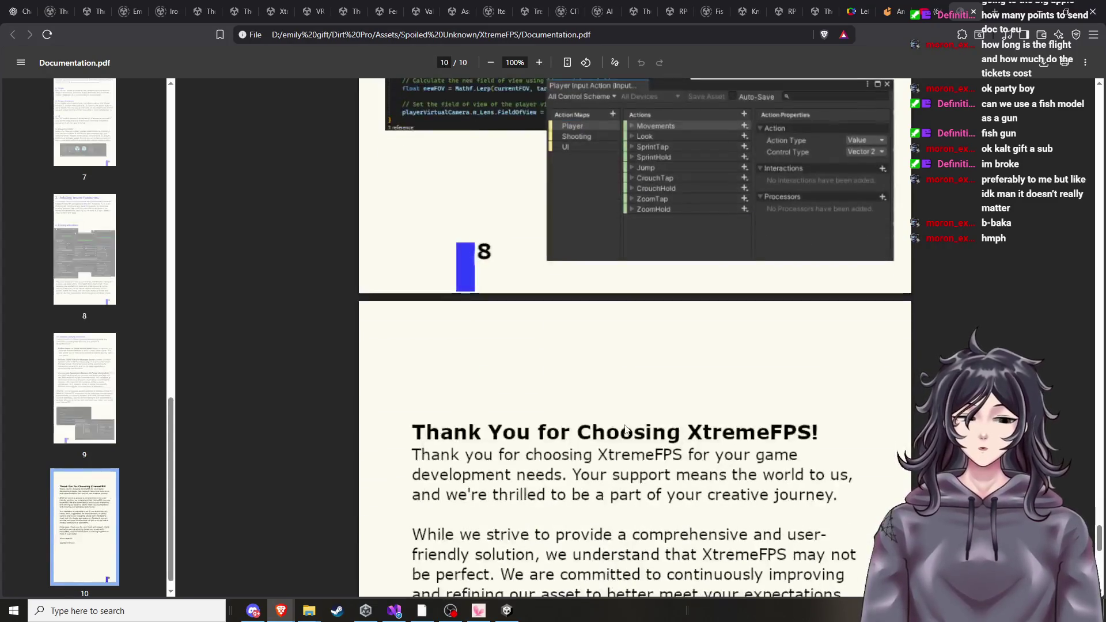
scroll(620, 430, down, 3)
scroll(619, 431, down, 5)
Scroll back up to the Initial Setup section on page 4, then return to Unity.
scroll(610, 374, up, 20)
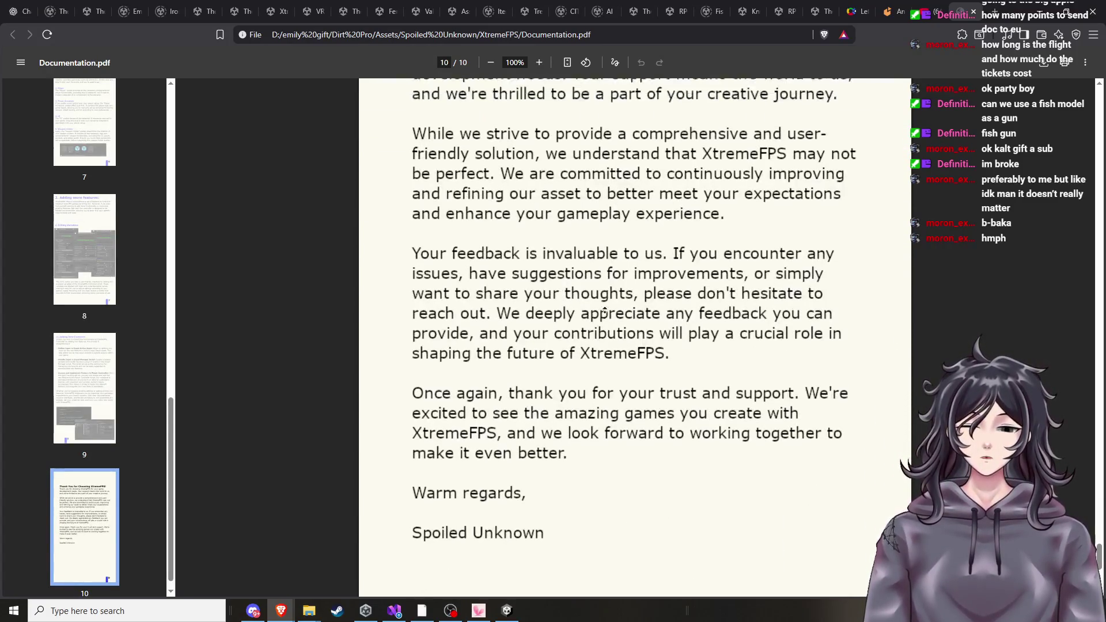
scroll(605, 320, up, 15)
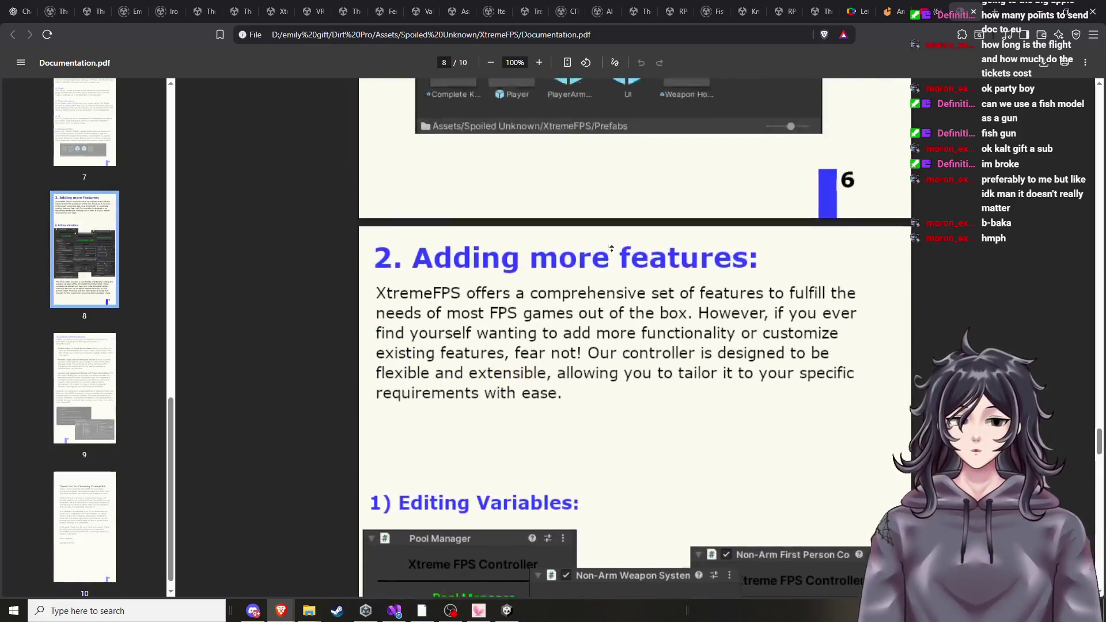
scroll(621, 268, up, 18)
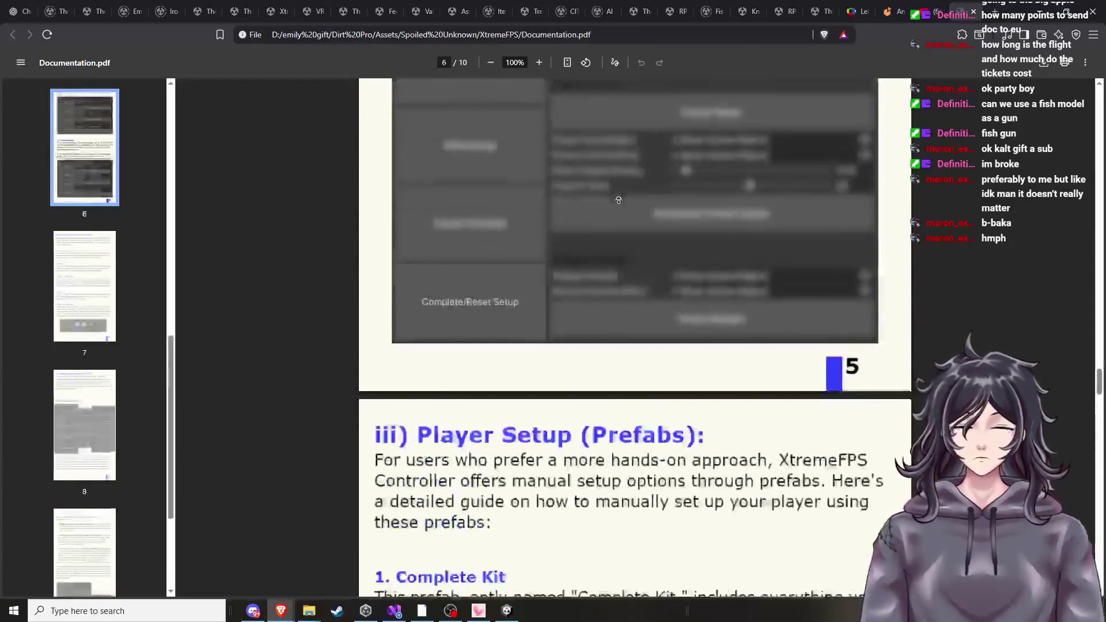
scroll(618, 199, up, 12)
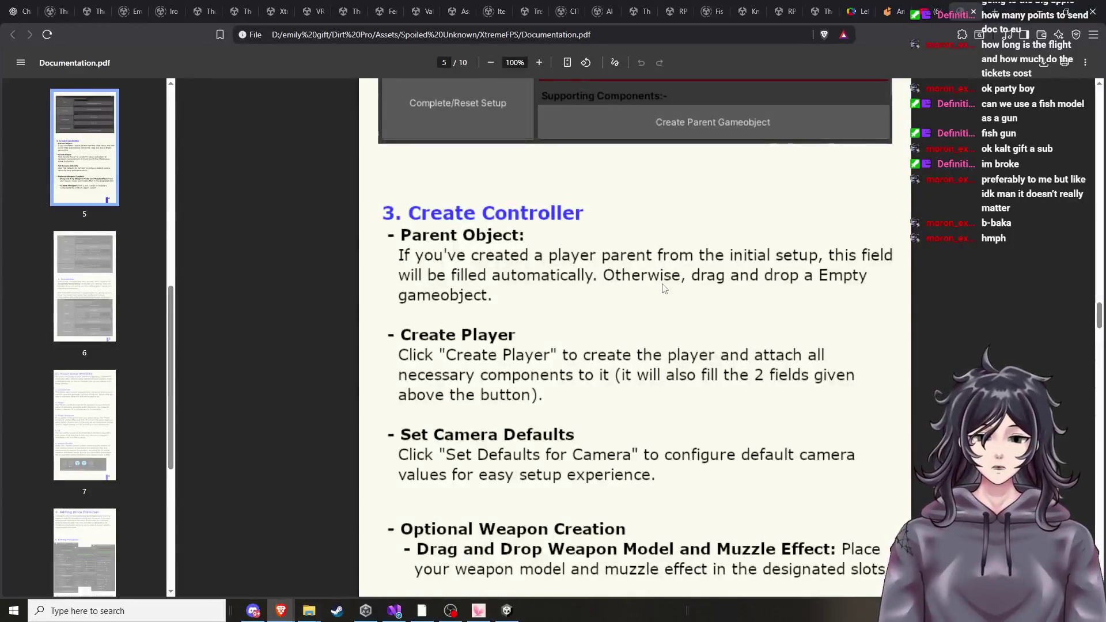
scroll(660, 251, up, 12)
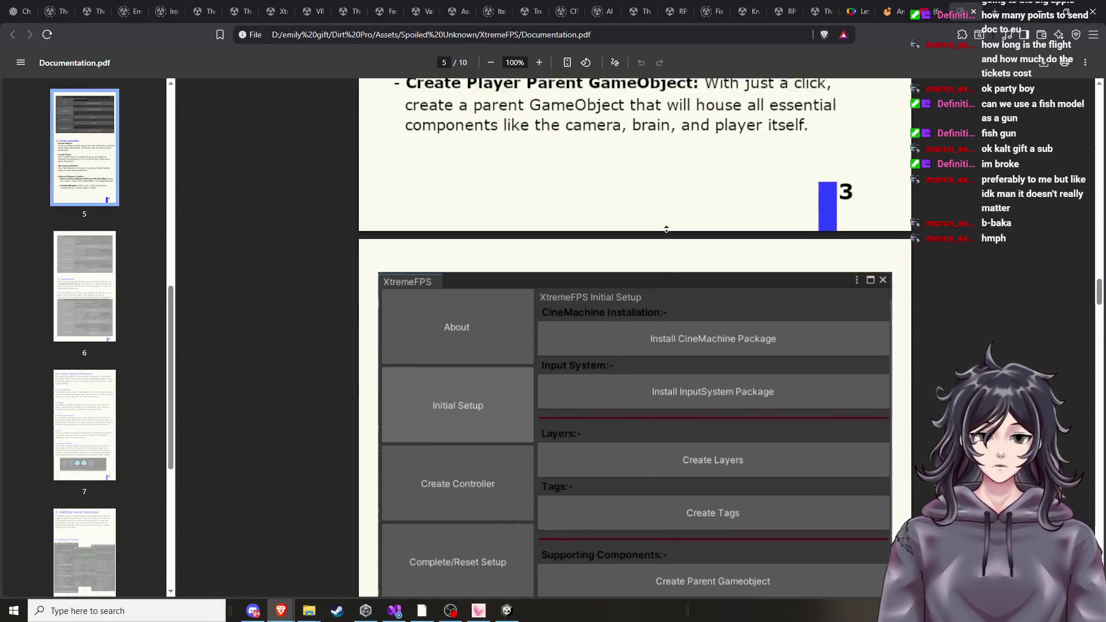
scroll(668, 260, down, 2)
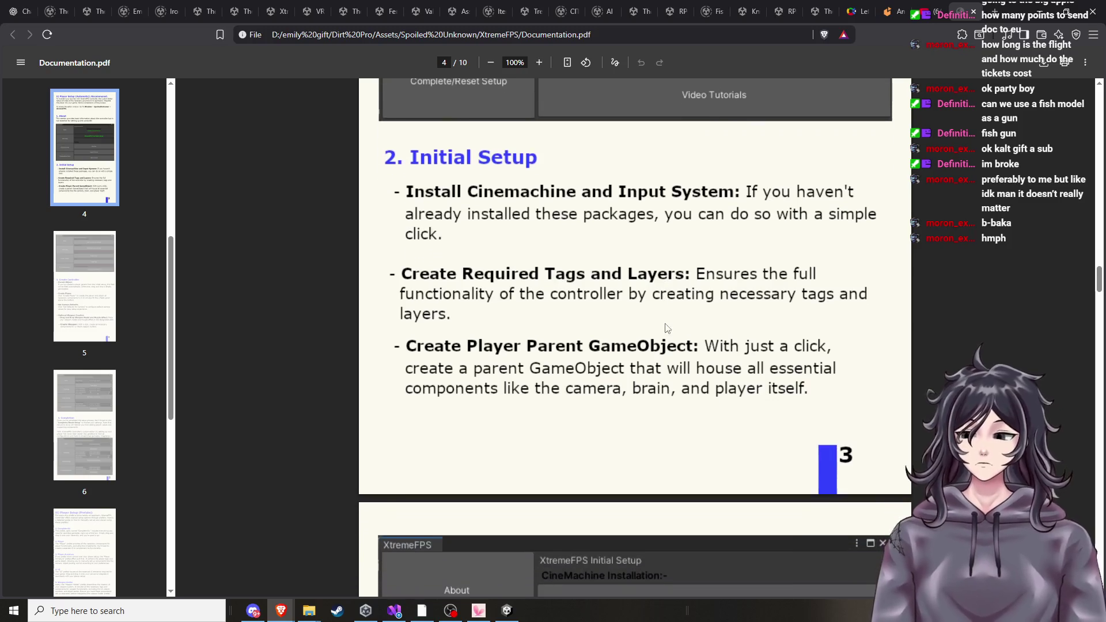
click(507, 611)
Look over the arena and a weapon field's picker, then bring Documentation.pdf in Brave forward.
mouse_move(632, 276)
mouse_down()
mouse_move(737, 235)
mouse_move(654, 288)
mouse_move(691, 268)
mouse_move(509, 266)
mouse_up()
scroll(693, 265, down, 5)
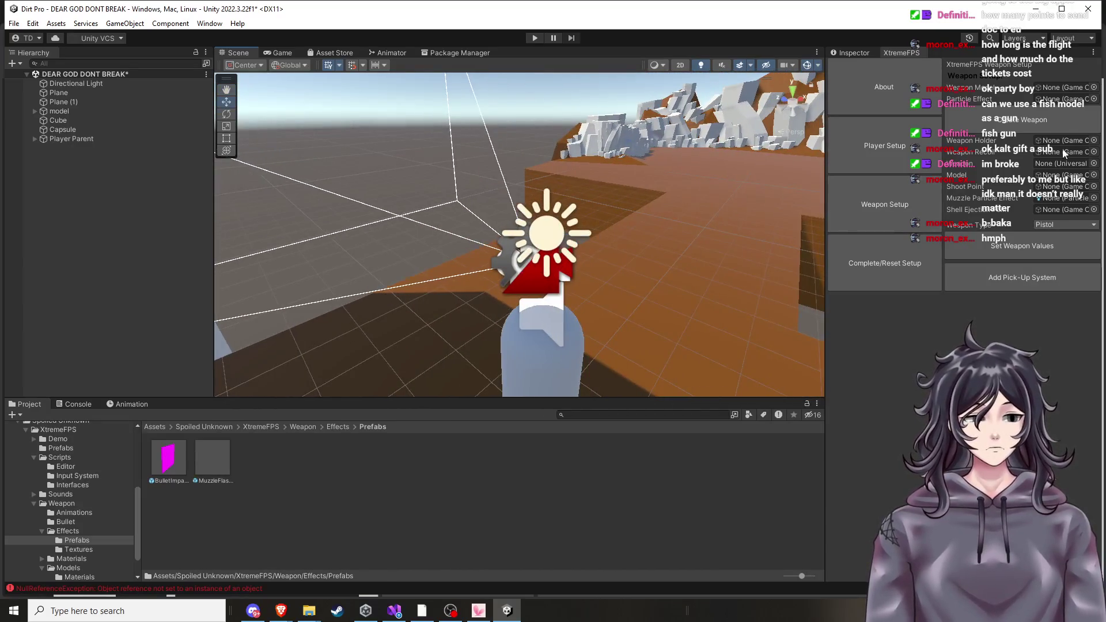
click(1093, 99)
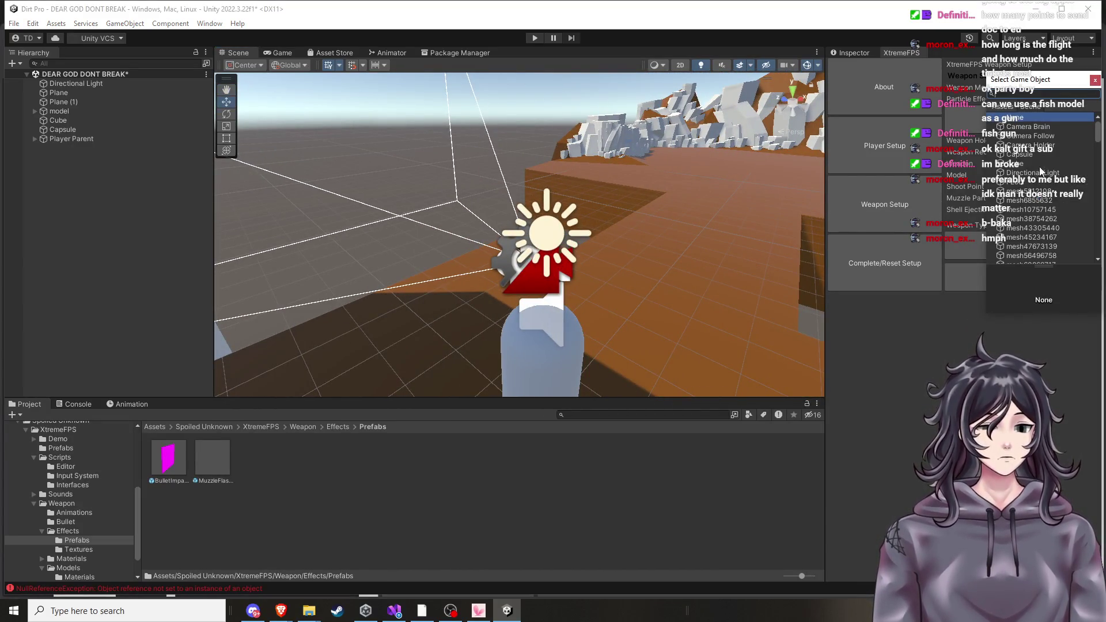
scroll(1040, 171, down, 10)
scroll(1044, 202, down, 10)
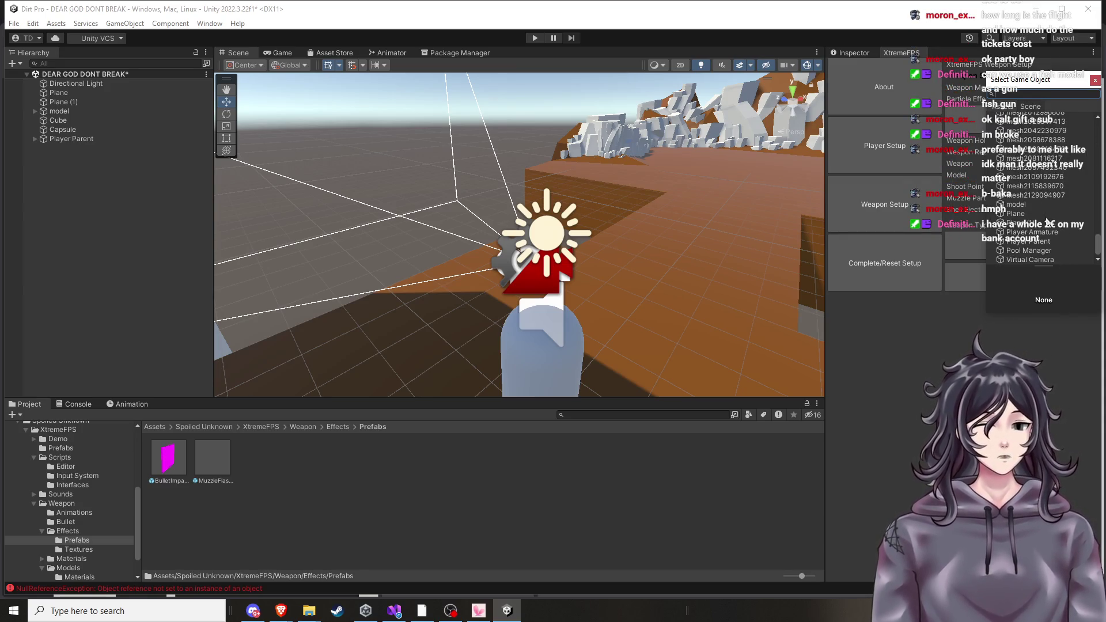
mouse_move(806, 320)
mouse_down()
mouse_move(679, 313)
mouse_move(700, 302)
mouse_move(618, 240)
mouse_up()
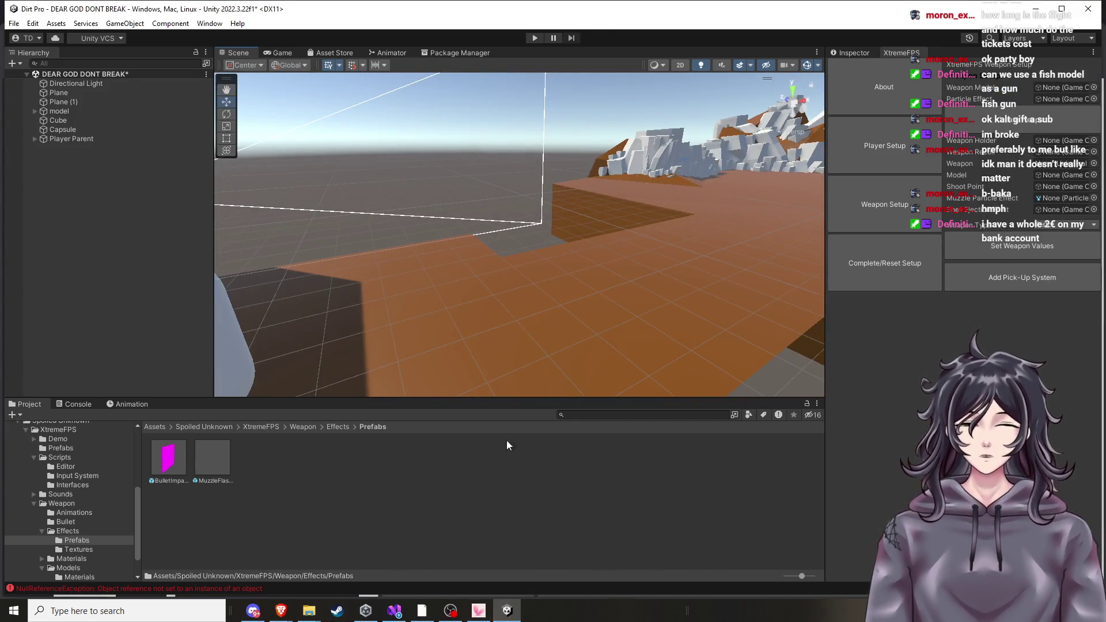
mouse_move(280, 611)
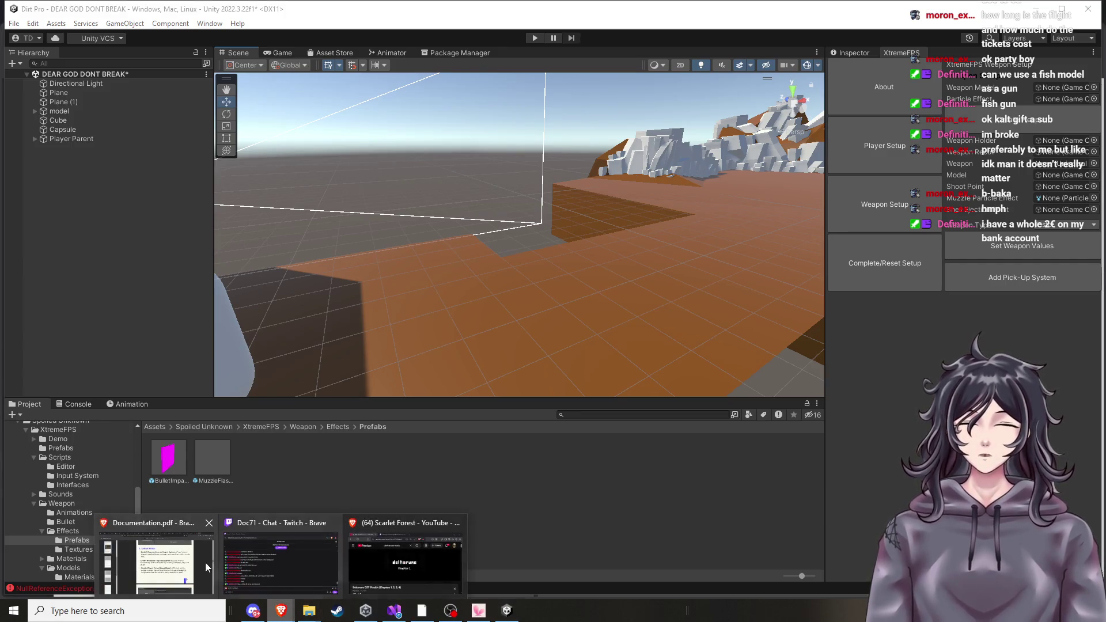
click(210, 560)
Scroll from Initial Setup through documentation pages 3 to 6.
scroll(616, 358, up, 10)
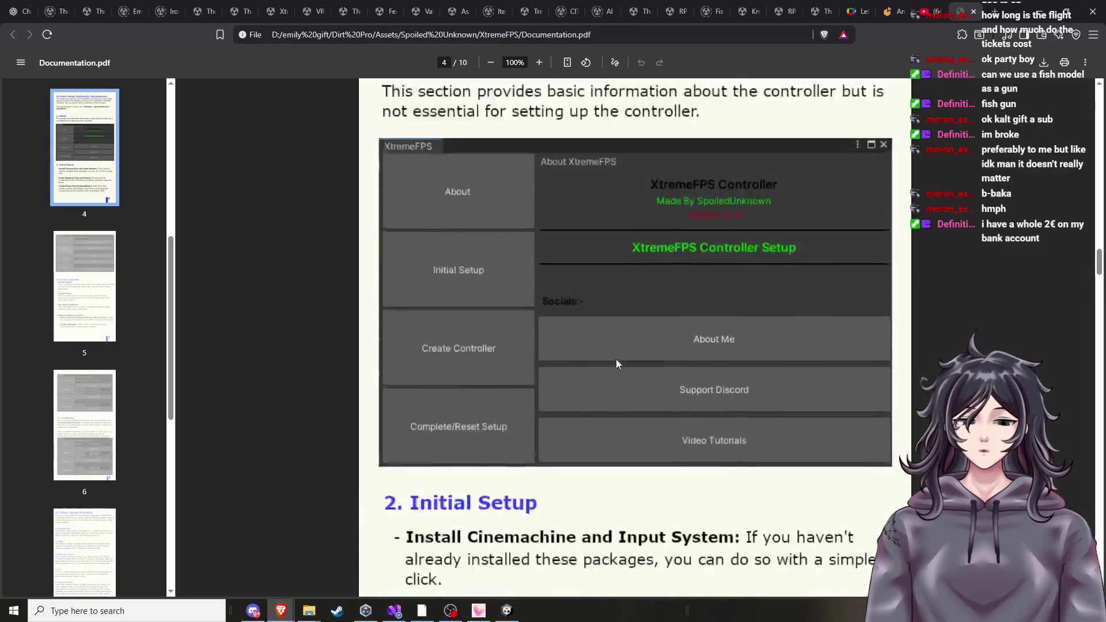
scroll(616, 362, up, 5)
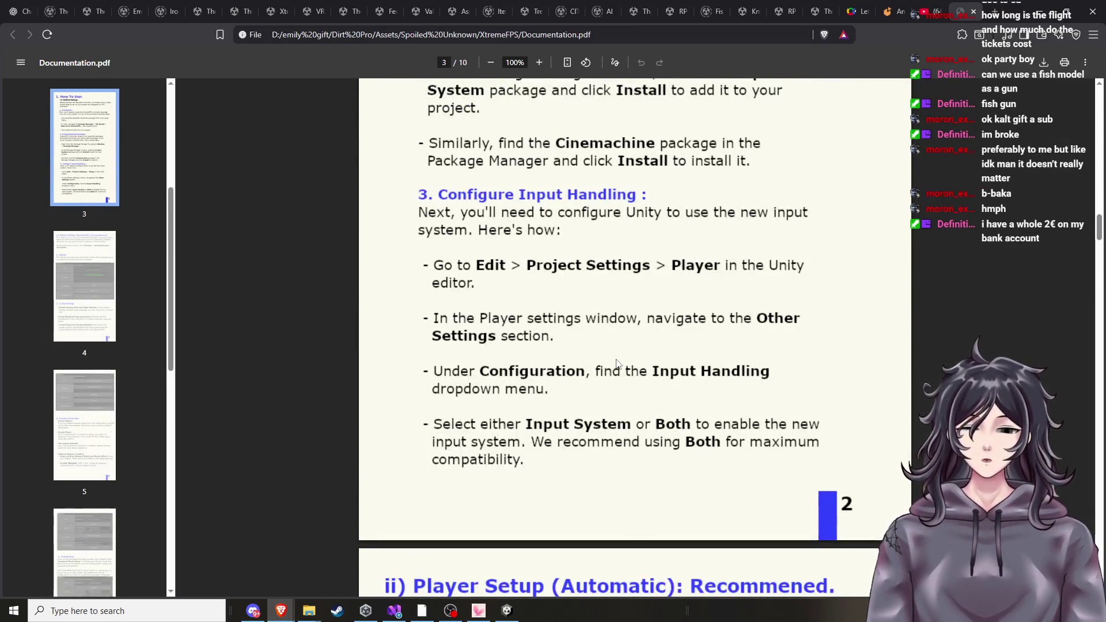
scroll(616, 363, down, 5)
scroll(617, 363, up, 5)
scroll(605, 371, down, 8)
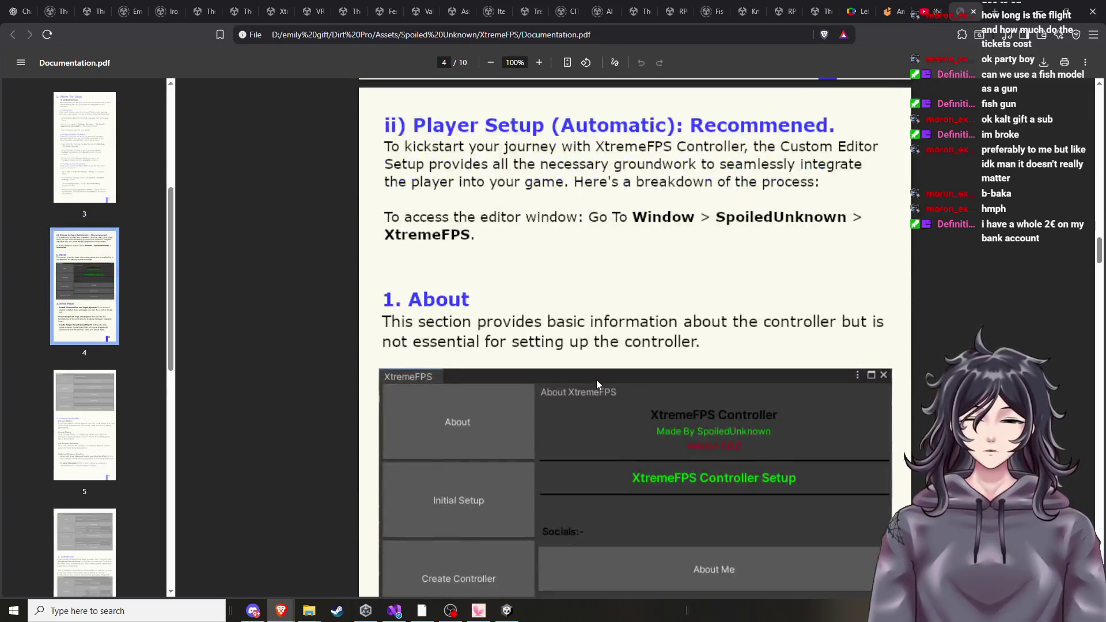
scroll(596, 383, down, 8)
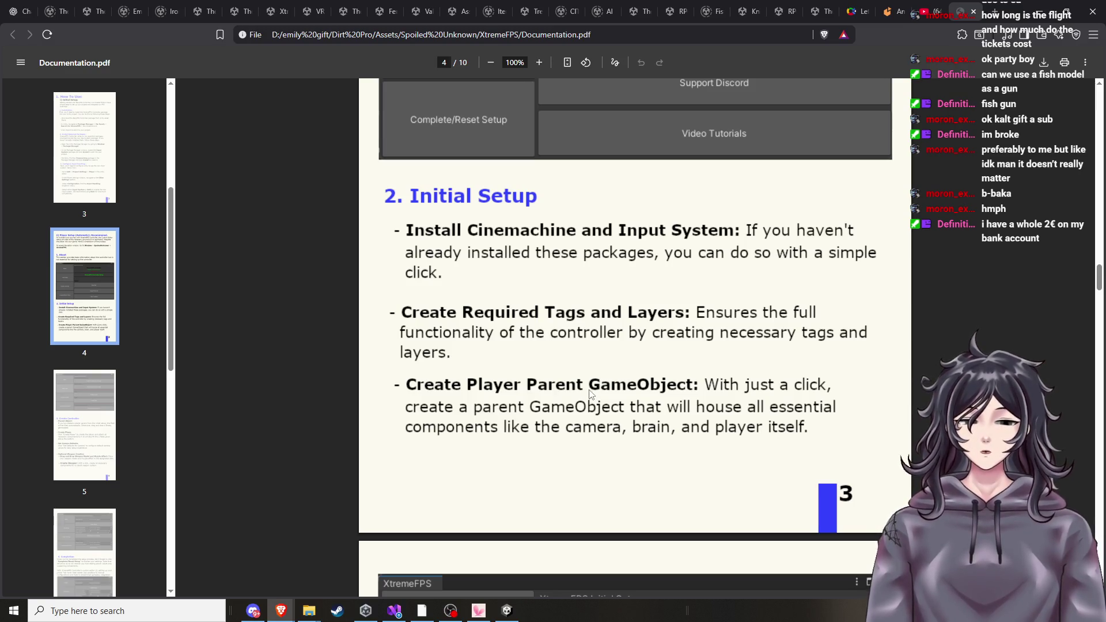
scroll(590, 394, down, 1)
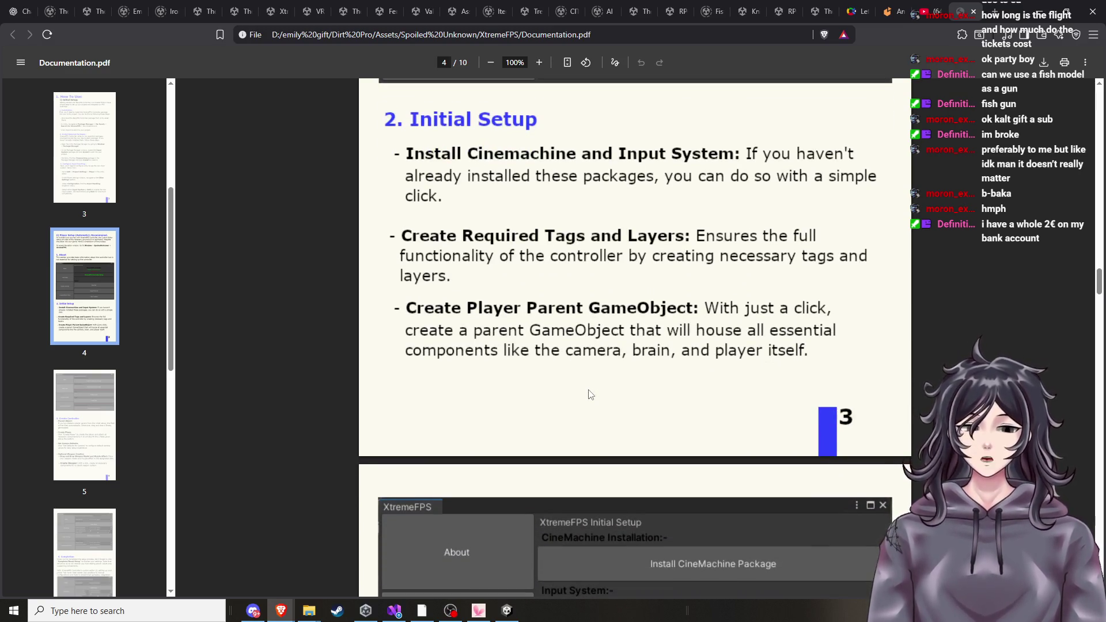
scroll(589, 394, down, 2)
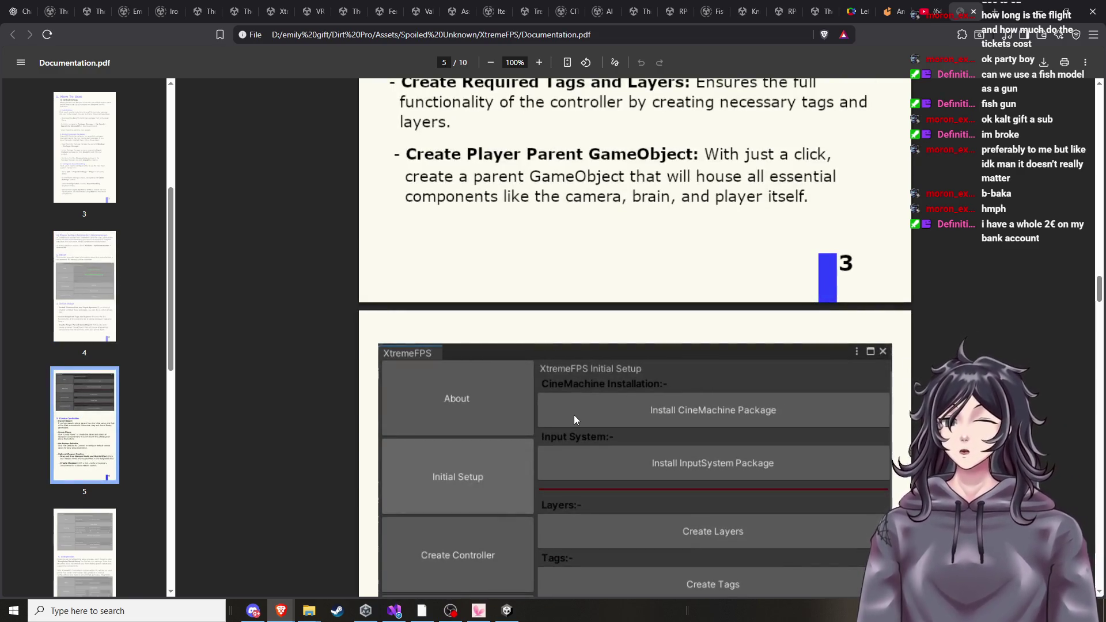
scroll(548, 391, down, 2)
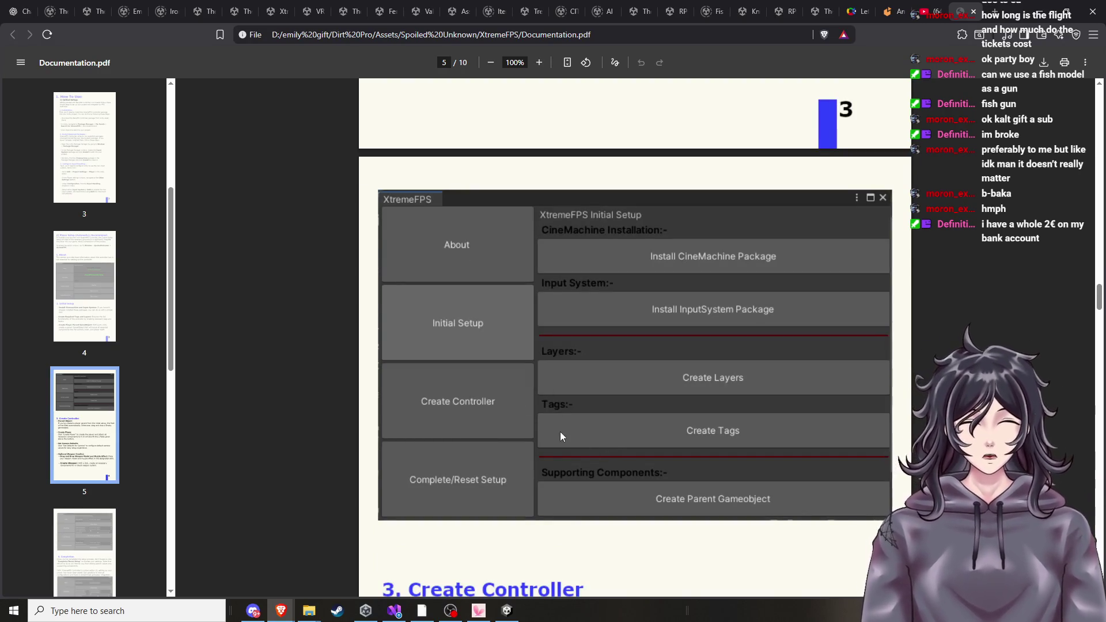
scroll(558, 438, down, 3)
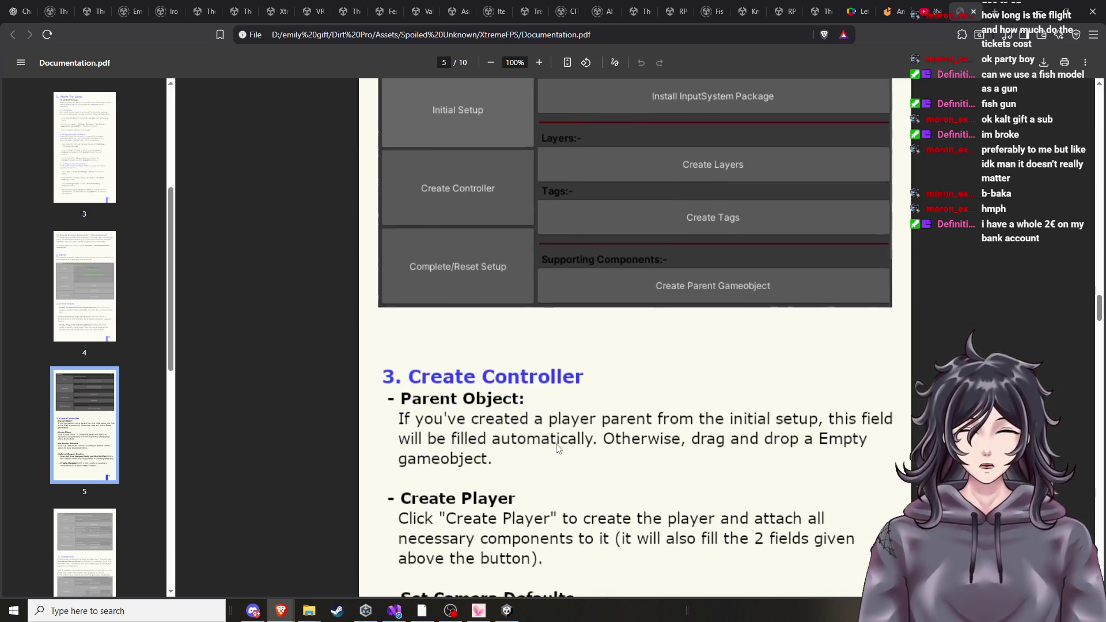
scroll(557, 450, down, 7)
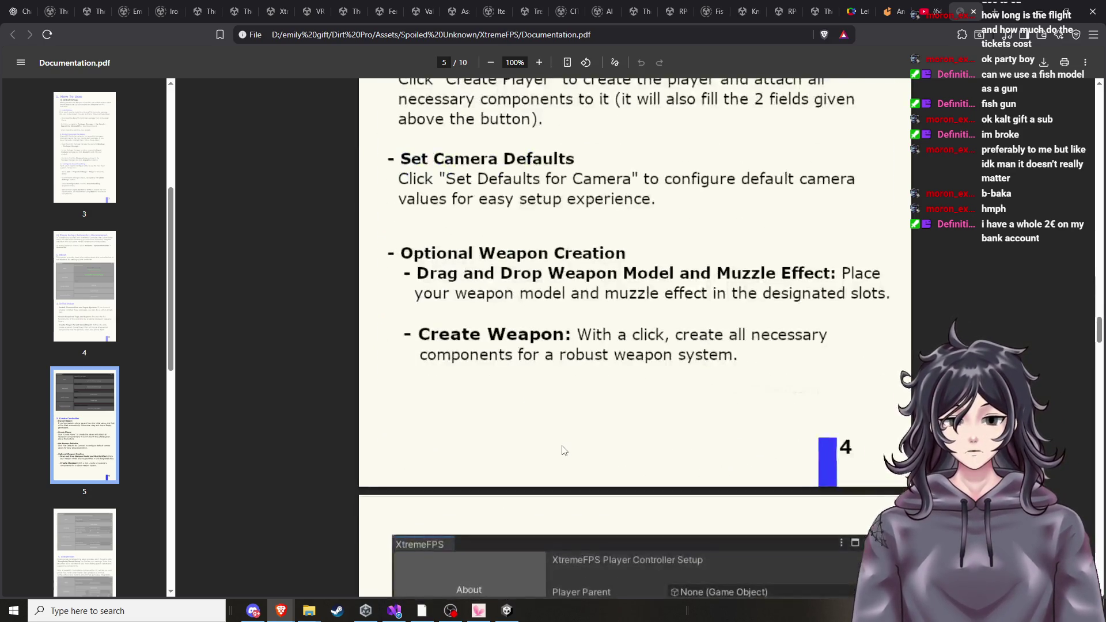
Scroll back to Set Camera Defaults and Optional Weapon Creation on page 5, then return to Unity.
scroll(568, 442, up, 1)
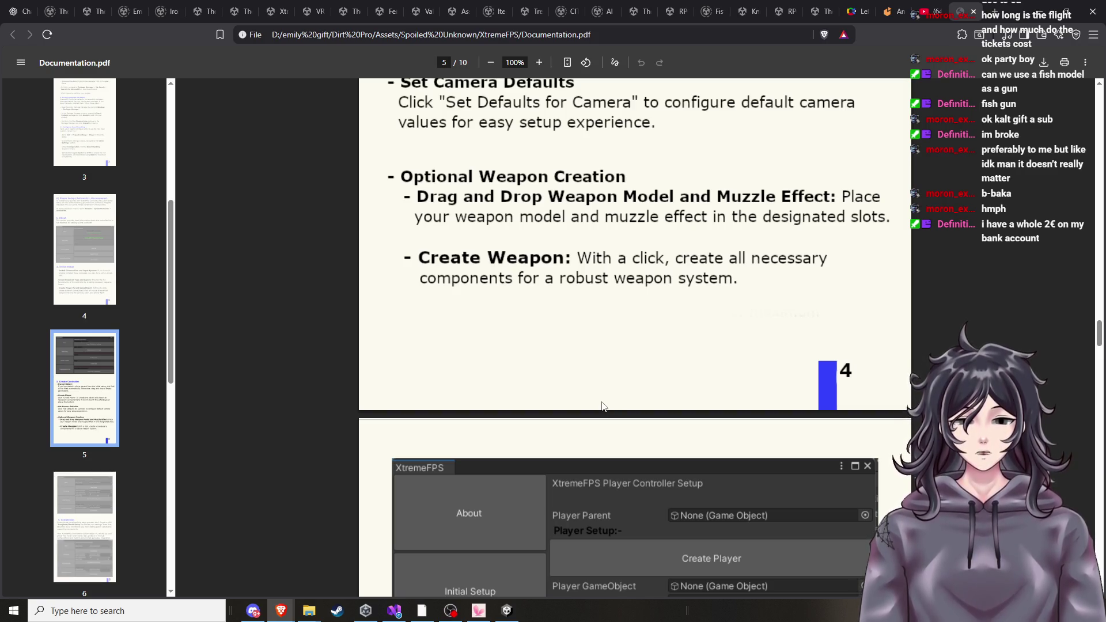
scroll(601, 406, down, 8)
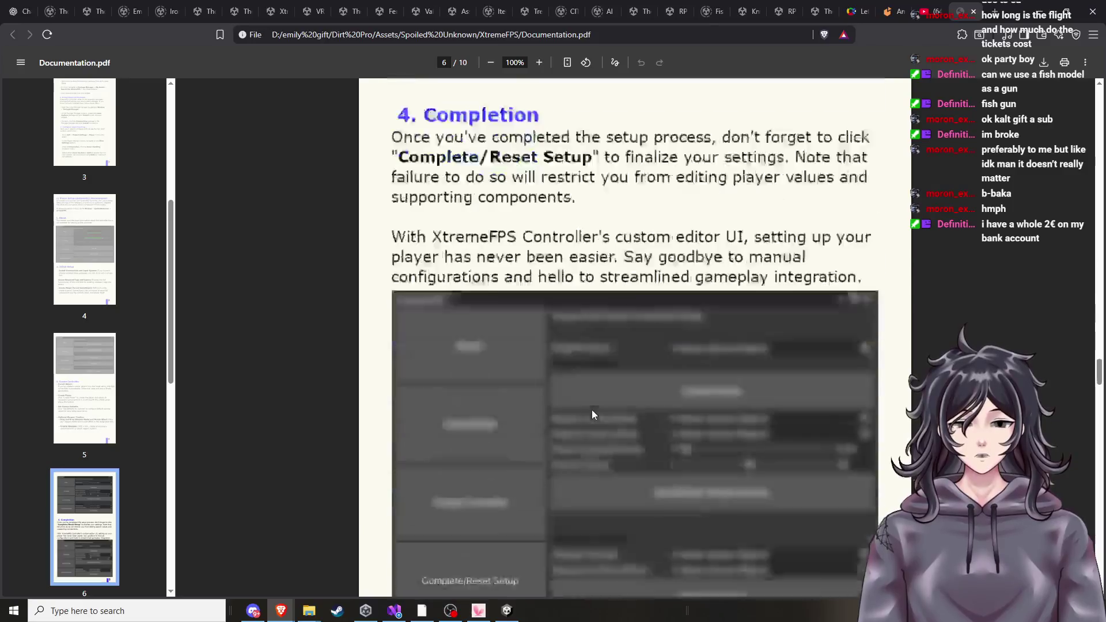
scroll(592, 409, up, 10)
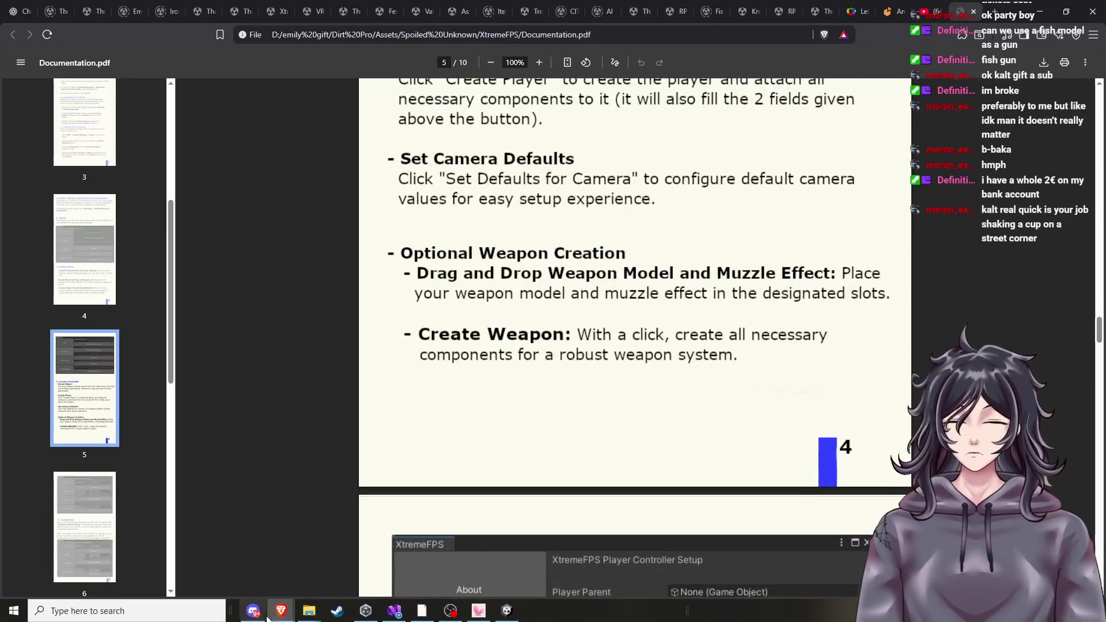
click(506, 611)
Browse the XtremeFPS Weapon folders to show the Models folder contents.
mouse_move(618, 312)
mouse_down()
mouse_move(622, 292)
mouse_move(603, 307)
mouse_move(627, 287)
mouse_move(592, 242)
mouse_move(537, 299)
mouse_up()
scroll(101, 529, down, 2)
click(82, 501)
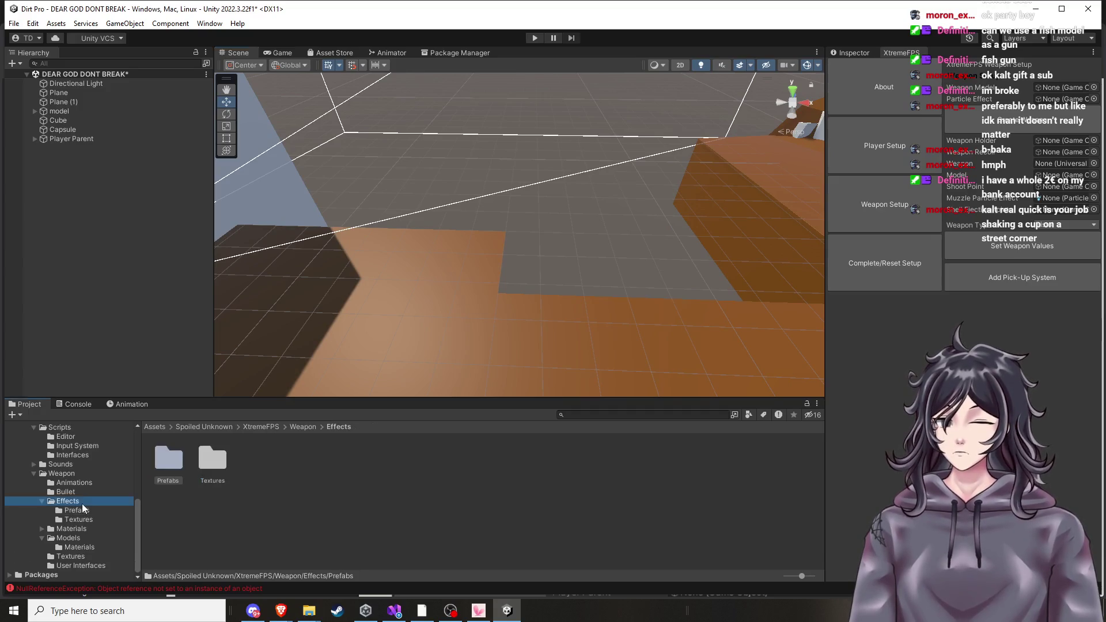
click(73, 483)
click(81, 534)
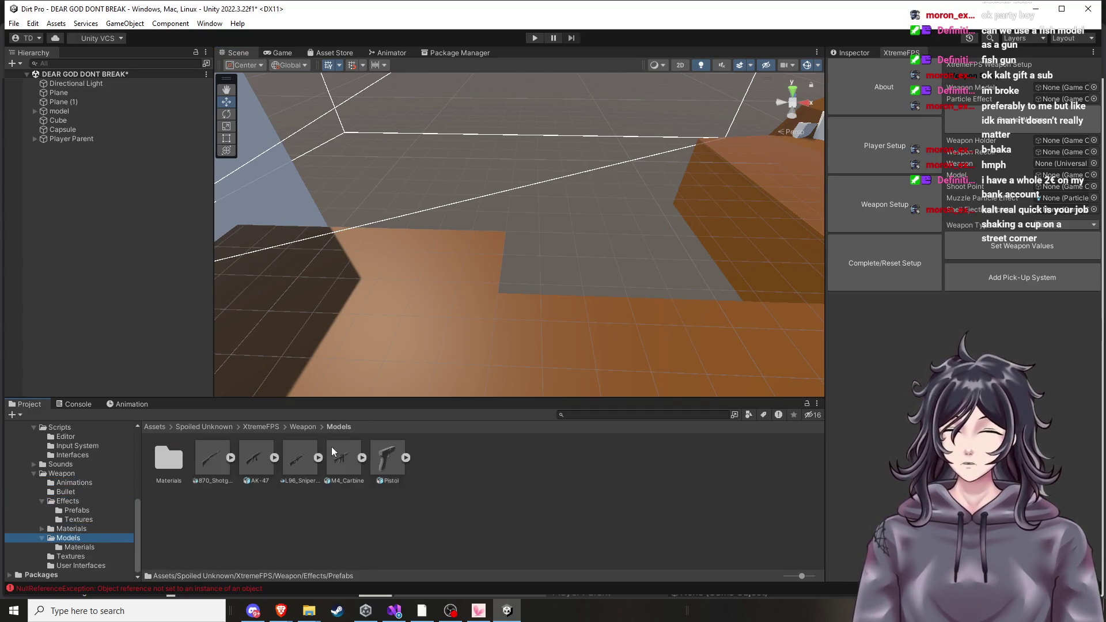
Drop the Pistol model into the scene, frame and delete it, then open Models/Materials.
mouse_move(562, 311)
mouse_down()
mouse_move(565, 296)
mouse_move(478, 303)
mouse_up()
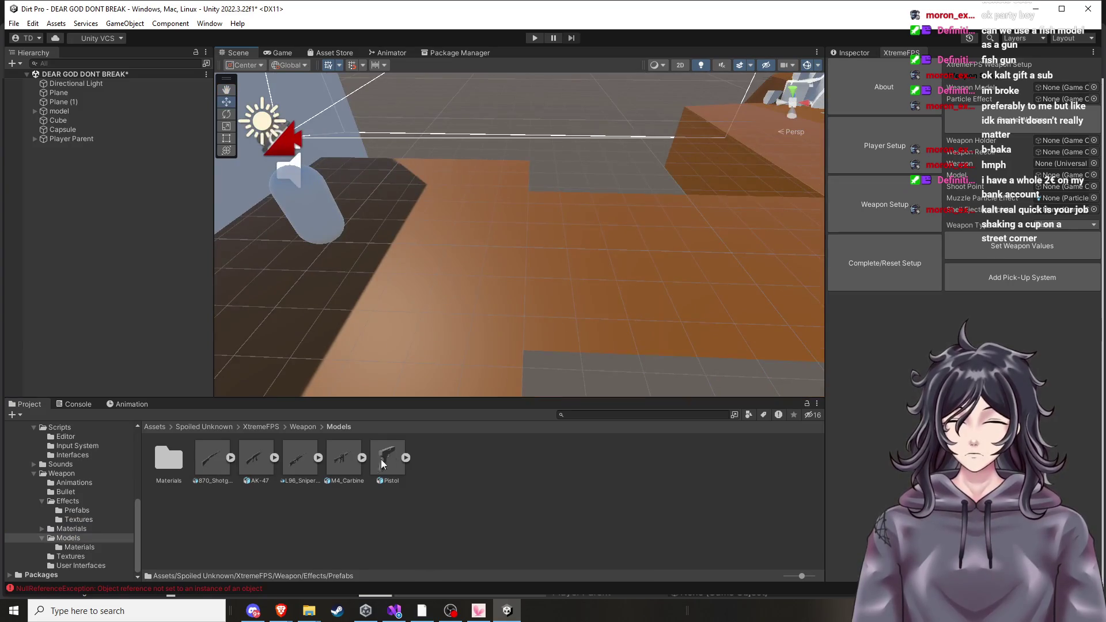
mouse_move(395, 457)
mouse_down()
mouse_move(513, 296)
mouse_move(470, 271)
mouse_up()
key(f)
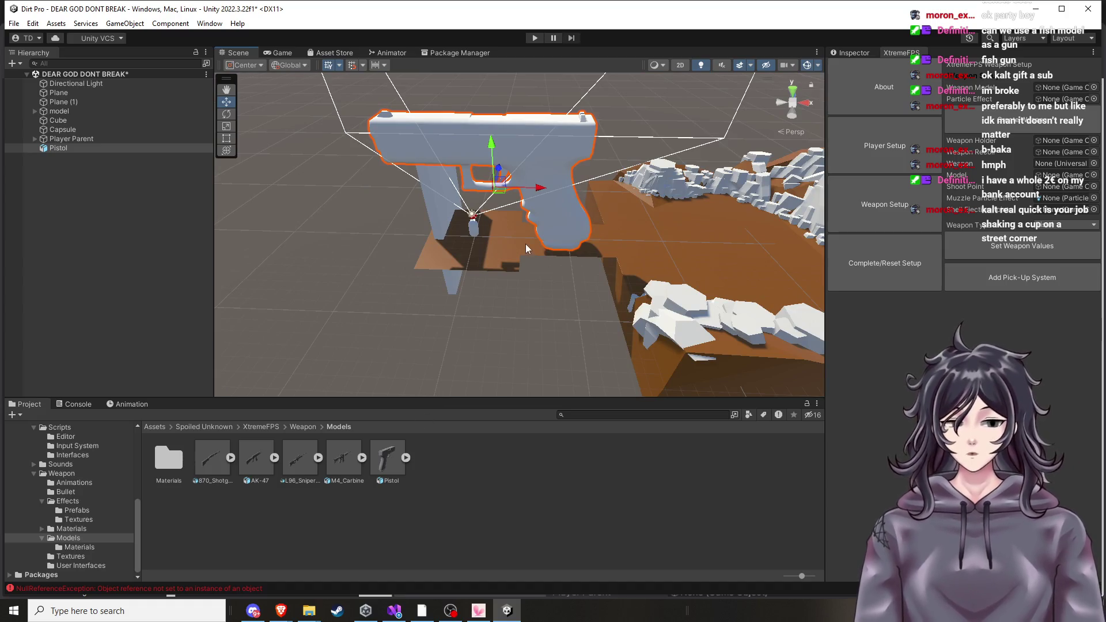
key(Delete)
double_click(169, 458)
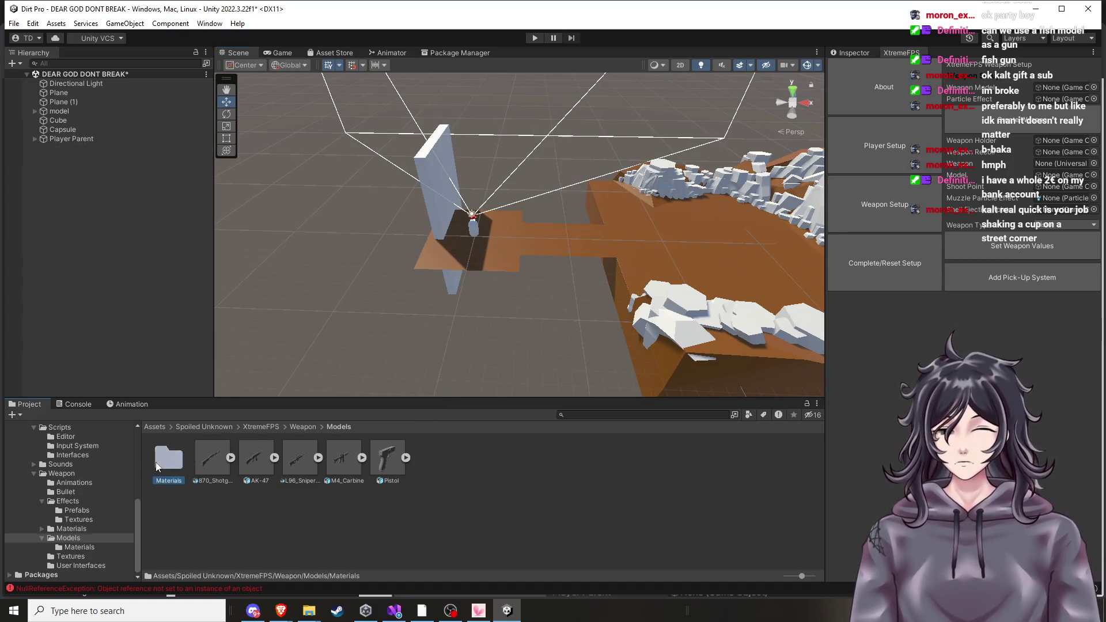
Open the Pistol material's Albedo picker and try DemoPlayer, Grass, icon, L96_Metallic and M4_Albedo textures.
click(338, 457)
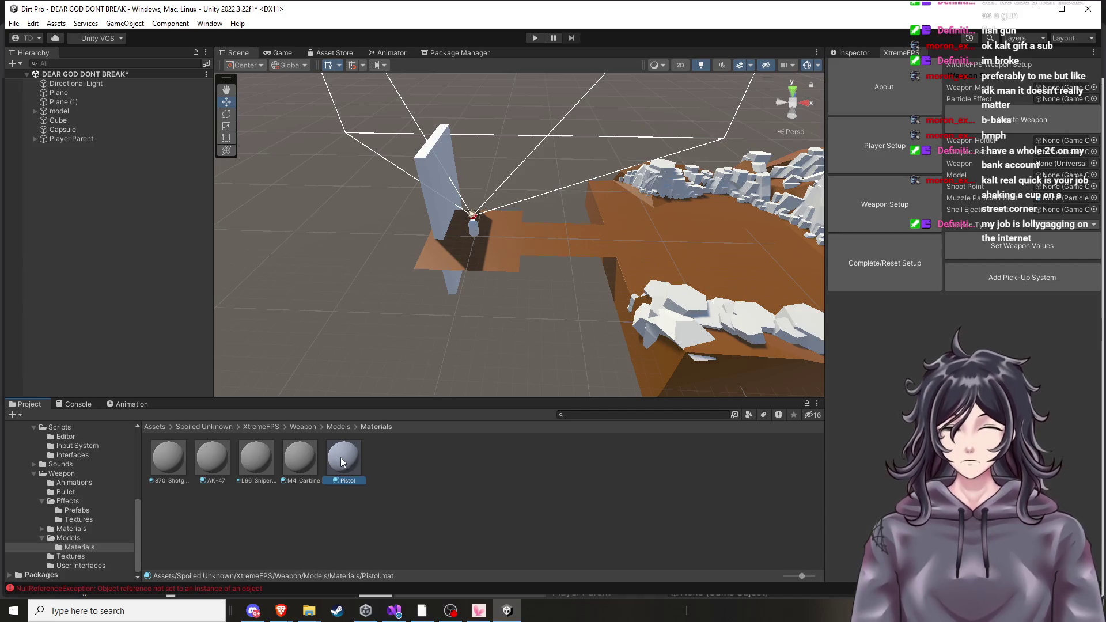
click(847, 53)
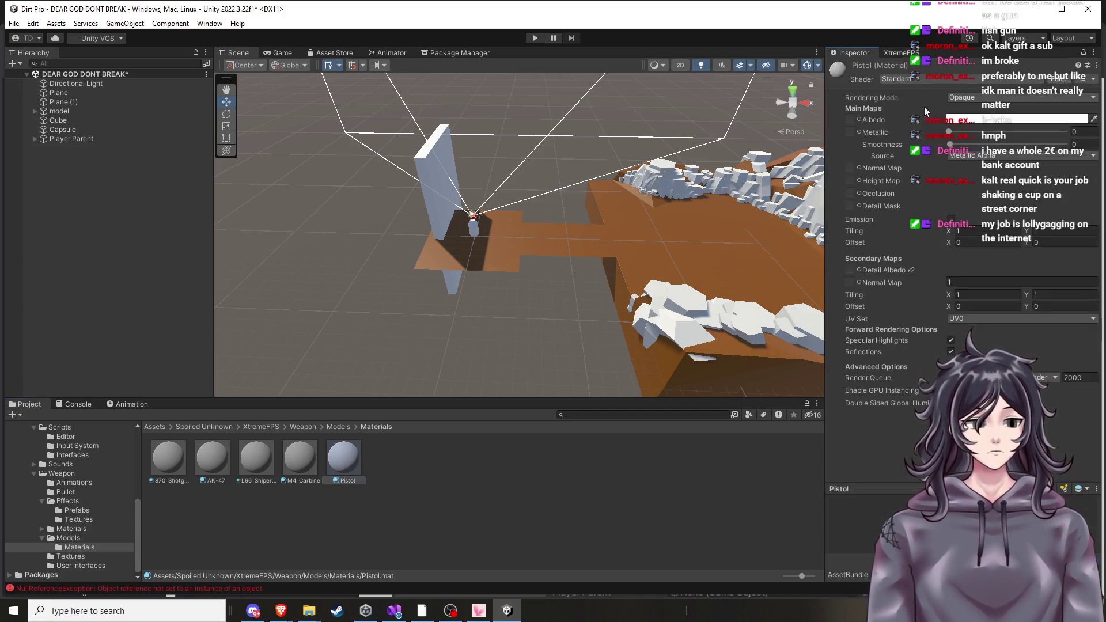
click(858, 120)
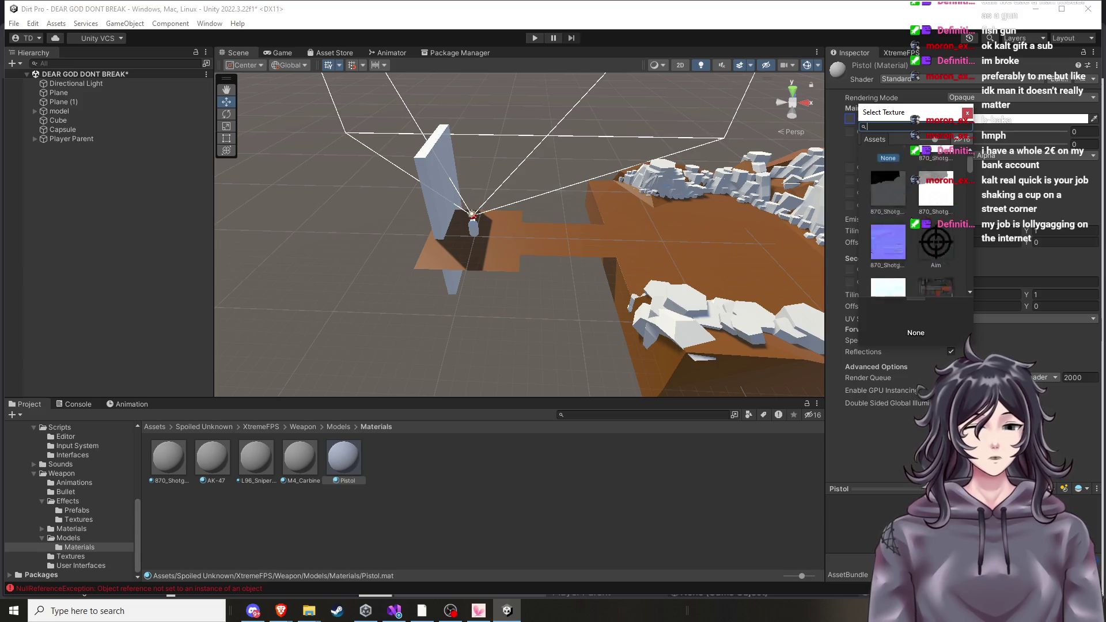
scroll(922, 224, down, 3)
scroll(929, 227, down, 4)
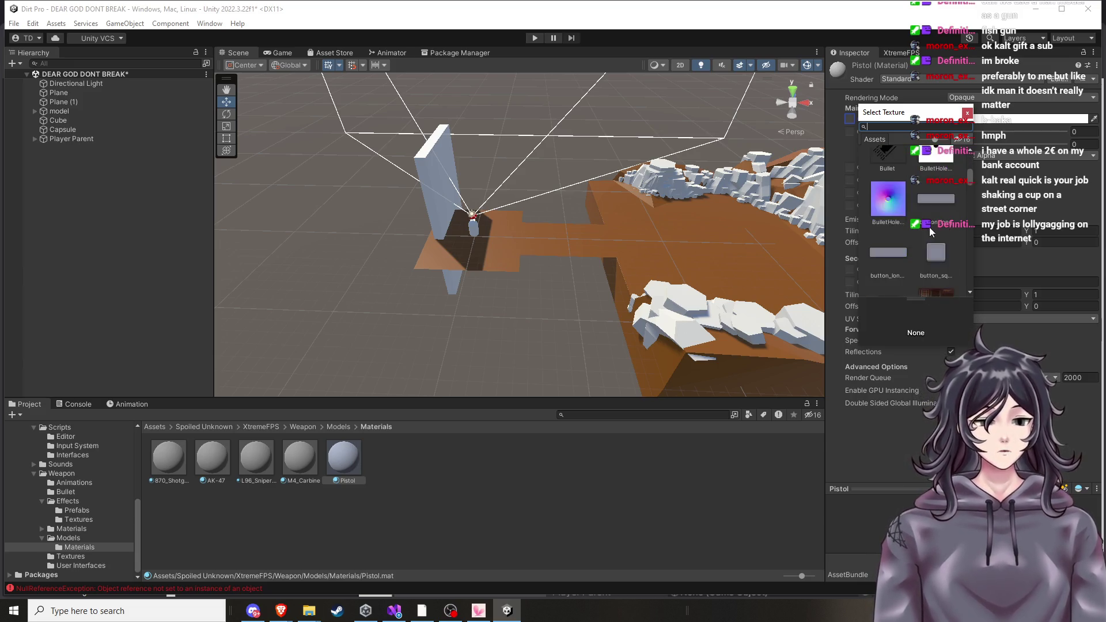
scroll(925, 237, down, 5)
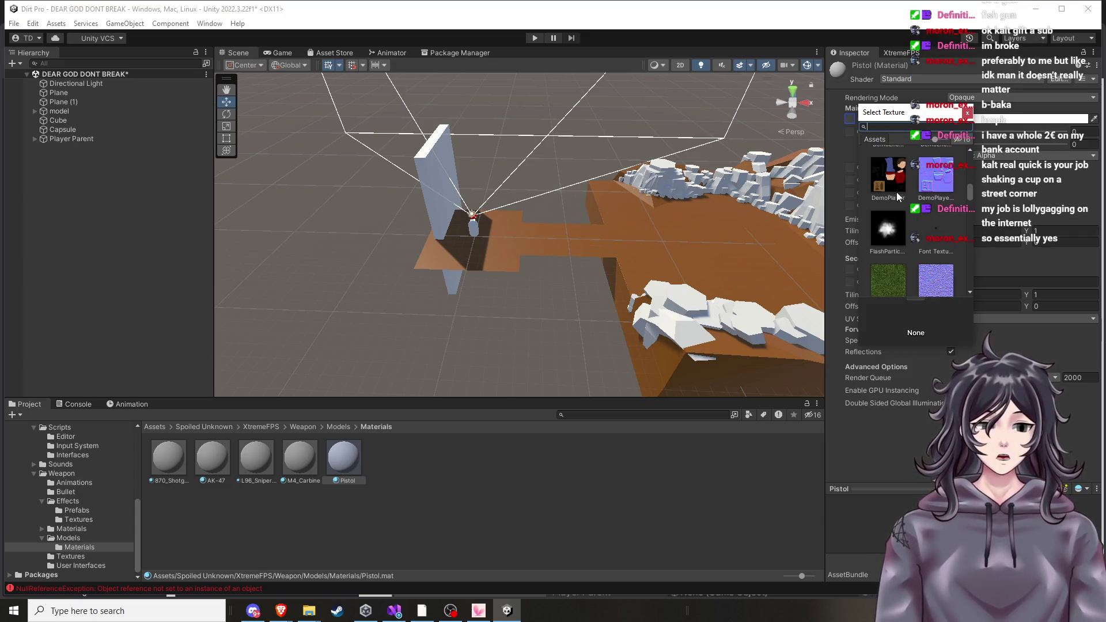
click(897, 192)
scroll(896, 226, down, 1)
click(899, 262)
scroll(920, 277, down, 3)
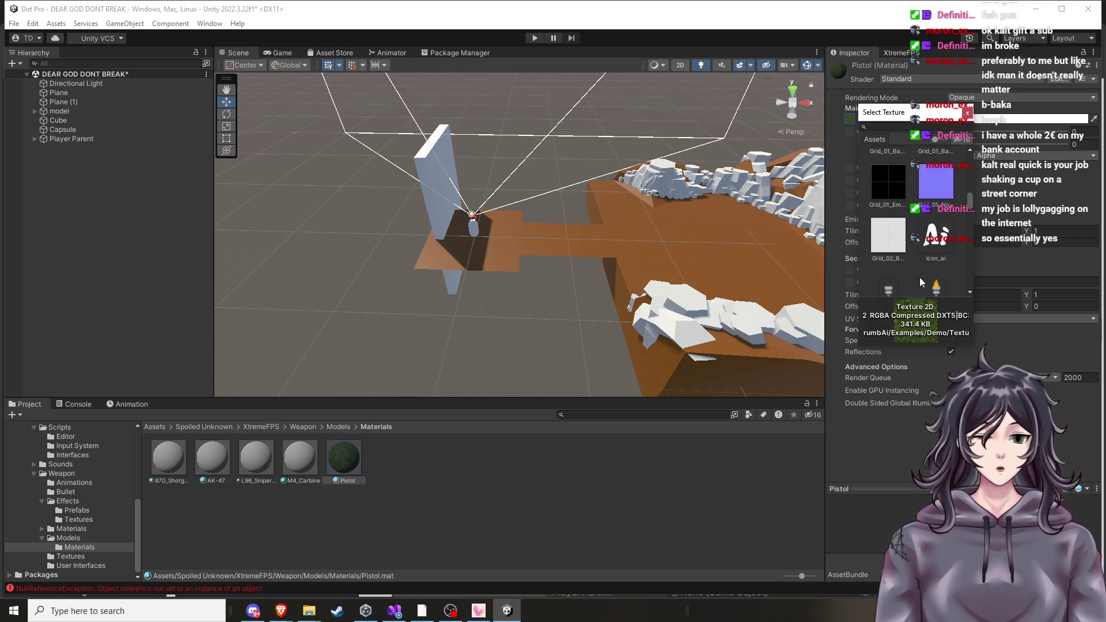
click(920, 277)
scroll(898, 272, down, 2)
scroll(924, 257, down, 2)
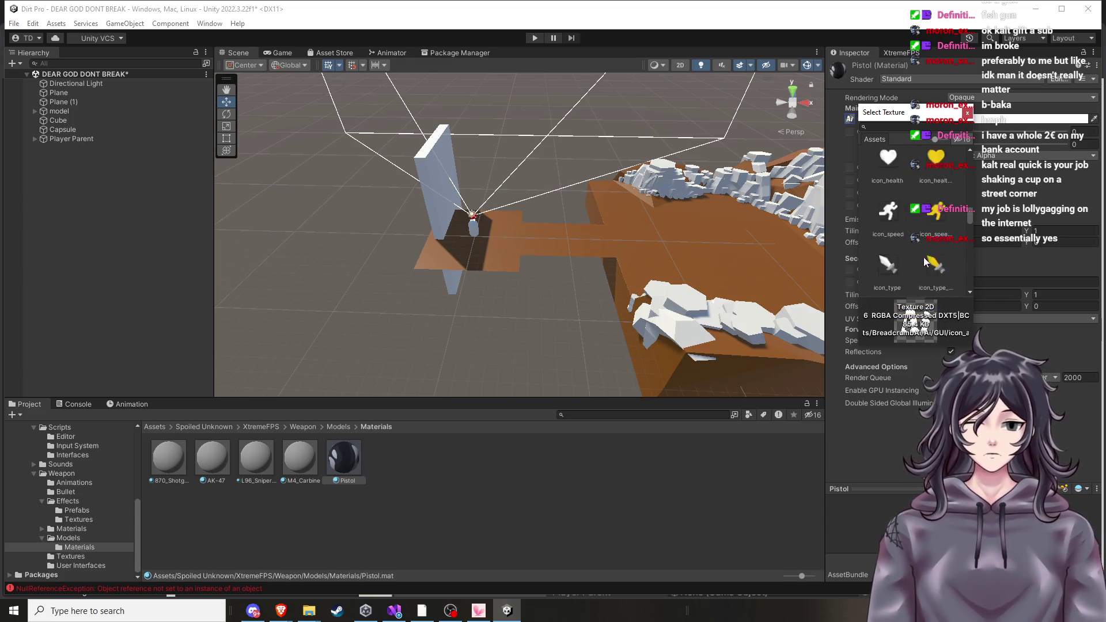
scroll(924, 258, down, 2)
click(894, 236)
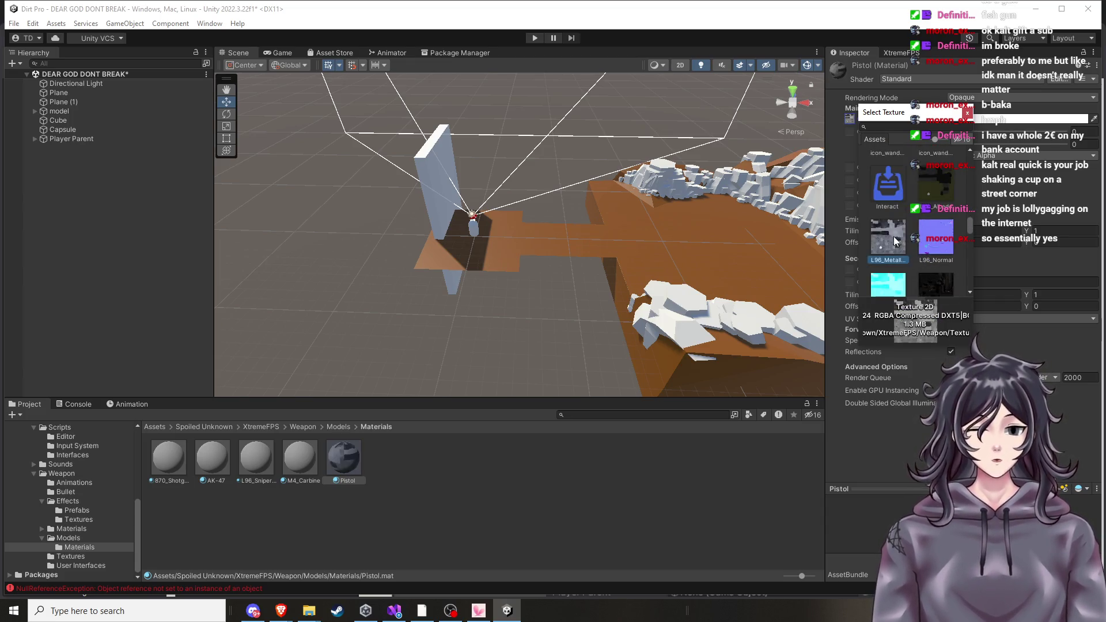
scroll(924, 215, down, 2)
scroll(939, 231, up, 2)
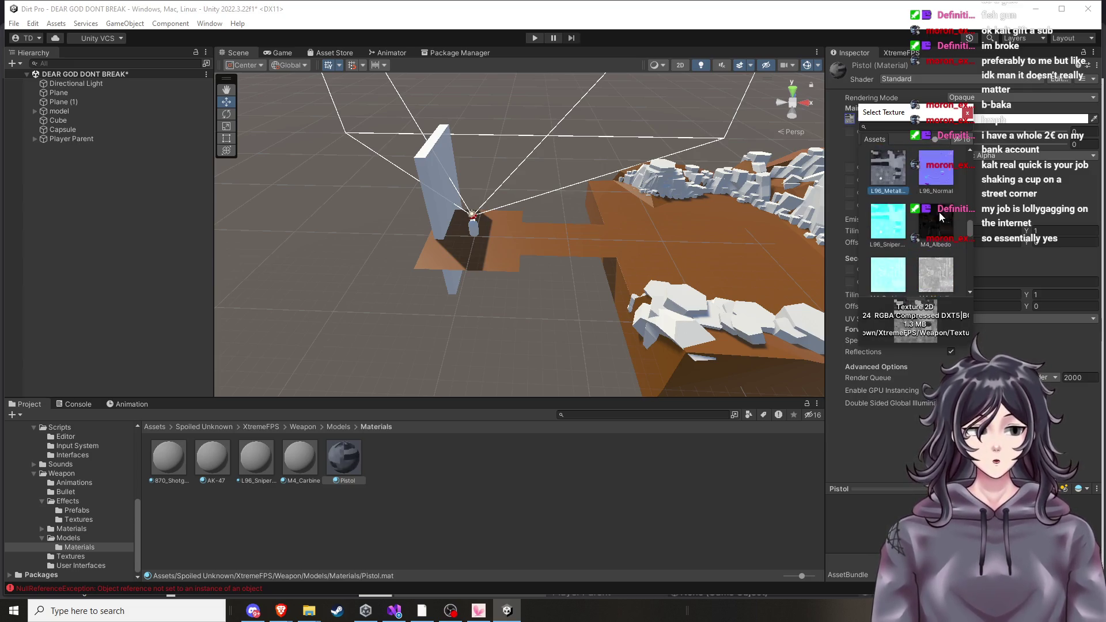
click(938, 223)
Search 'pist' and assign Pistol_Albedo as the Pistol material's albedo map.
scroll(932, 271, down, 2)
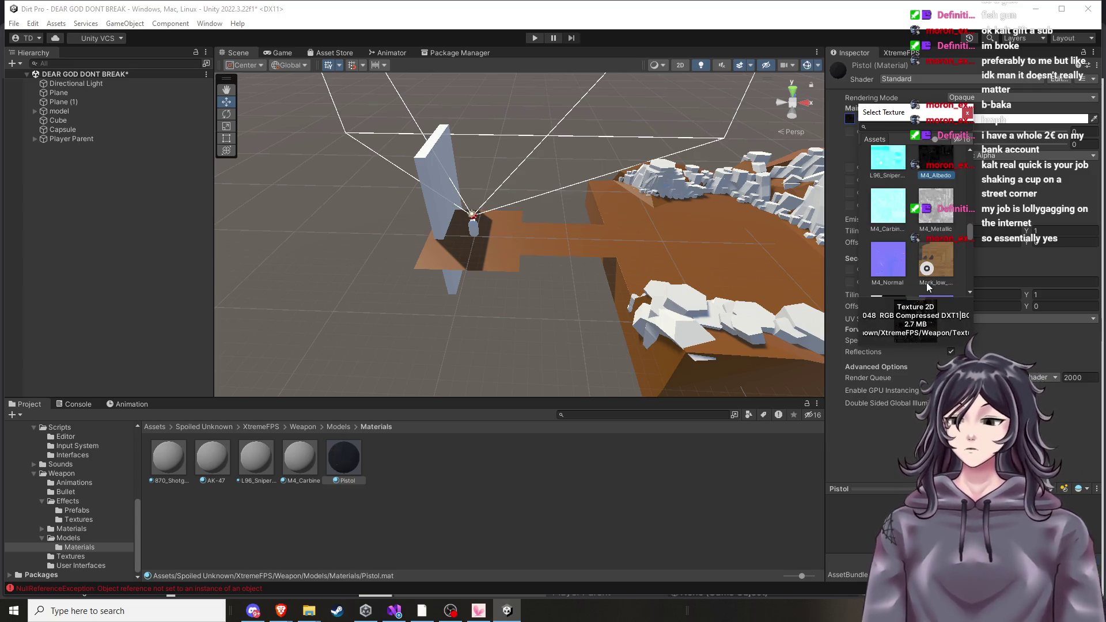
scroll(926, 282, down, 1)
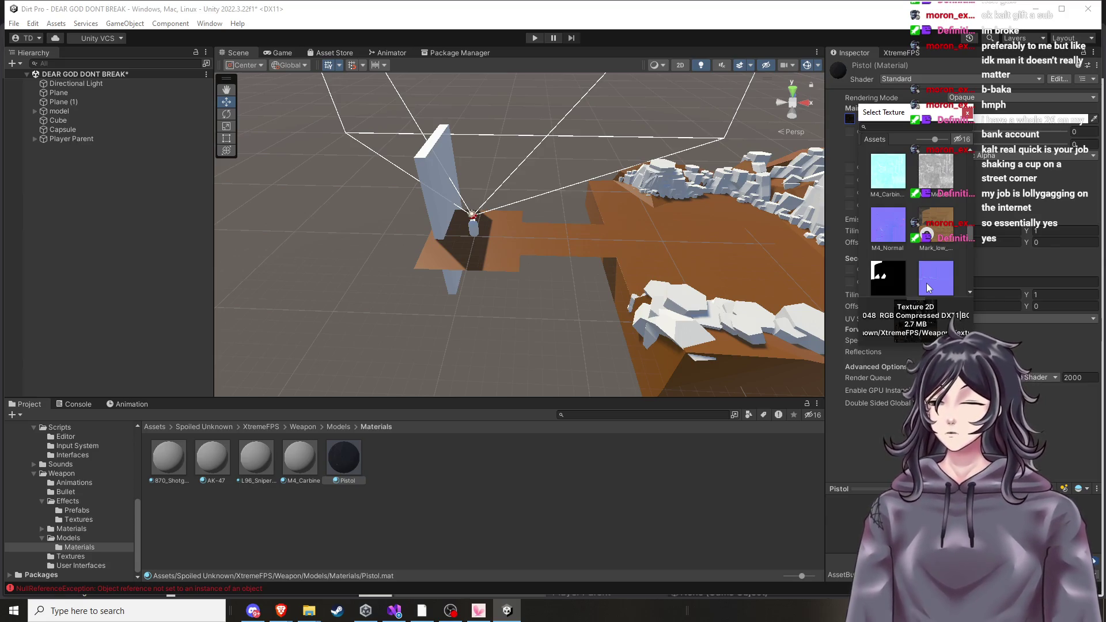
scroll(926, 283, down, 5)
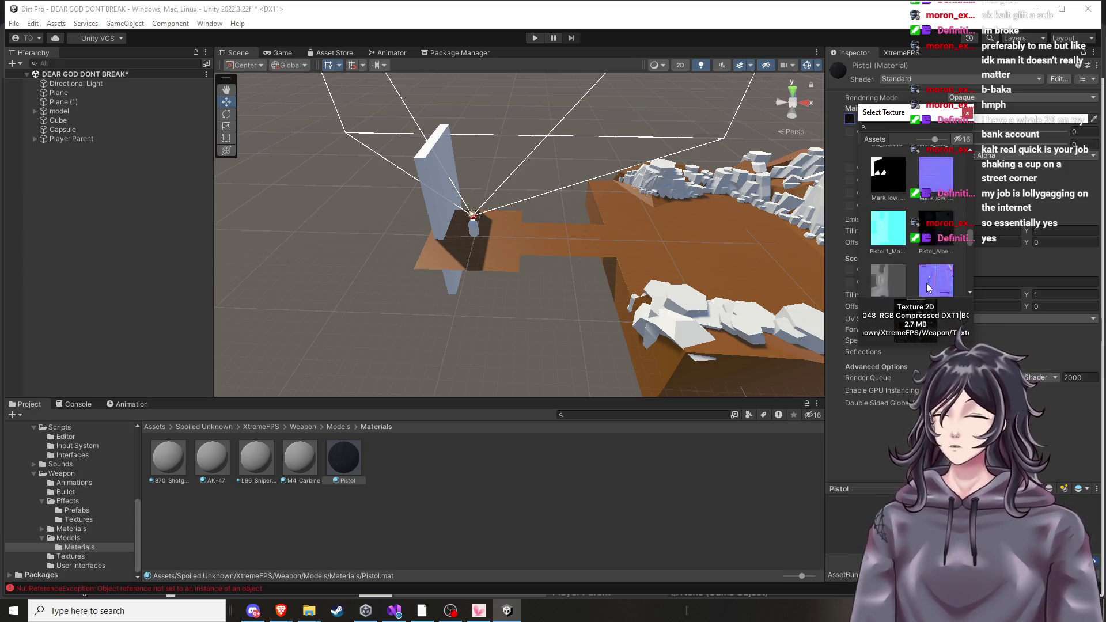
scroll(911, 247, down, 5)
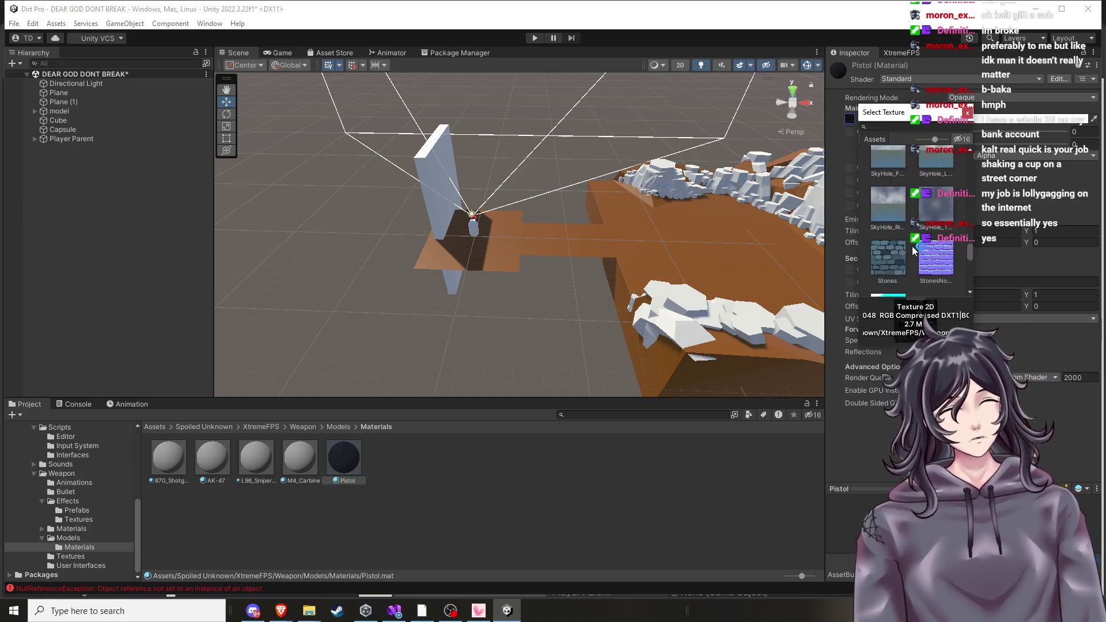
scroll(912, 251, up, 3)
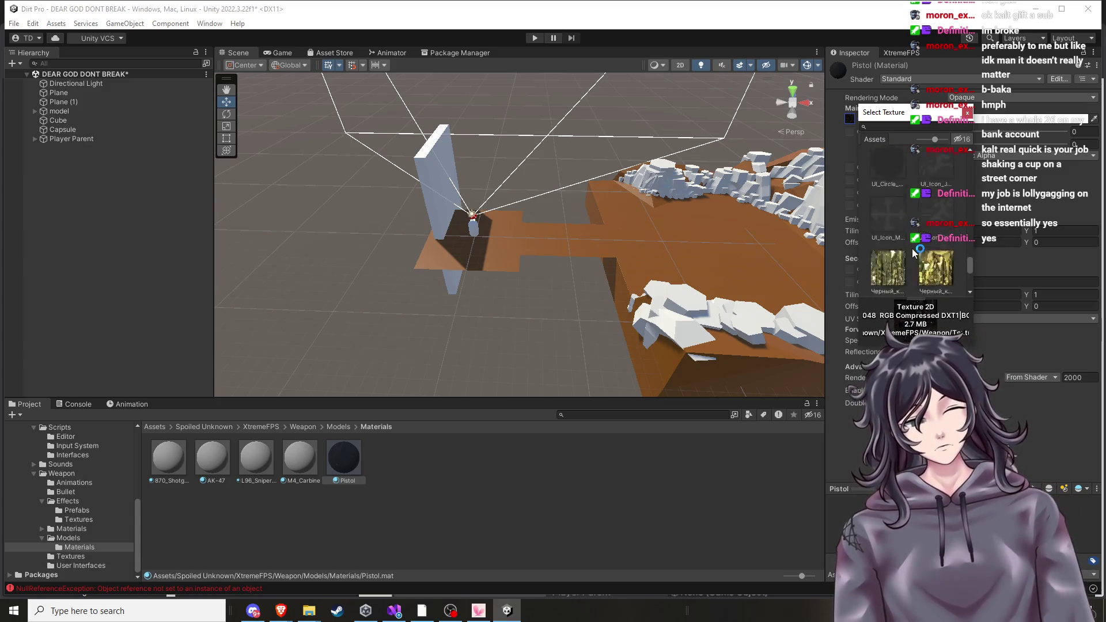
scroll(883, 246, up, 3)
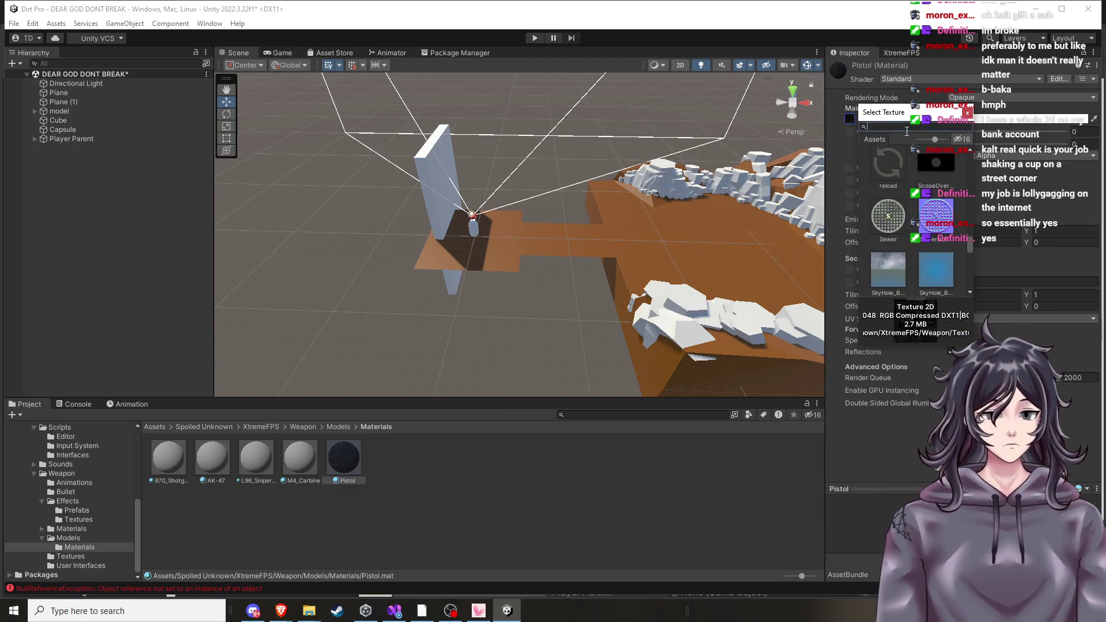
text(pist)
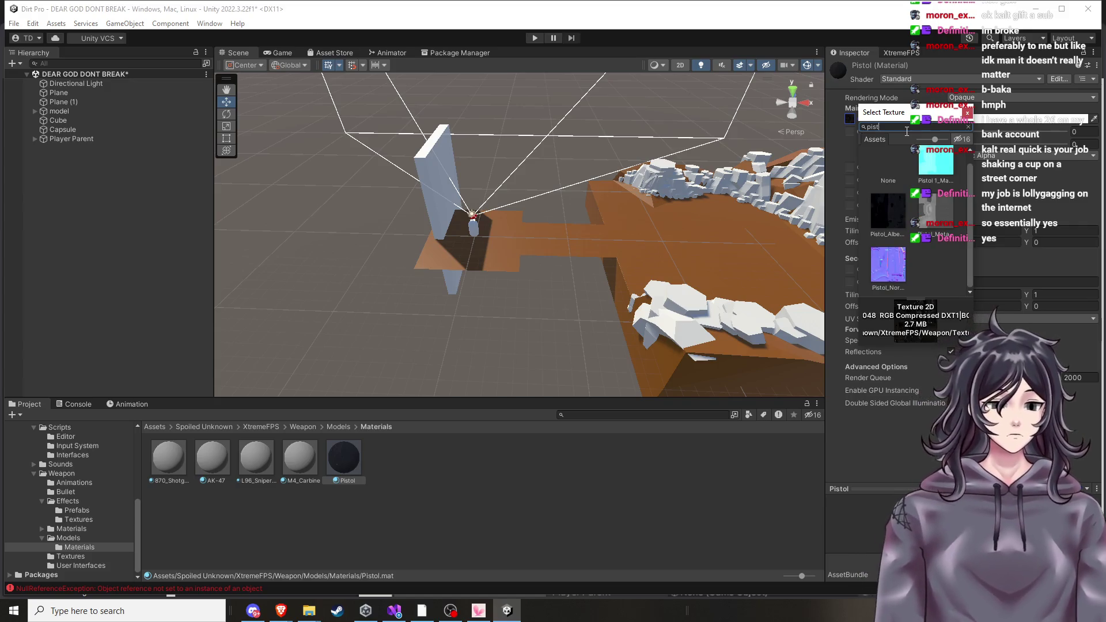
double_click(878, 216)
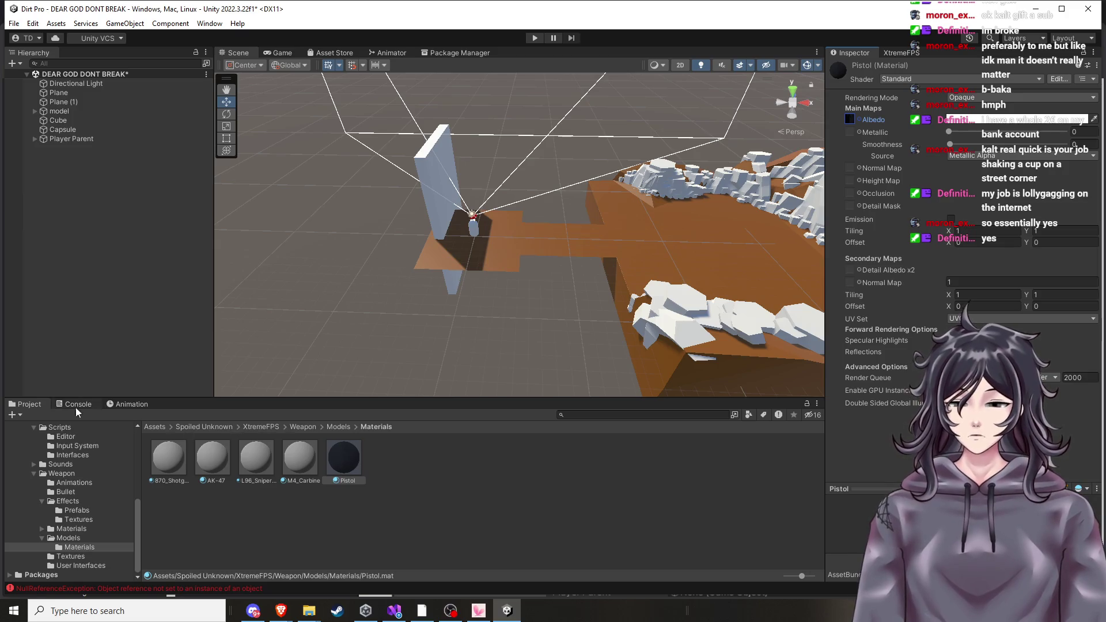
click(337, 427)
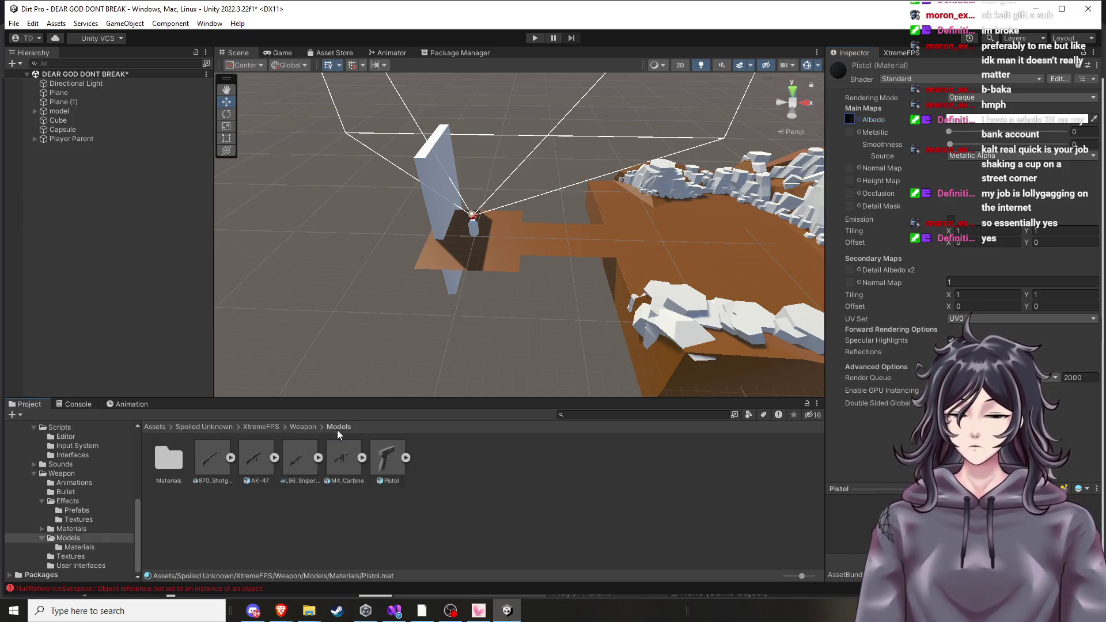
Drag the Pistol model into the scene, frame it, and run a quick play-mode test.
drag(387, 458, 531, 249)
key(f)
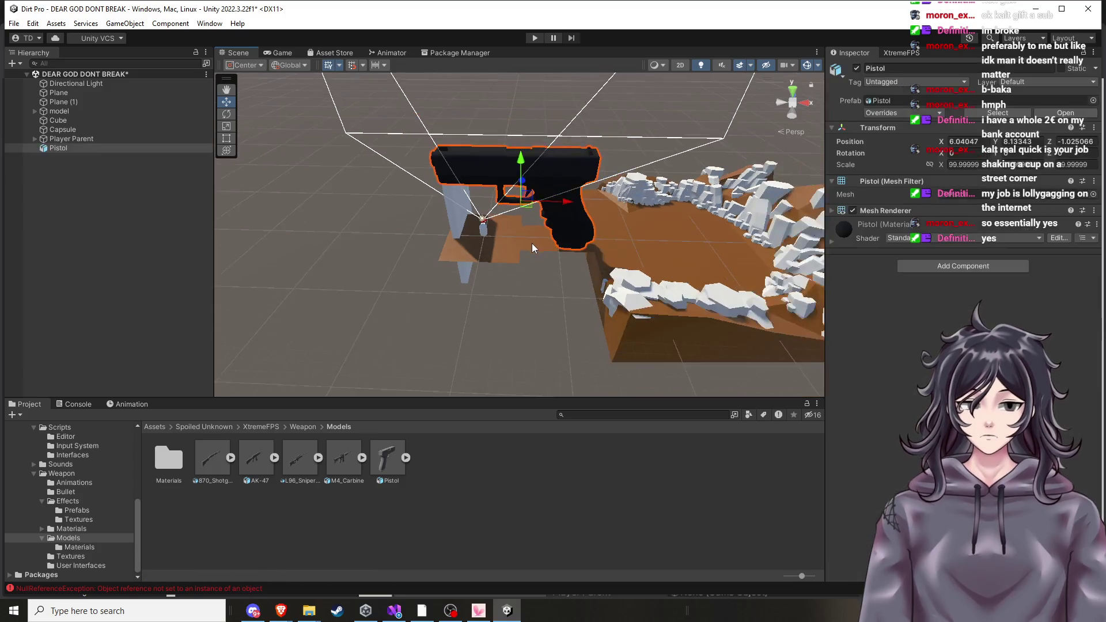
scroll(648, 195, down, 5)
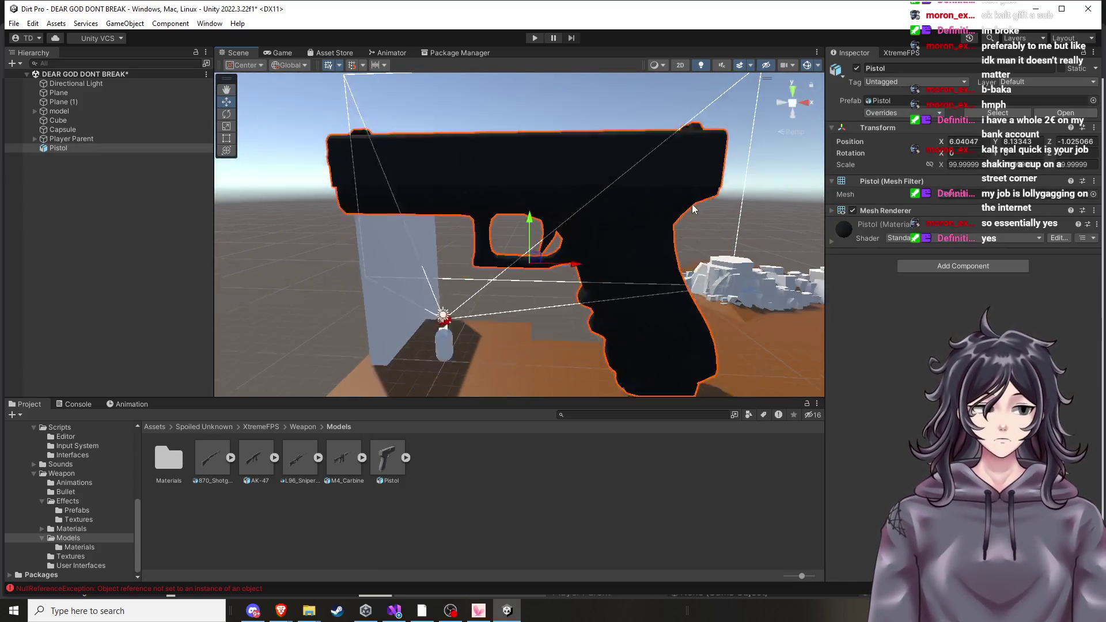
mouse_move(648, 196)
mouse_down()
mouse_move(617, 240)
mouse_move(548, 244)
mouse_move(713, 182)
mouse_up()
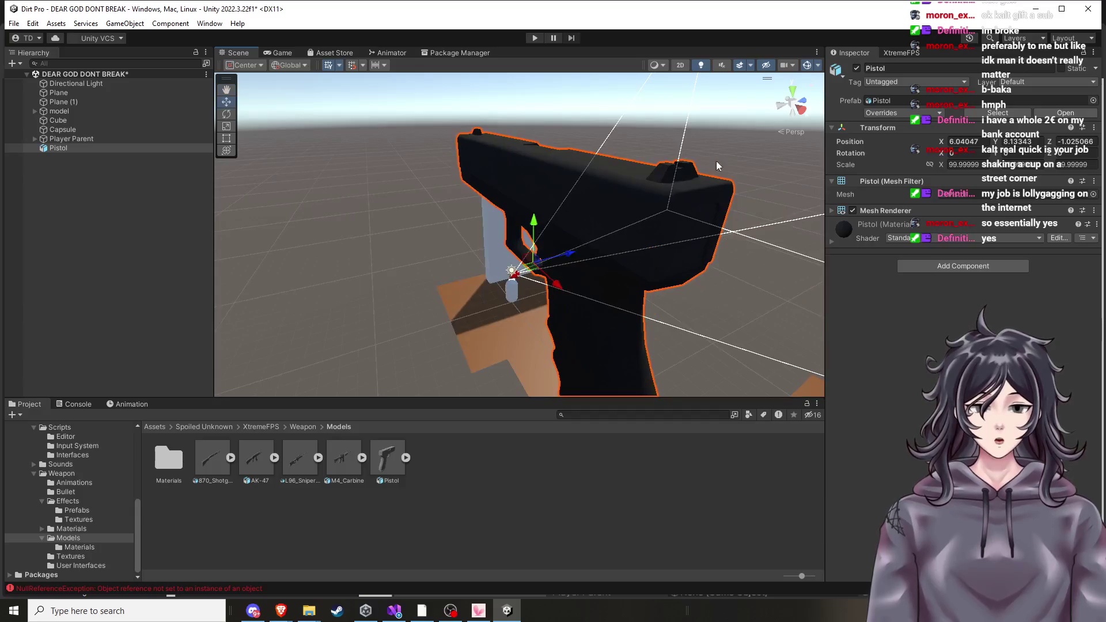
click(536, 38)
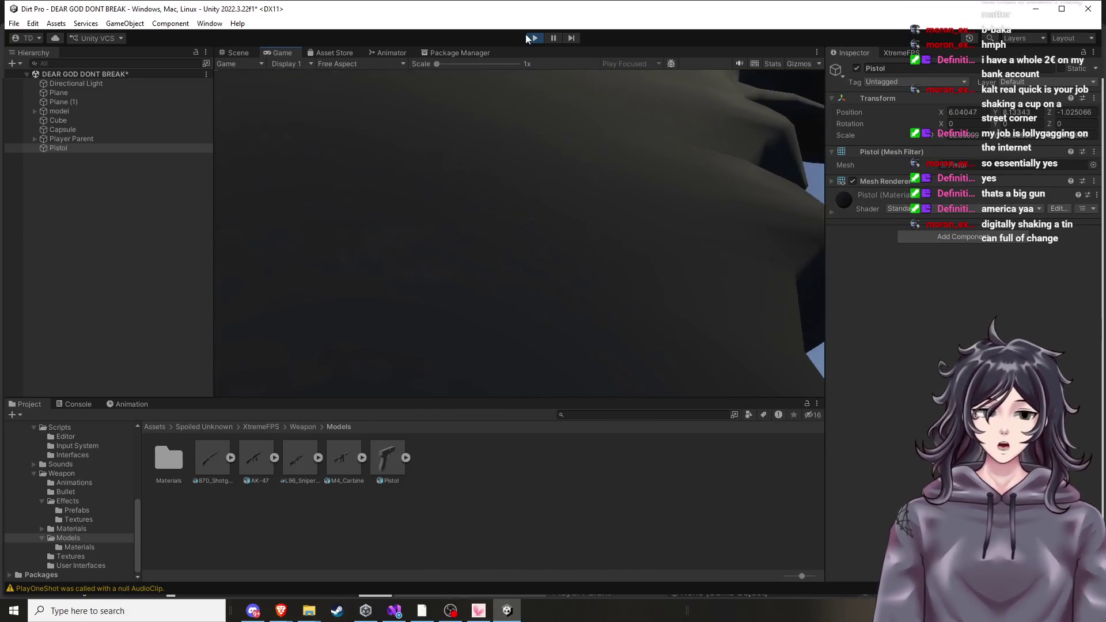
click(527, 36)
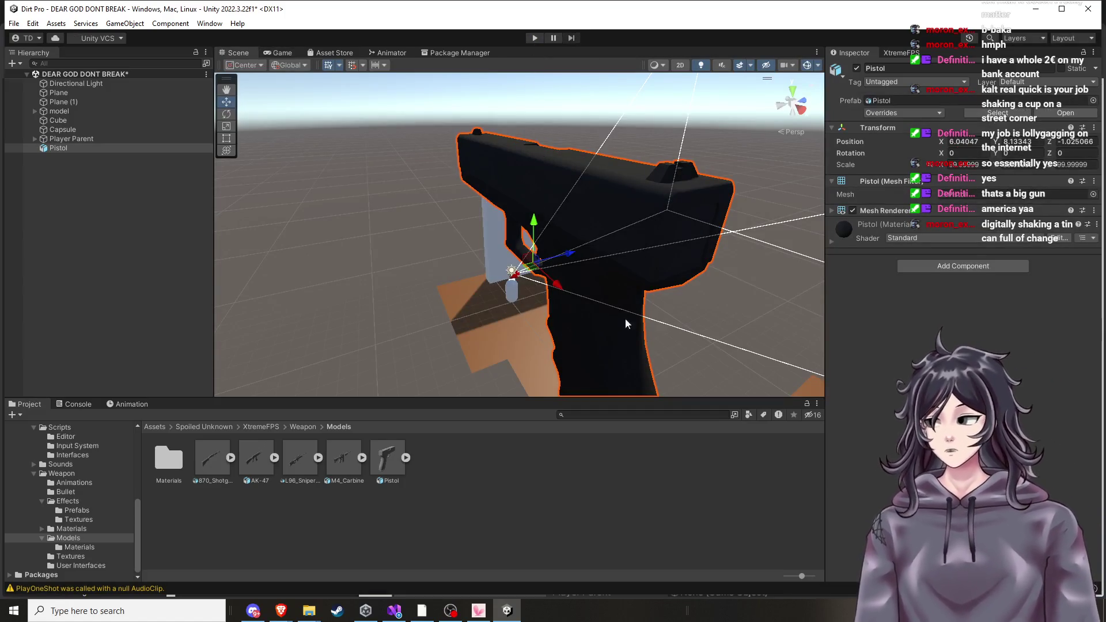
Delete the Pistol from the scene and bring up the Unity Hub projects list.
scroll(603, 299, down, 5)
scroll(648, 303, up, 8)
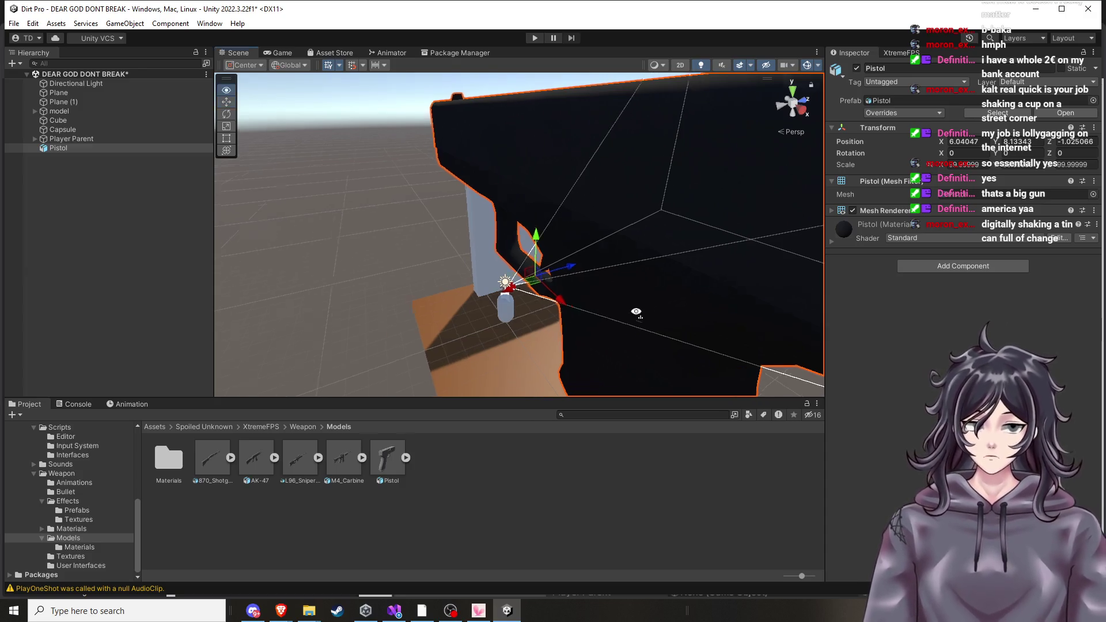
scroll(676, 298, down, 3)
key(Delete)
mouse_move(629, 312)
mouse_down()
mouse_move(580, 329)
mouse_move(586, 306)
mouse_move(564, 381)
mouse_move(630, 330)
mouse_move(604, 354)
mouse_move(447, 154)
mouse_move(563, 216)
mouse_up()
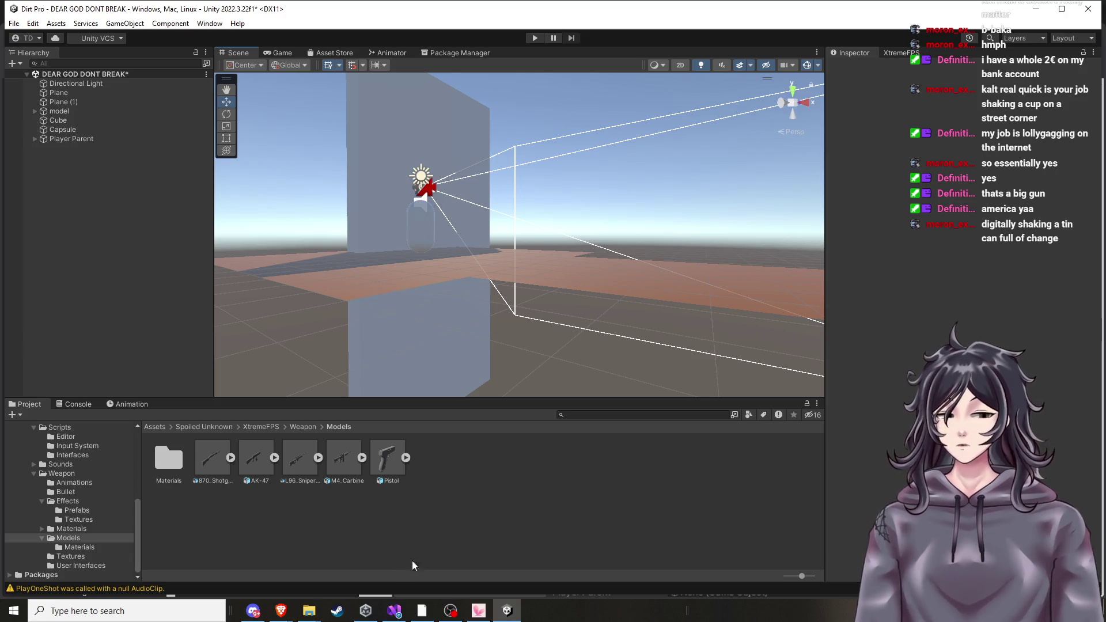
click(360, 612)
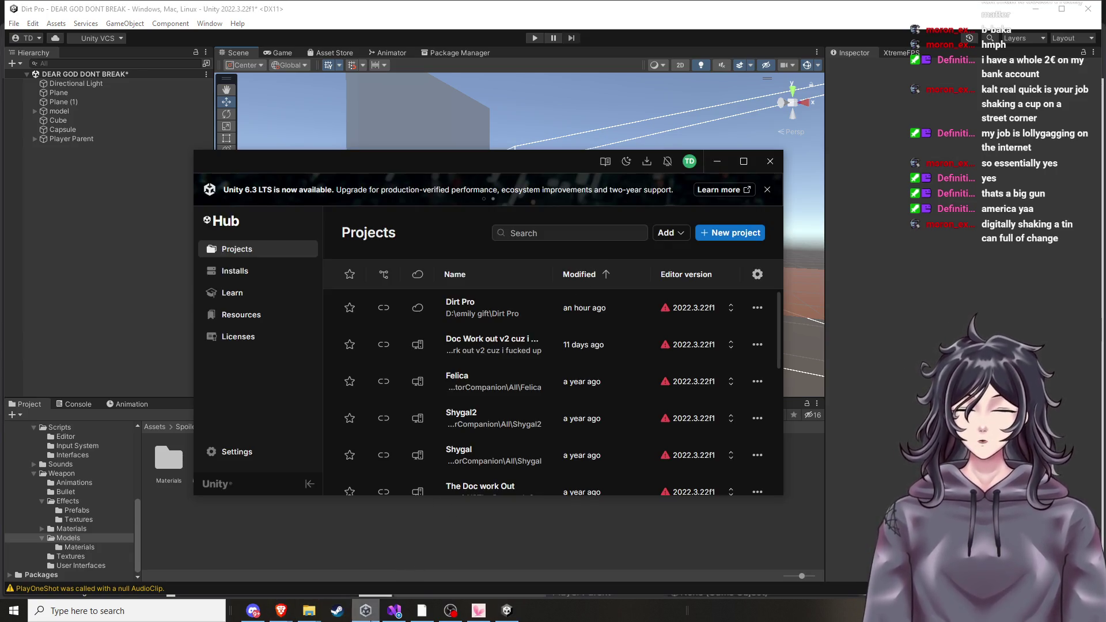
Switch to the Unity Asset Store in the browser and search for 'fps sword'.
click(365, 610)
click(508, 612)
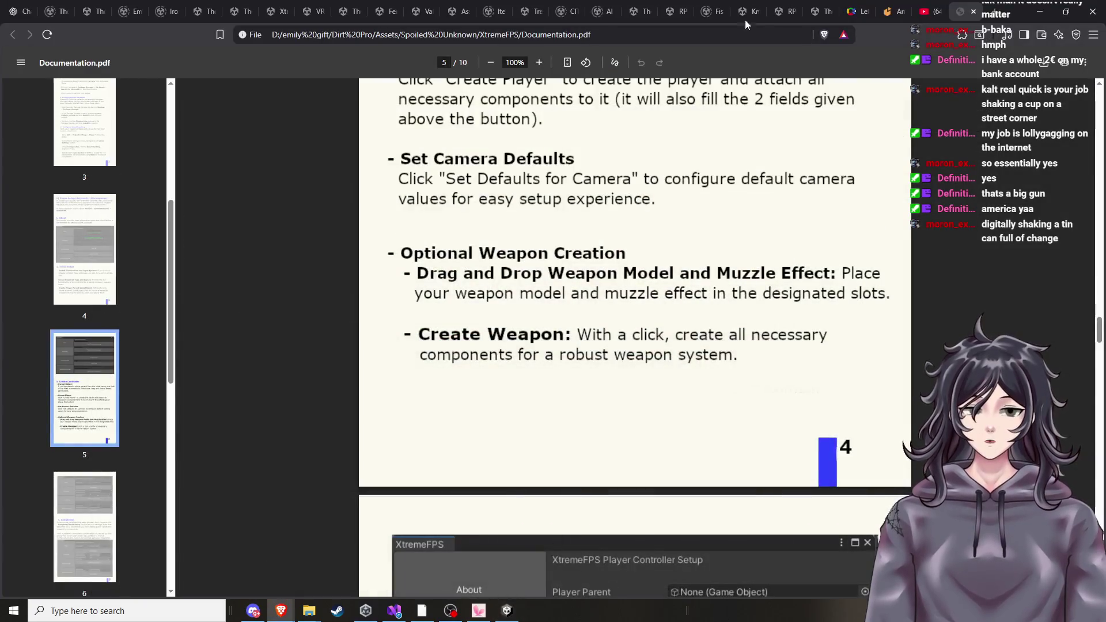
click(746, 11)
click(576, 69)
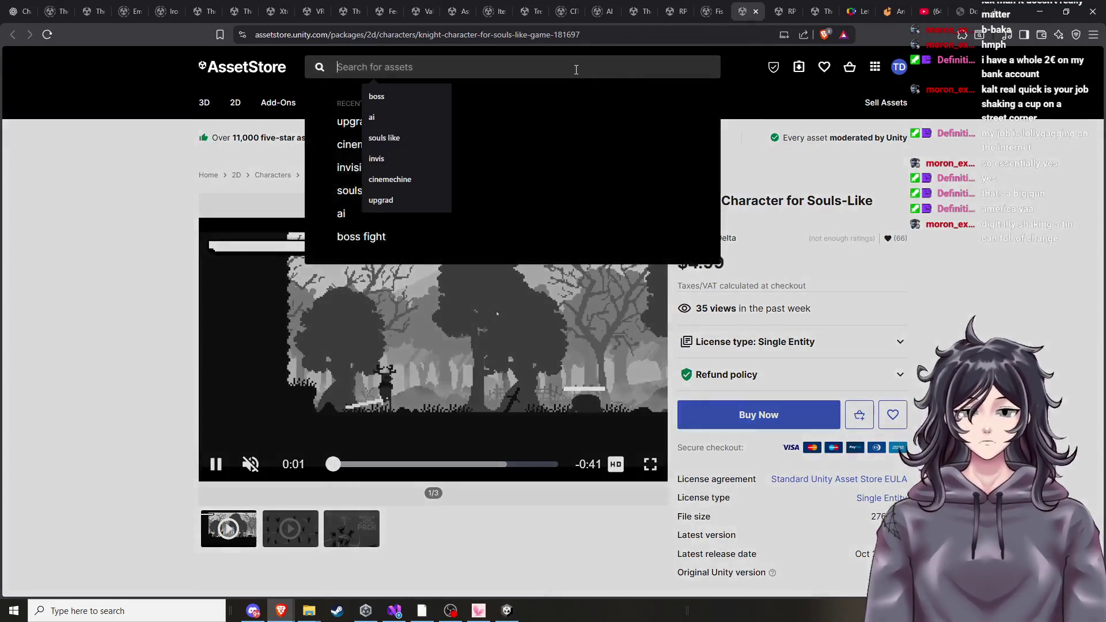
text(fps sw)
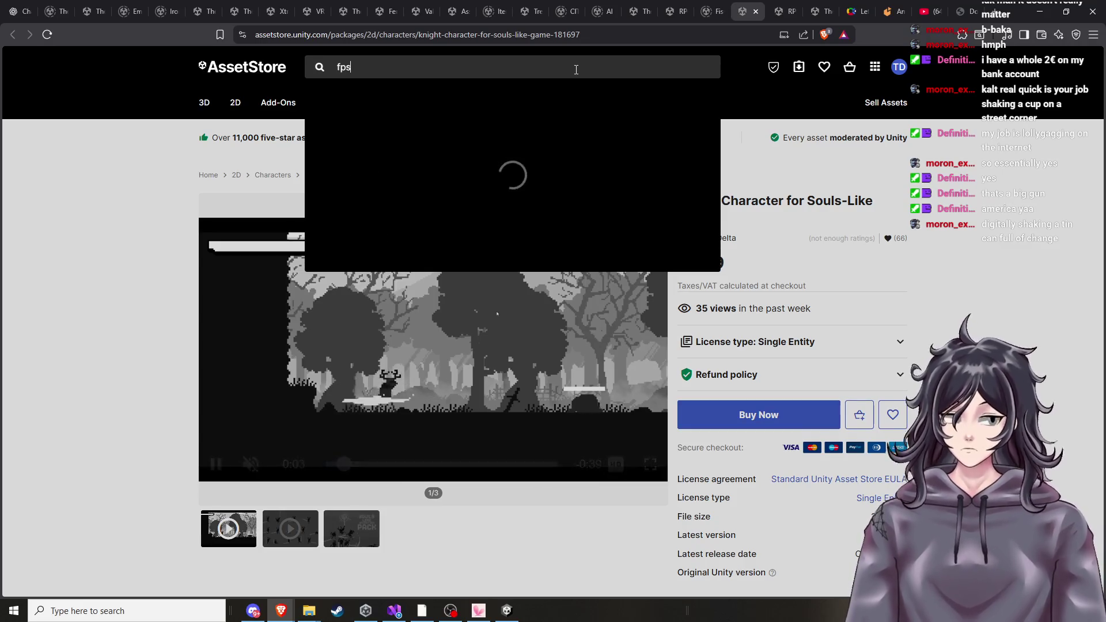
text(ord)
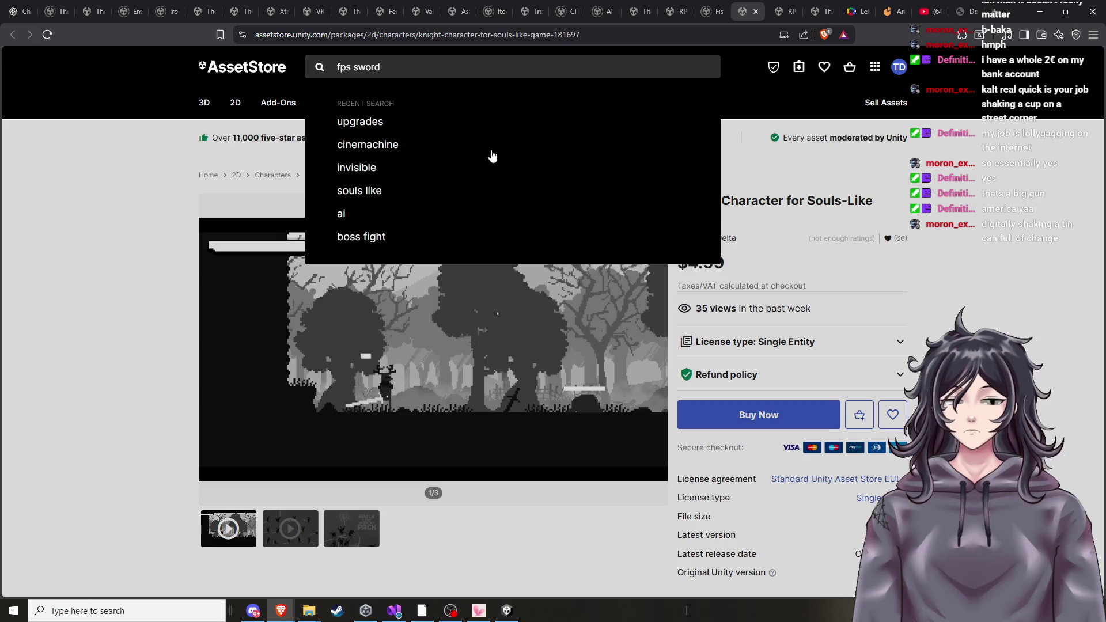
key(Return)
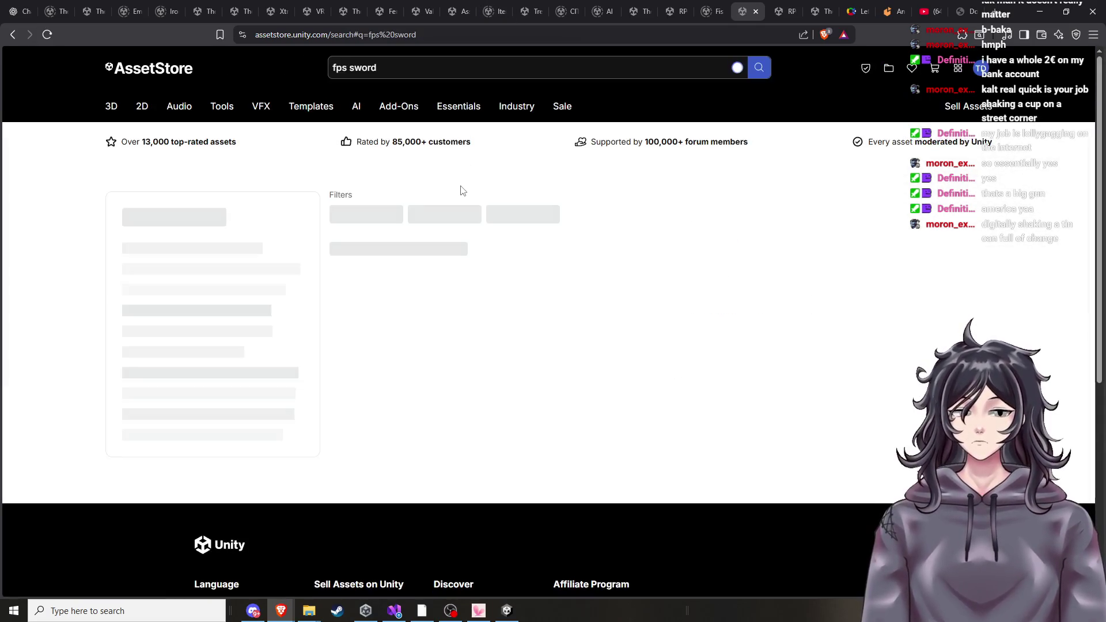
Browse the results, then return to Human Melee Animations FREE and review its compatibility and description.
scroll(474, 269, down, 5)
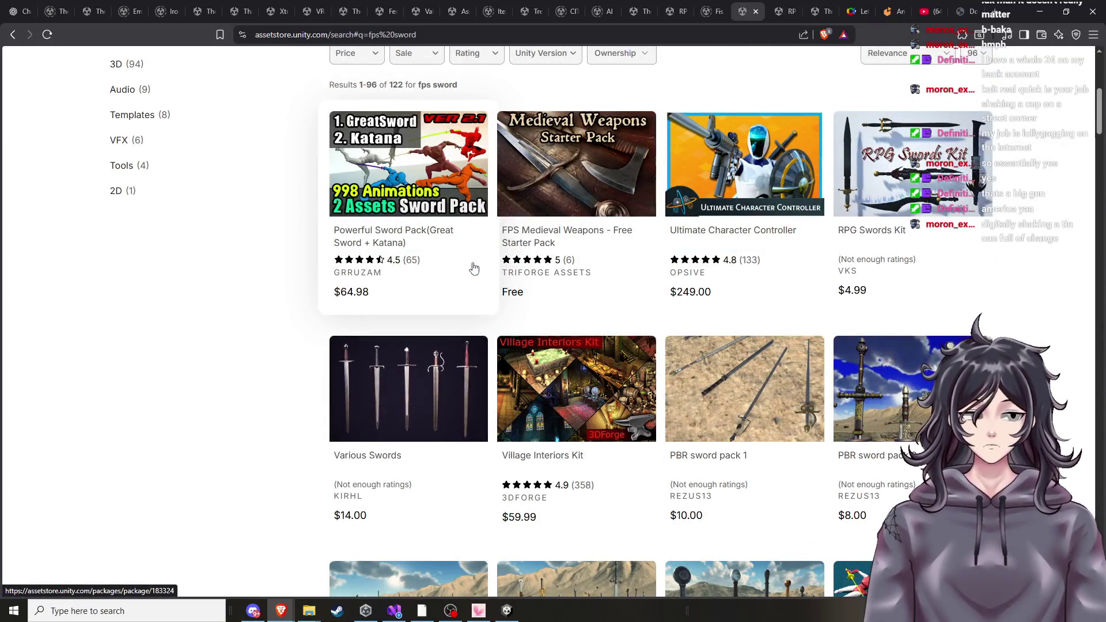
scroll(474, 268, down, 2)
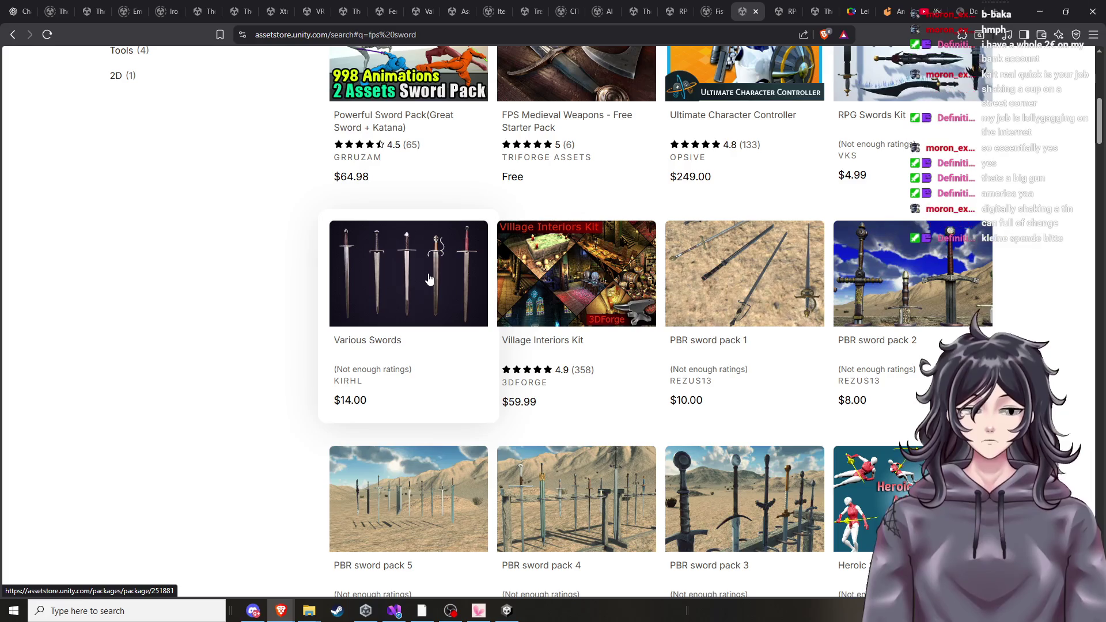
scroll(584, 311, down, 3)
scroll(600, 306, down, 2)
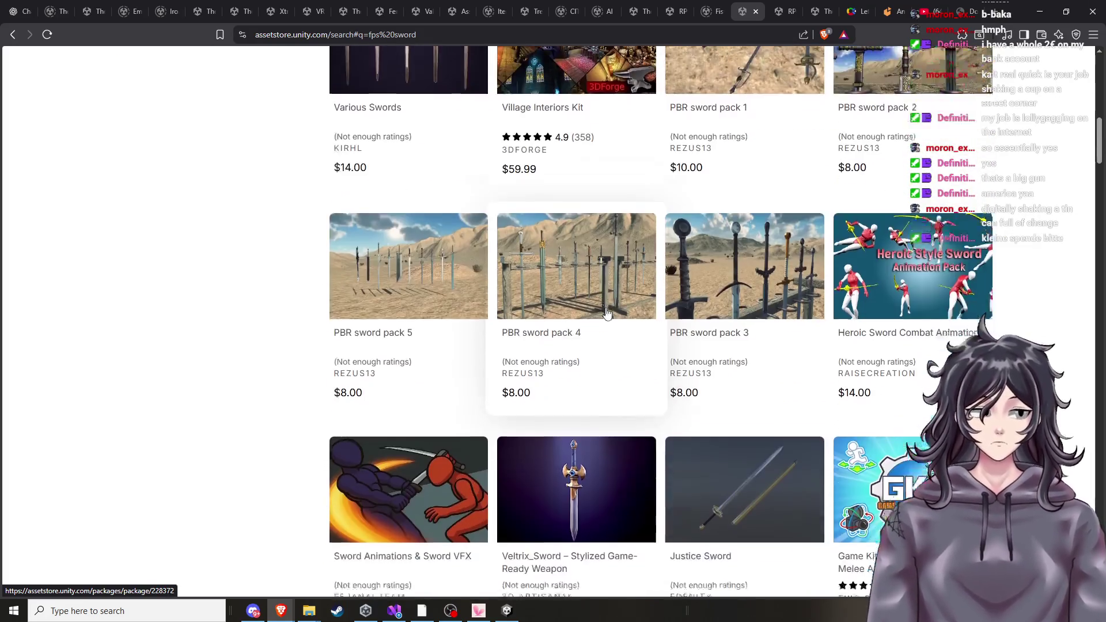
scroll(604, 317, down, 3)
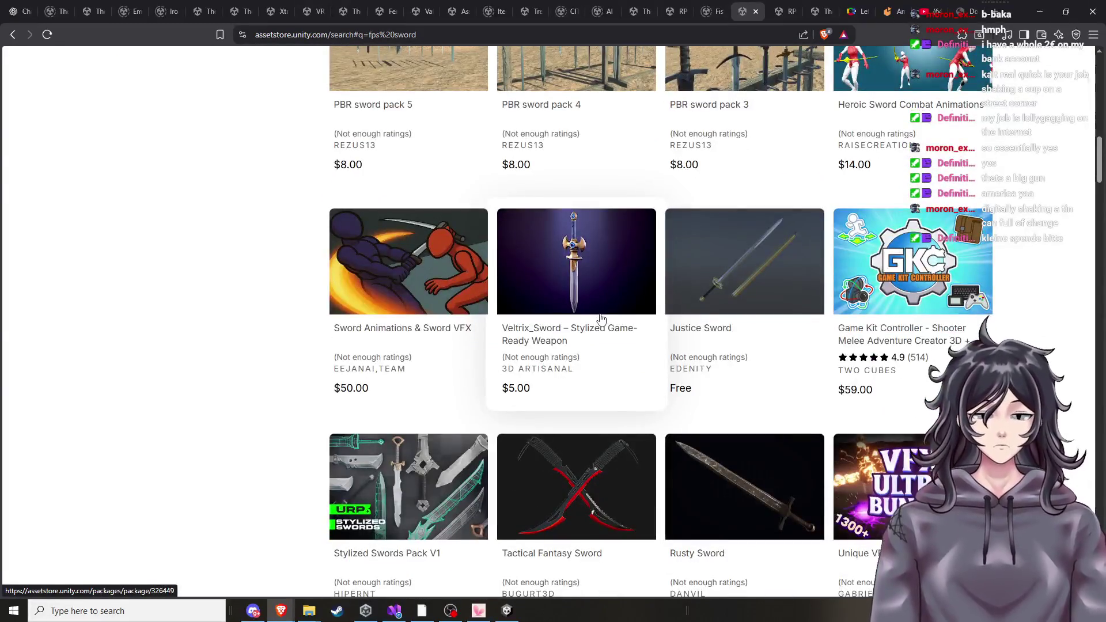
scroll(599, 319, down, 10)
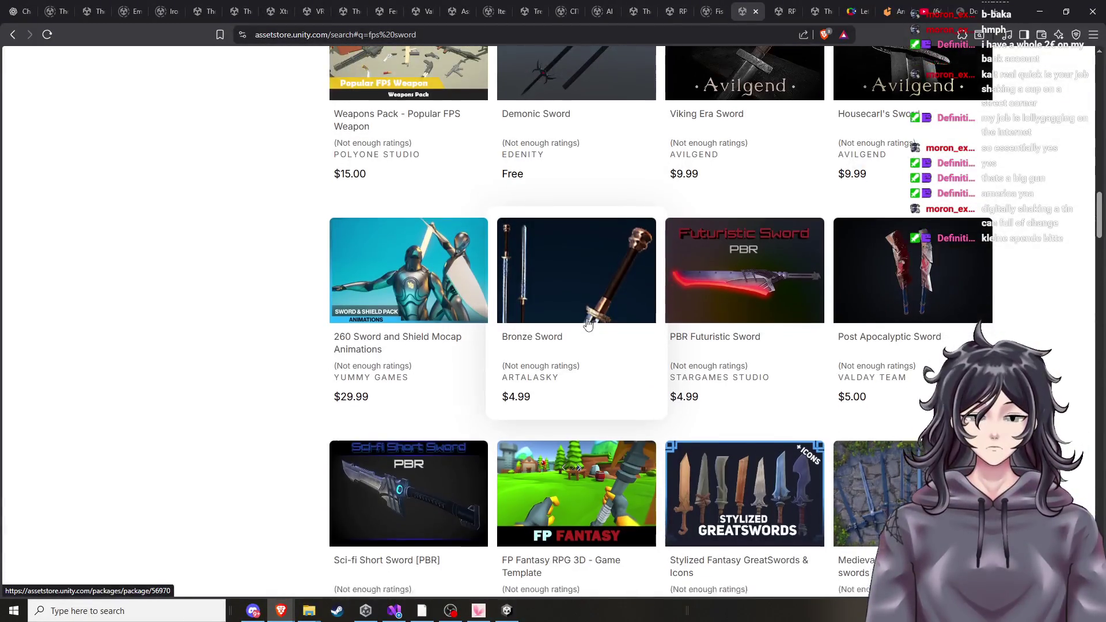
scroll(588, 324, down, 3)
scroll(585, 324, down, 2)
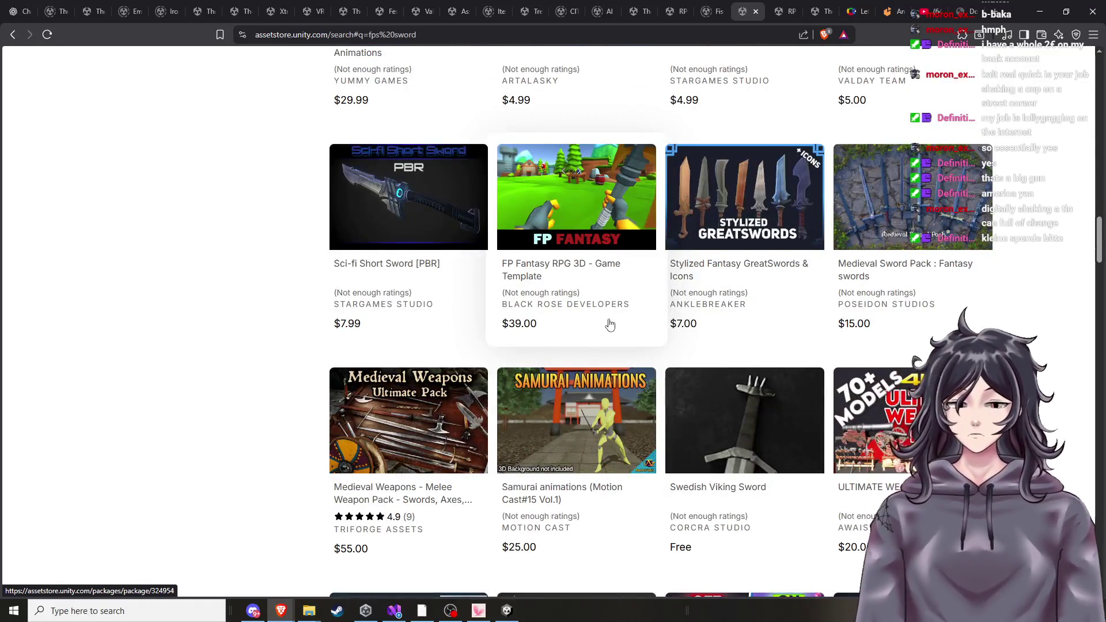
scroll(610, 325, down, 3)
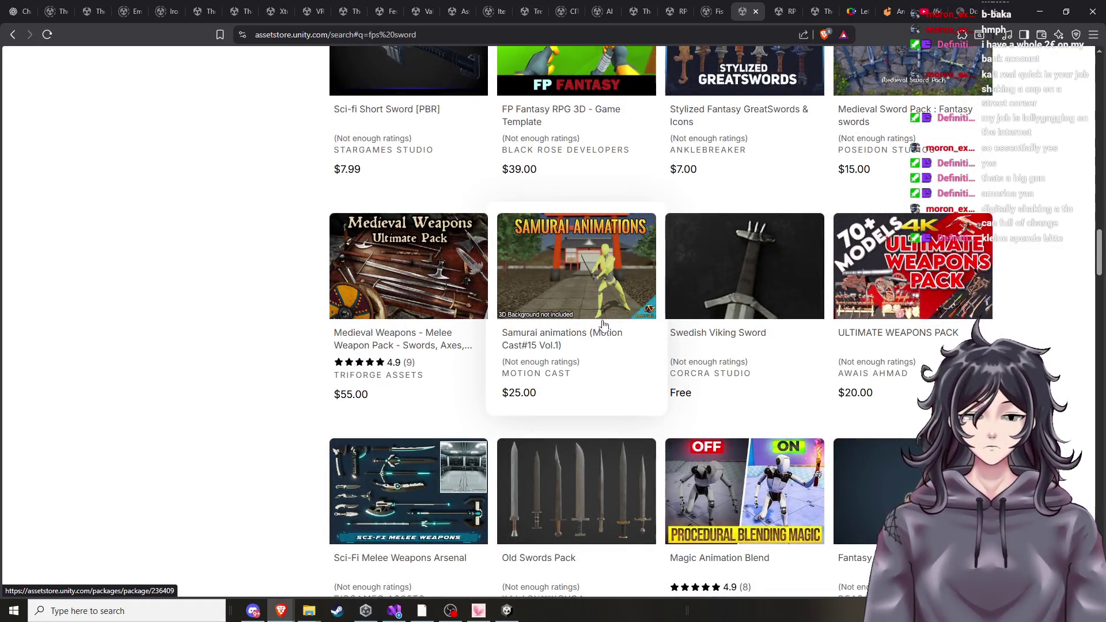
scroll(604, 326, down, 3)
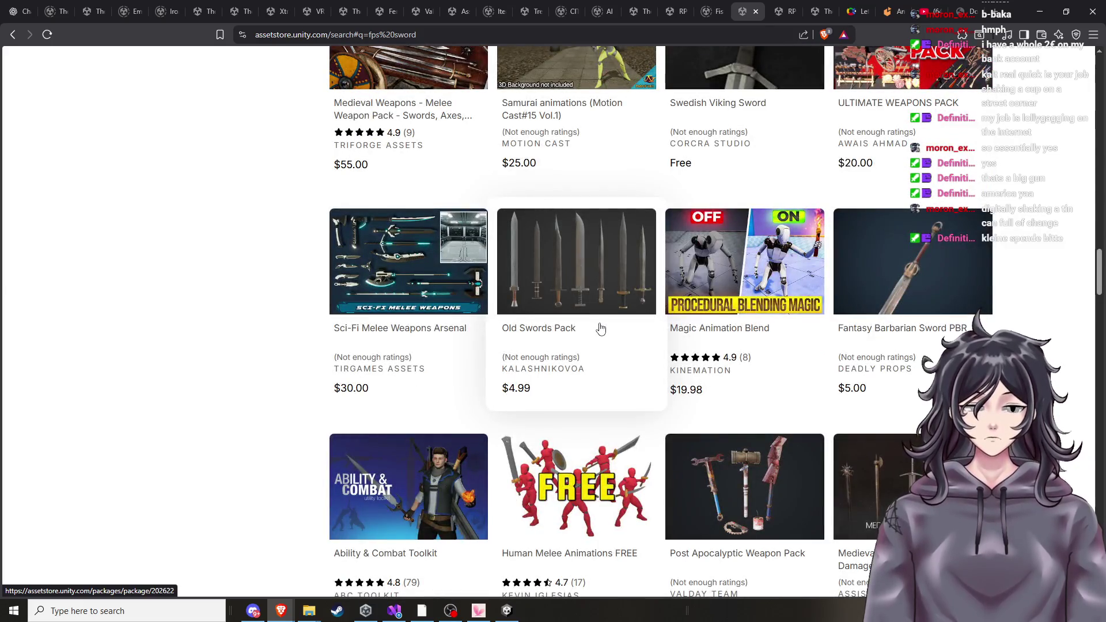
scroll(600, 329, down, 3)
scroll(596, 333, down, 2)
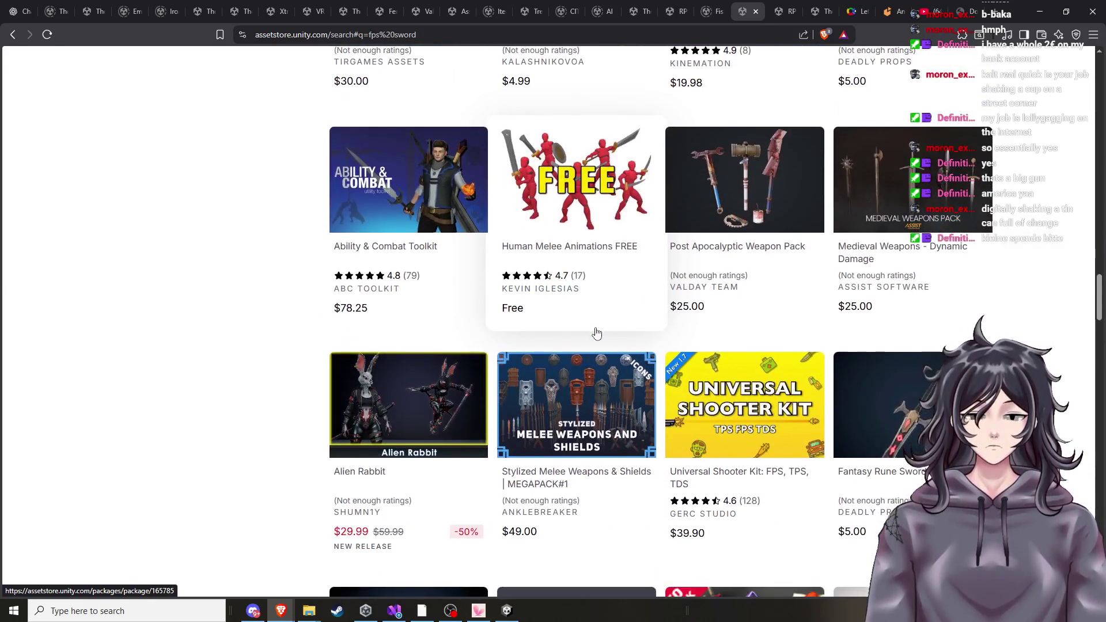
scroll(597, 334, down, 2)
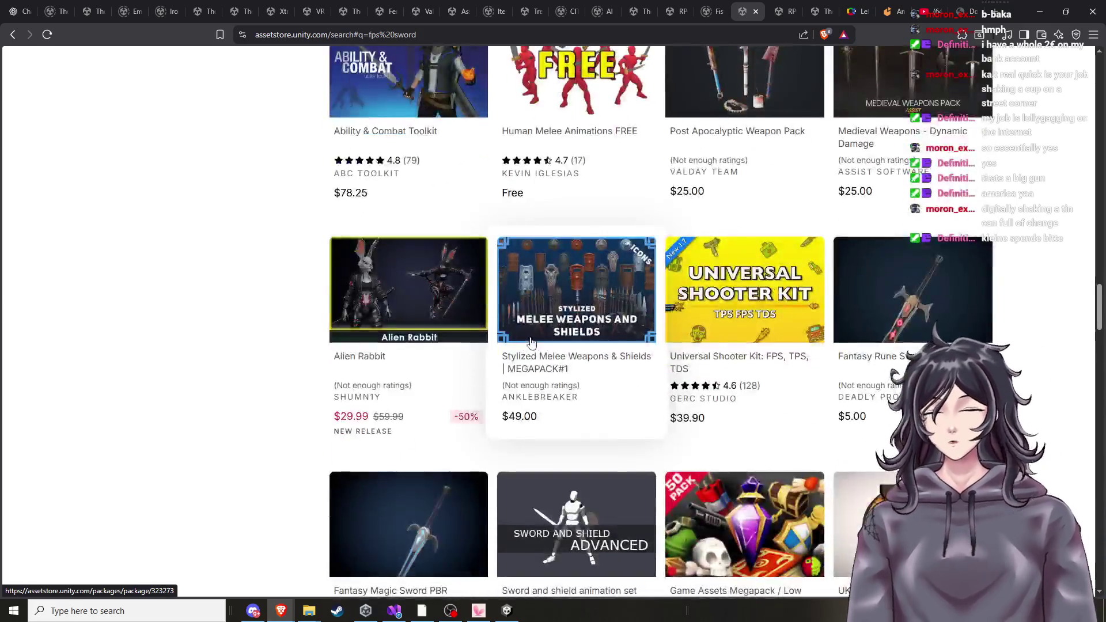
scroll(525, 345, down, 2)
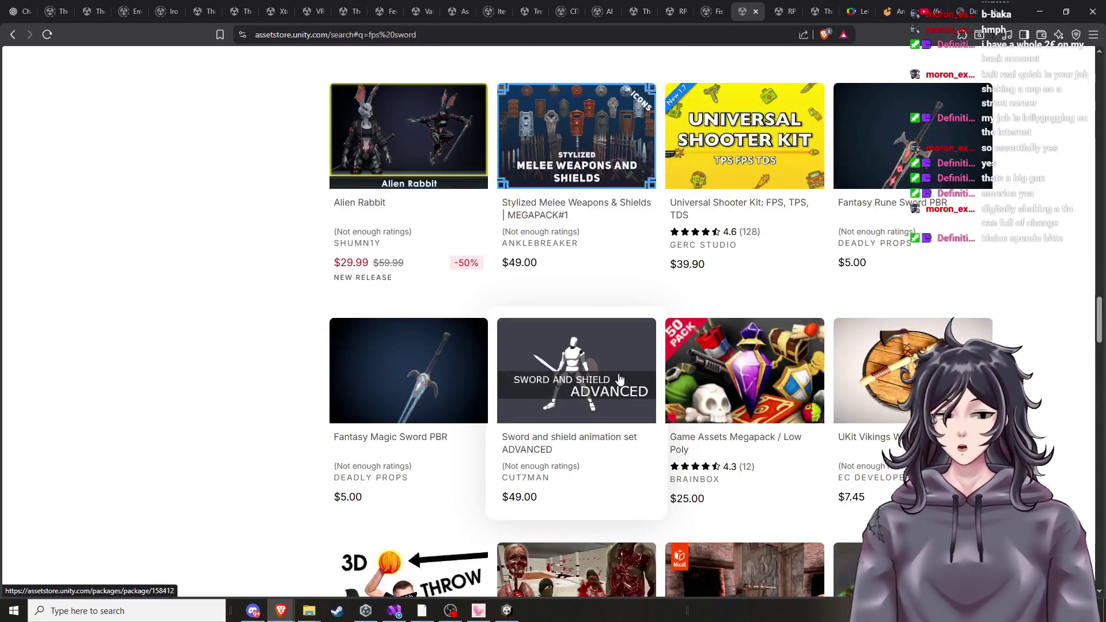
scroll(654, 390, down, 2)
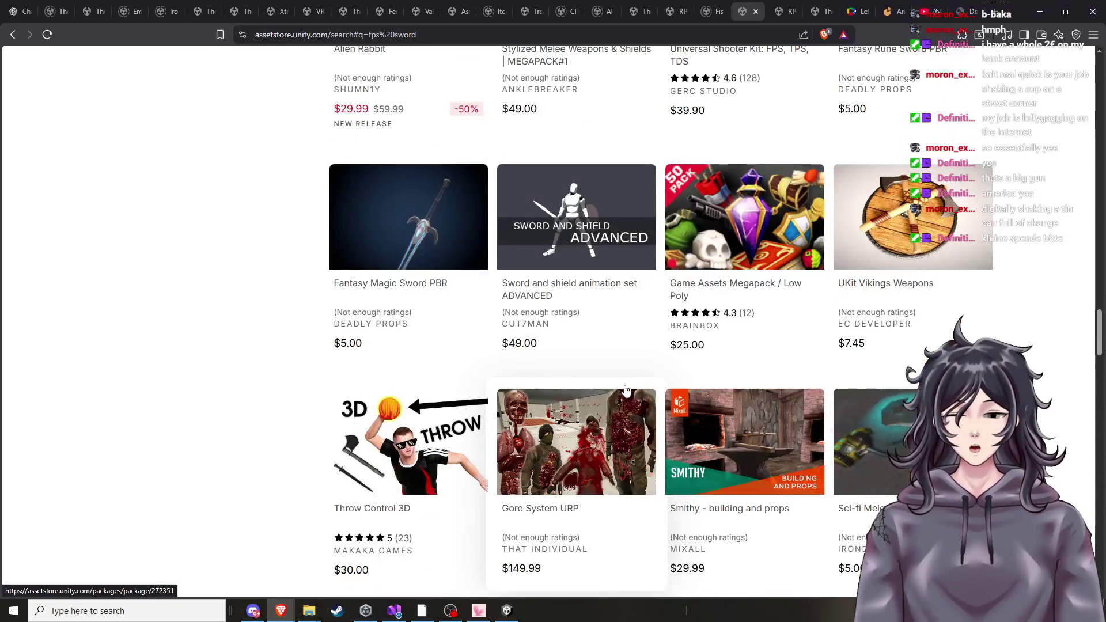
scroll(622, 391, down, 3)
scroll(621, 392, down, 4)
key(alt+Left)
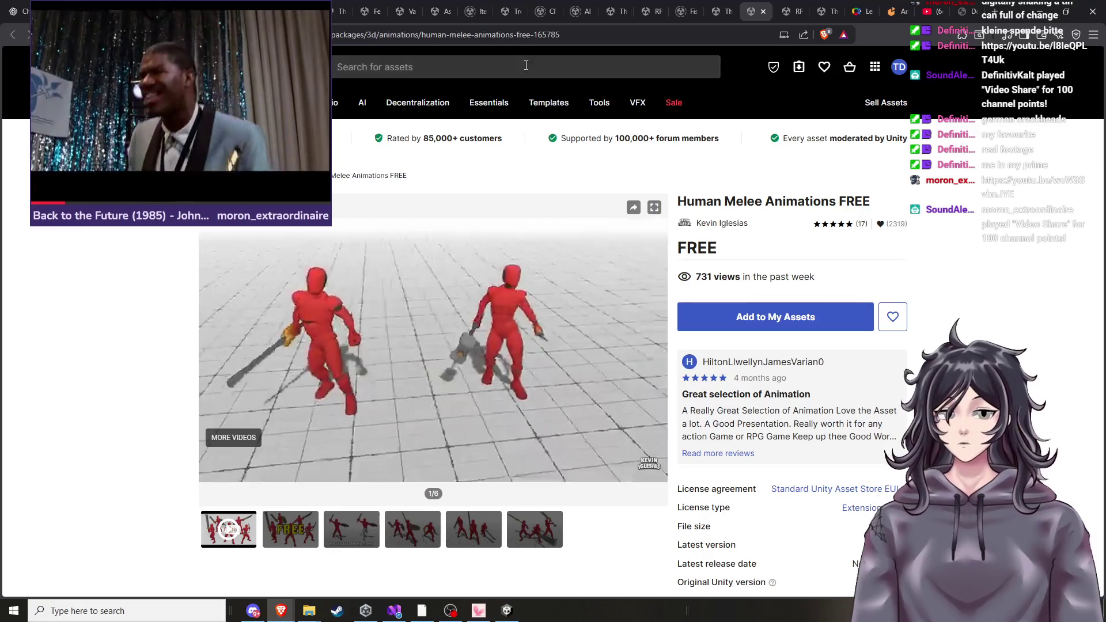
scroll(567, 298, down, 7)
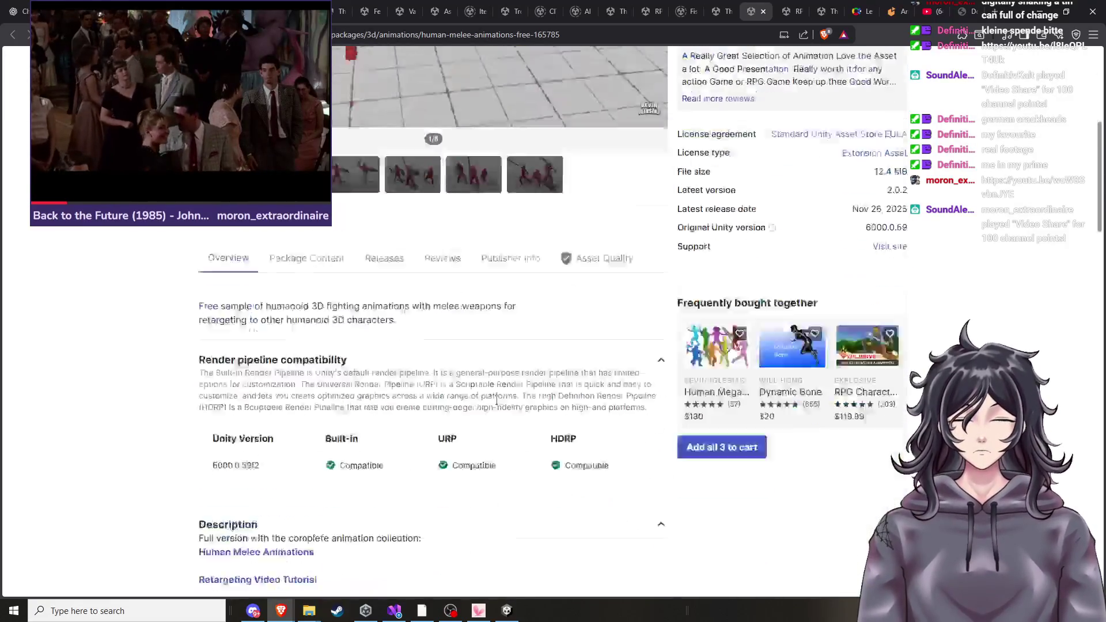
click(961, 11)
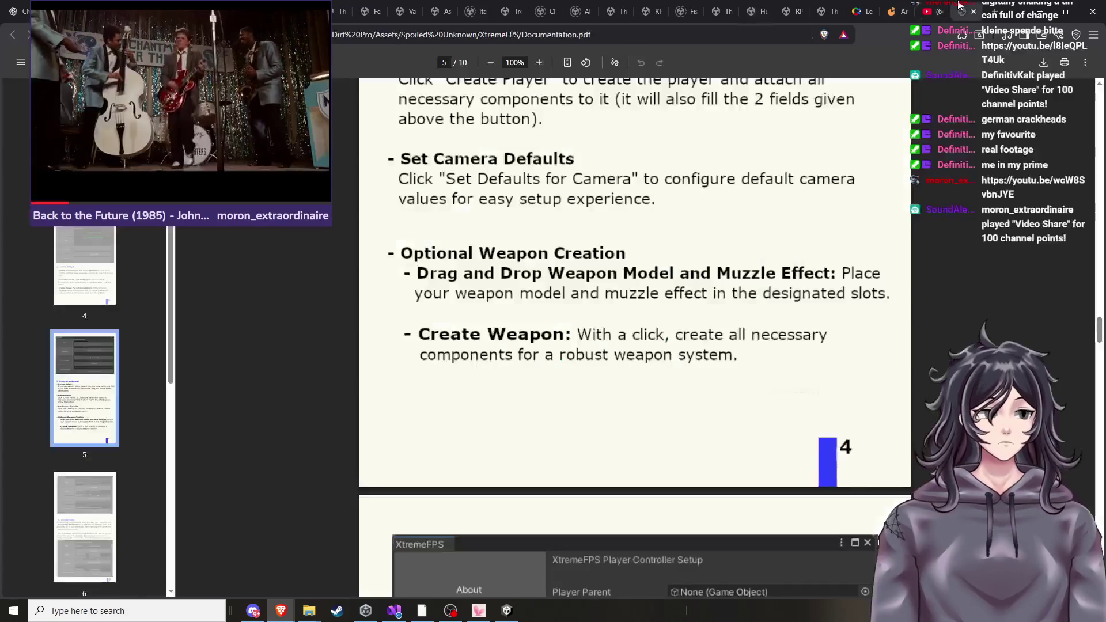
Read pages 5–6 of the XtremeFPS PDF on controller and completion setup, then return to Unity.
scroll(558, 380, down, 3)
scroll(558, 380, down, 12)
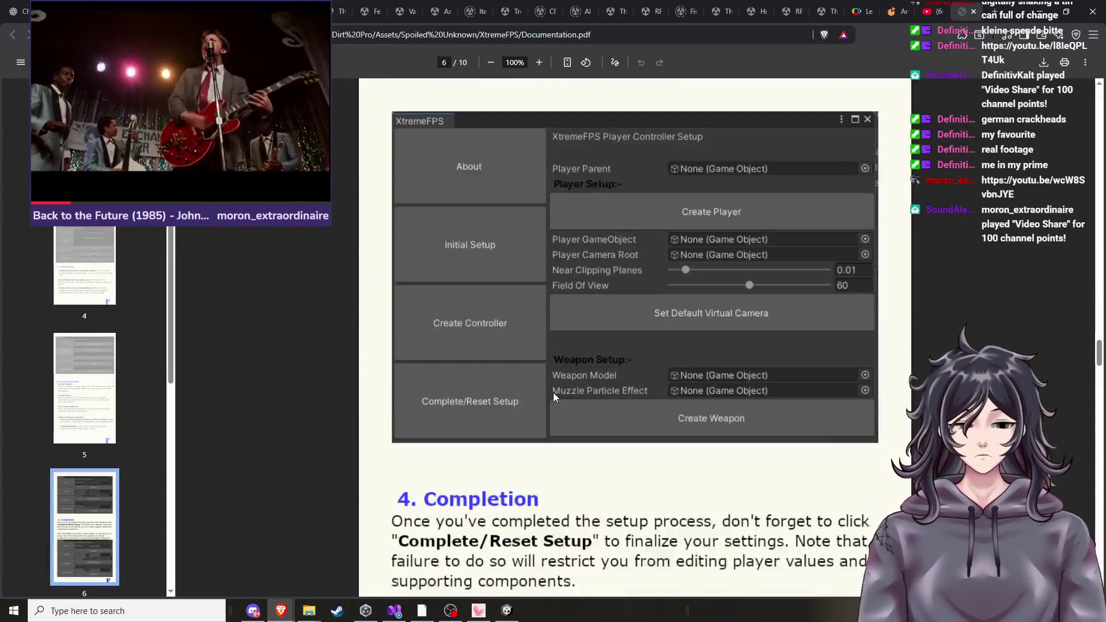
scroll(553, 392, up, 10)
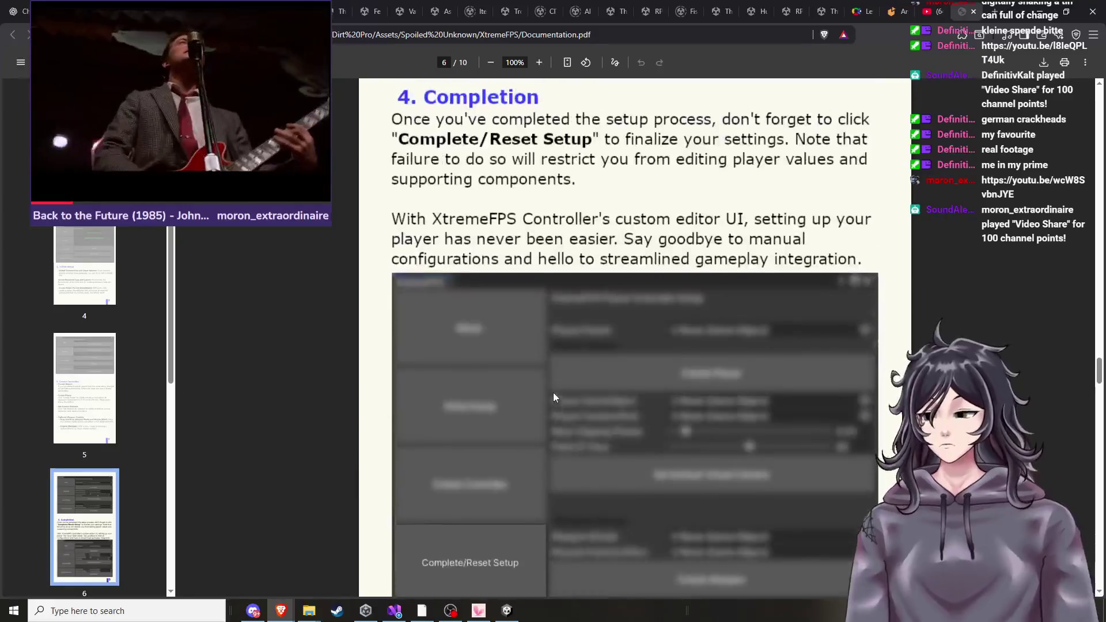
scroll(553, 393, up, 10)
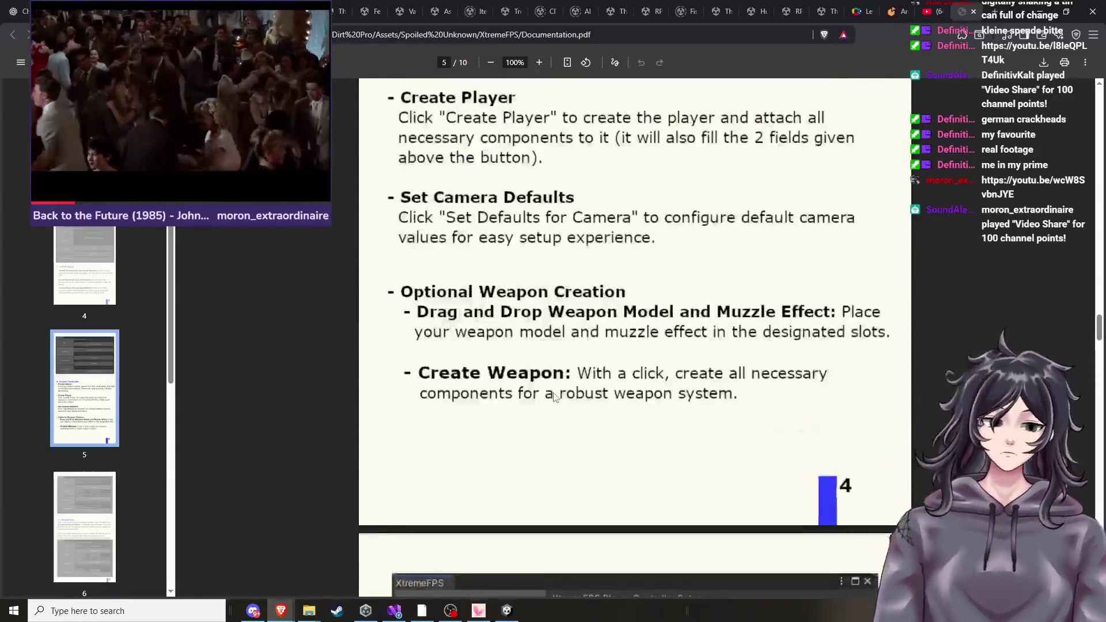
scroll(553, 397, down, 1)
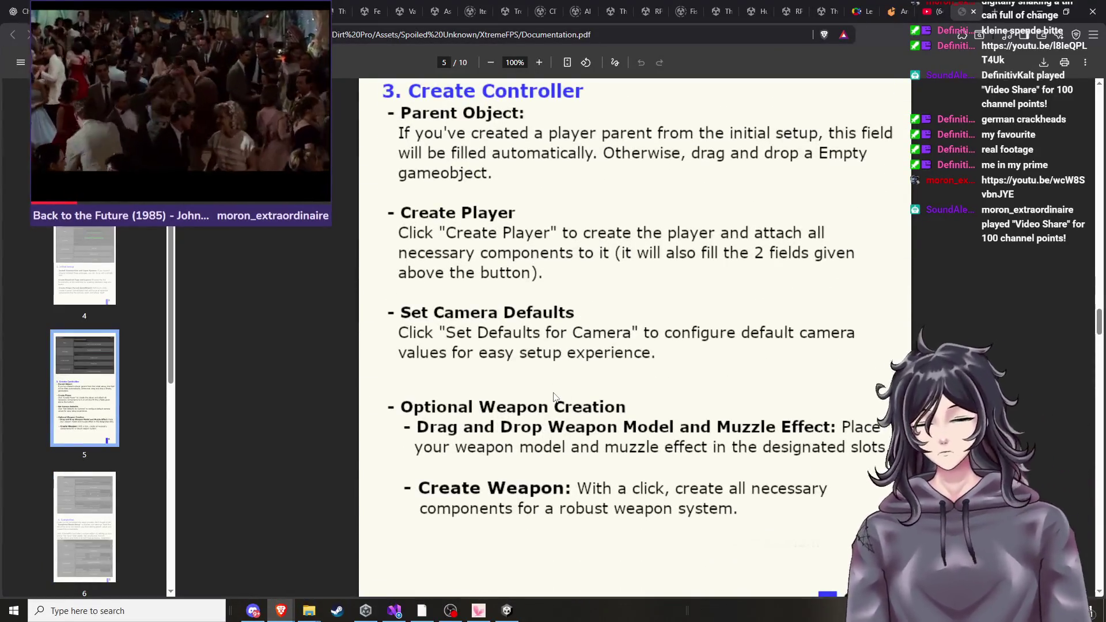
scroll(572, 320, down, 2)
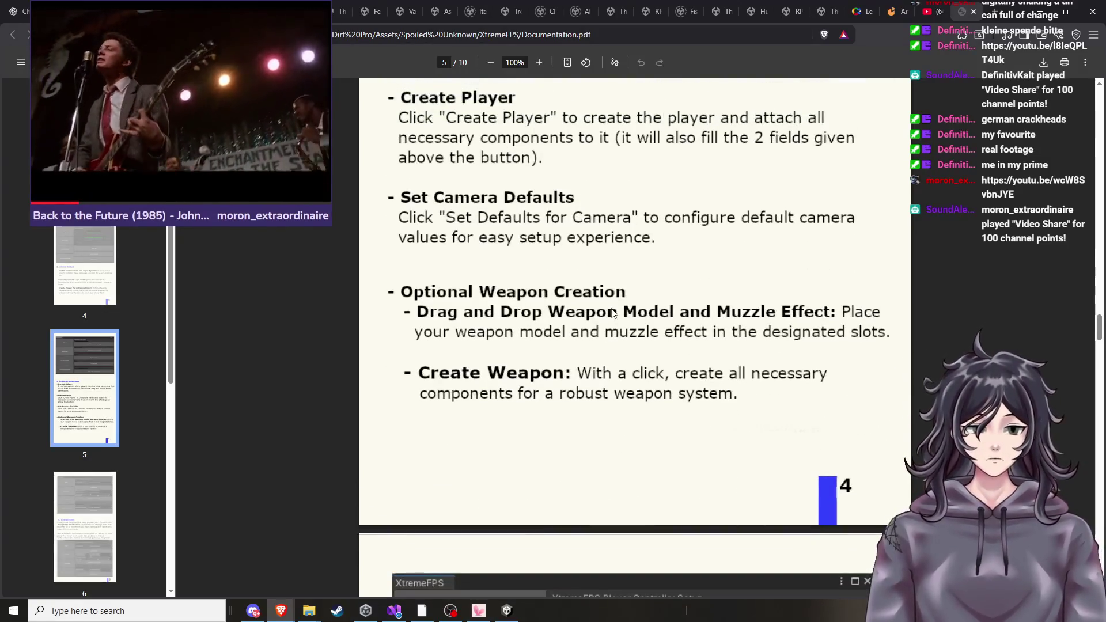
scroll(613, 313, down, 1)
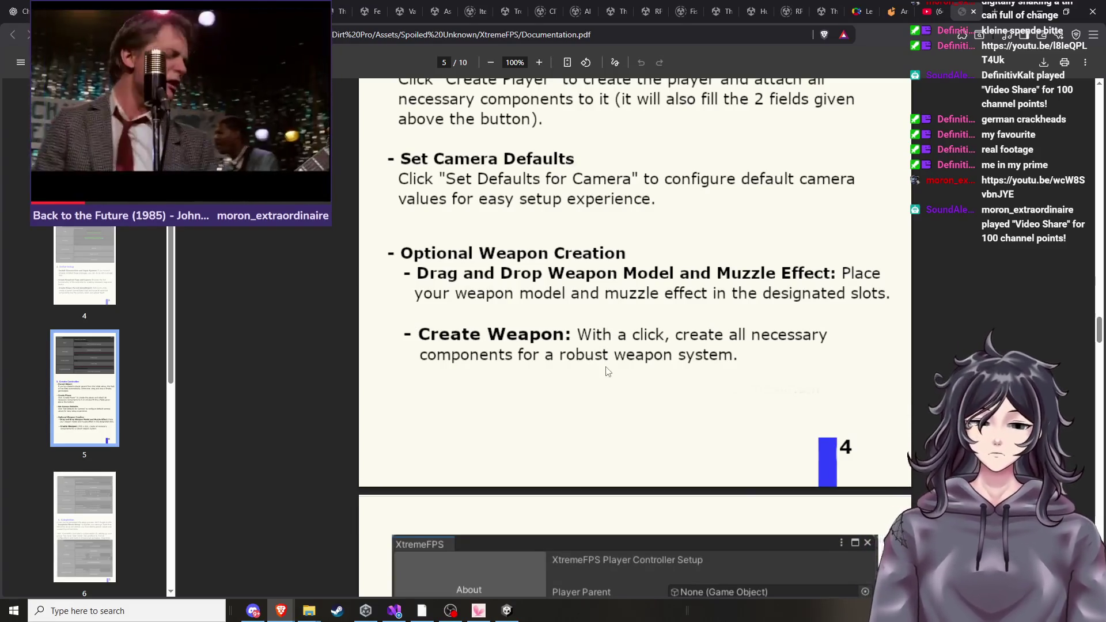
click(507, 611)
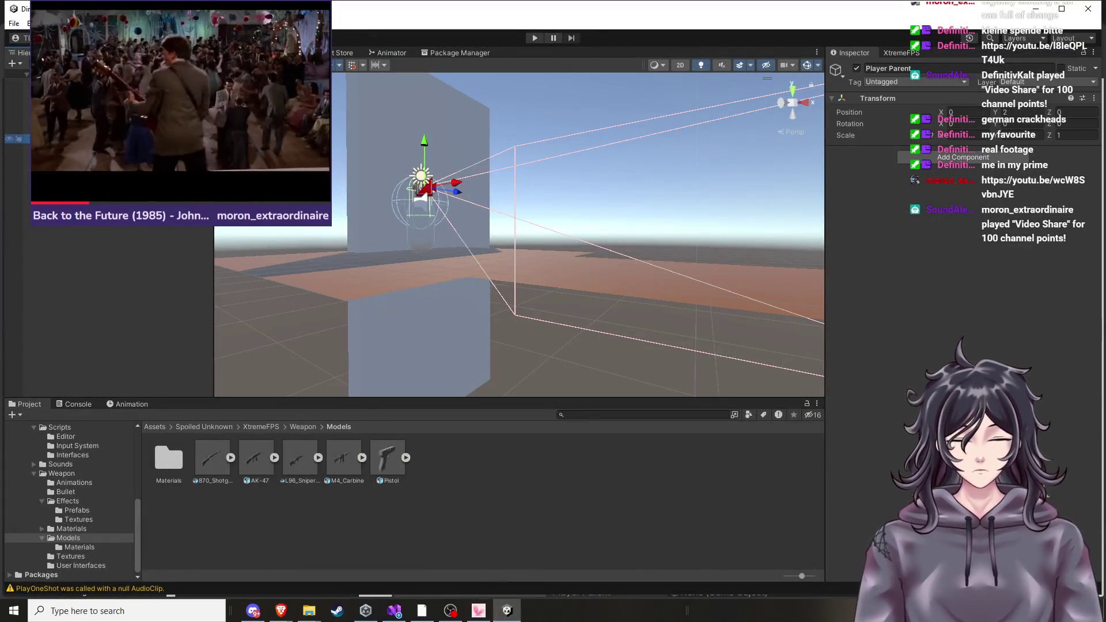
In Package Manager's My Assets, select RPG_Animations_Pack_FREE and try importing it.
mouse_move(438, 196)
mouse_down()
mouse_move(507, 206)
mouse_move(489, 117)
mouse_up()
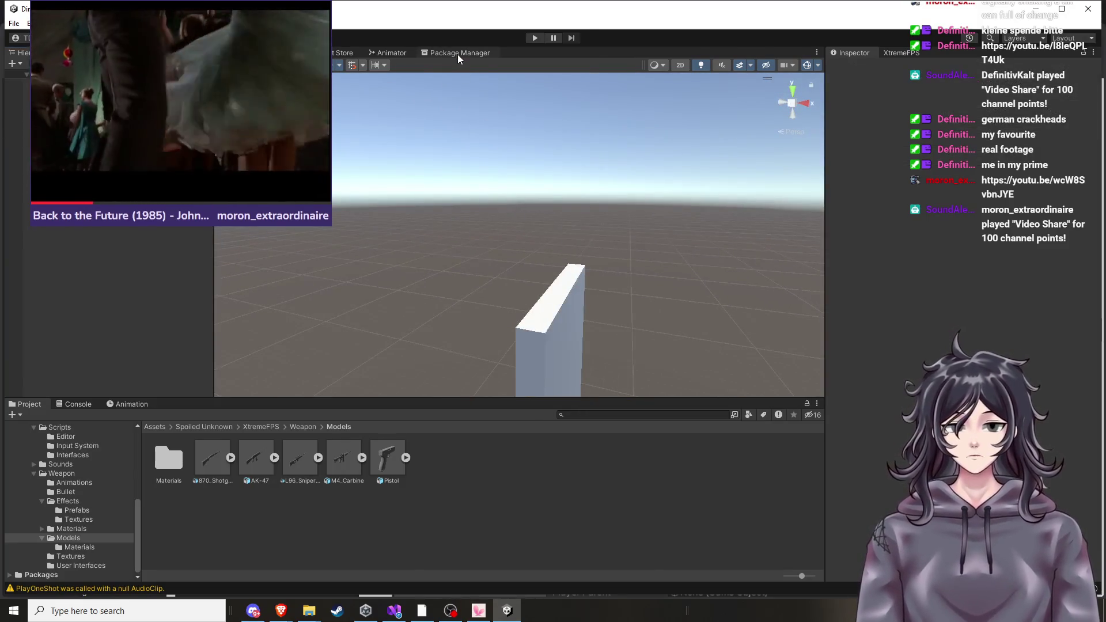
click(458, 53)
scroll(353, 282, down, 15)
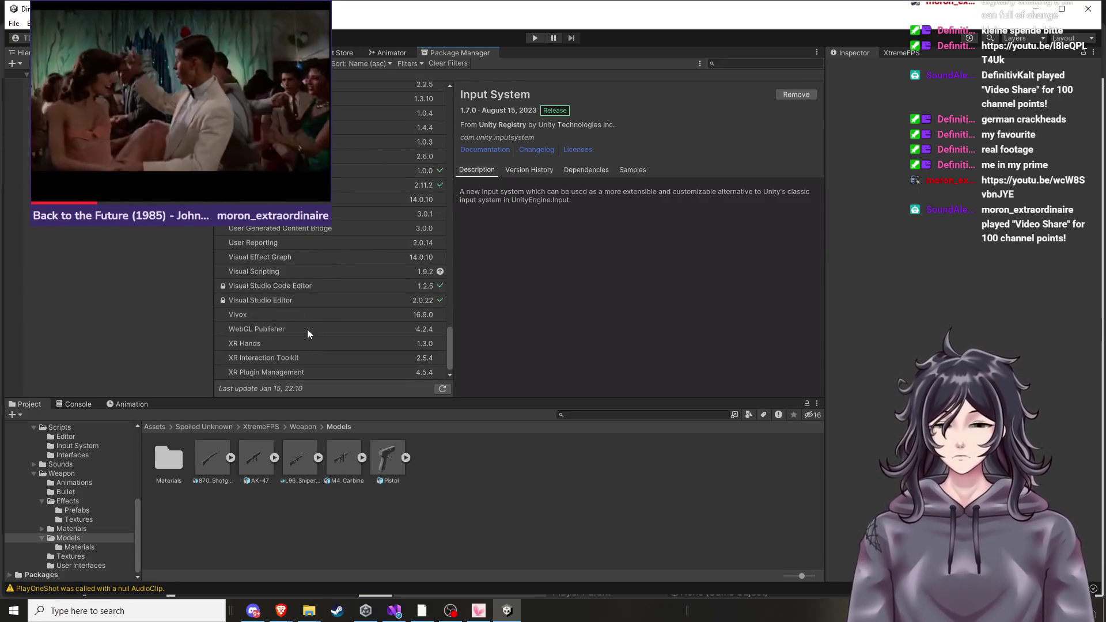
scroll(305, 321, up, 4)
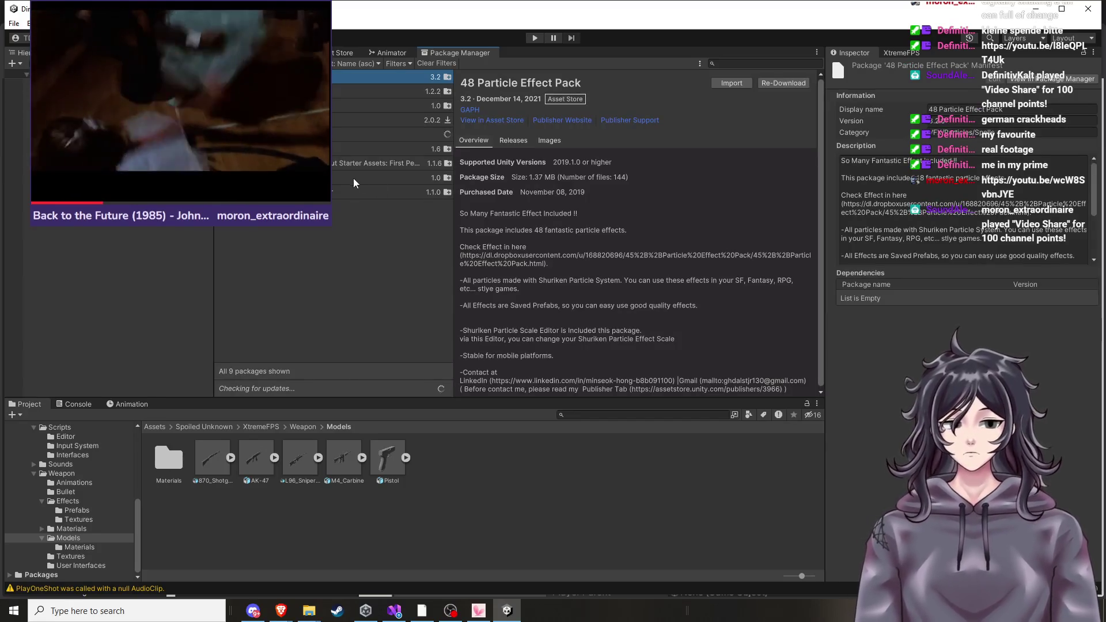
click(360, 134)
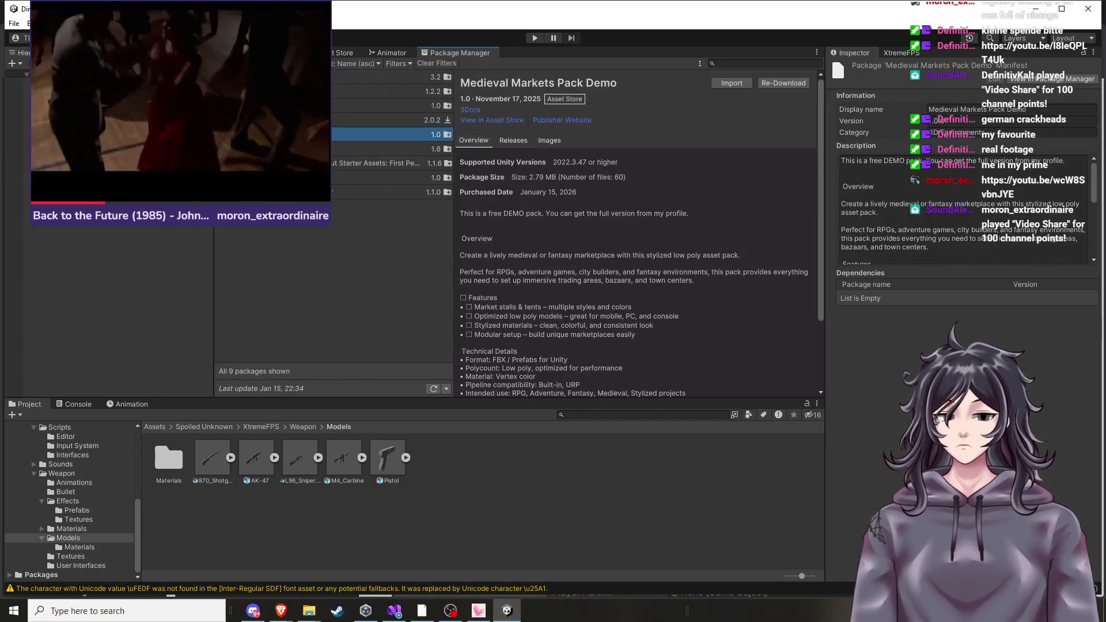
click(360, 149)
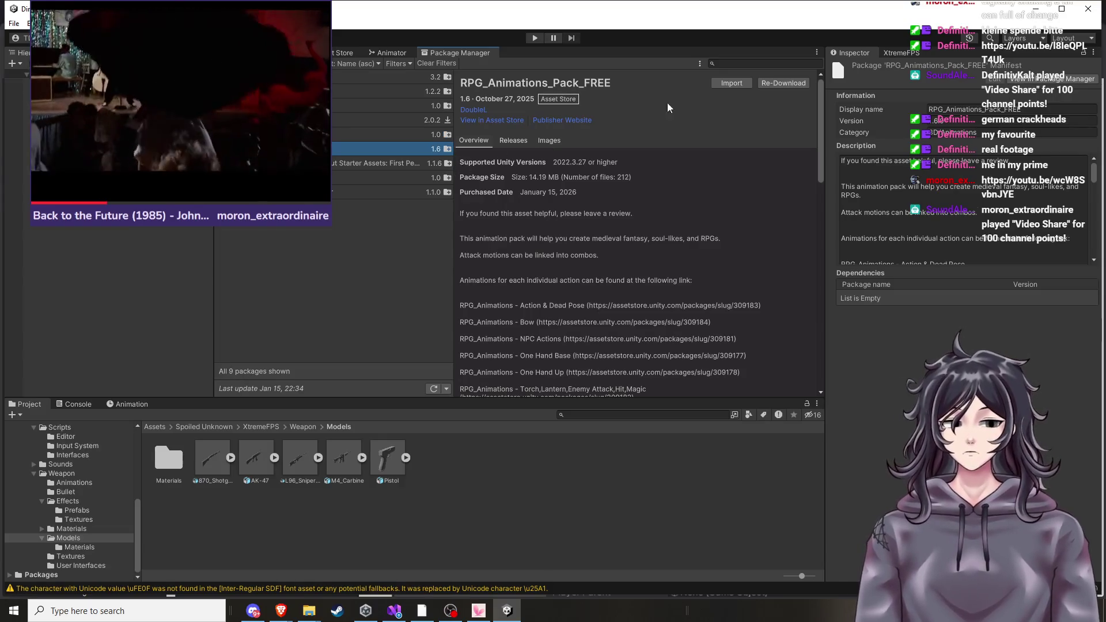
click(741, 83)
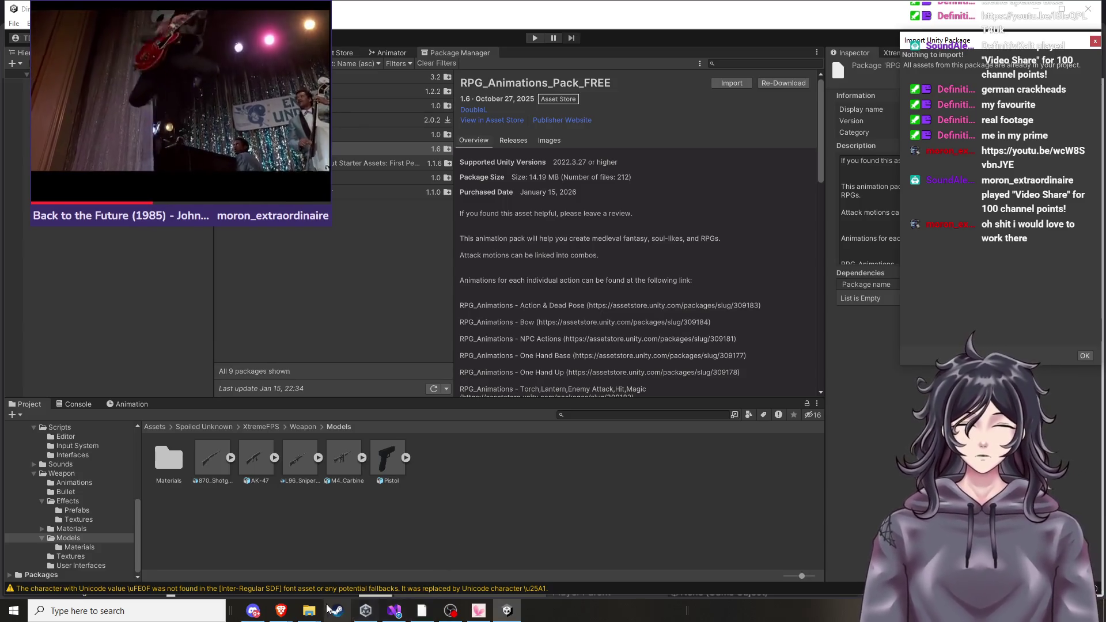
mouse_move(281, 610)
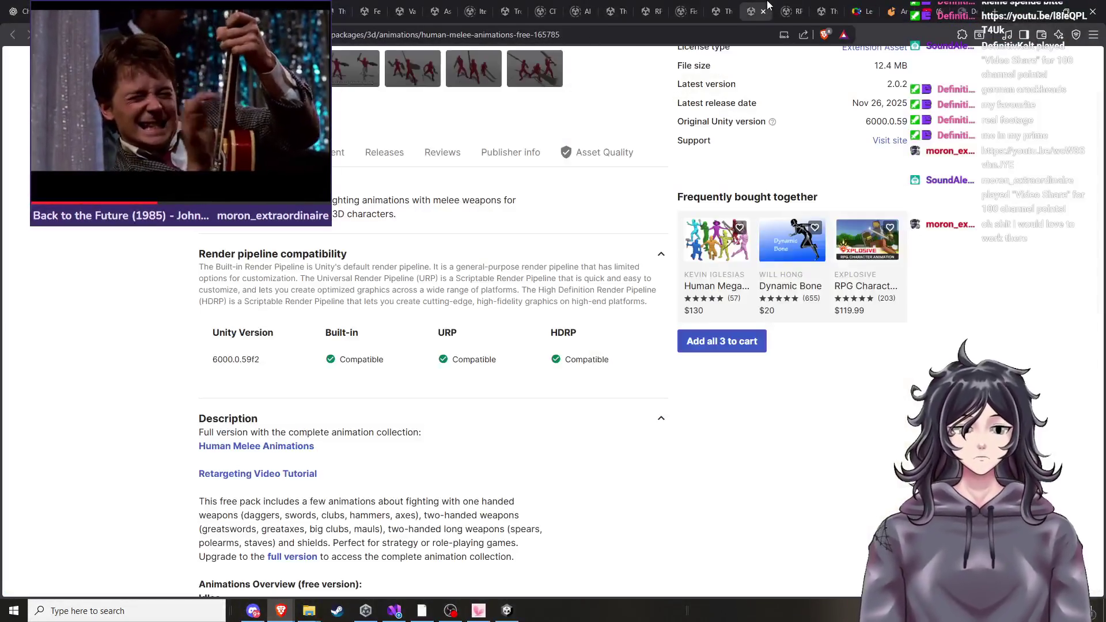
Add Human Melee Animations FREE to My Assets, accept the Terms of Service, and dismiss the banner.
click(767, 7)
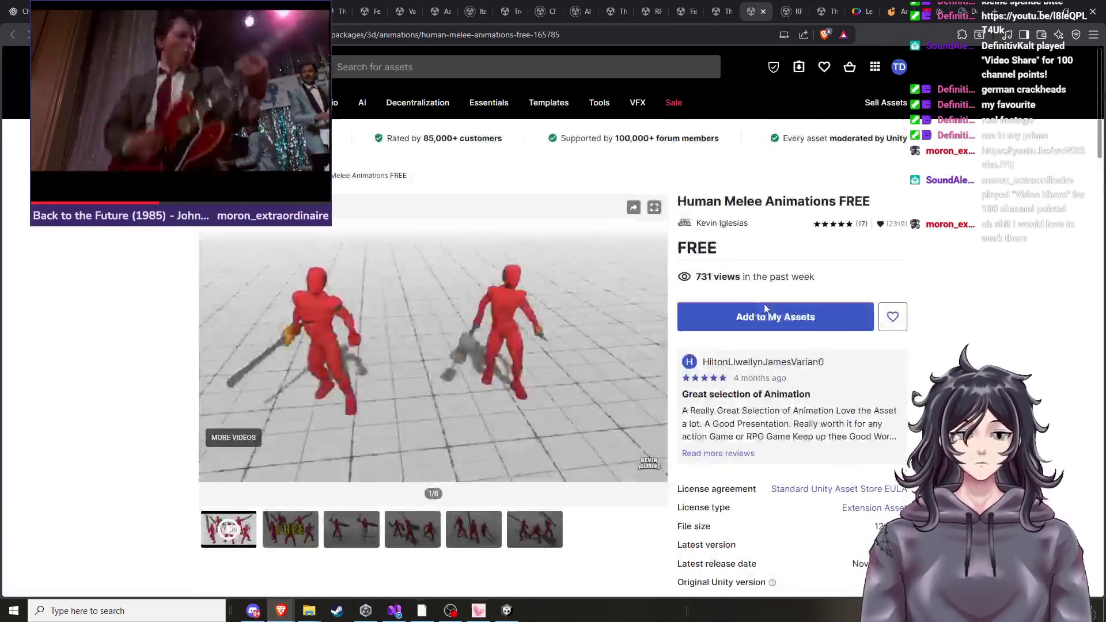
click(771, 309)
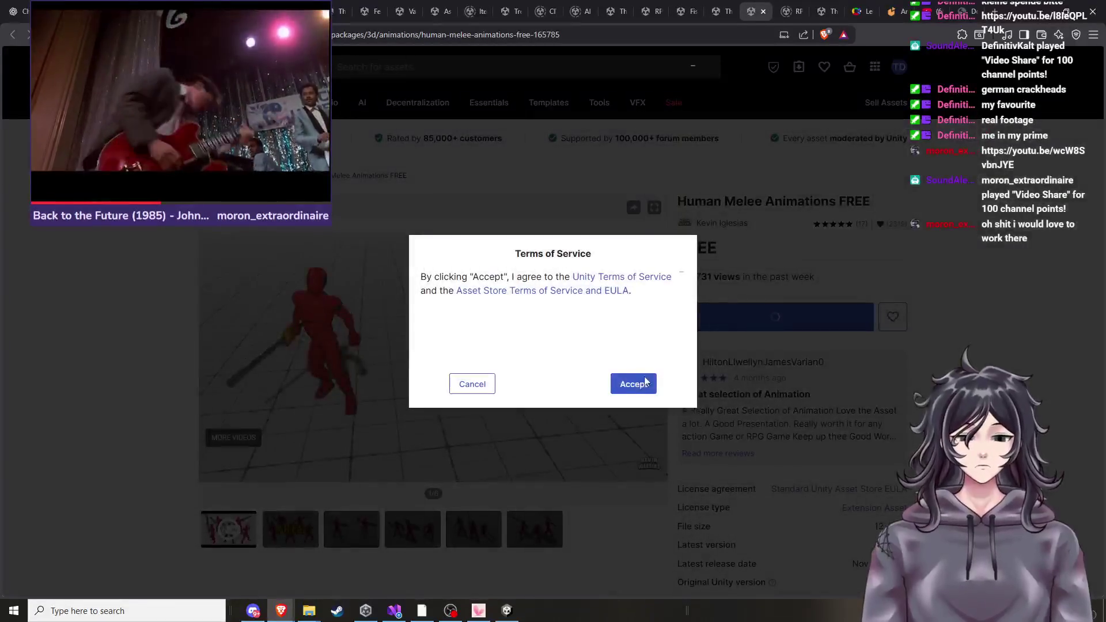
click(631, 381)
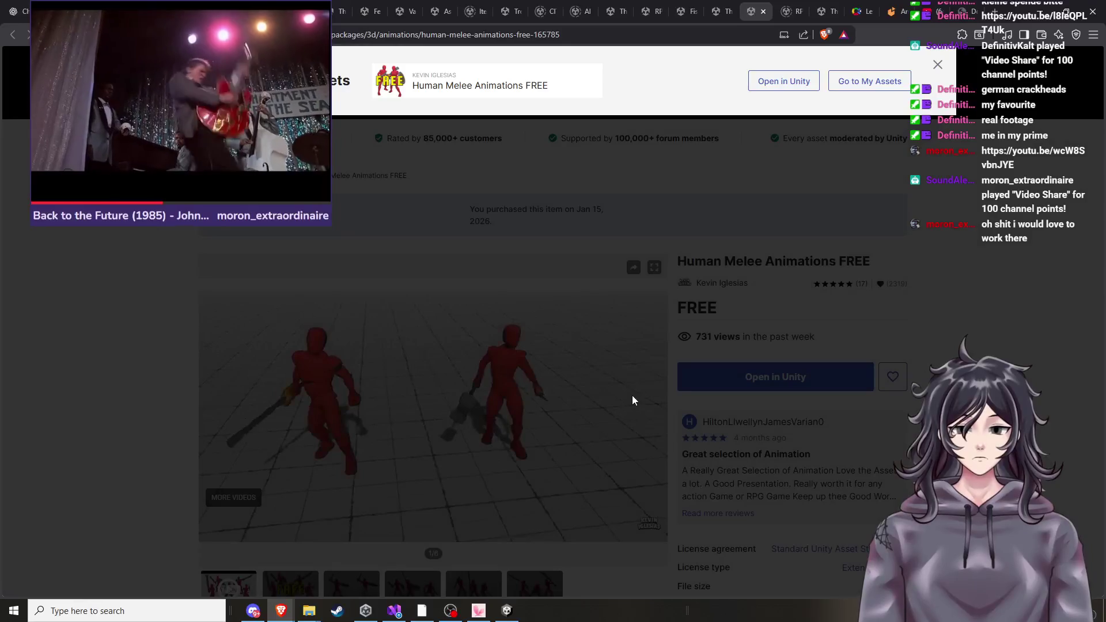
click(947, 280)
click(509, 610)
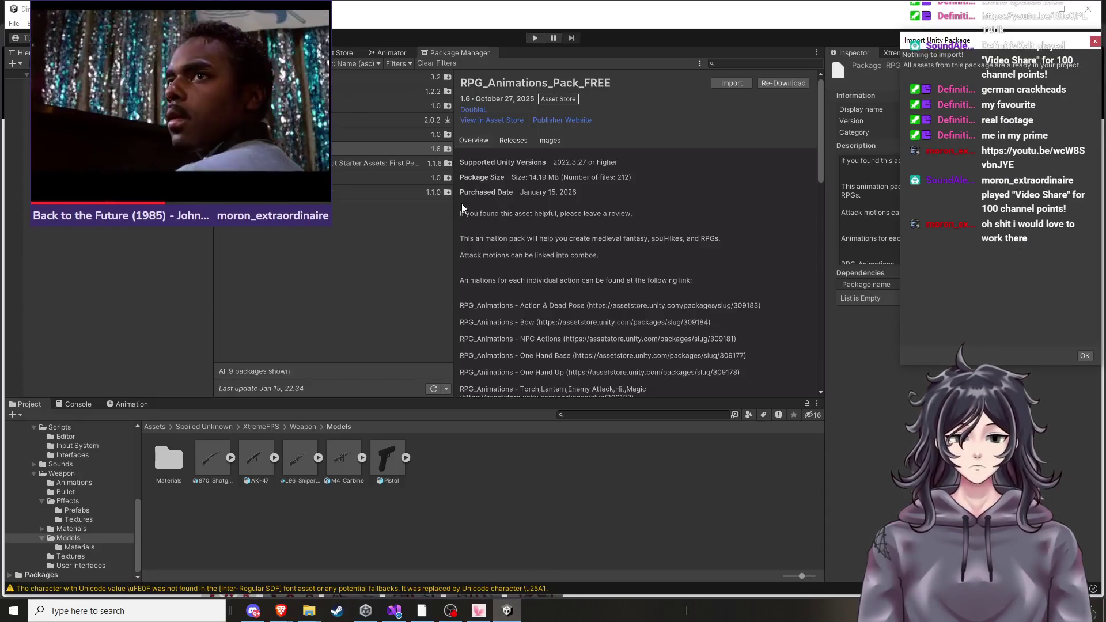
Select Human Melee Animations FREE in Package Manager, download it, and open its import file list.
click(374, 134)
click(374, 119)
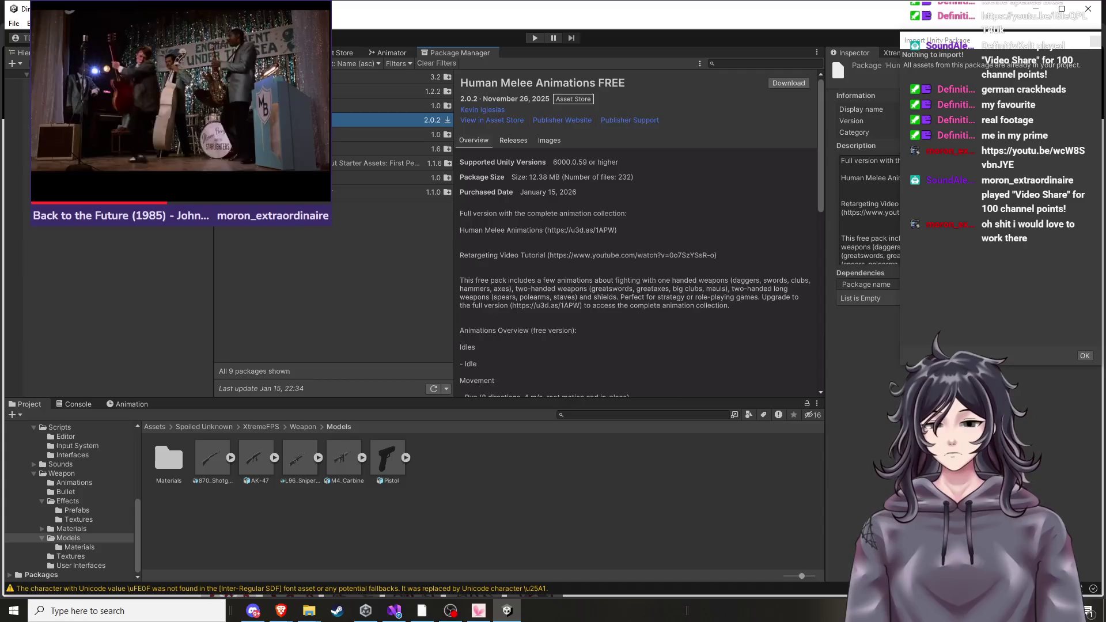
click(788, 83)
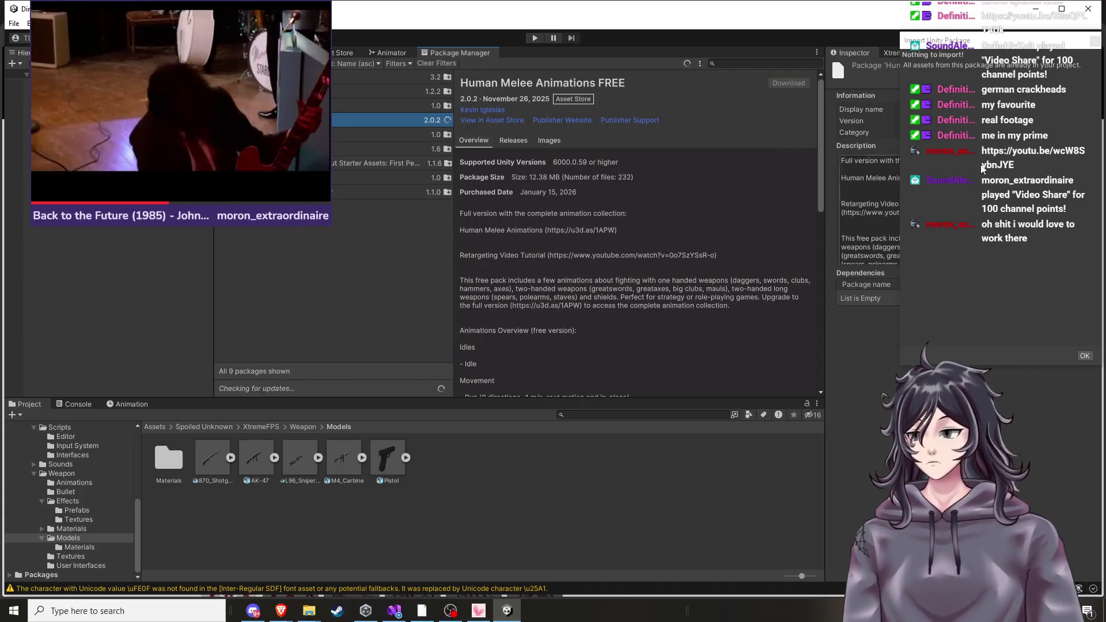
scroll(632, 279, down, 10)
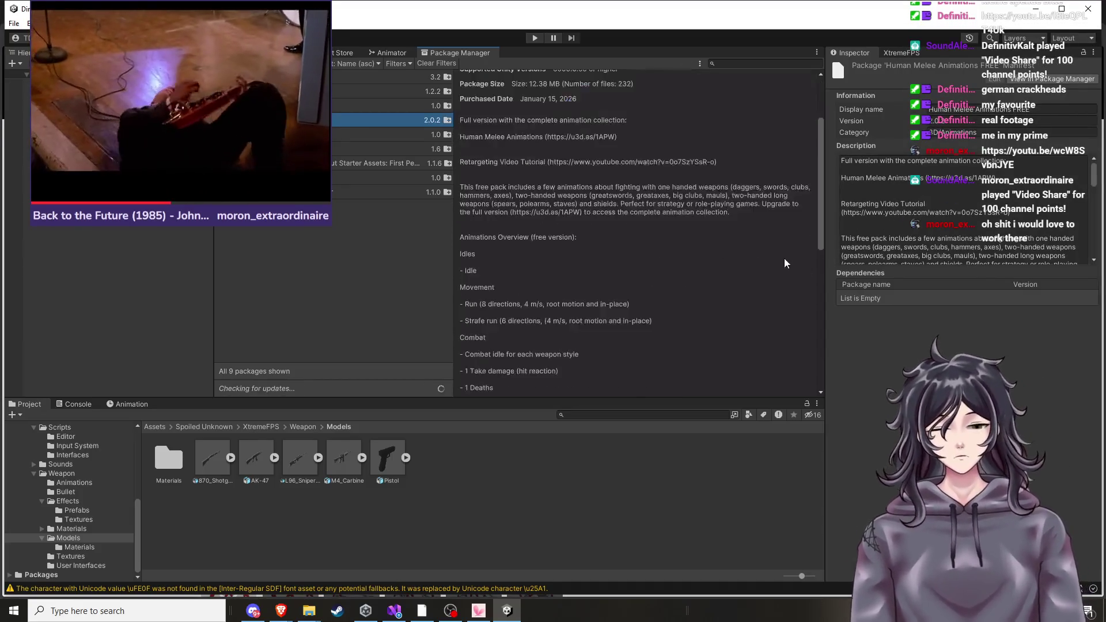
scroll(104, 455, up, 5)
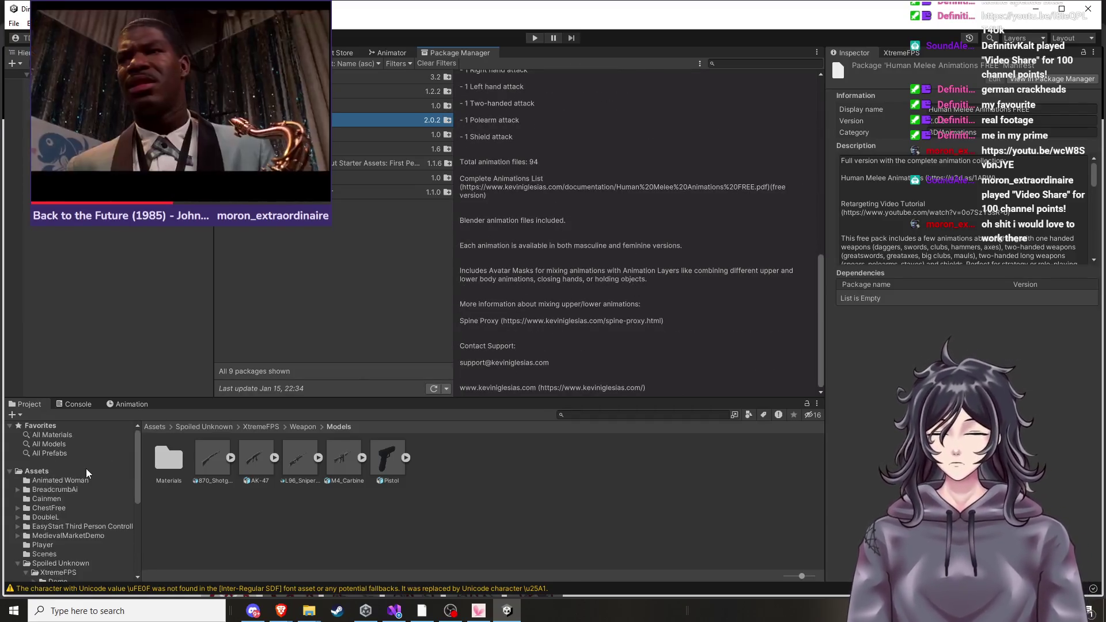
click(73, 471)
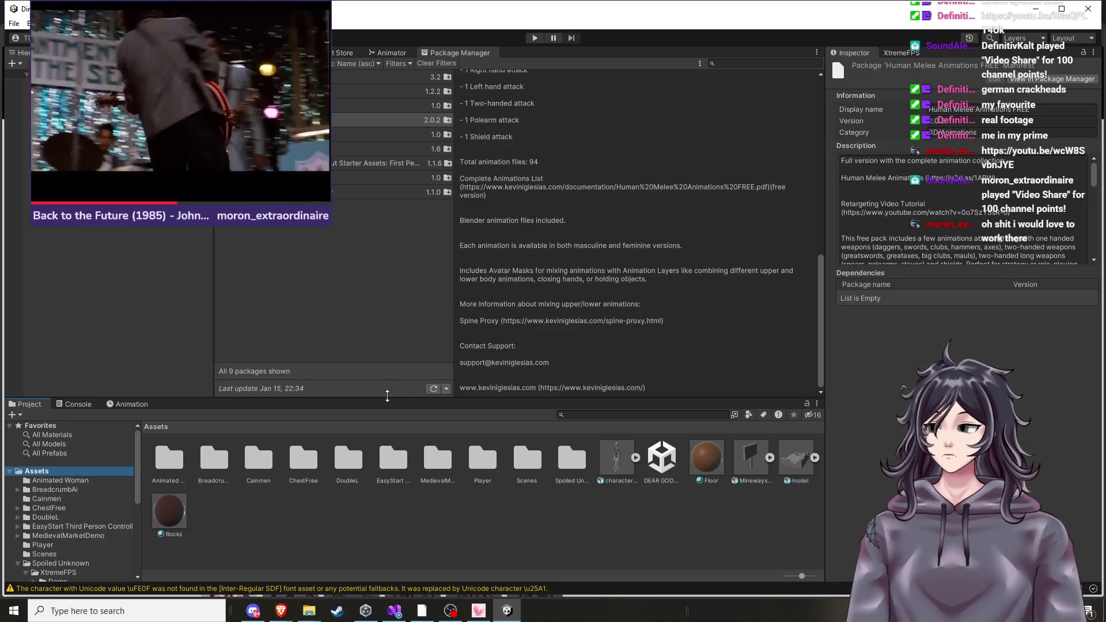
mouse_move(534, 2)
mouse_down()
mouse_move(537, 50)
mouse_move(548, 3)
mouse_up()
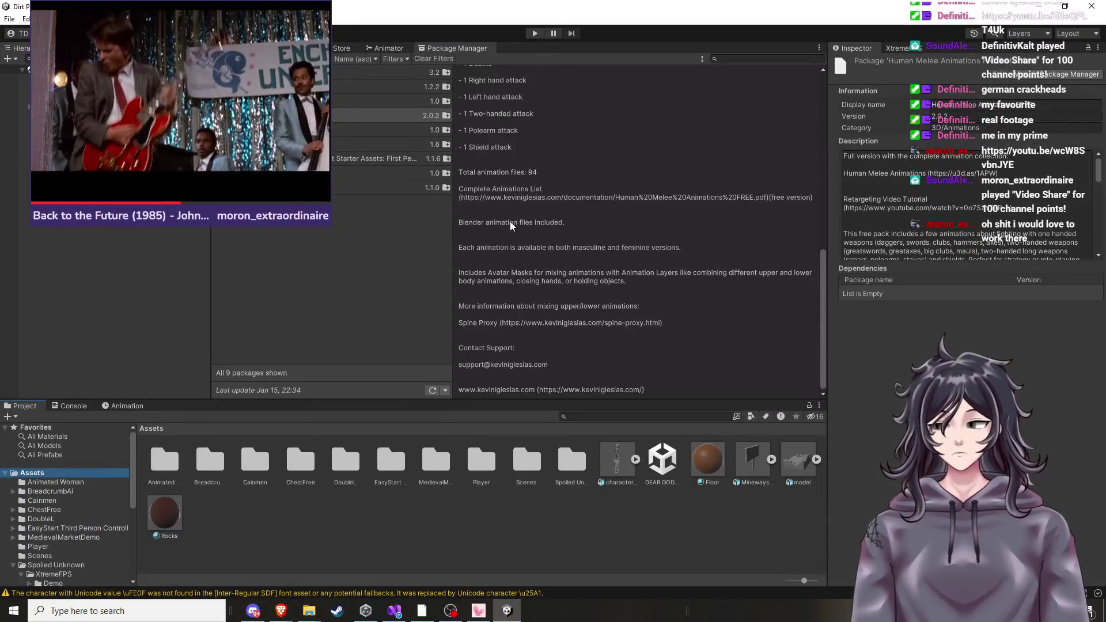
click(340, 117)
scroll(637, 227, up, 15)
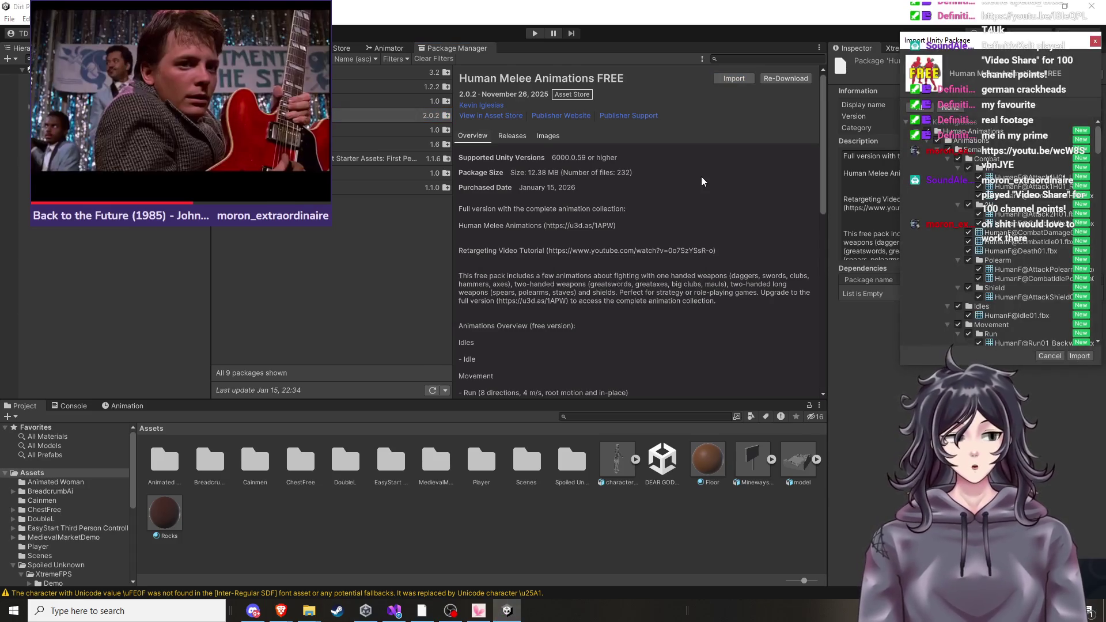
Import all the listed Human Melee Animations FREE files into the project's Assets.
click(1079, 356)
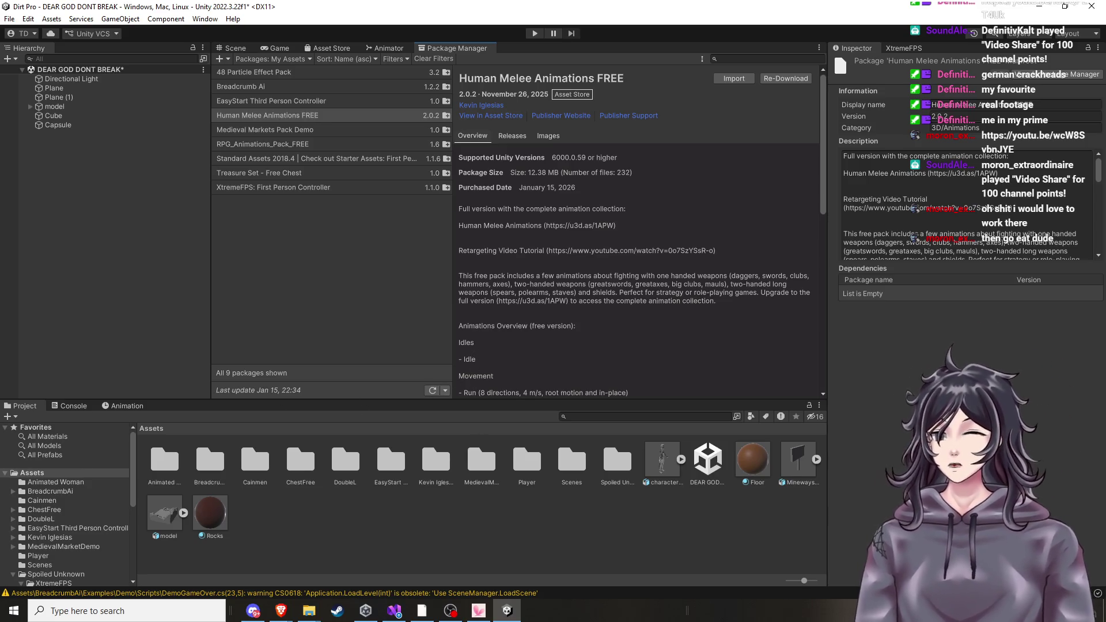
Delete the test Capsule from the scene.
click(54, 482)
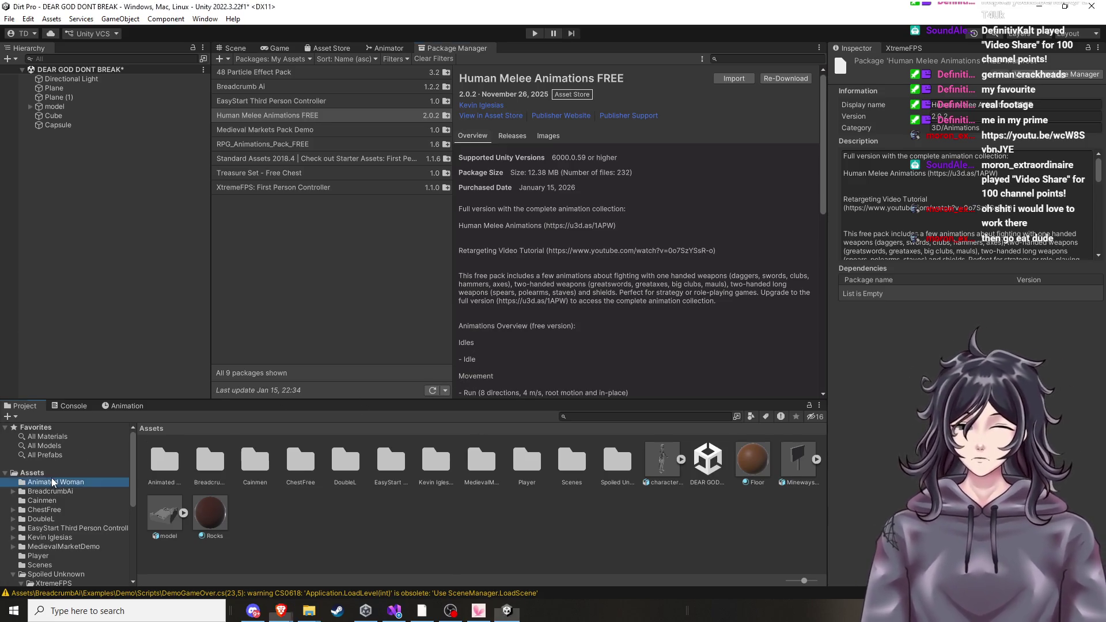
click(57, 473)
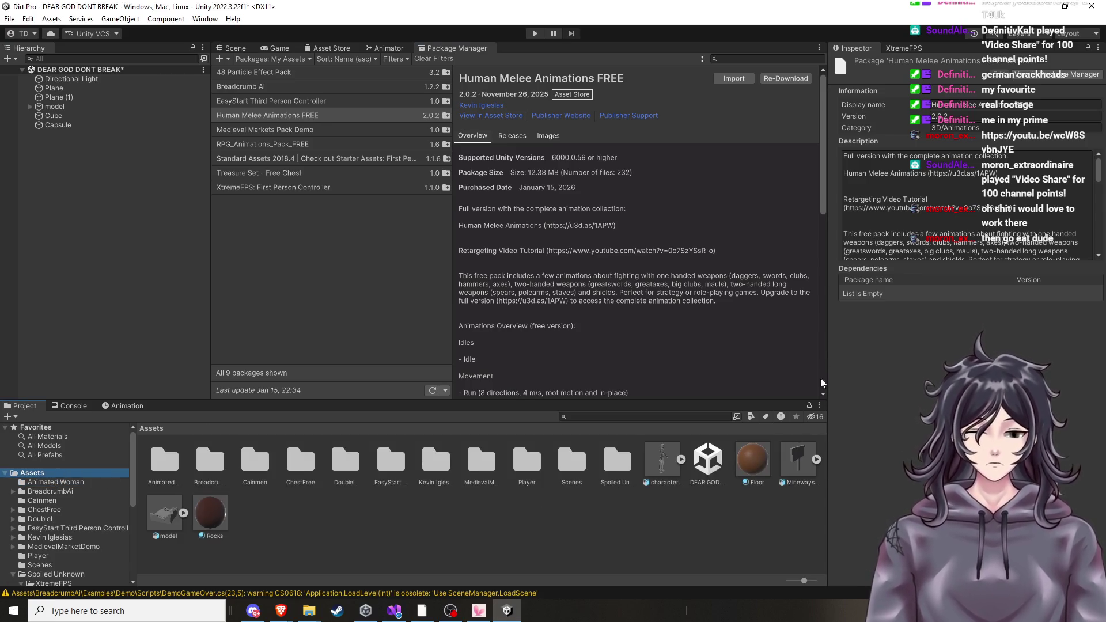
click(233, 48)
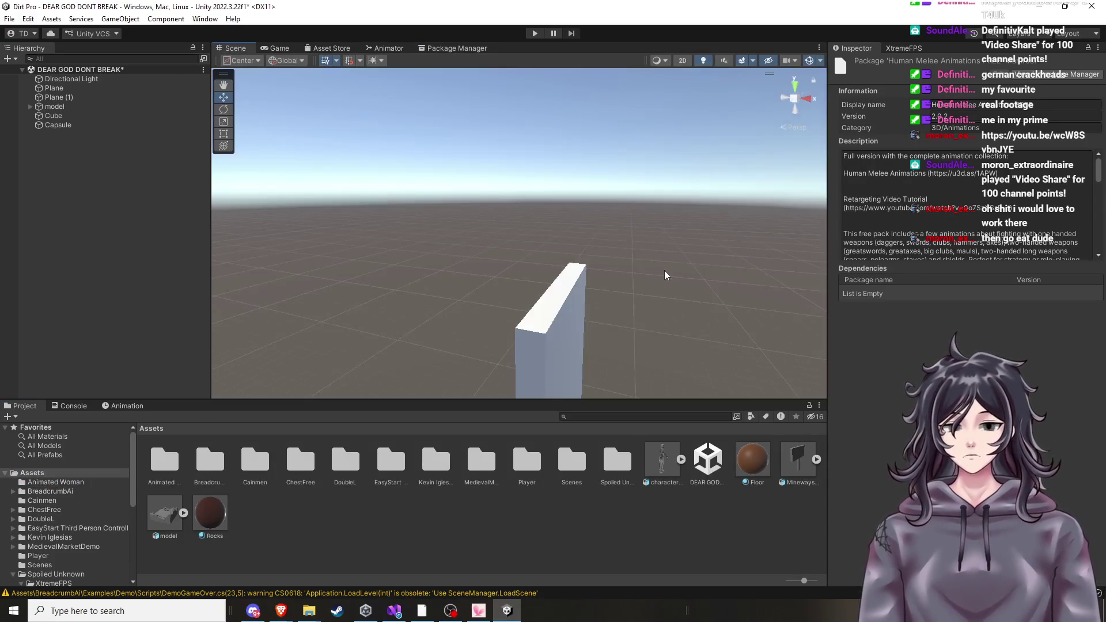
mouse_move(510, 331)
mouse_down()
mouse_move(466, 242)
mouse_move(563, 306)
mouse_move(360, 264)
mouse_up()
click(332, 280)
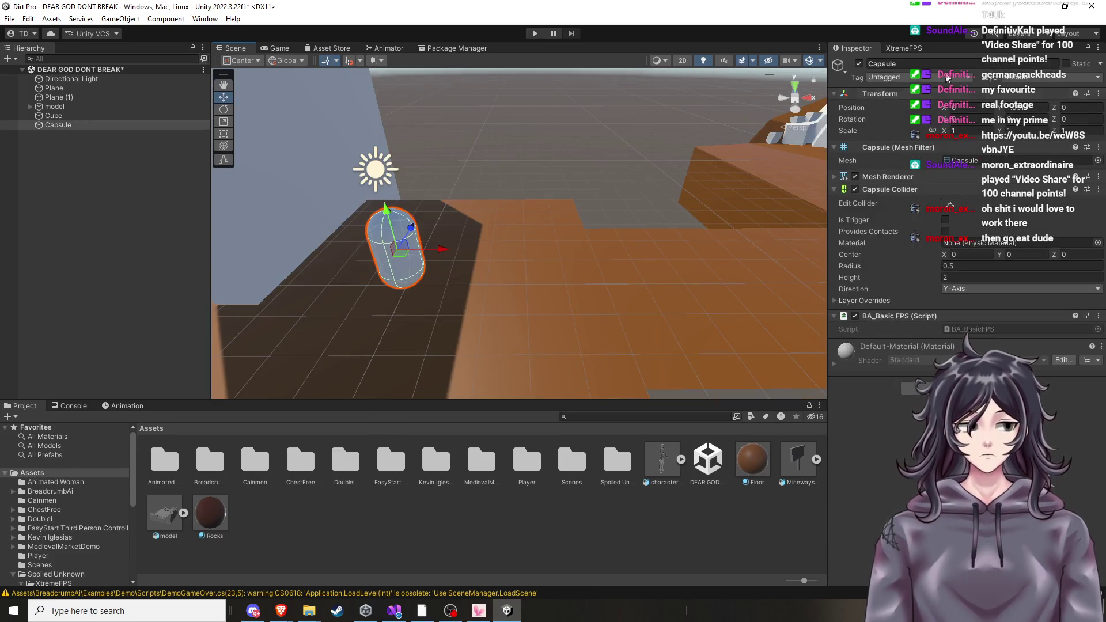
key(Delete)
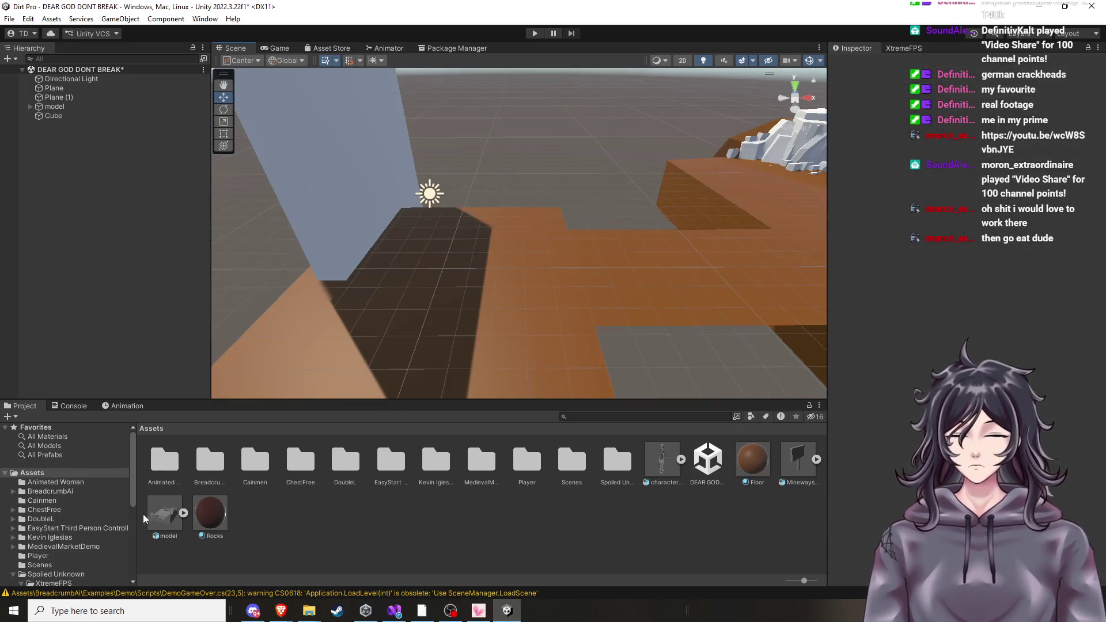
Place the ThirdPersonController prefab from EasyStart Third Person Controller/Prefabs in the scene and play.
scroll(68, 521, down, 3)
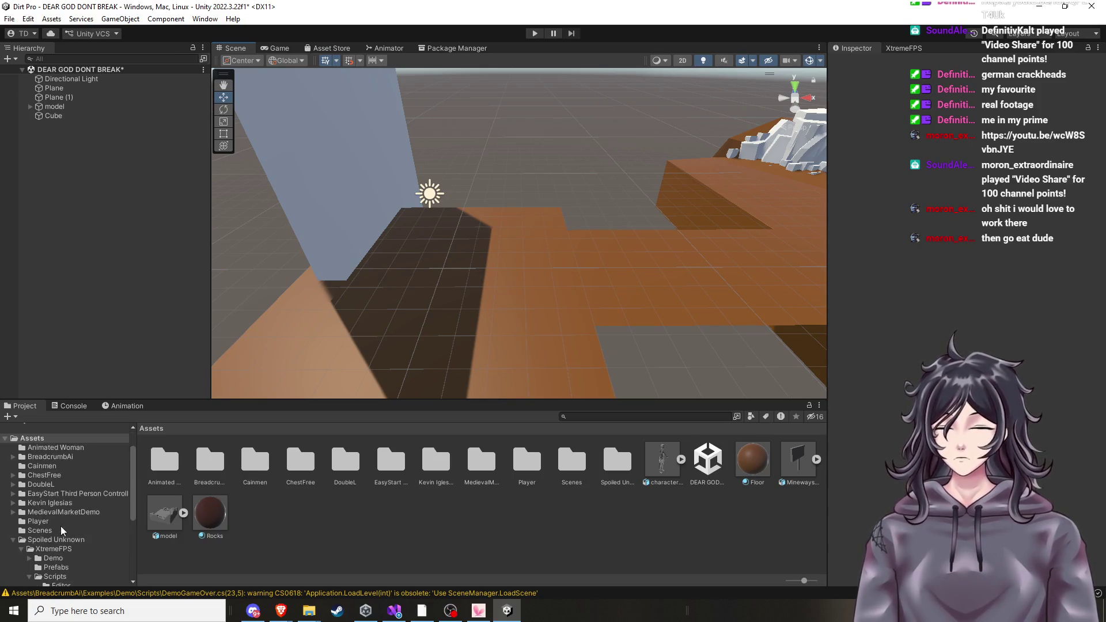
click(67, 520)
click(58, 539)
click(59, 493)
click(62, 503)
click(64, 495)
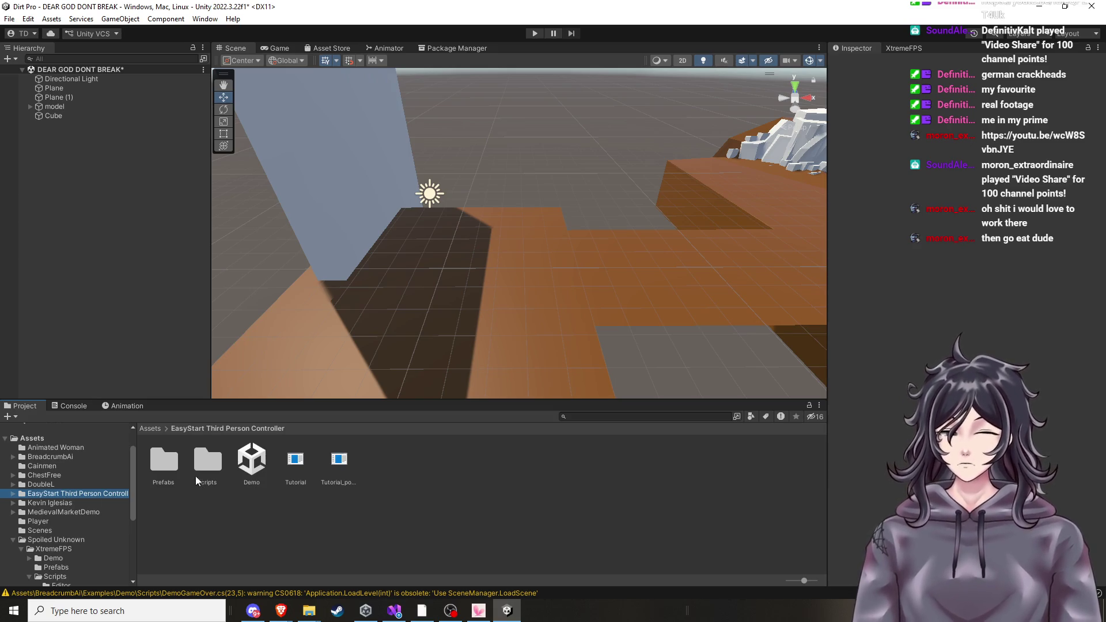
click(164, 460)
double_click(164, 463)
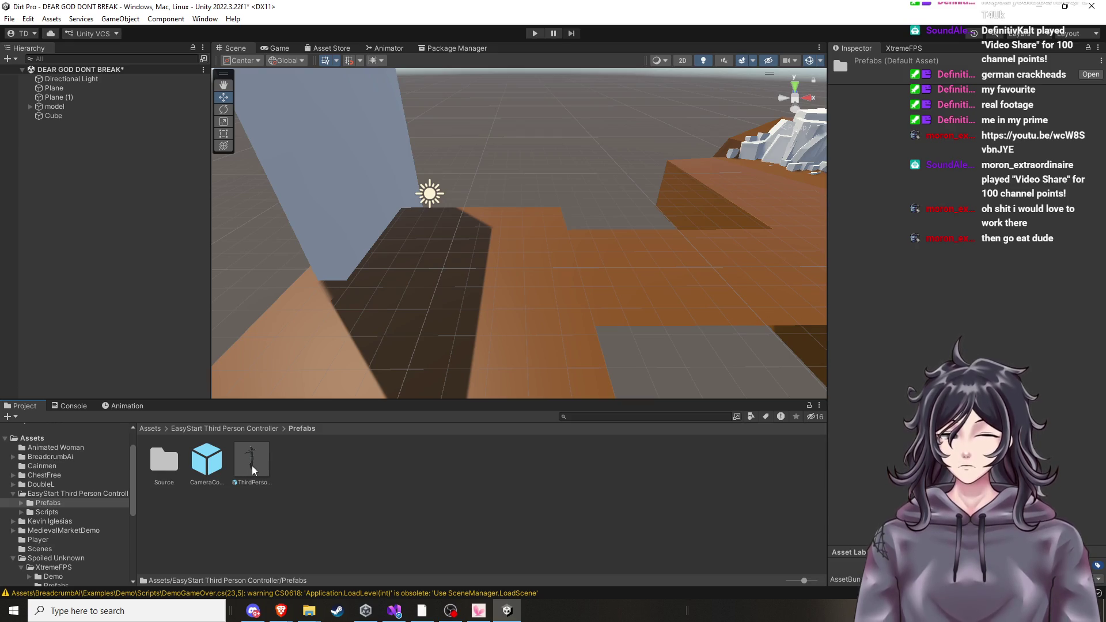
click(198, 472)
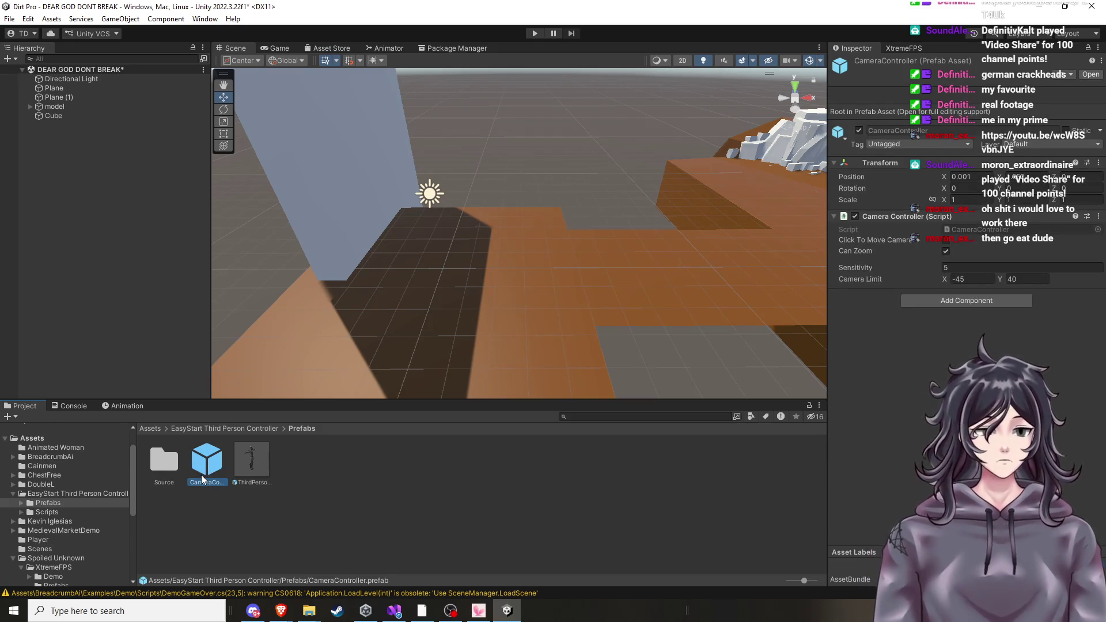
mouse_move(246, 473)
mouse_down()
mouse_move(499, 264)
mouse_move(471, 264)
mouse_move(495, 279)
mouse_move(530, 268)
mouse_up()
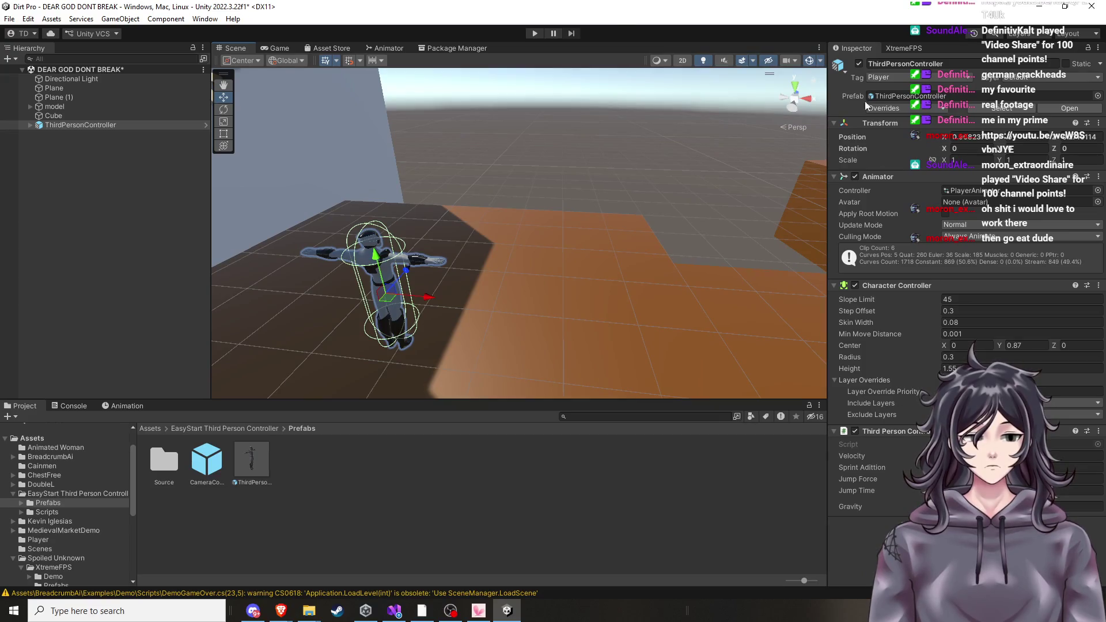
click(534, 35)
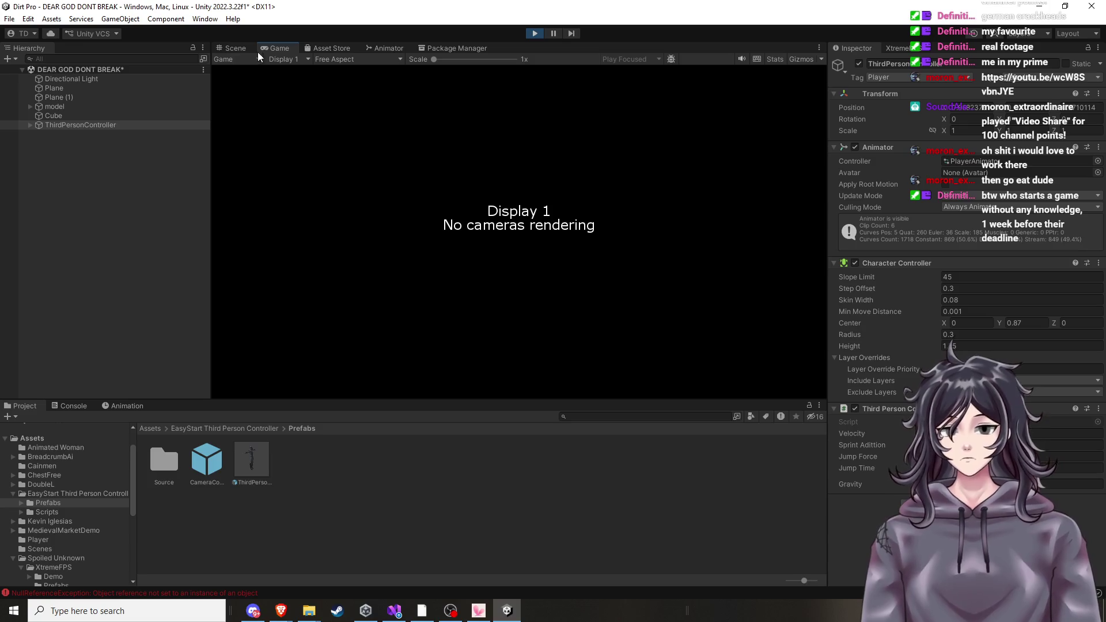
Stop play mode and create a new Camera from the Hierarchy's context menu.
click(530, 36)
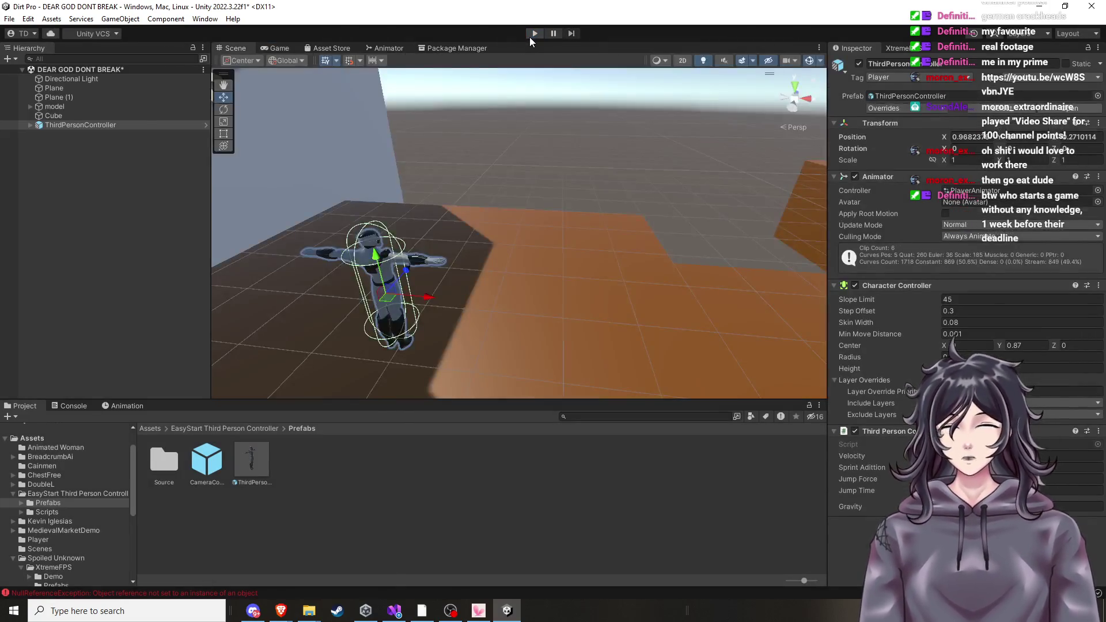
mouse_move(499, 183)
mouse_down()
mouse_move(538, 202)
mouse_move(434, 239)
mouse_move(302, 183)
mouse_move(509, 243)
mouse_up()
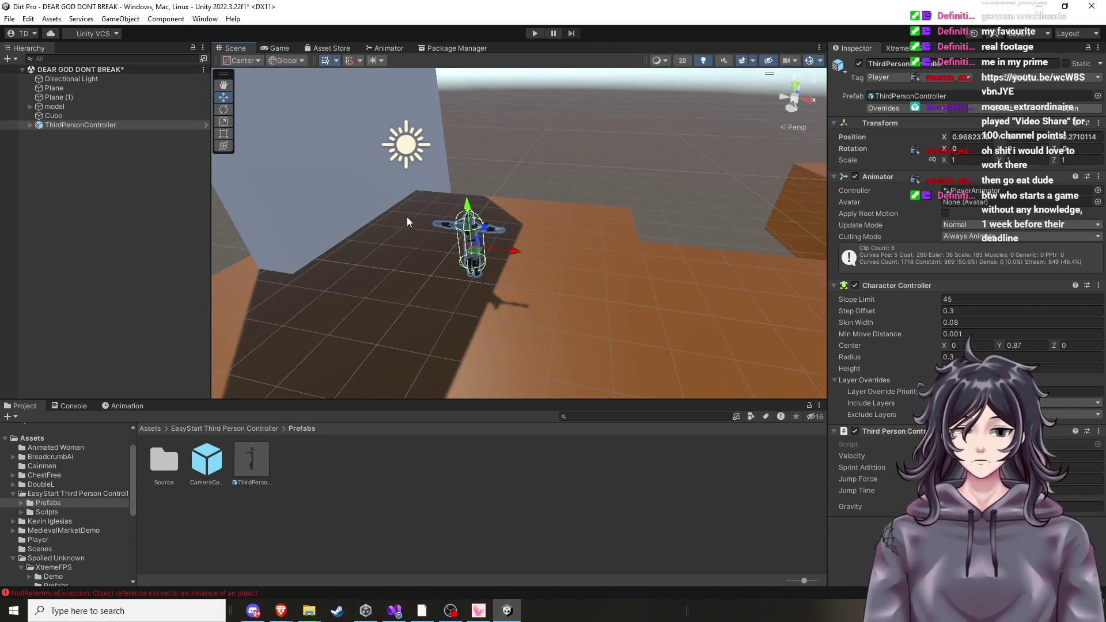
mouse_move(588, 220)
mouse_down()
mouse_move(555, 228)
mouse_move(630, 199)
mouse_up()
scroll(622, 209, down, 5)
right_click(144, 207)
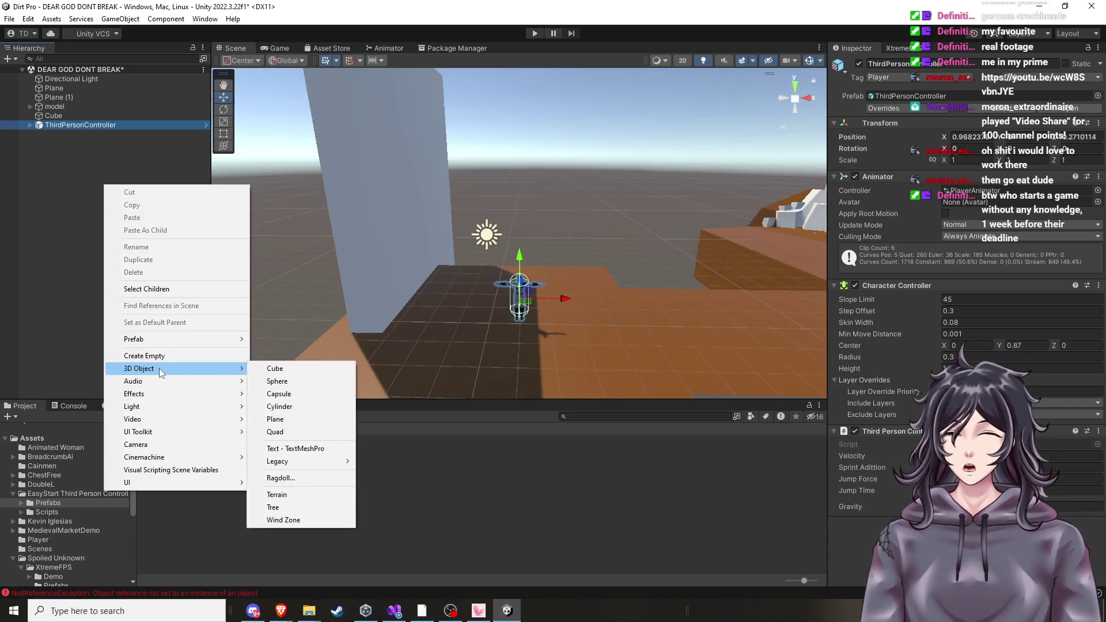
mouse_move(157, 406)
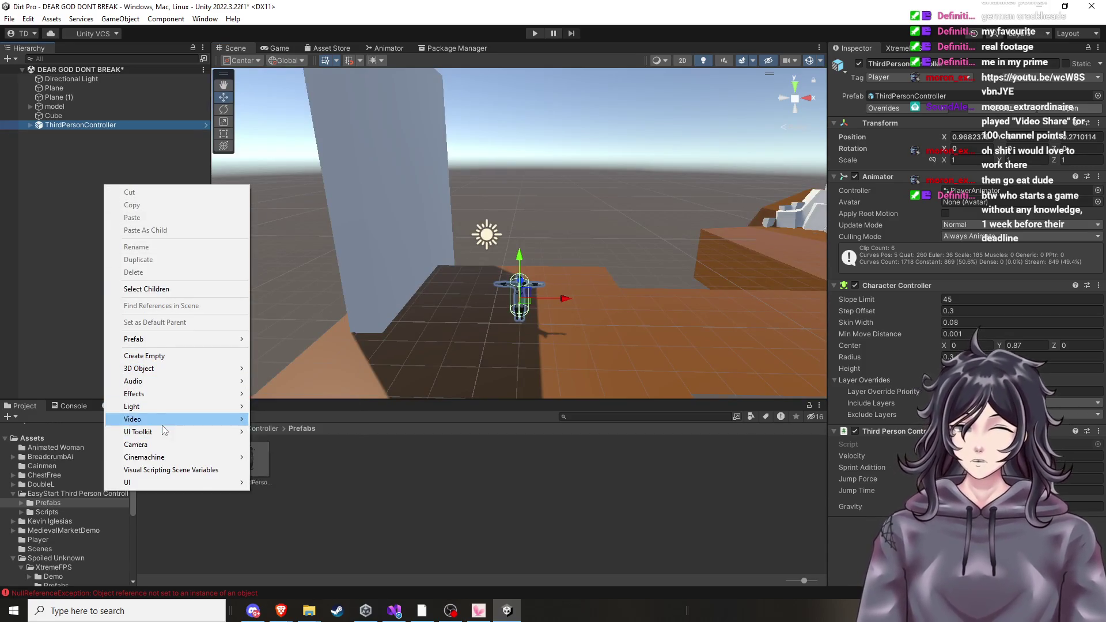
click(155, 445)
Set the camera's position values to 0 and move it up behind the character.
mouse_move(592, 302)
mouse_down()
mouse_move(600, 287)
mouse_move(576, 291)
mouse_up()
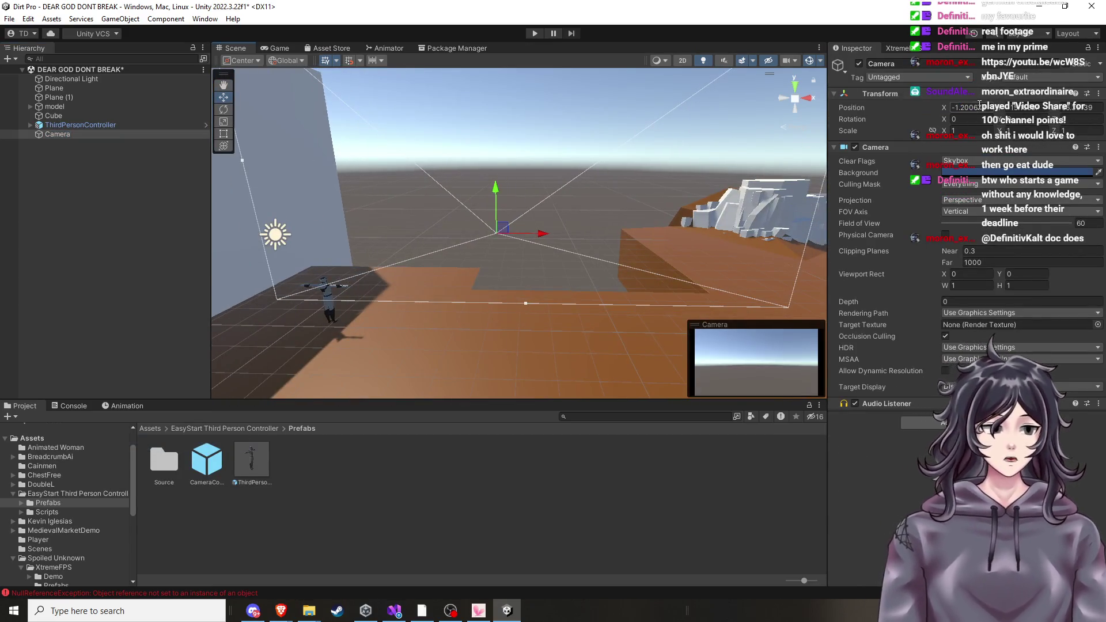
text(0)
key(Tab)
text(0)
key(Tab)
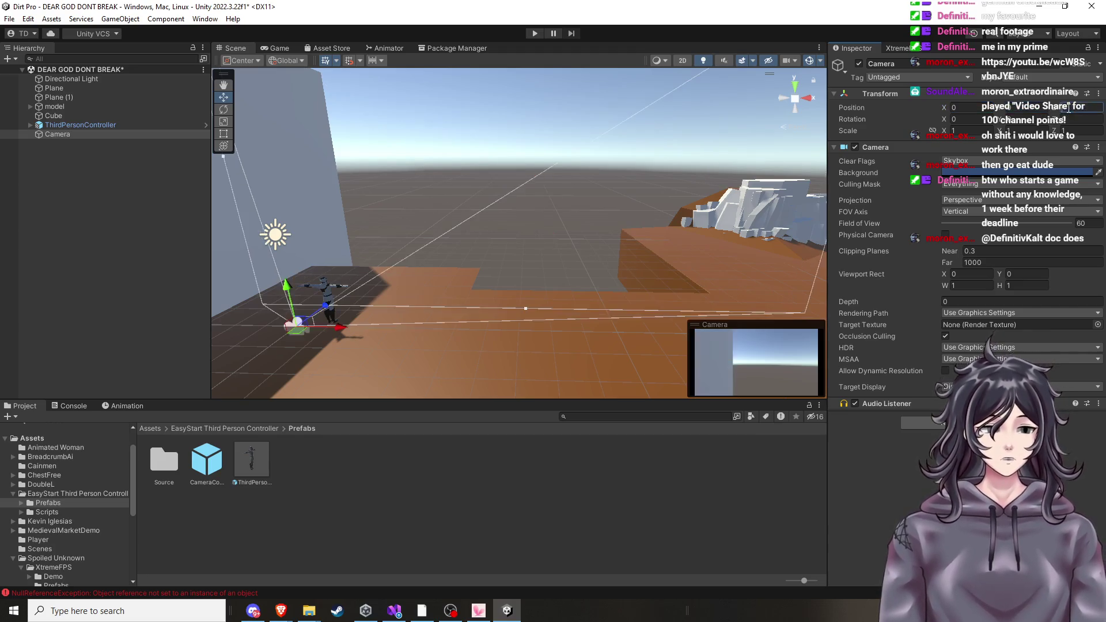
key(f)
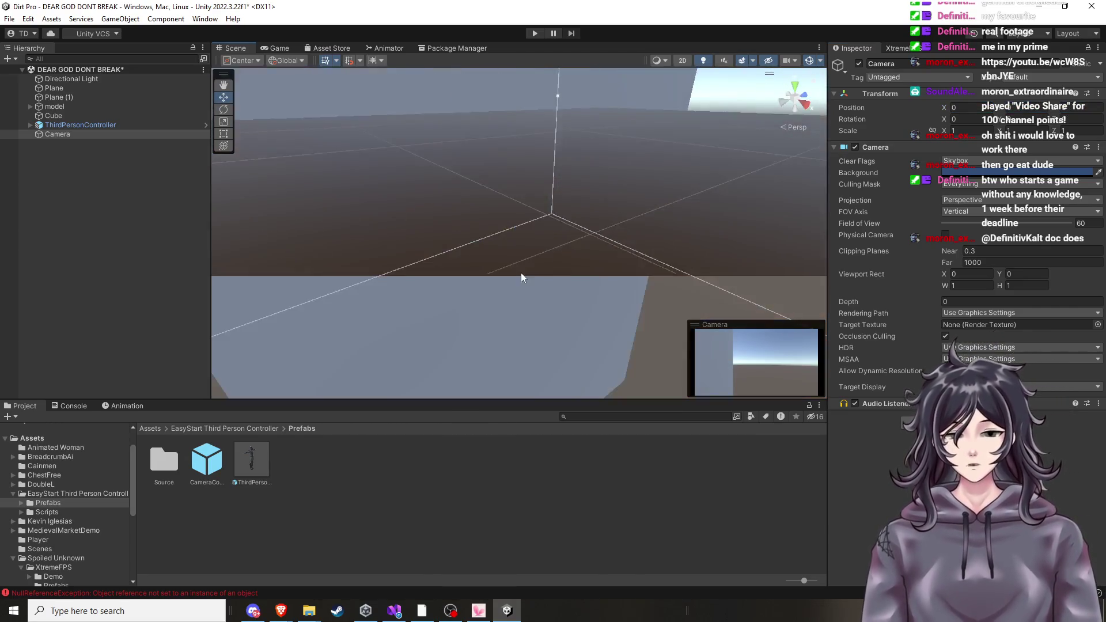
mouse_move(485, 215)
mouse_down()
mouse_move(482, 161)
mouse_move(478, 196)
mouse_up()
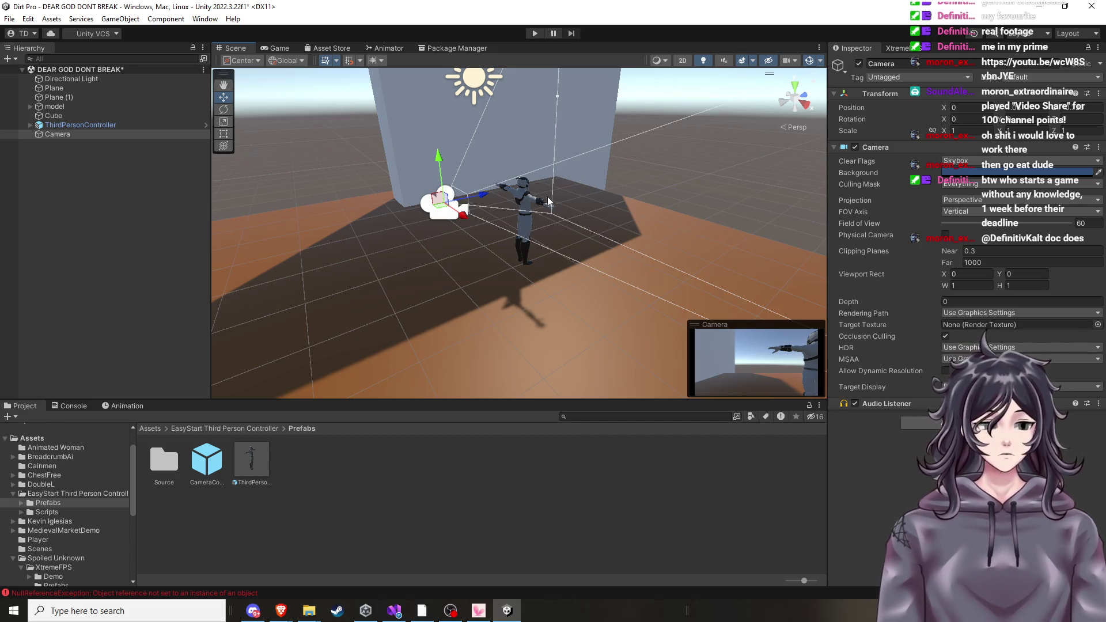
mouse_move(439, 161)
mouse_down()
mouse_move(472, 179)
mouse_move(455, 204)
mouse_up()
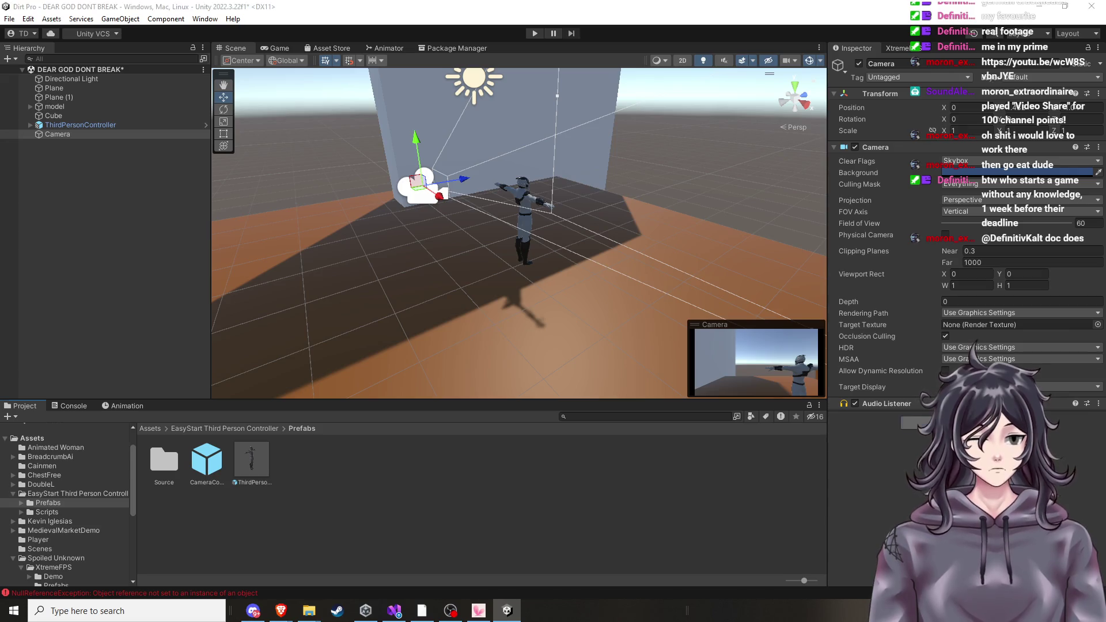
Attach a Camera Controller script to the camera and run the scene.
click(921, 423)
text(camera)
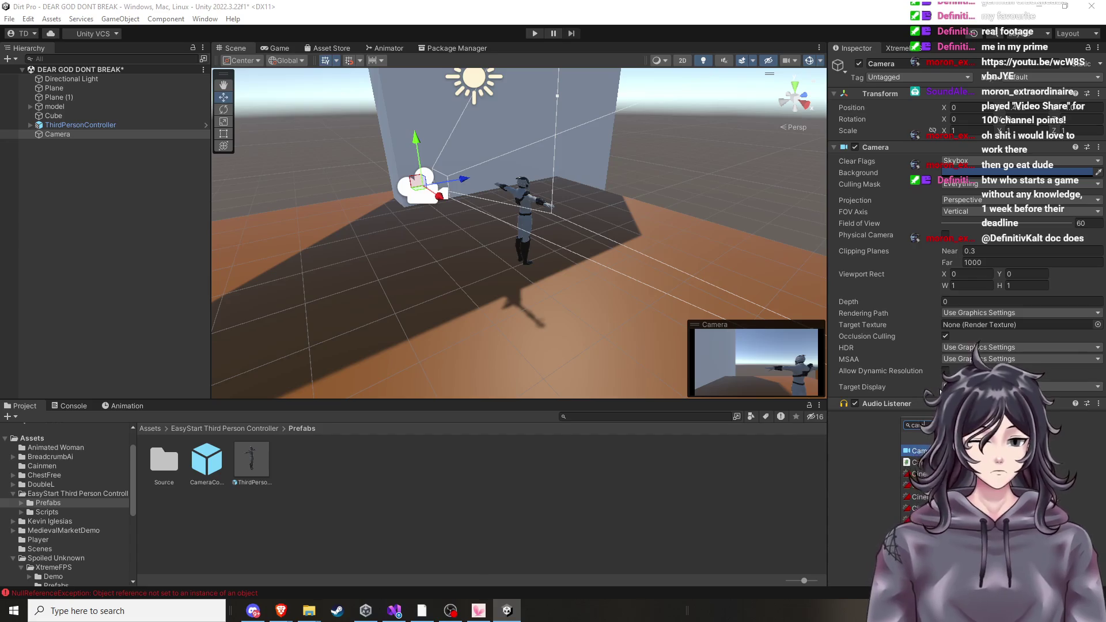
click(922, 462)
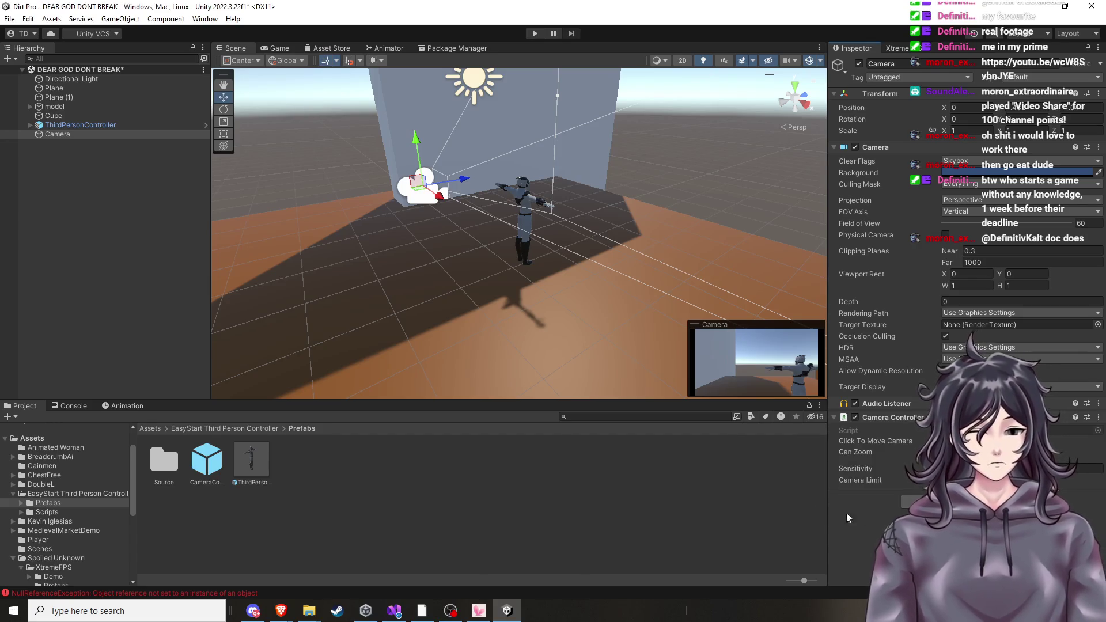
click(534, 33)
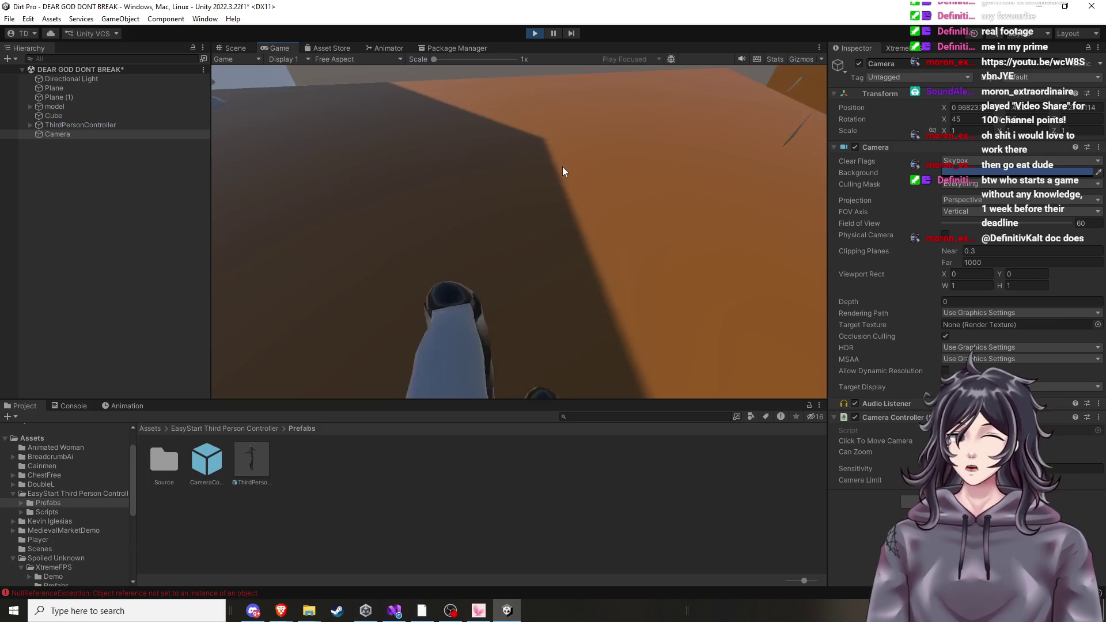
Look around the arena in the running game, then stop play mode.
click(562, 167)
drag(563, 167, 564, 144)
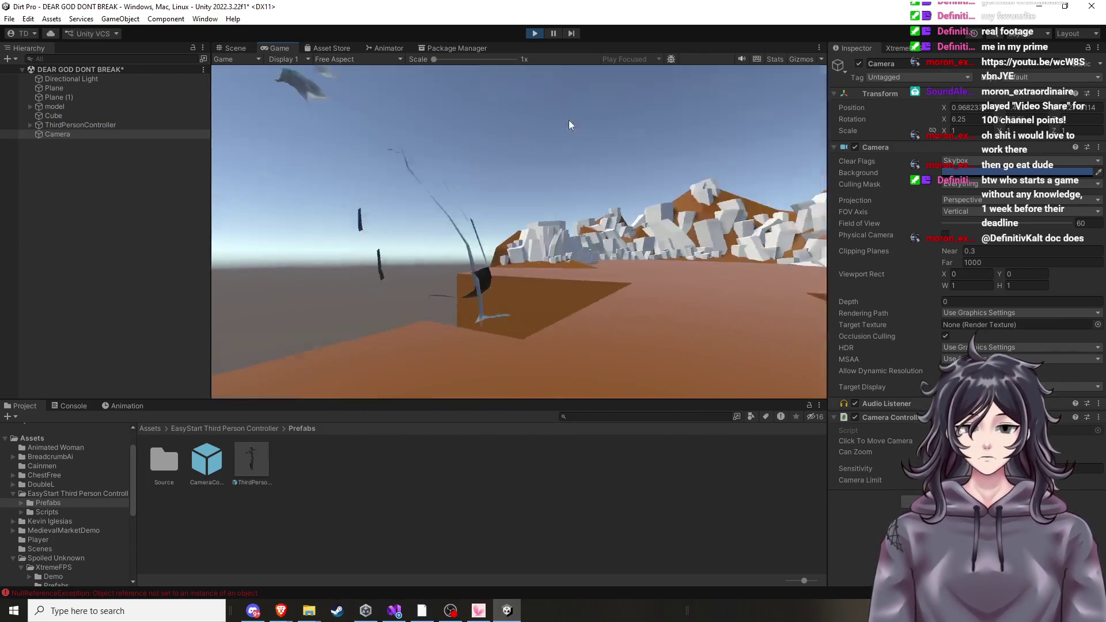
click(535, 33)
Nudge the camera sideways along X to about 0.8.
click(529, 203)
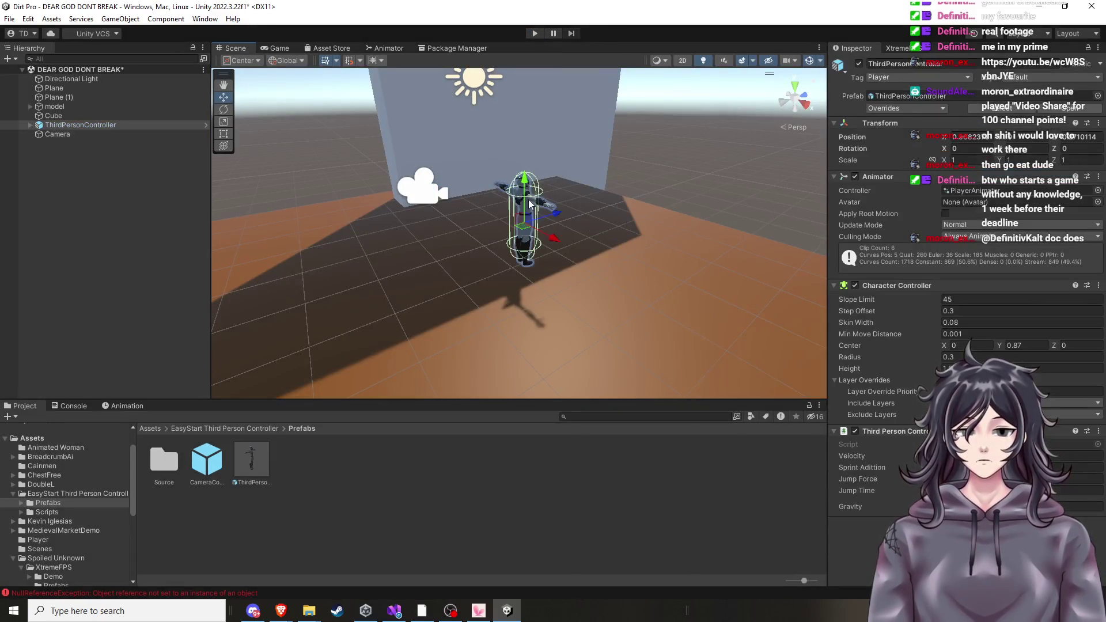
scroll(609, 171, down, 3)
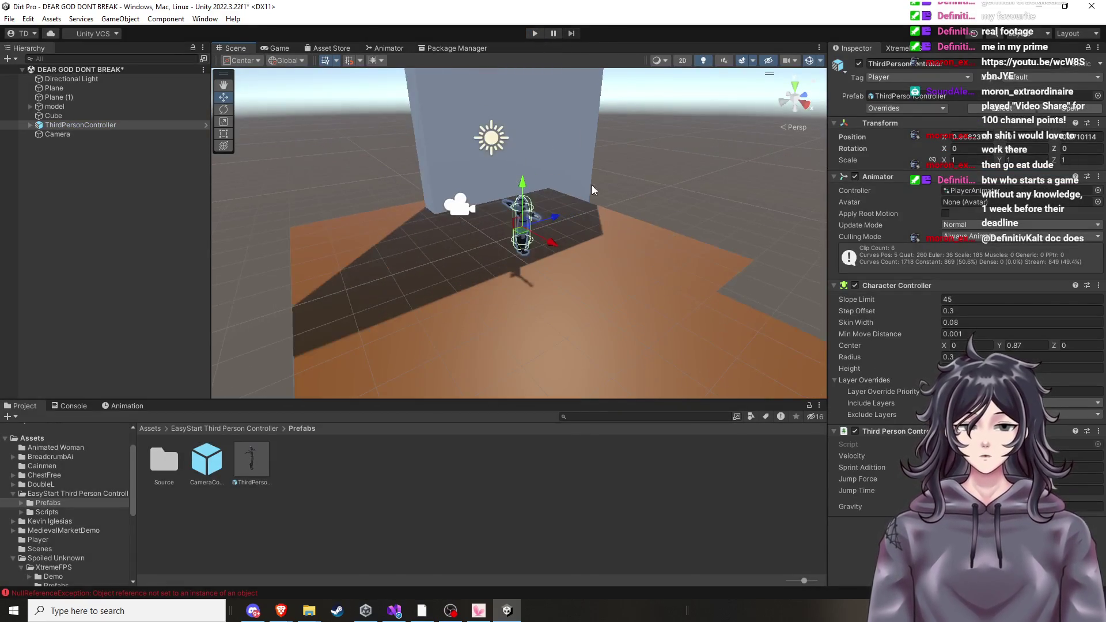
scroll(549, 168, up, 2)
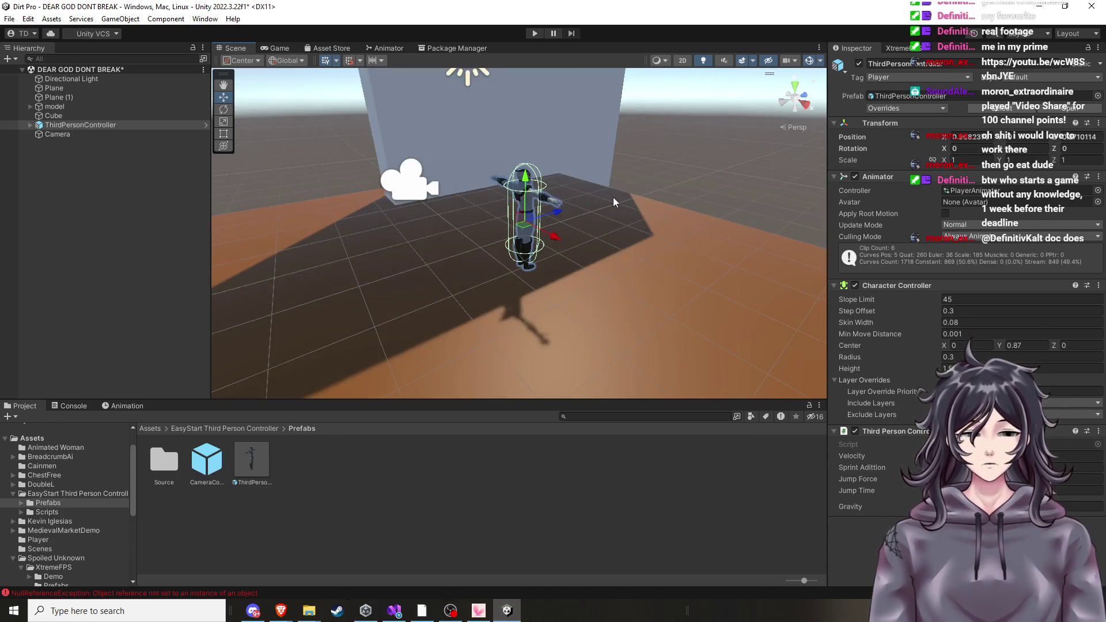
scroll(613, 199, down, 3)
scroll(674, 212, up, 2)
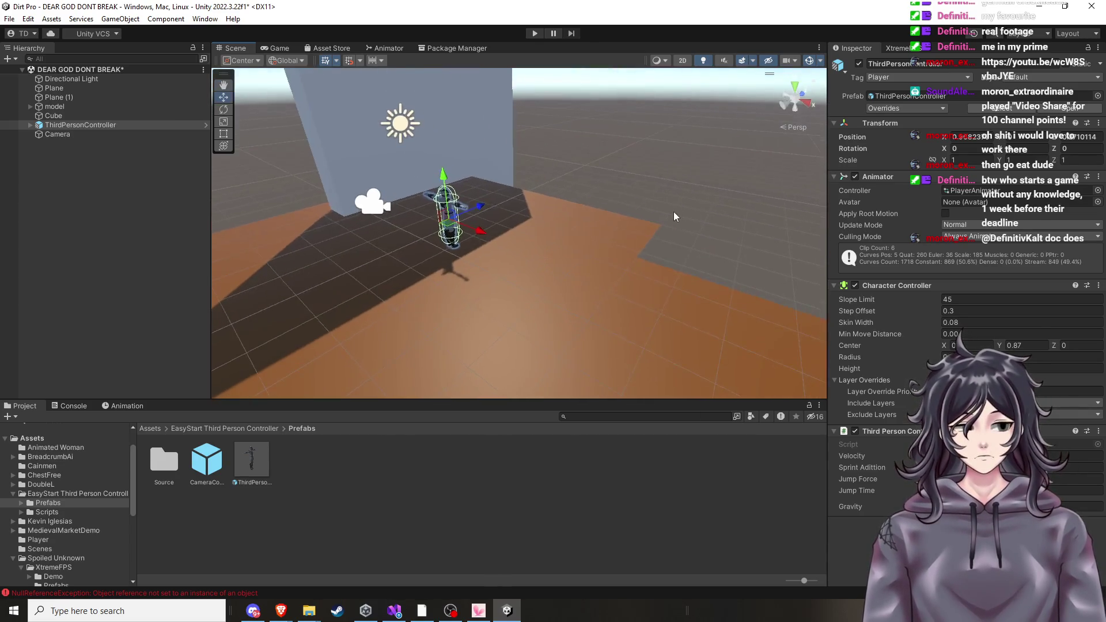
scroll(676, 217, up, 2)
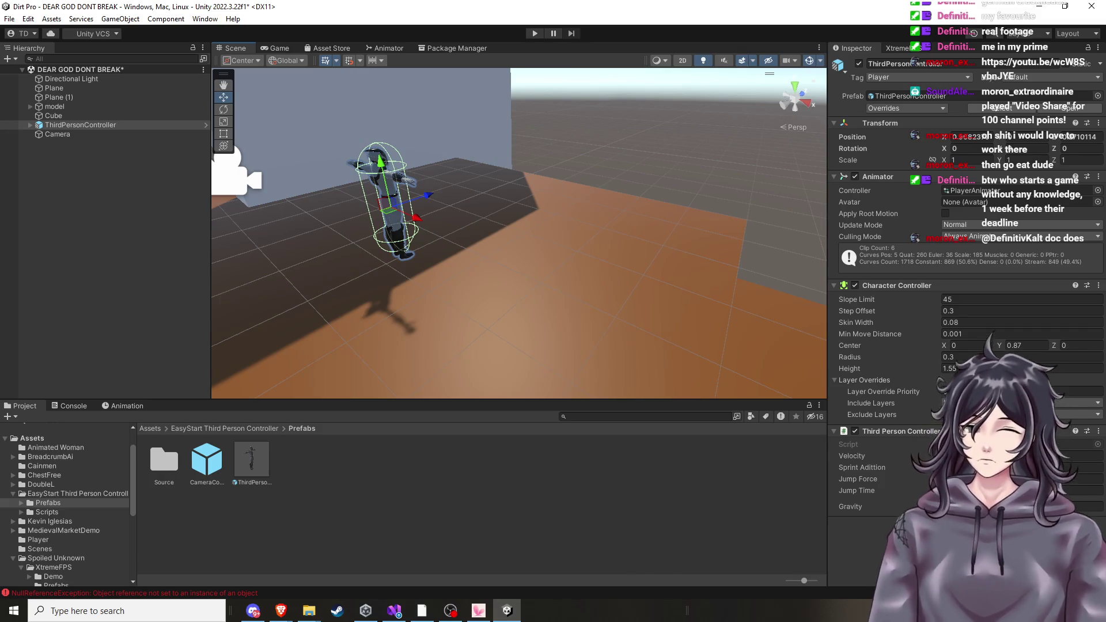
scroll(451, 150, up, 1)
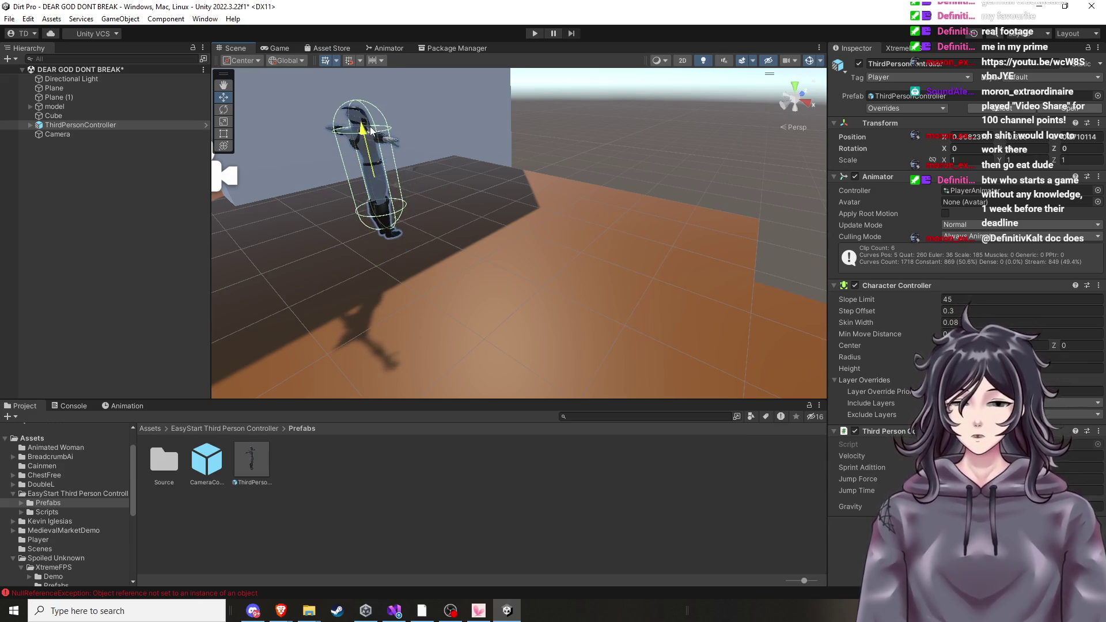
scroll(370, 137, down, 5)
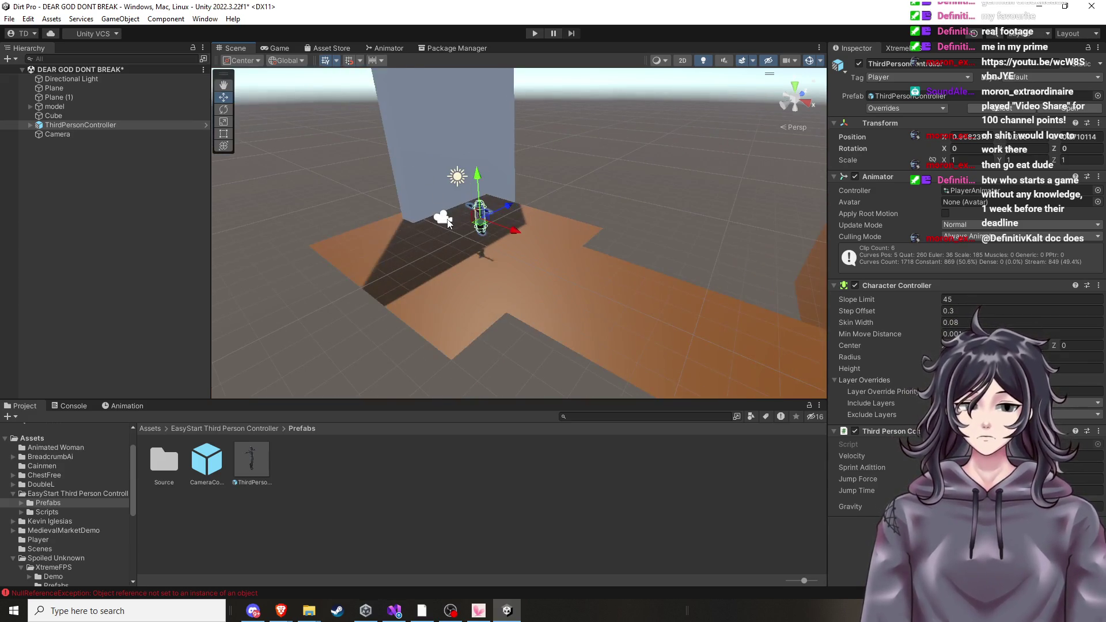
click(449, 223)
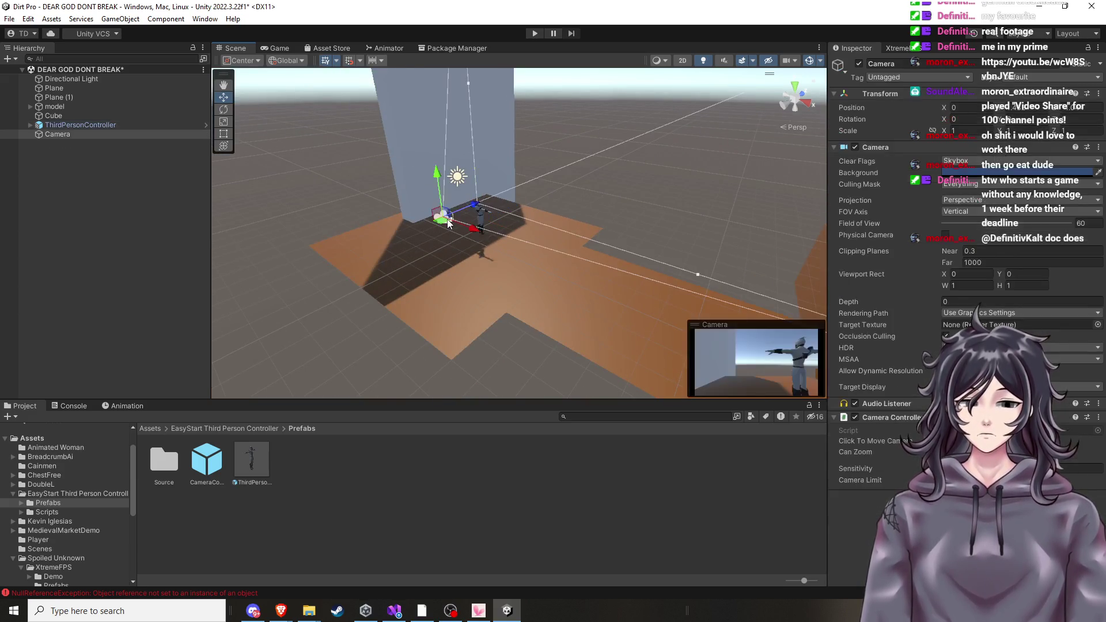
drag(472, 235, 486, 229)
Playtest the new camera position, stop, and orbit toward the character and wall.
click(534, 33)
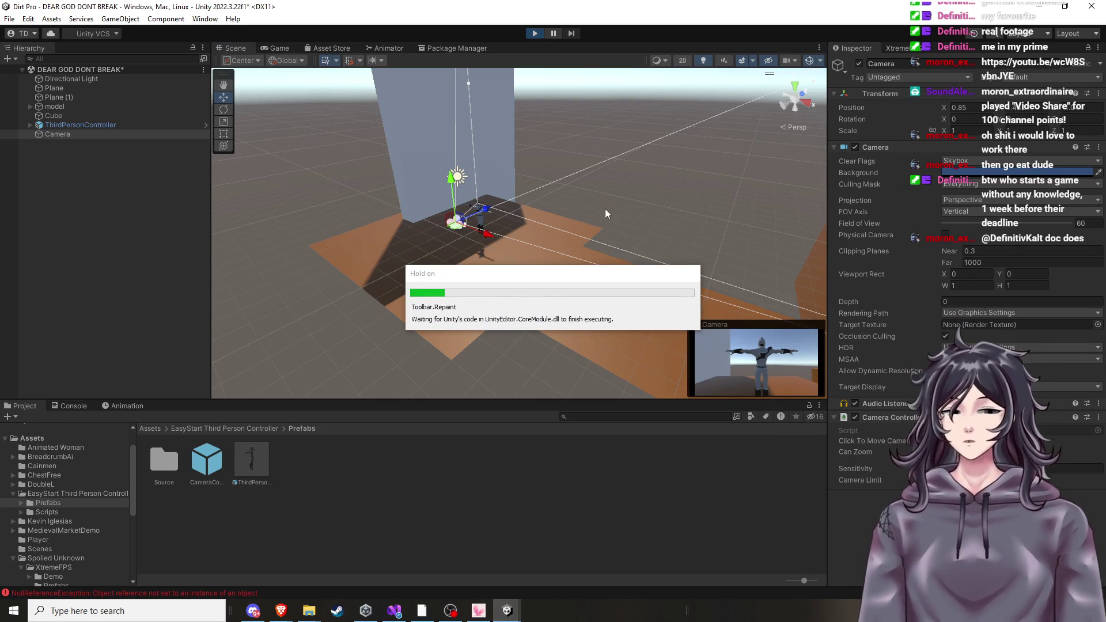
click(603, 212)
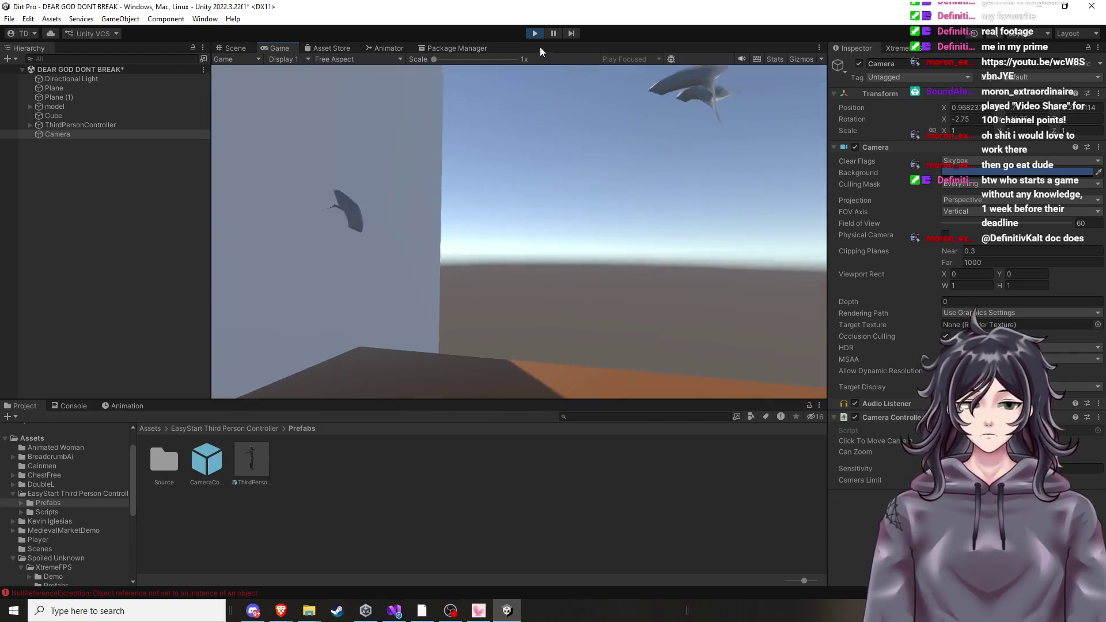
click(535, 33)
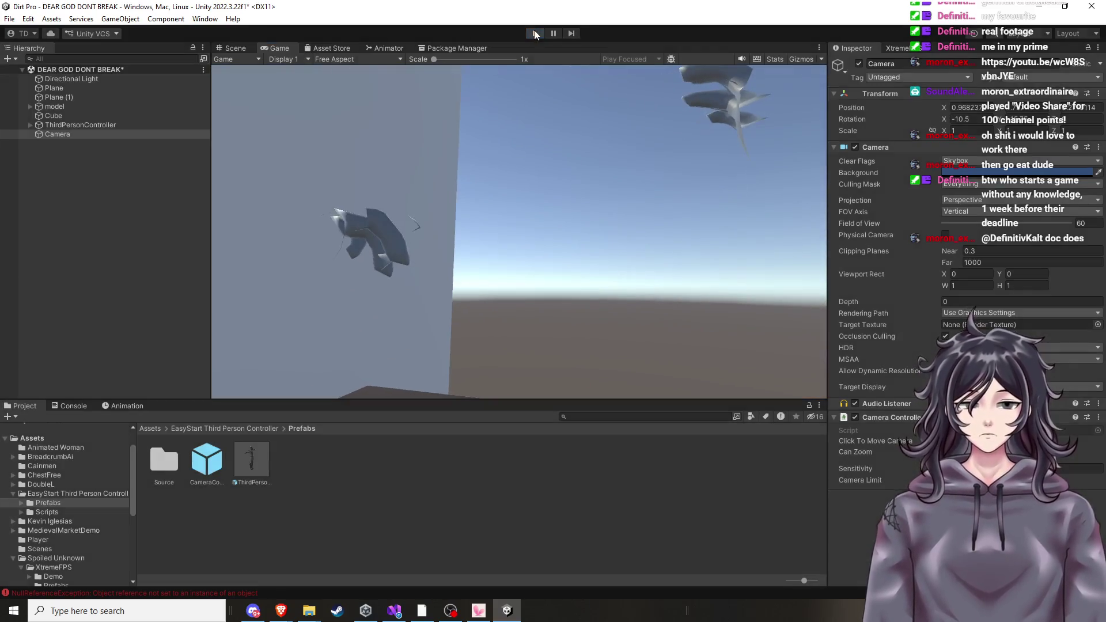
mouse_move(655, 215)
mouse_down()
mouse_move(625, 209)
mouse_move(613, 184)
mouse_move(403, 225)
mouse_move(425, 216)
mouse_move(541, 248)
mouse_up()
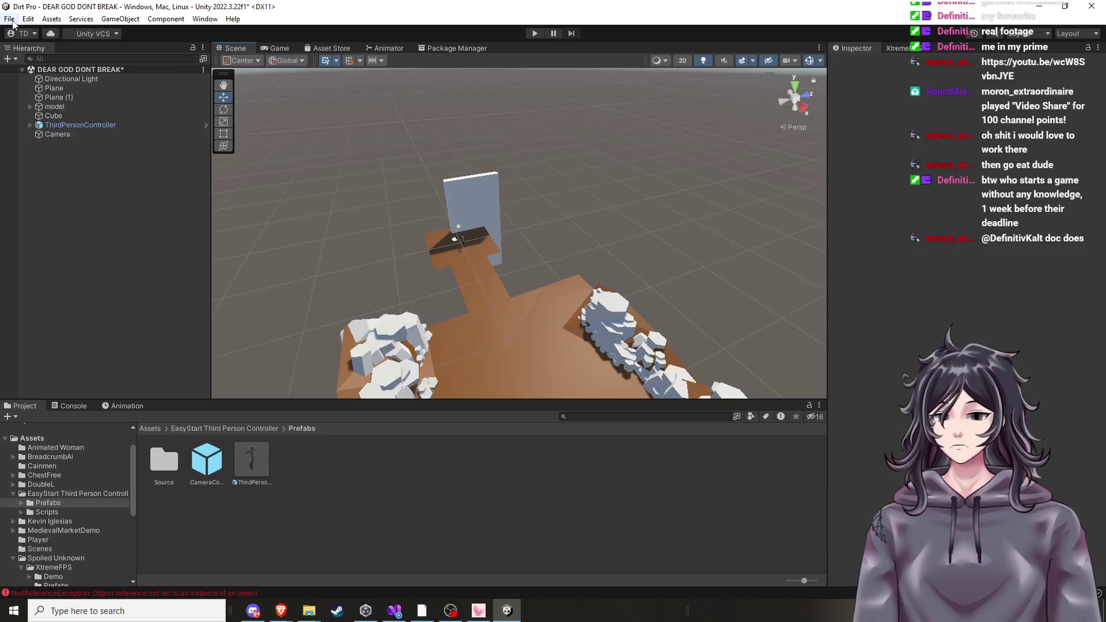
Open SampleScene from recent scenes, discarding changes to DEAR GOD DONT BREAK.
click(28, 19)
click(10, 19)
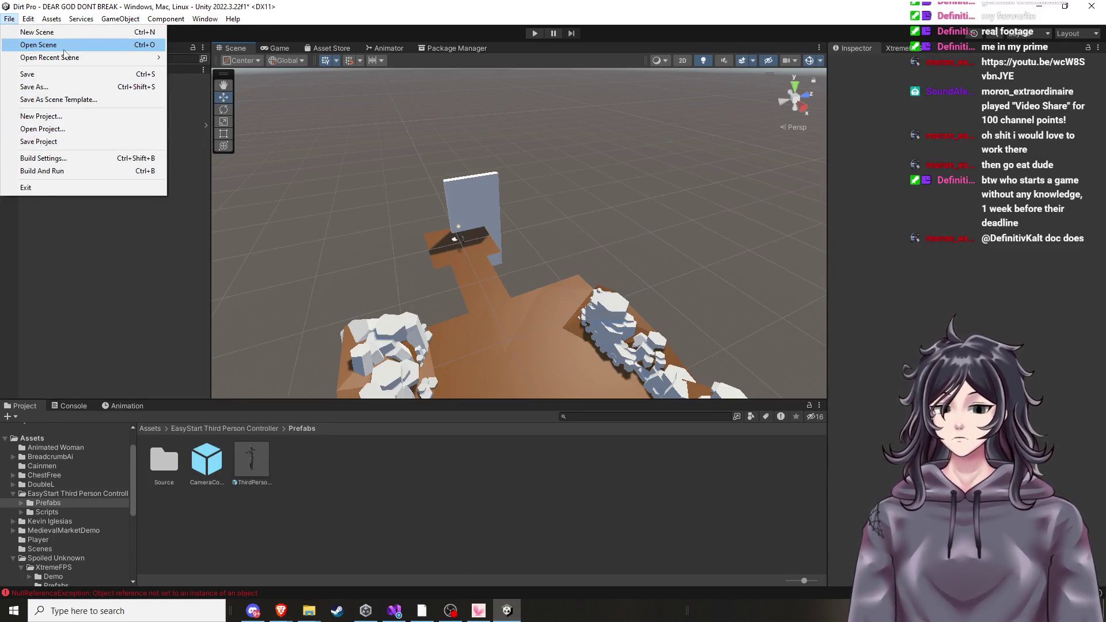
mouse_move(65, 57)
click(264, 120)
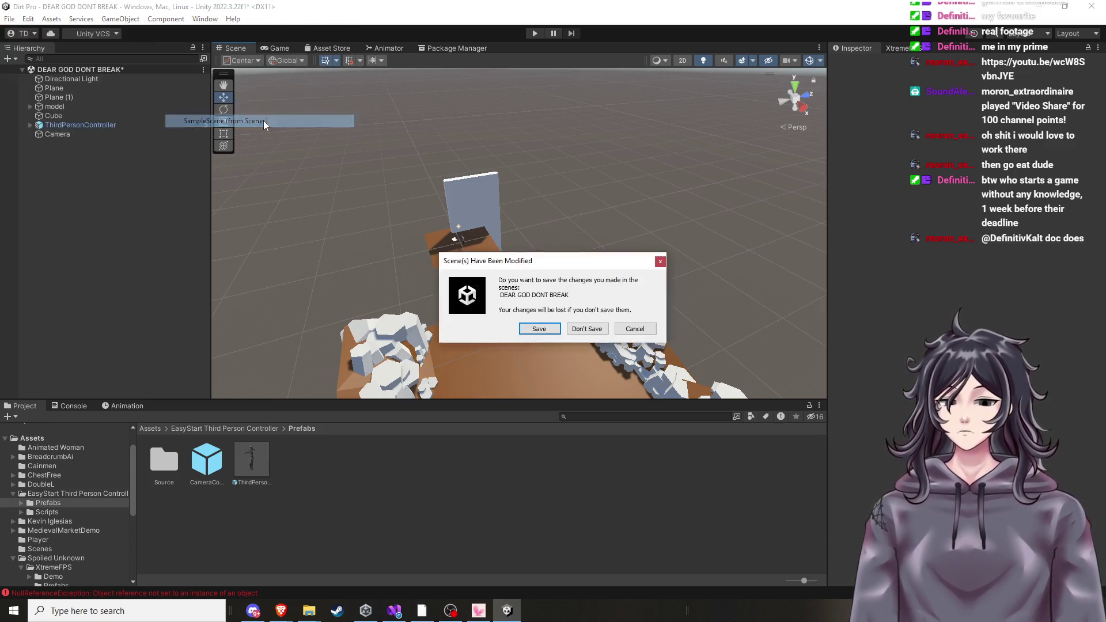
click(584, 328)
Orbit and pull back the Scene view to frame the whole rock arena.
mouse_move(613, 312)
mouse_down()
mouse_move(513, 251)
mouse_move(606, 272)
mouse_move(616, 242)
mouse_move(601, 229)
mouse_up()
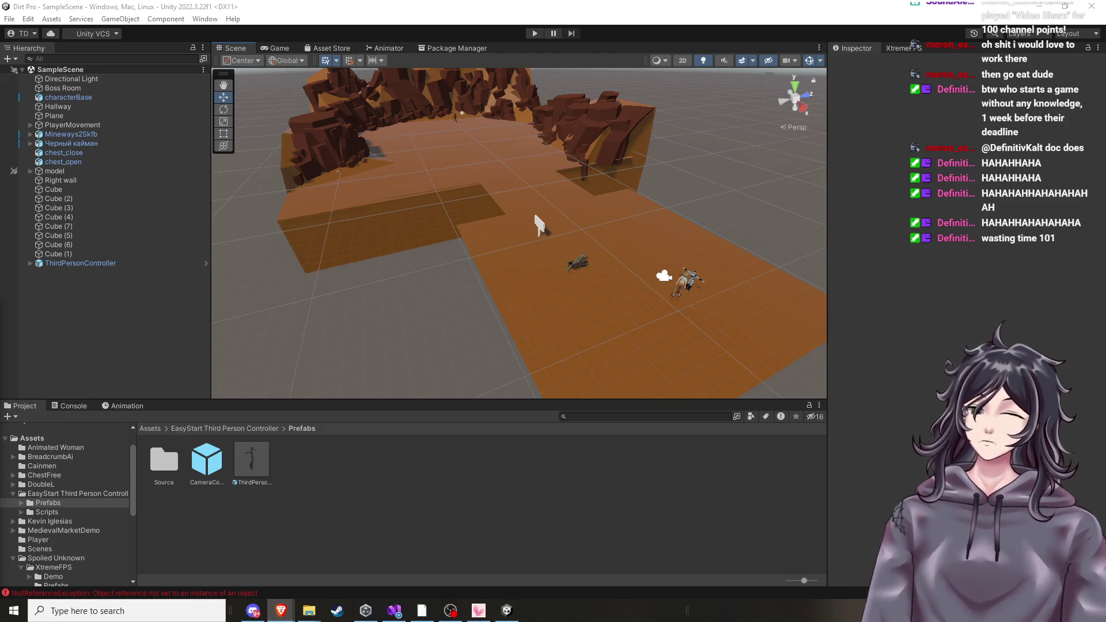
mouse_move(538, 222)
mouse_down()
mouse_move(692, 201)
mouse_move(632, 215)
mouse_move(614, 262)
mouse_move(625, 256)
mouse_move(395, 254)
mouse_move(382, 217)
mouse_up()
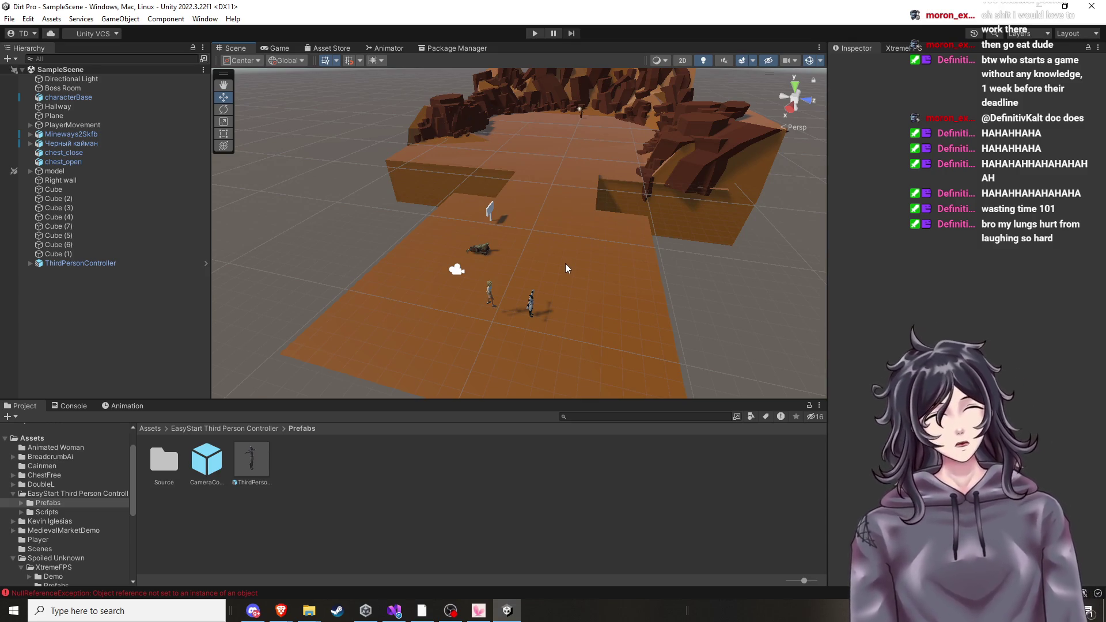
drag(565, 264, 583, 257)
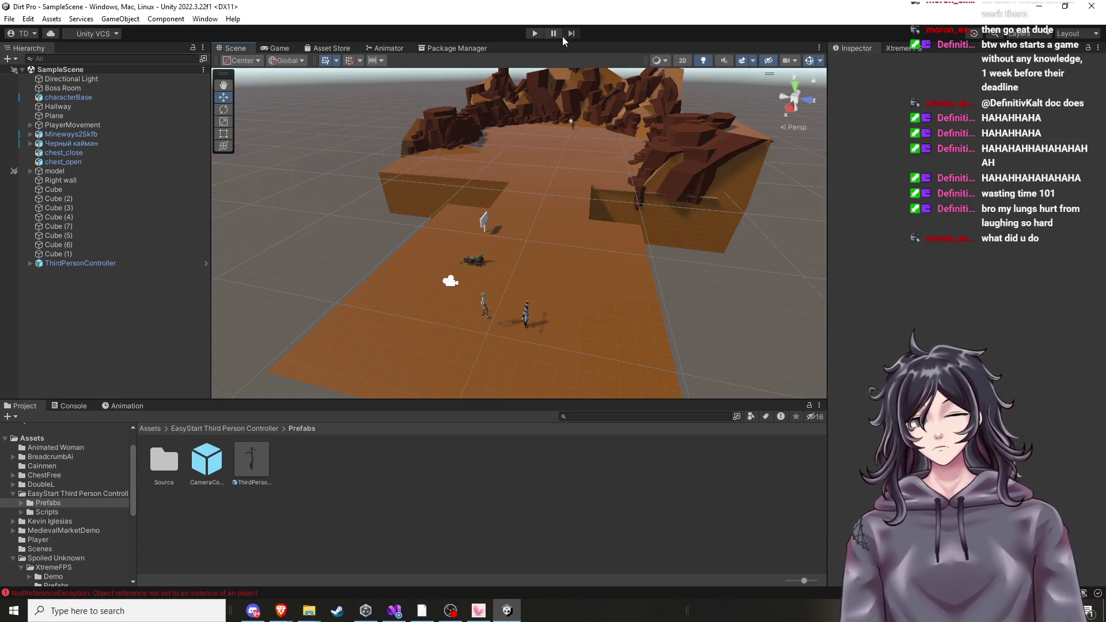
key(ctrl+p)
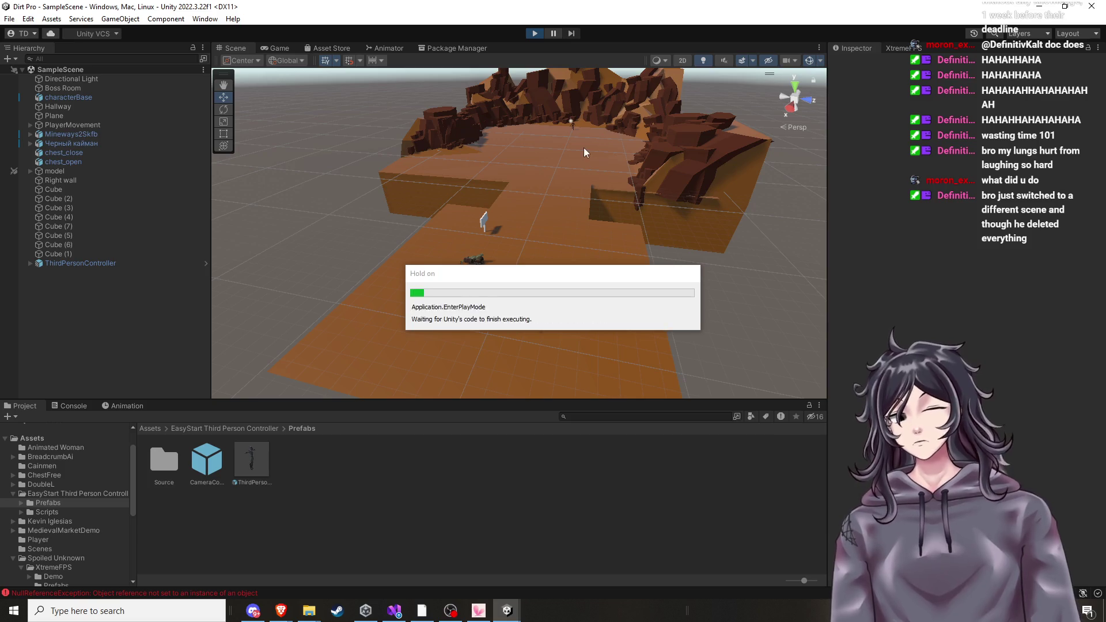
key(w)
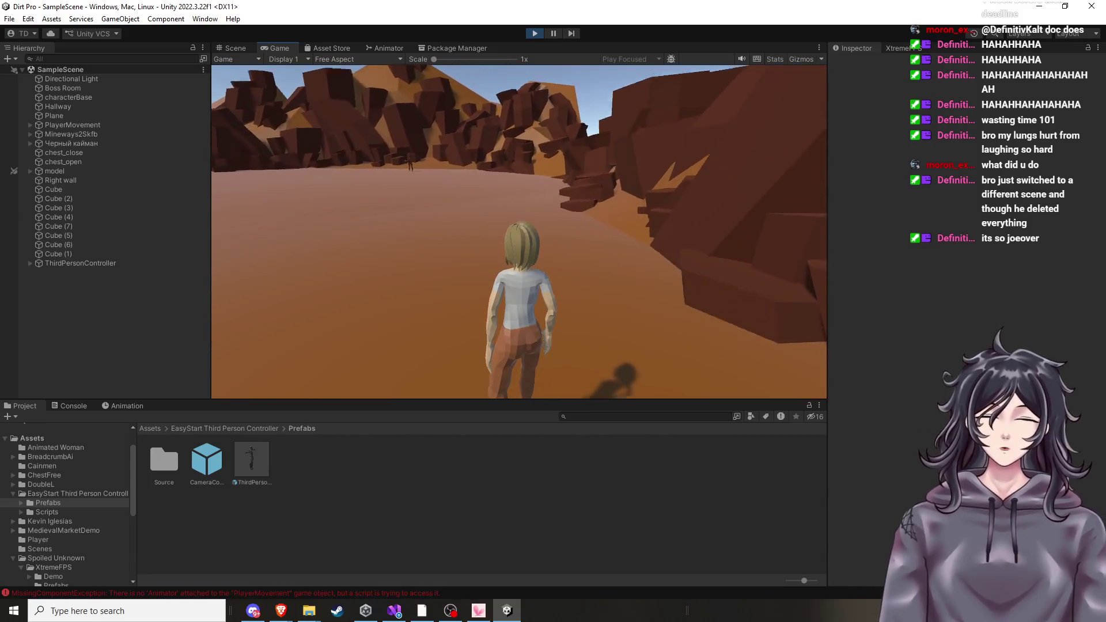
key(w)
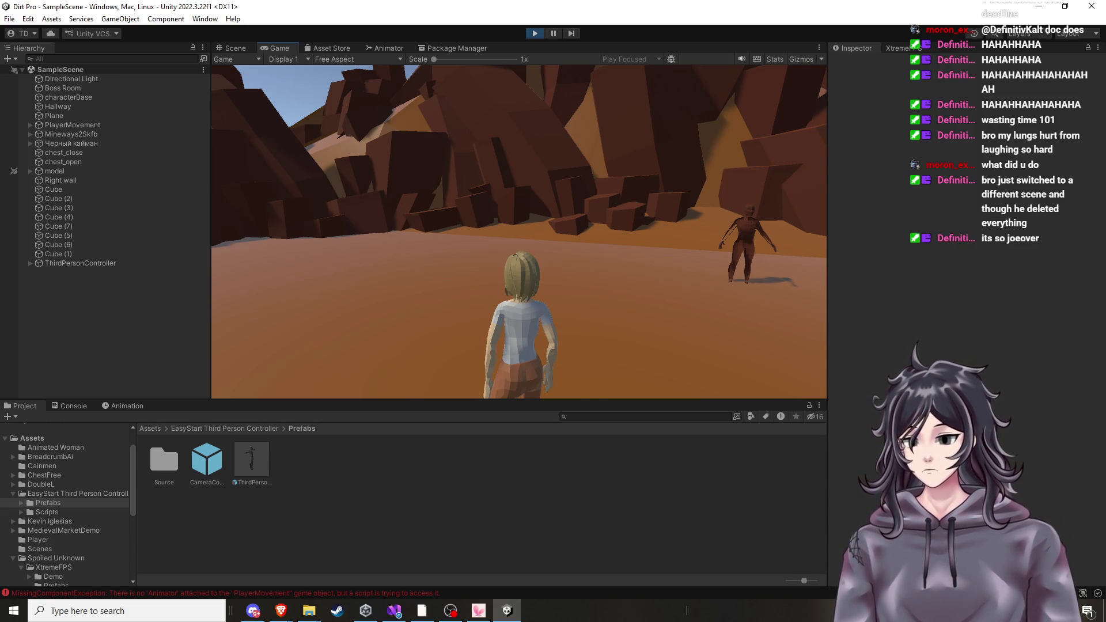
key(w)
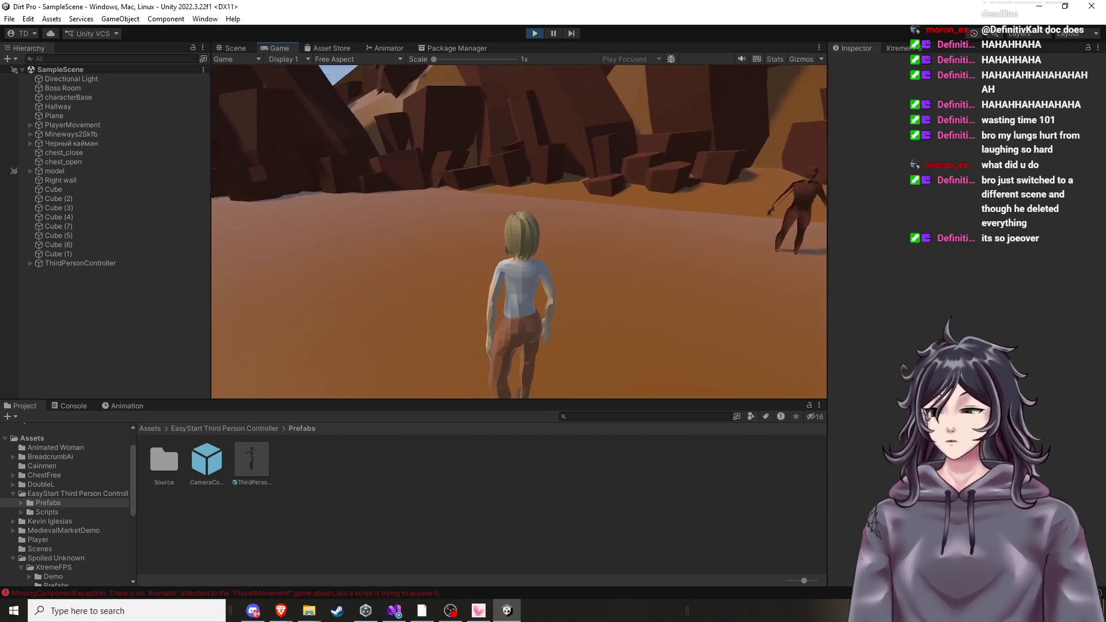
key(w)
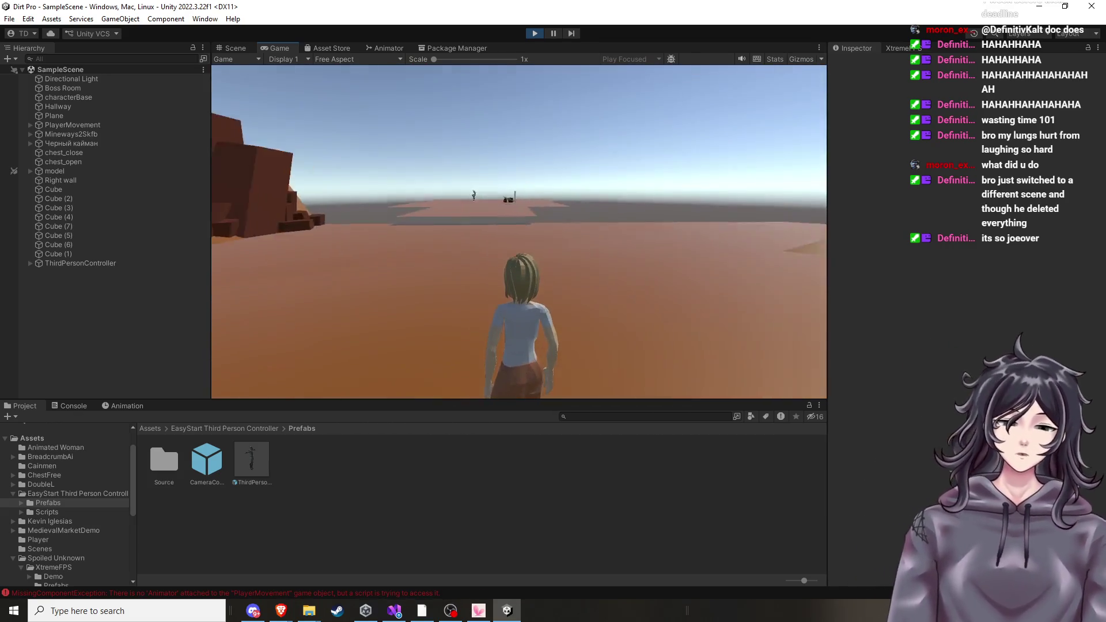
key(w)
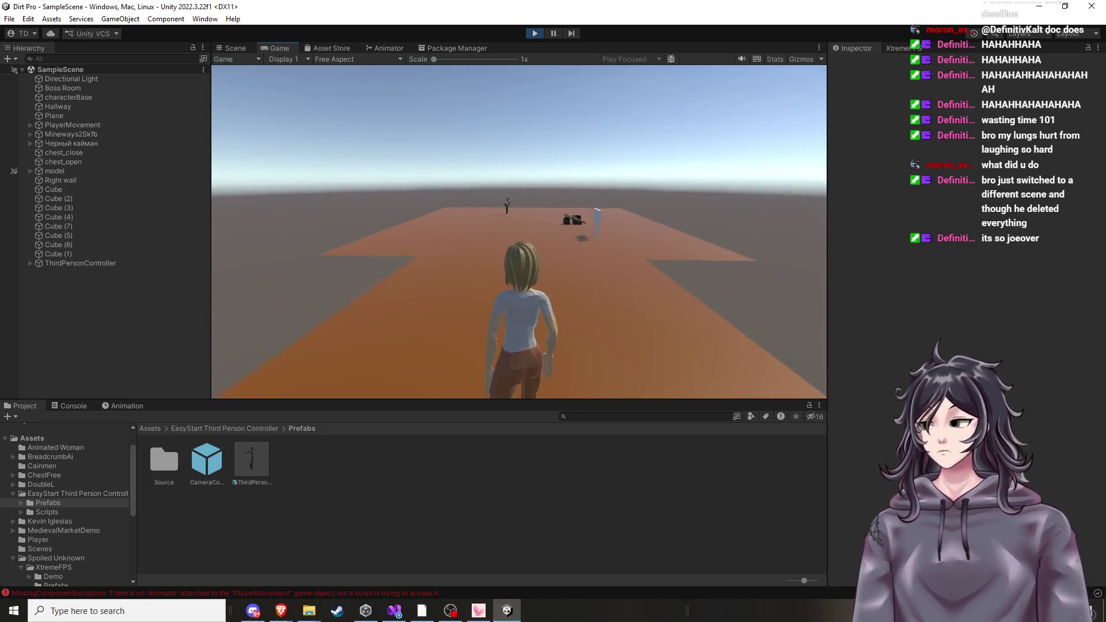
key(w)
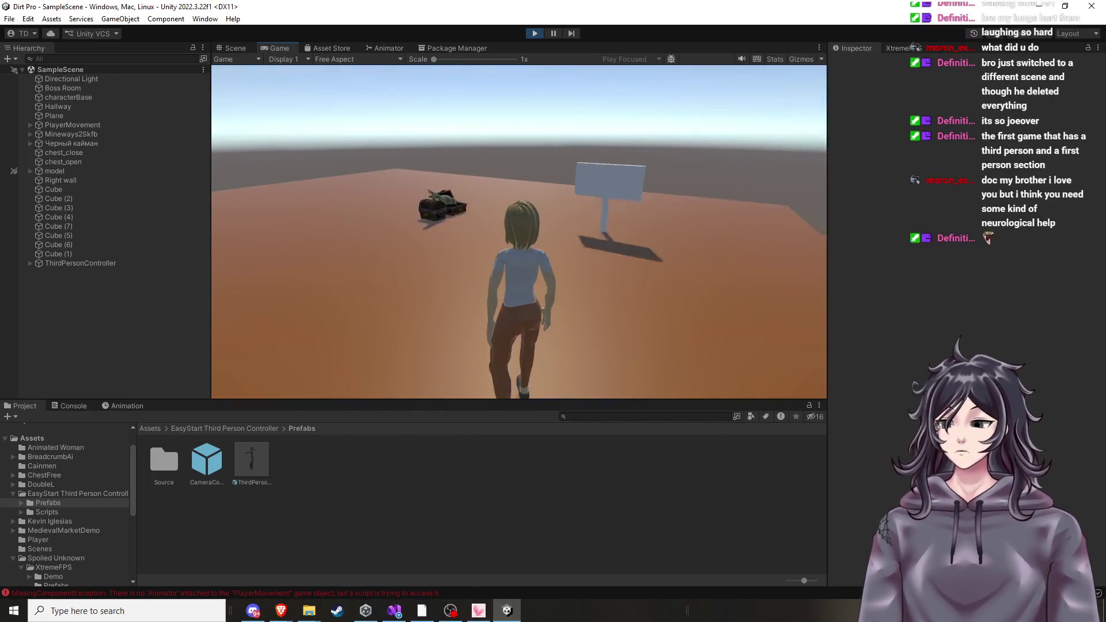
key(w)
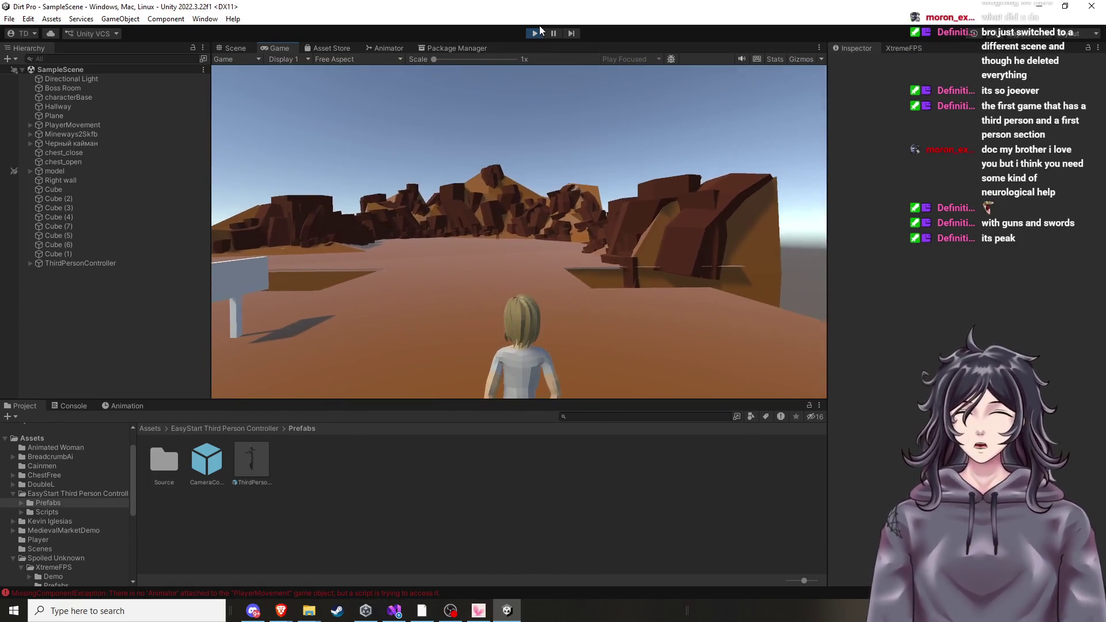
click(534, 33)
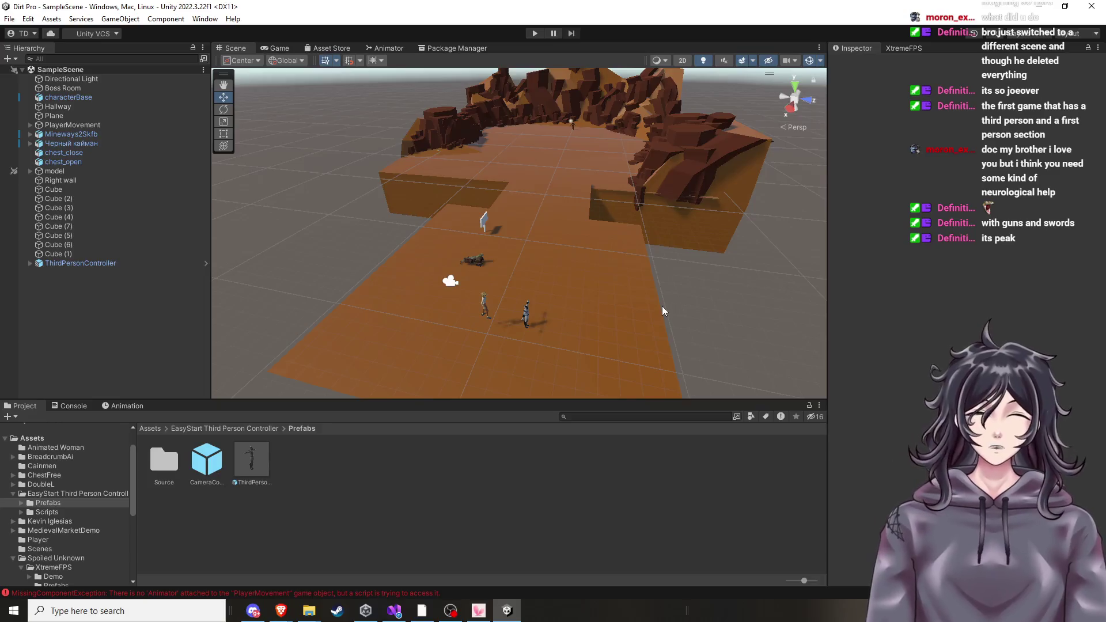
Zoom the Scene view, then bring up the File menu's Open Recent Scene list.
scroll(662, 306, up, 2)
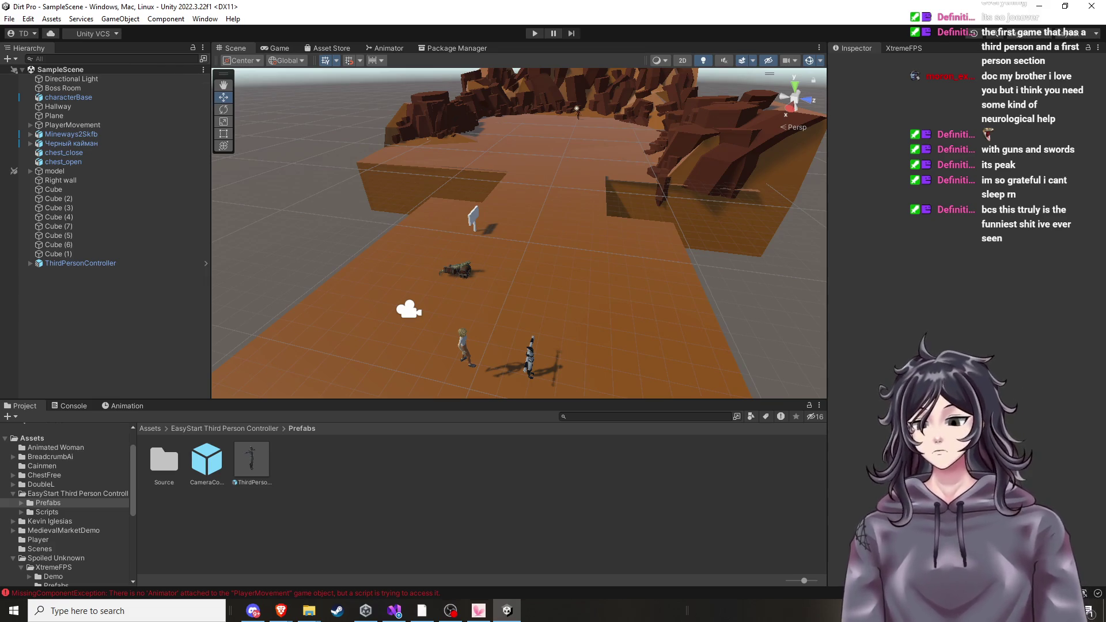
click(9, 18)
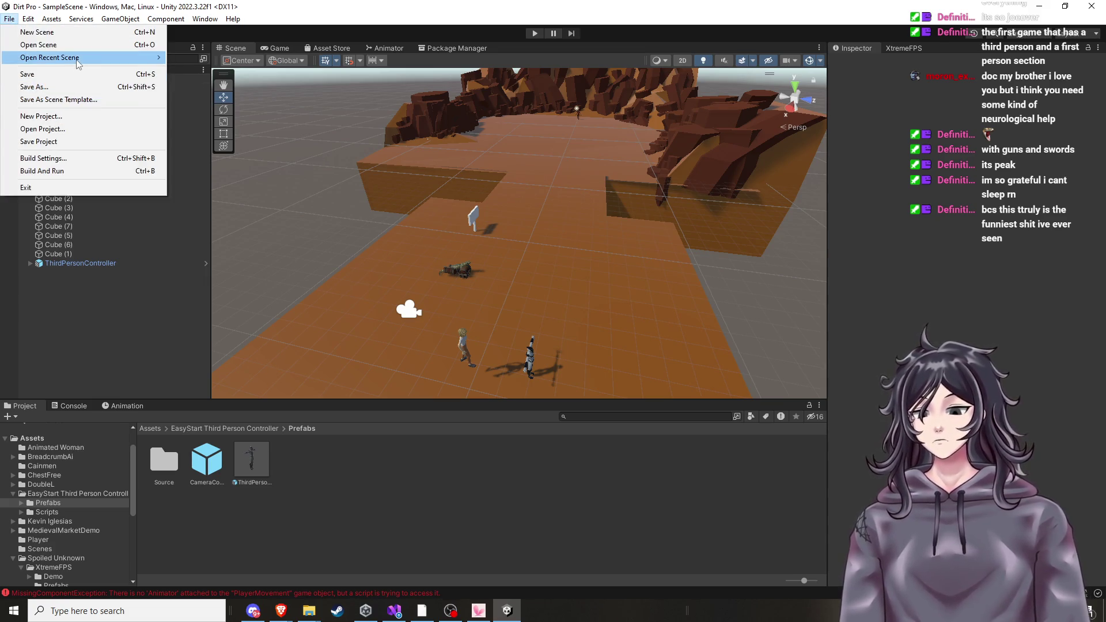
mouse_move(86, 58)
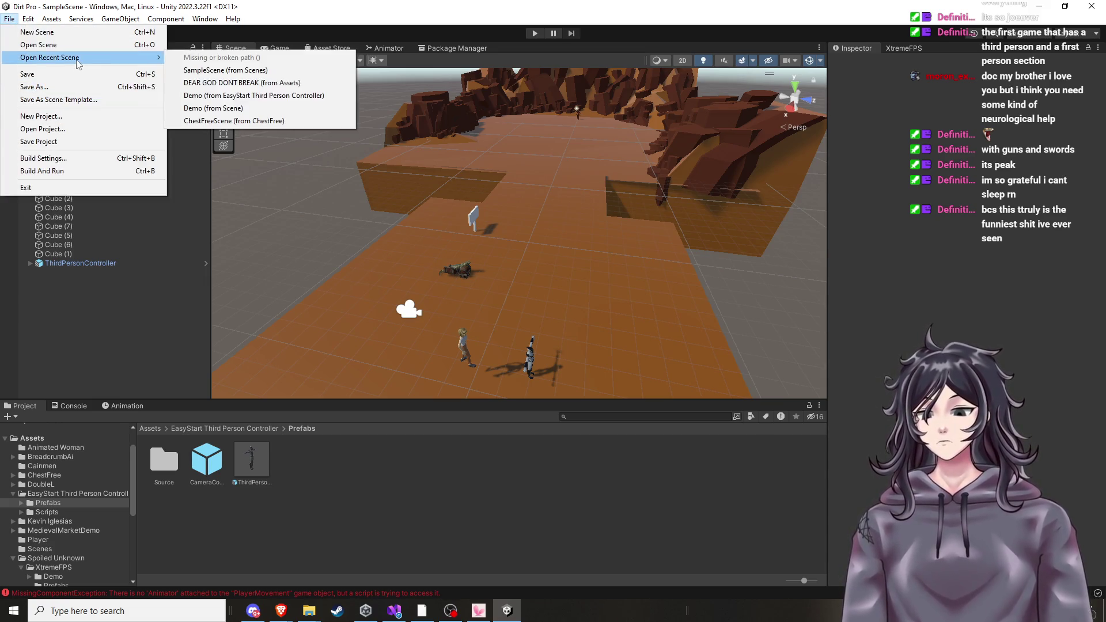
click(229, 85)
scroll(475, 316, down, 5)
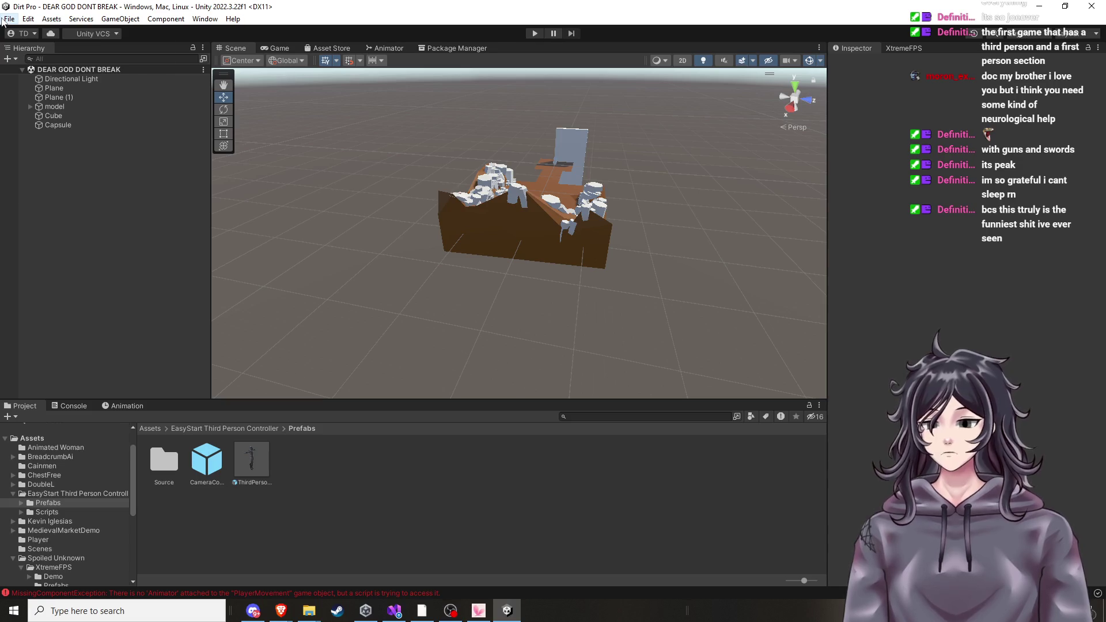
click(3, 21)
mouse_move(95, 64)
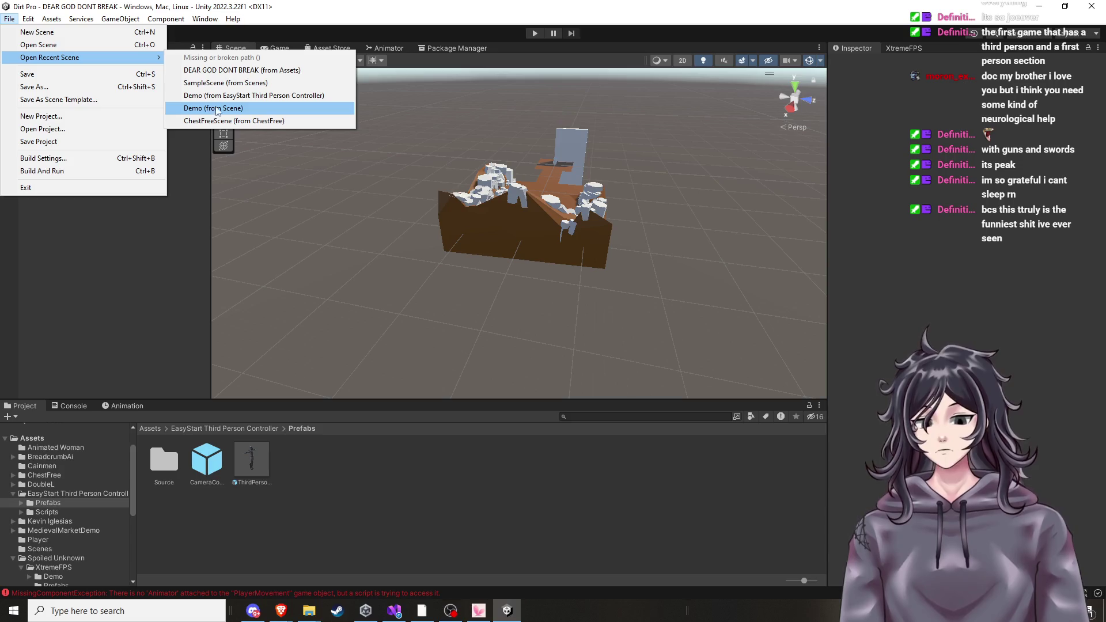
click(222, 101)
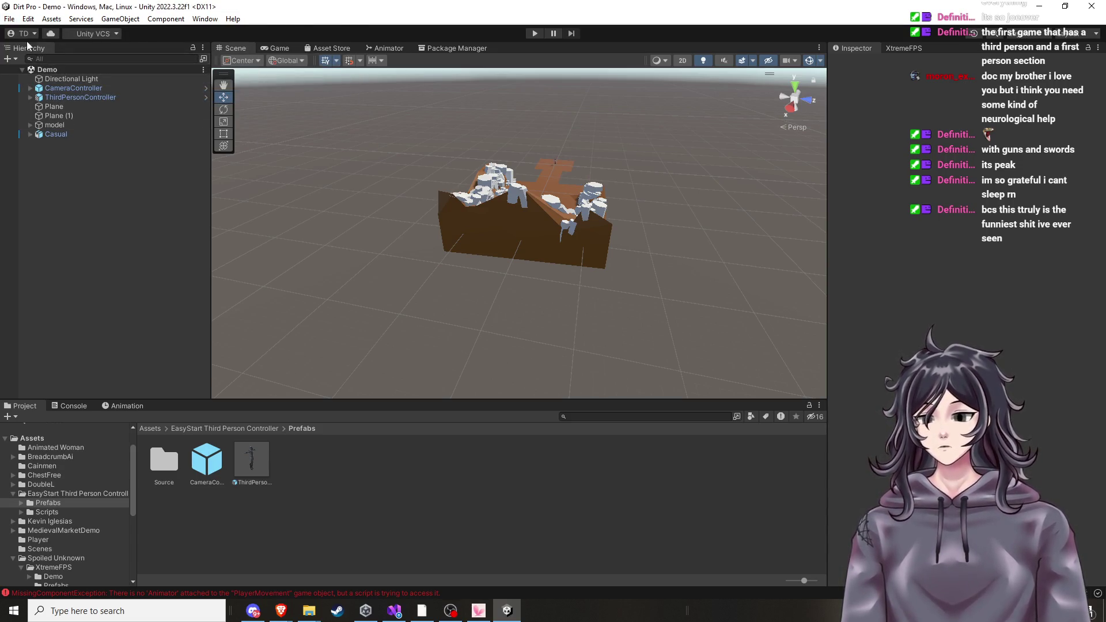
scroll(407, 166, up, 4)
drag(472, 194, 455, 232)
mouse_move(559, 246)
mouse_down()
mouse_move(467, 287)
mouse_move(346, 237)
mouse_up()
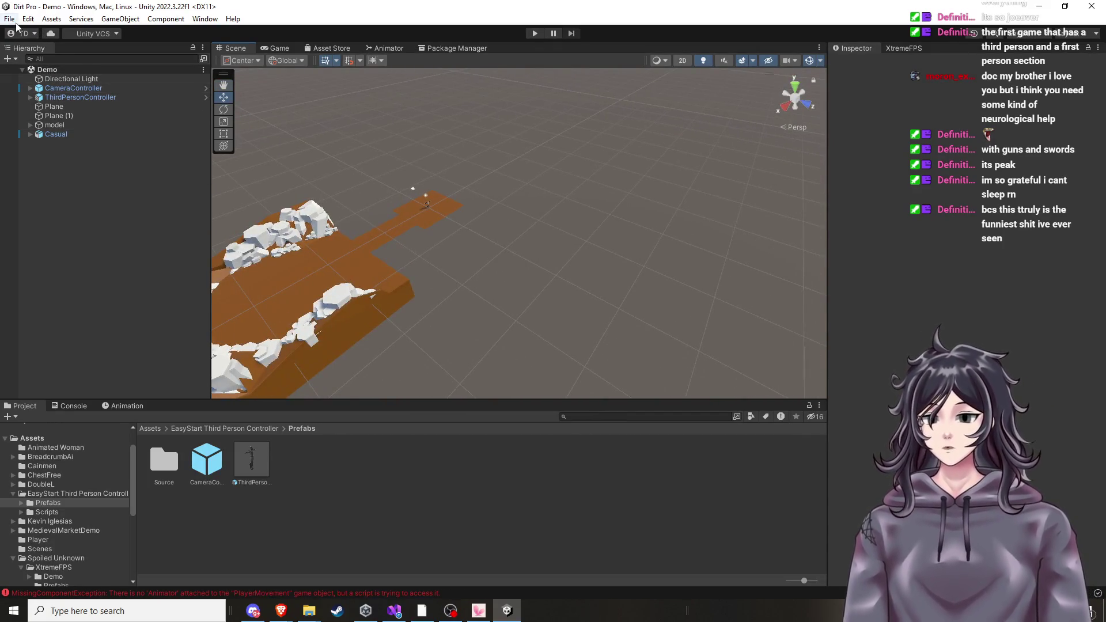
click(9, 19)
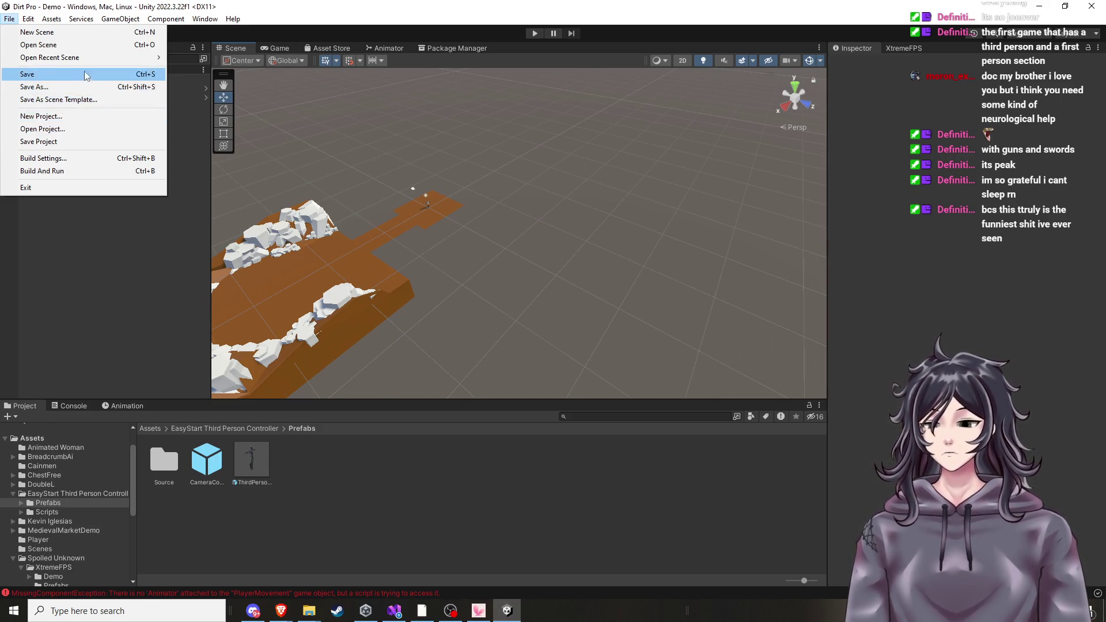
mouse_move(91, 60)
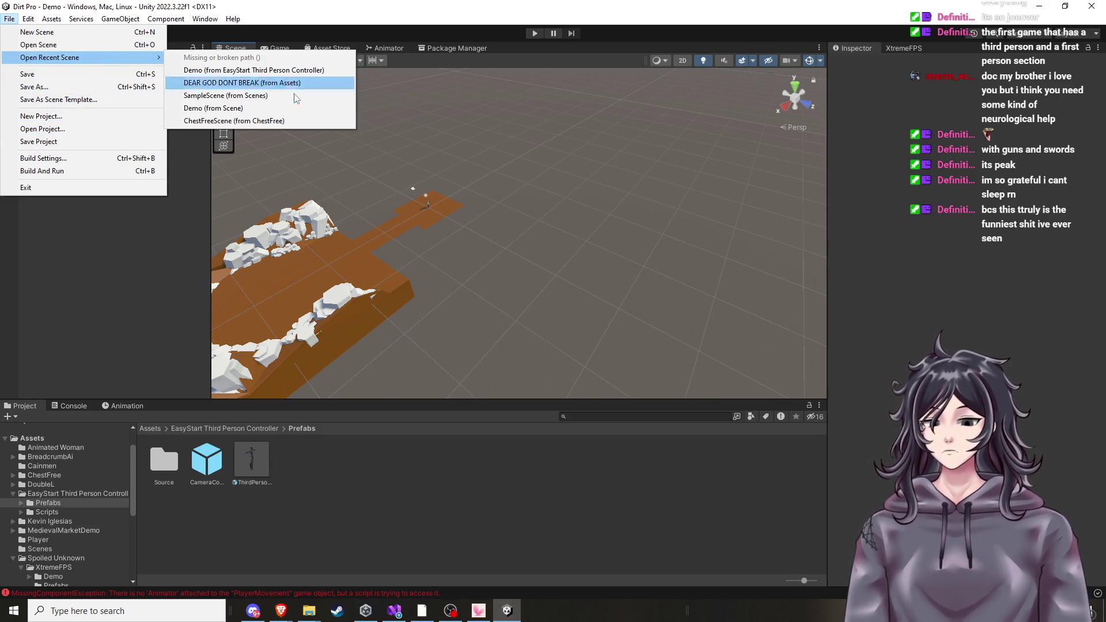
click(248, 121)
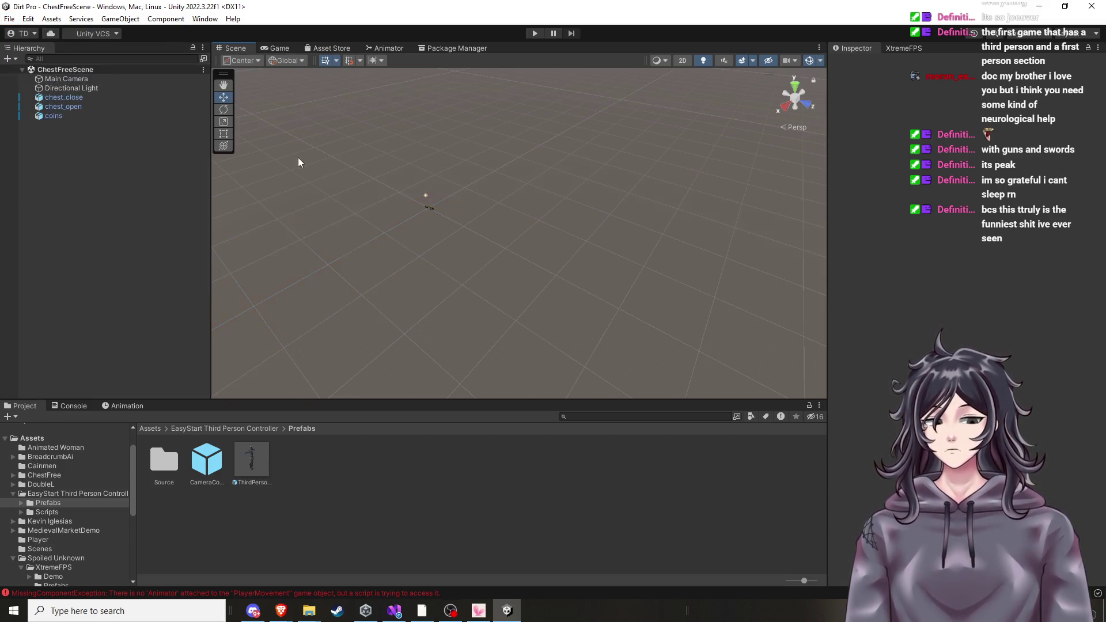
scroll(380, 223, up, 5)
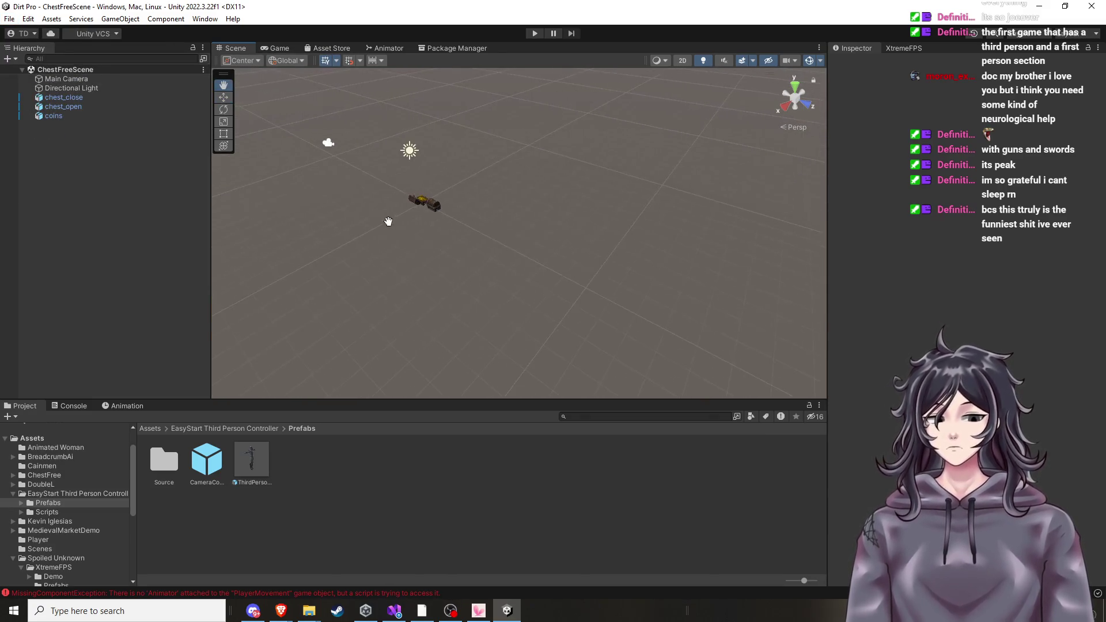
drag(394, 224, 410, 230)
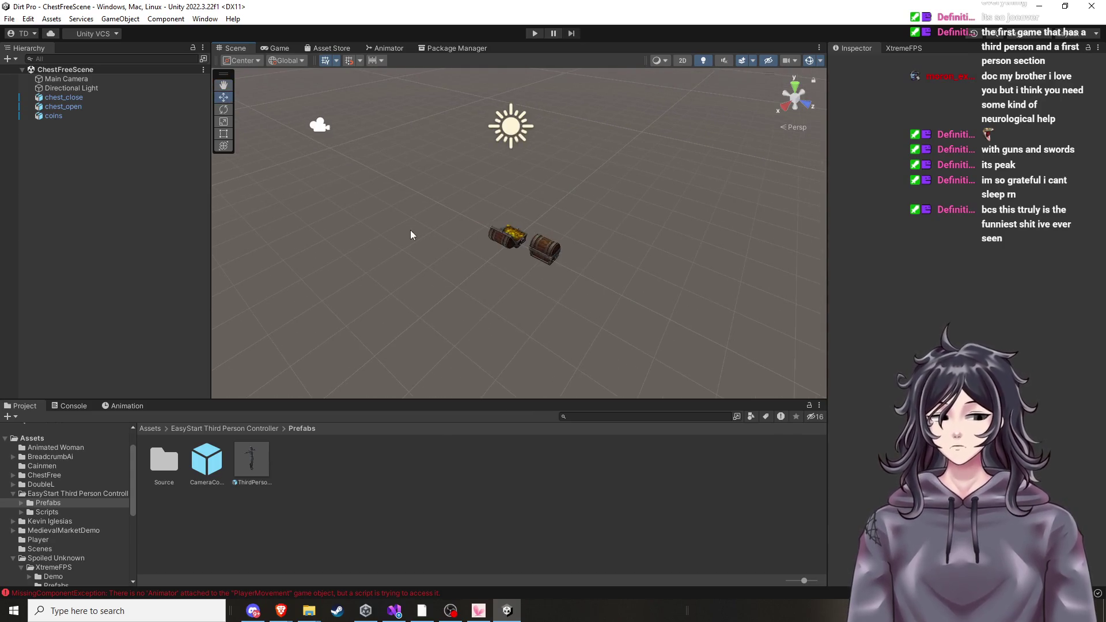
click(10, 19)
mouse_move(72, 58)
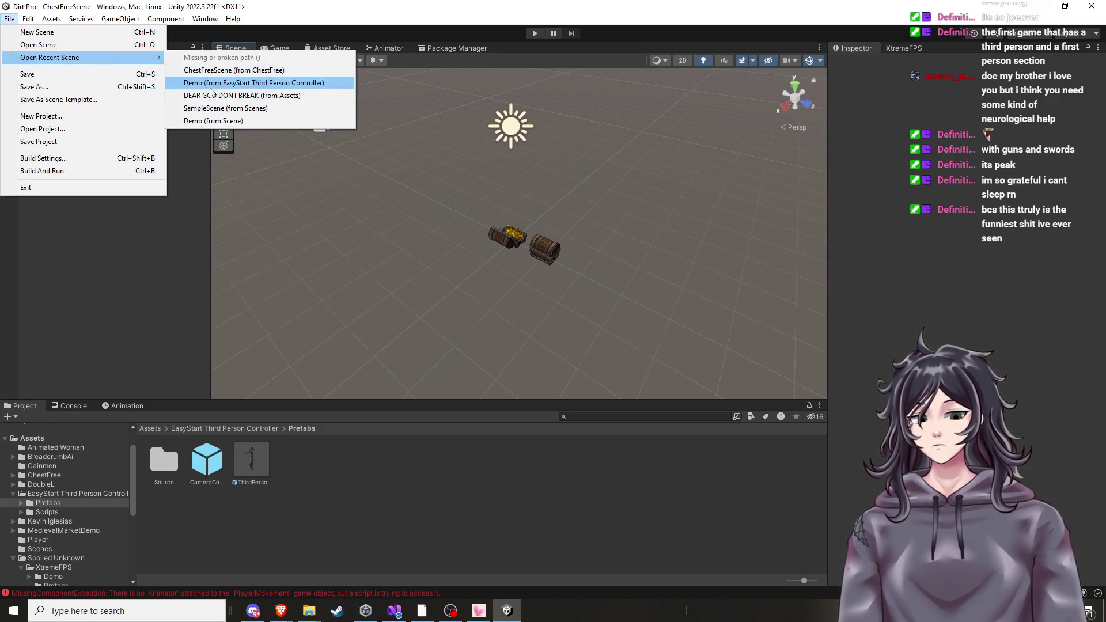
click(235, 110)
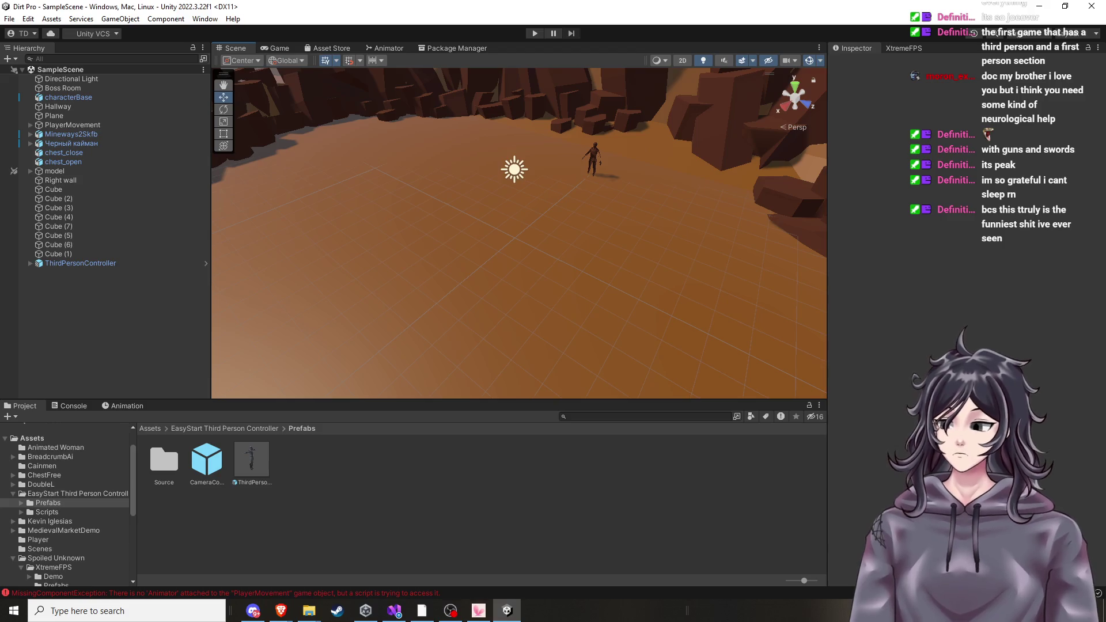
Move the view closer to the arena floor and characters, then bring up the GameObject menu.
mouse_move(551, 310)
mouse_down()
mouse_move(595, 289)
mouse_move(745, 277)
mouse_up()
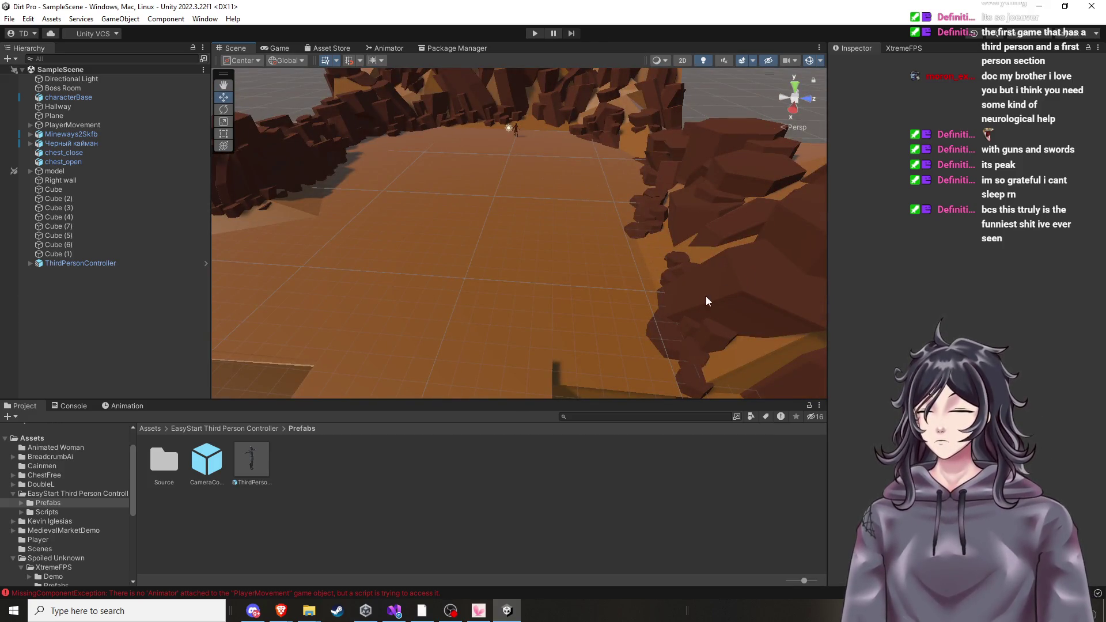
scroll(691, 279, down, 5)
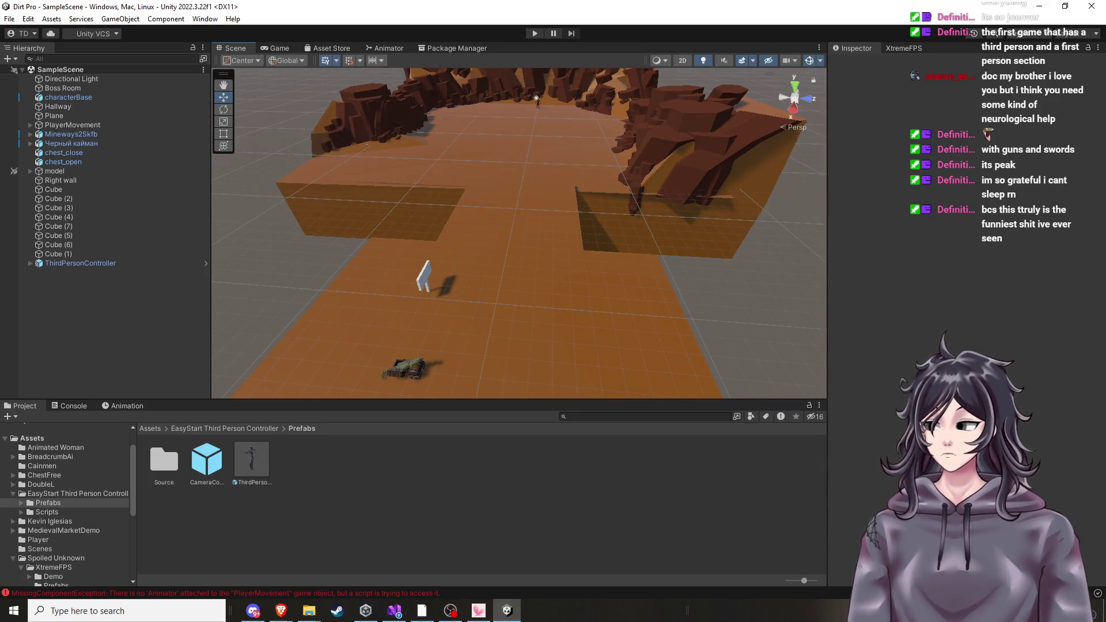
scroll(530, 260, down, 5)
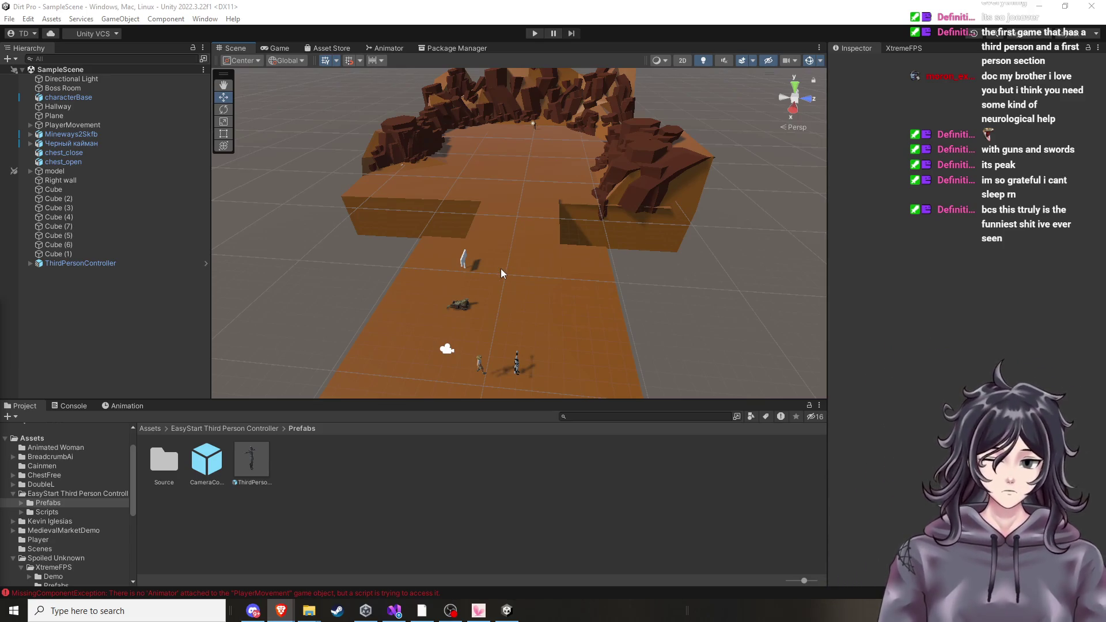
mouse_move(501, 273)
mouse_down()
mouse_move(509, 285)
mouse_move(523, 274)
mouse_move(555, 291)
mouse_move(579, 284)
mouse_move(574, 275)
mouse_up()
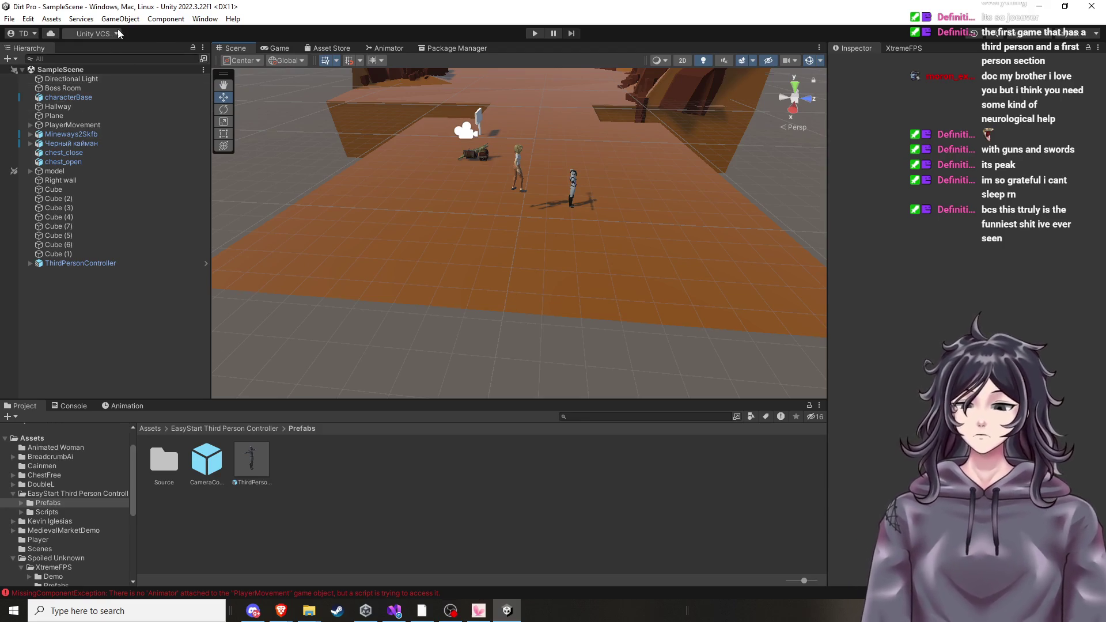
click(5, 21)
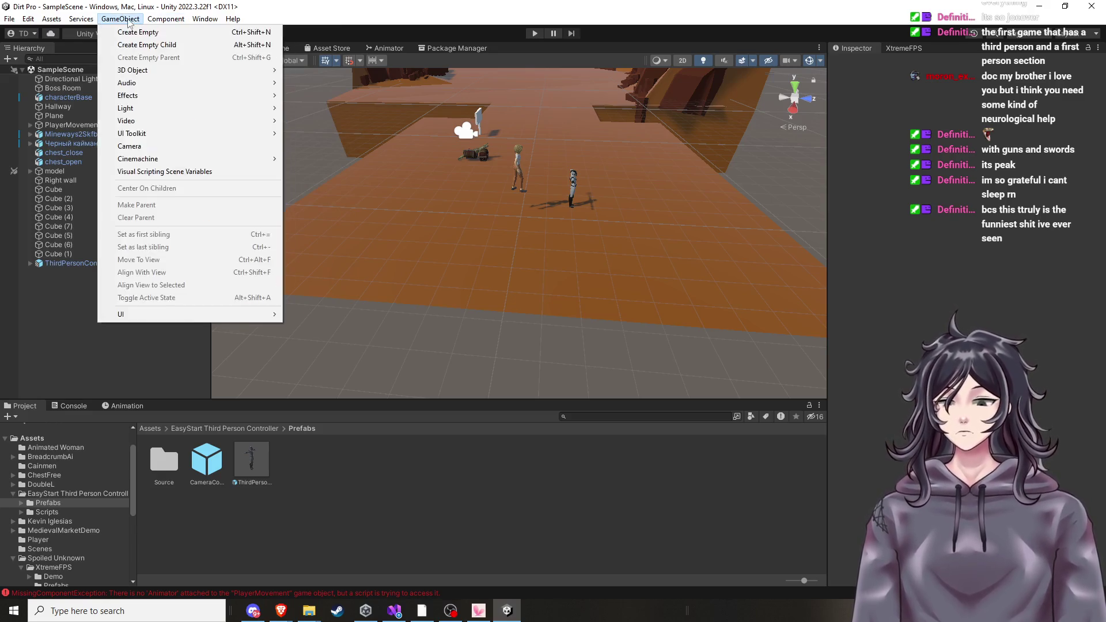
Browse My Assets in the Package Manager and select Human Melee Animations FREE.
click(419, 53)
click(425, 49)
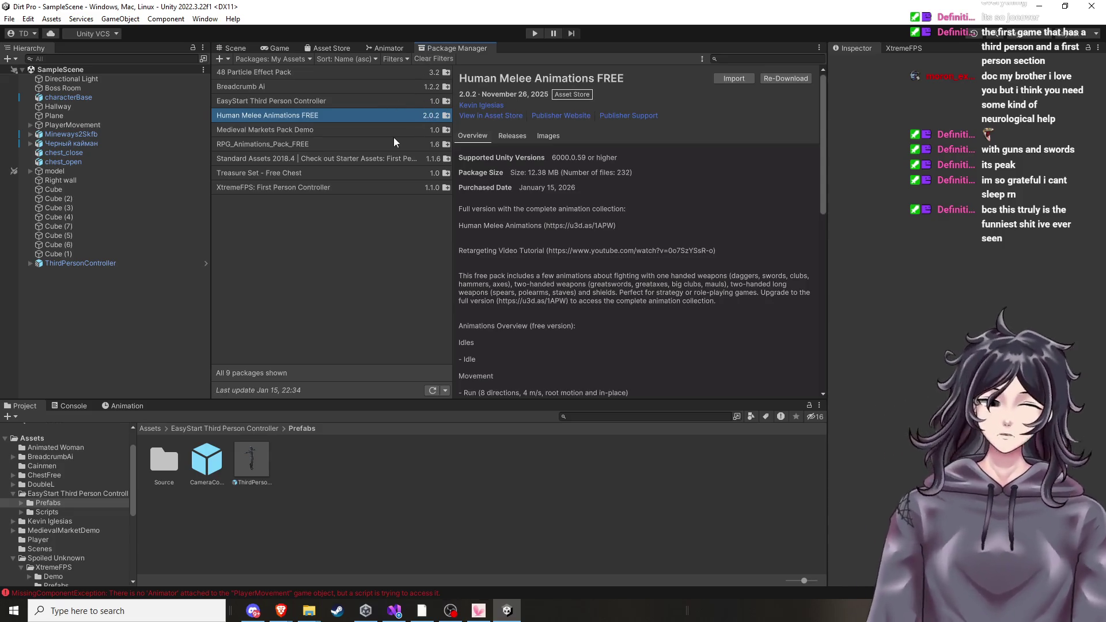
click(288, 129)
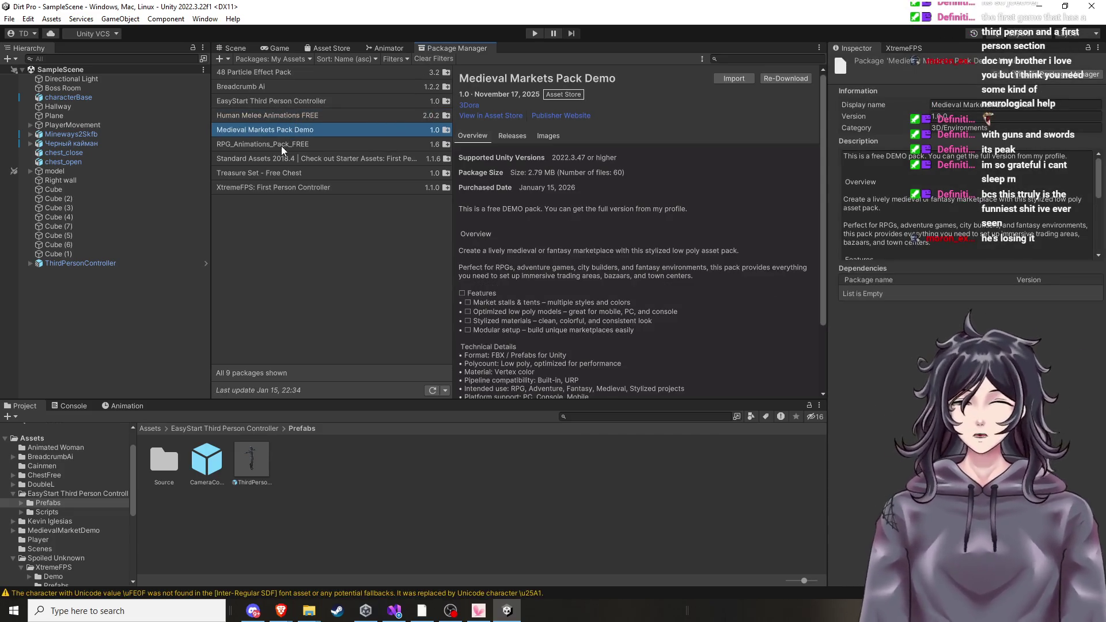
click(283, 182)
click(285, 174)
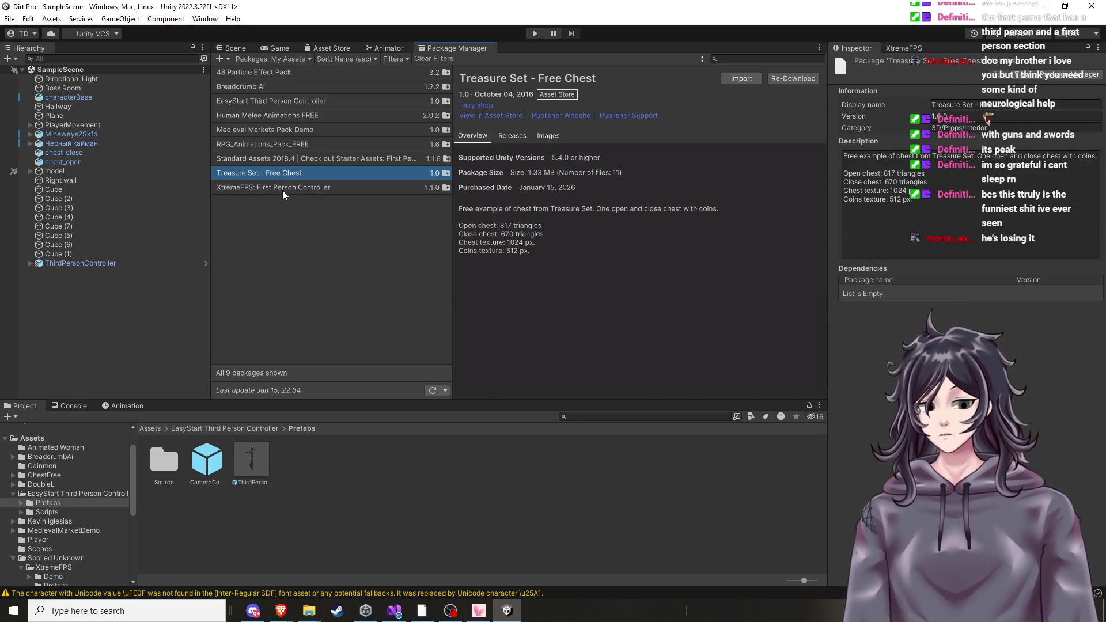
click(282, 190)
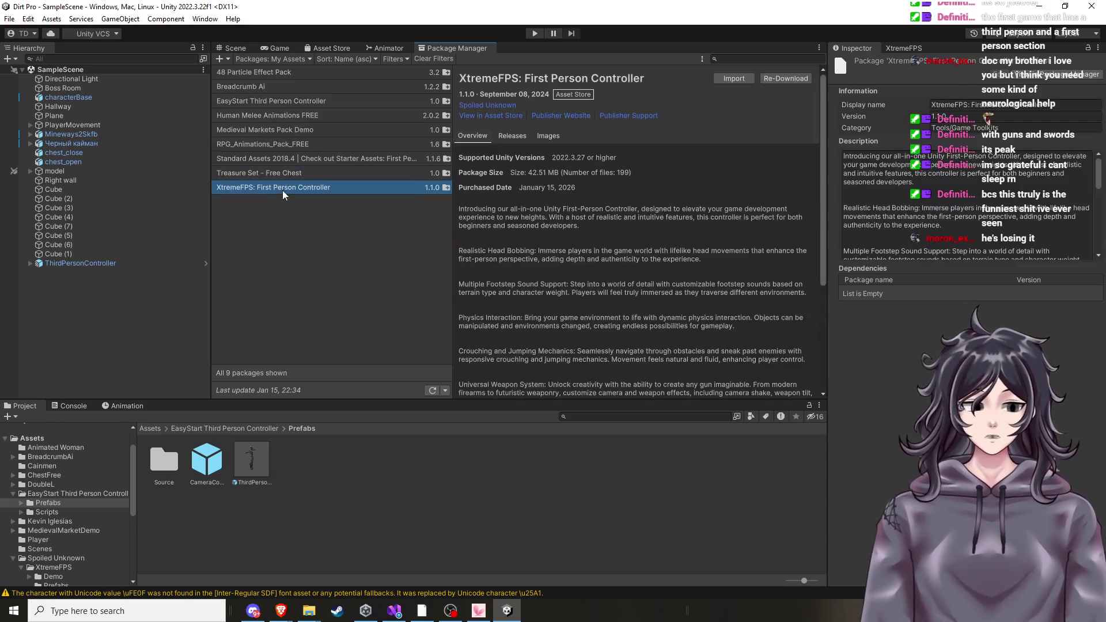
click(284, 114)
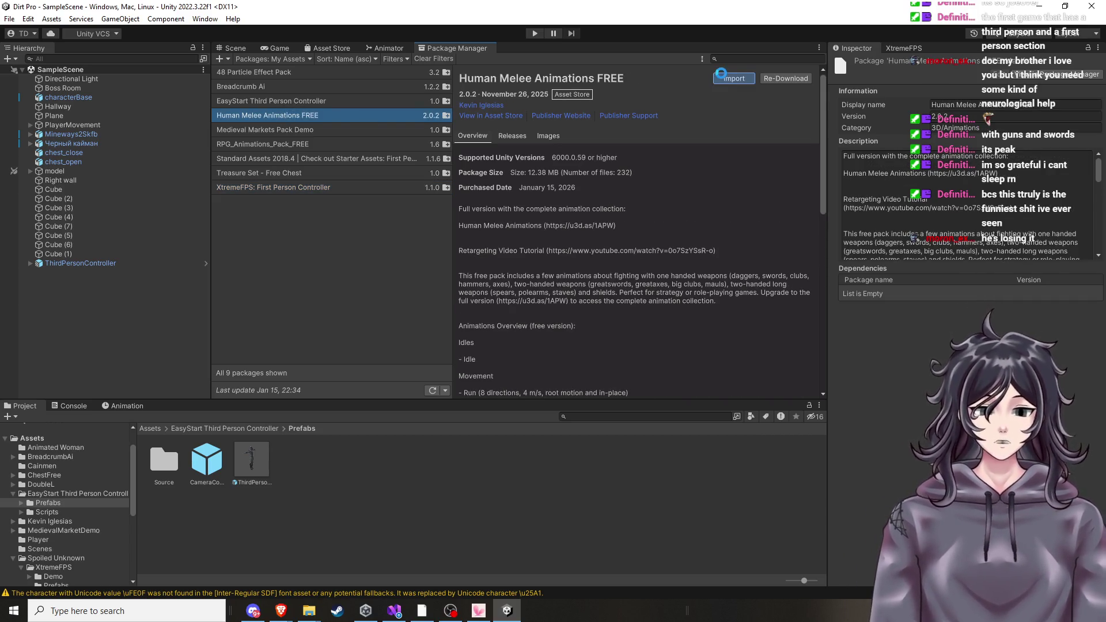
Import the package, dismiss the 'Nothing to import!' message, and return to the Scene view.
click(723, 78)
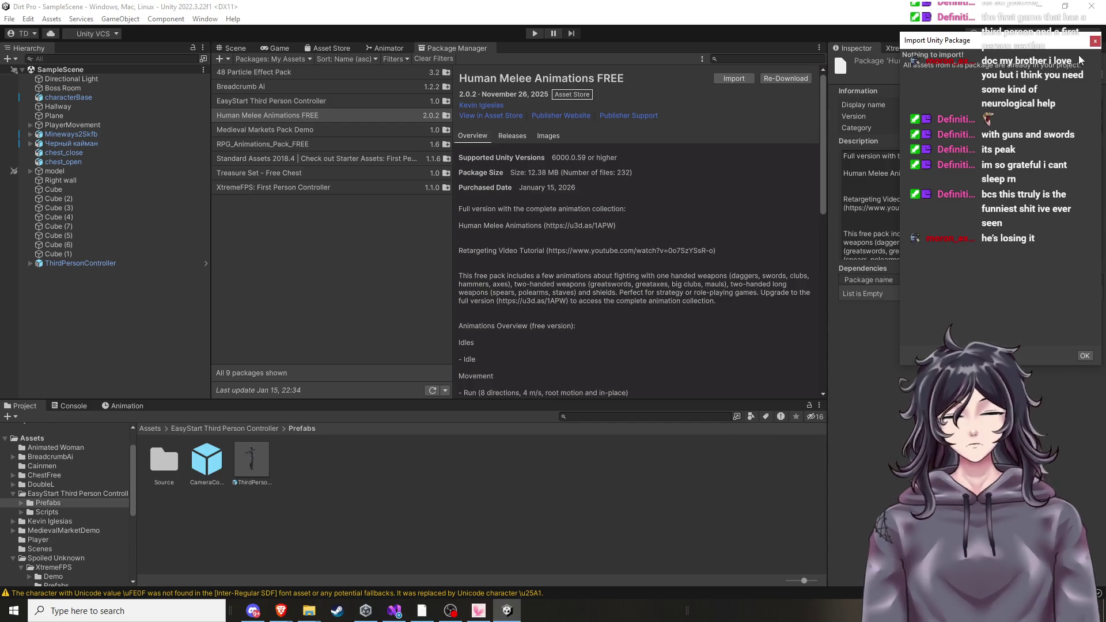
click(1092, 42)
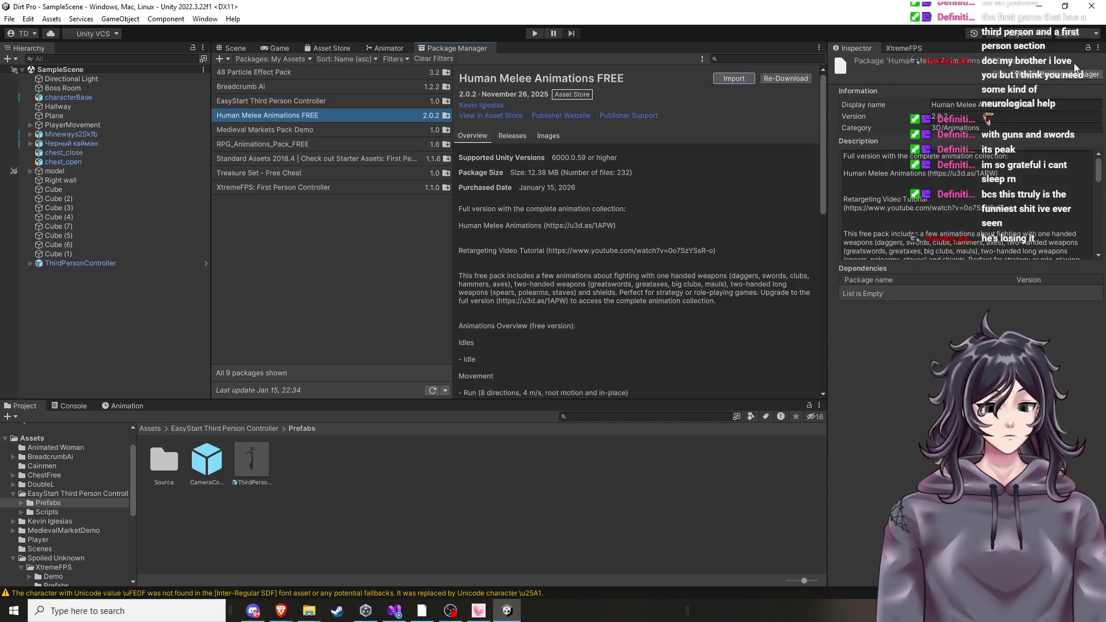
click(238, 50)
mouse_move(573, 218)
mouse_down()
mouse_move(562, 219)
mouse_move(590, 171)
mouse_move(585, 151)
mouse_up()
Zoom the scene, show the Spoiled Unknown folder's contents, and start Play mode.
scroll(579, 178, up, 5)
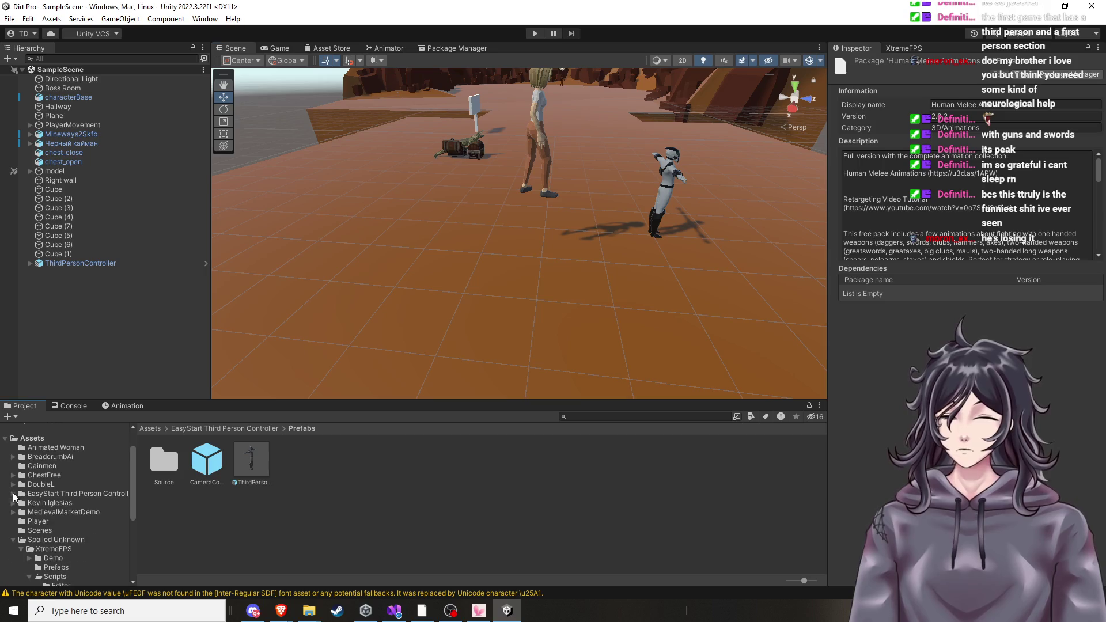
scroll(80, 509, down, 5)
scroll(71, 515, up, 3)
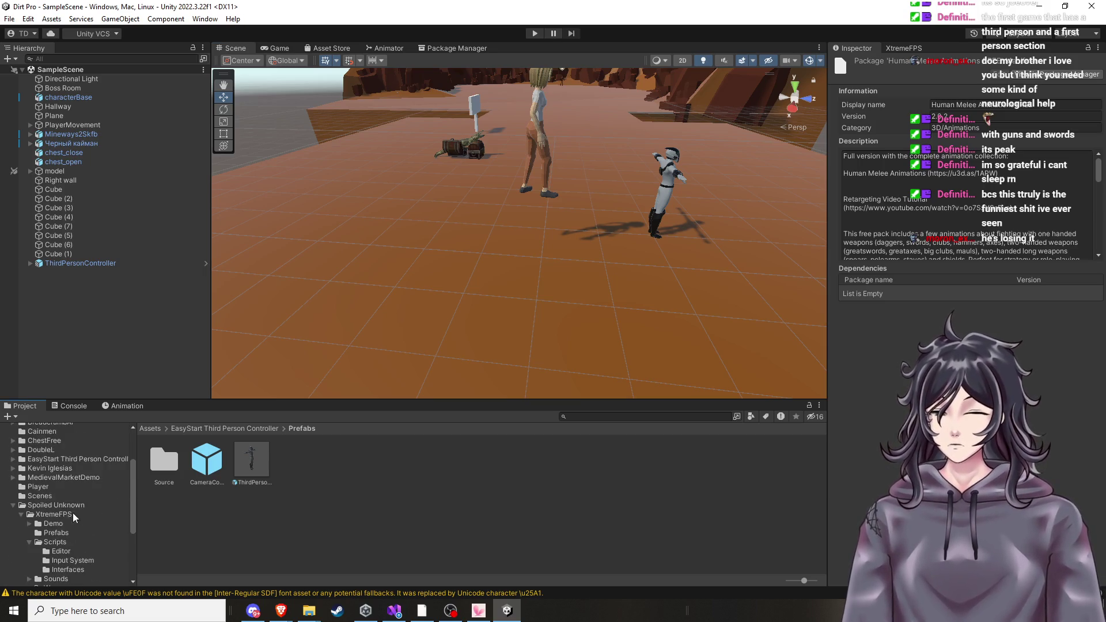
click(11, 505)
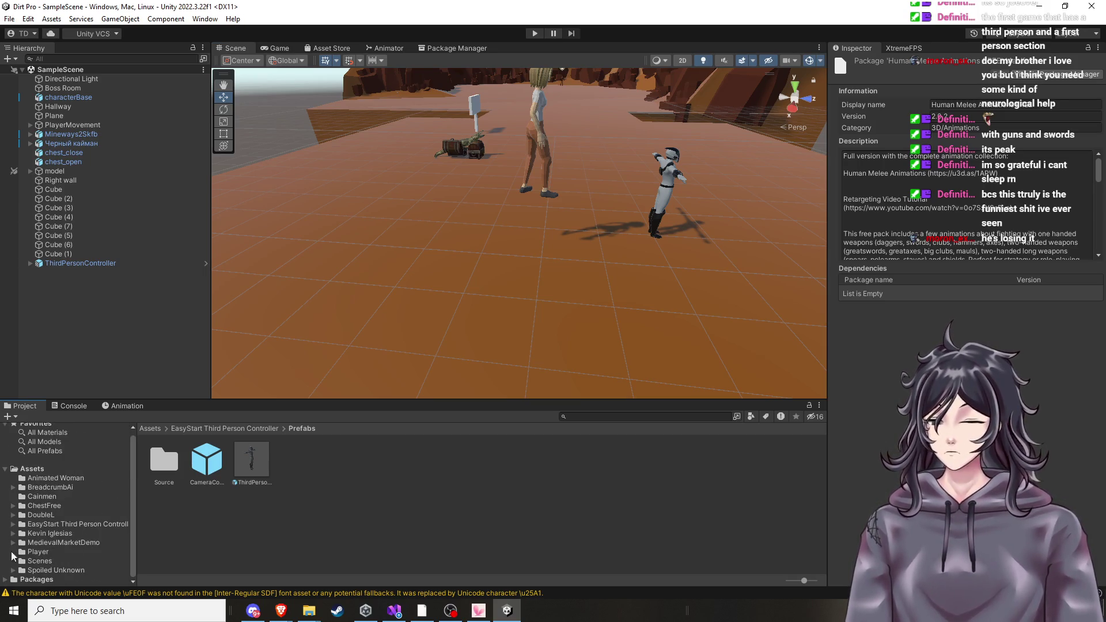
click(30, 571)
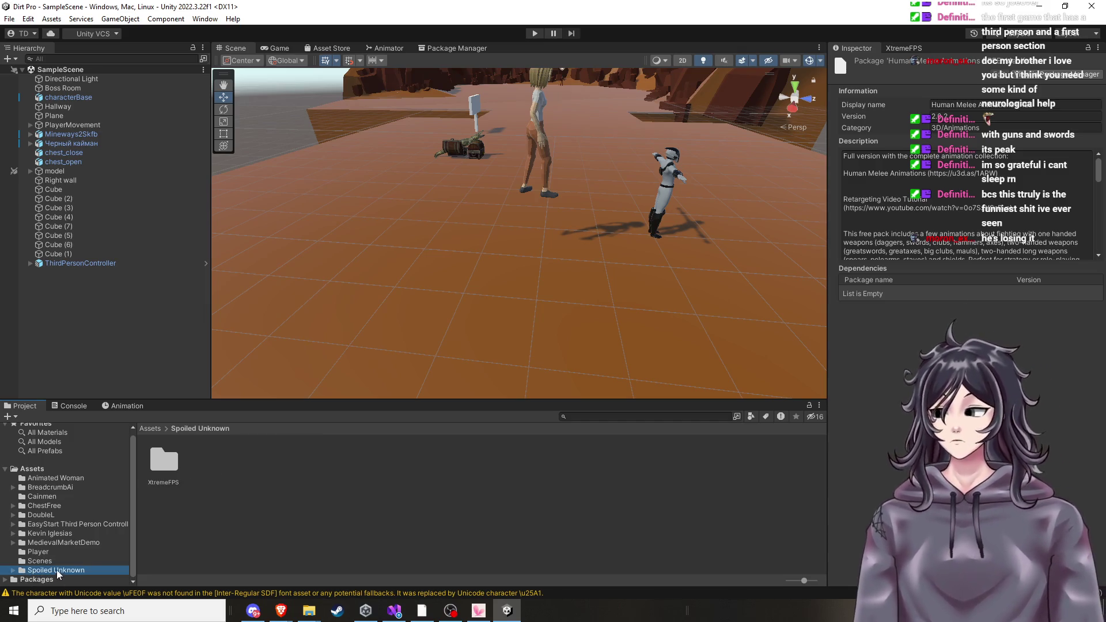
click(537, 36)
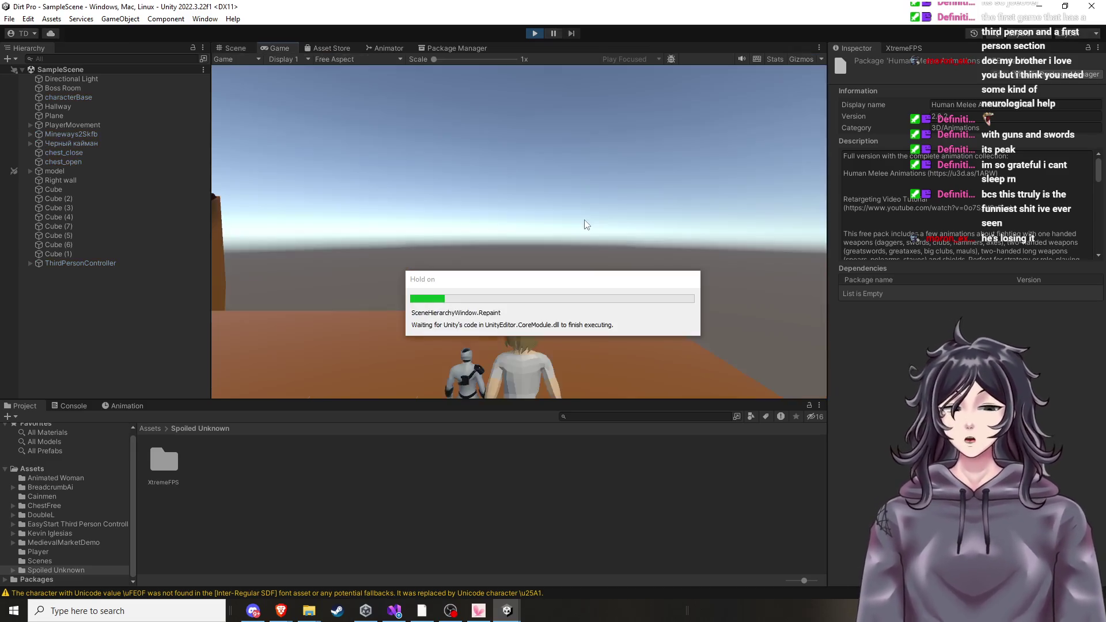
Walk the character forward with W toward the canyon, then stop the play test.
click(584, 220)
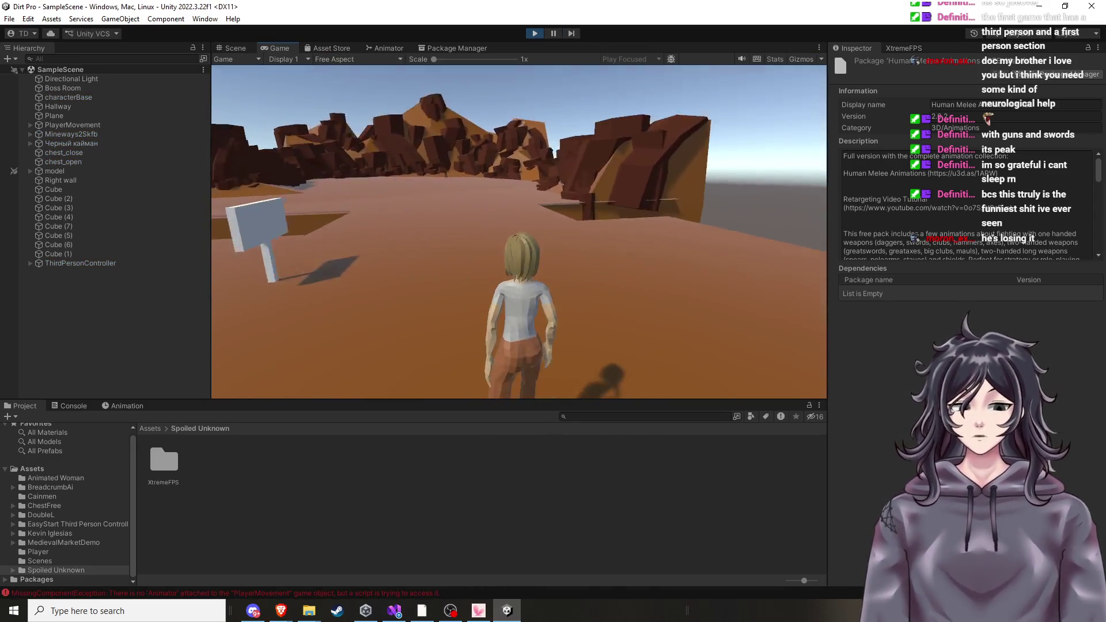
key(w)
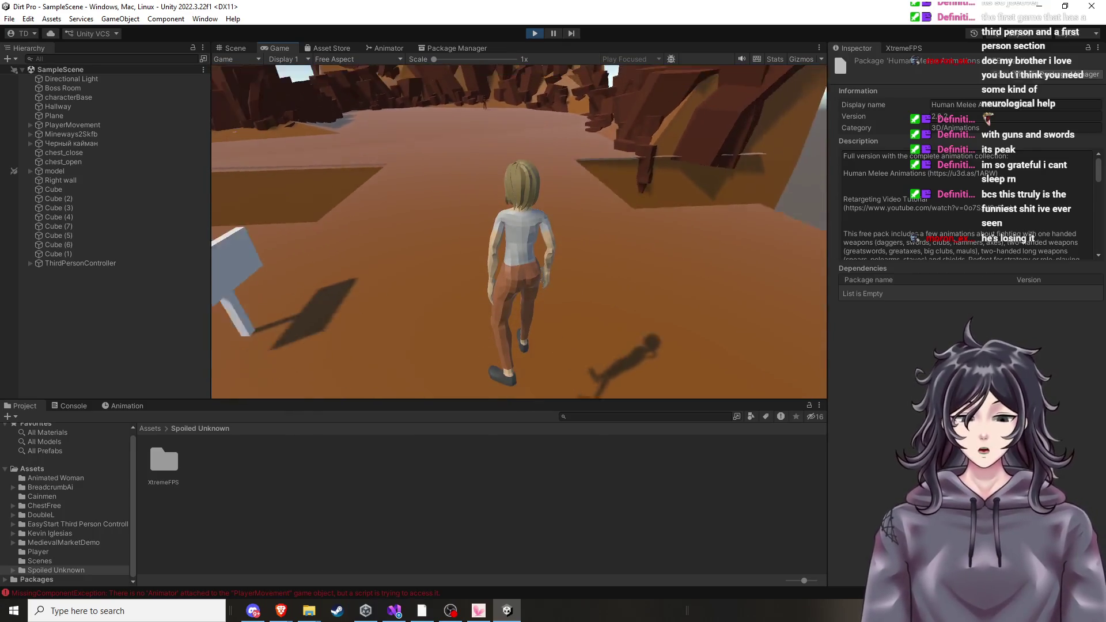
key(Escape)
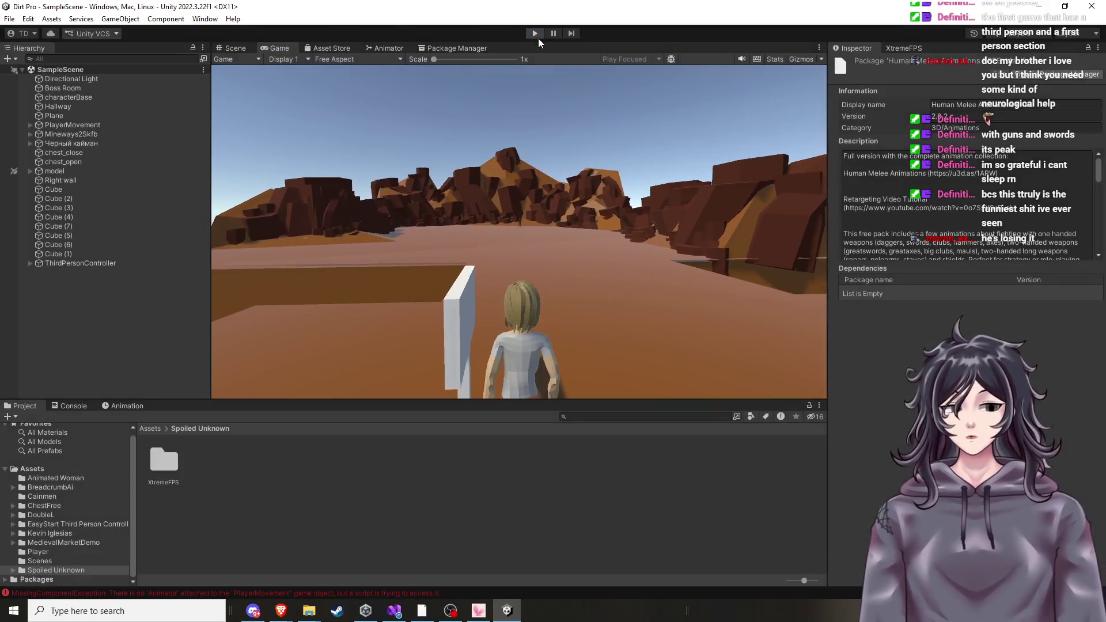
click(535, 34)
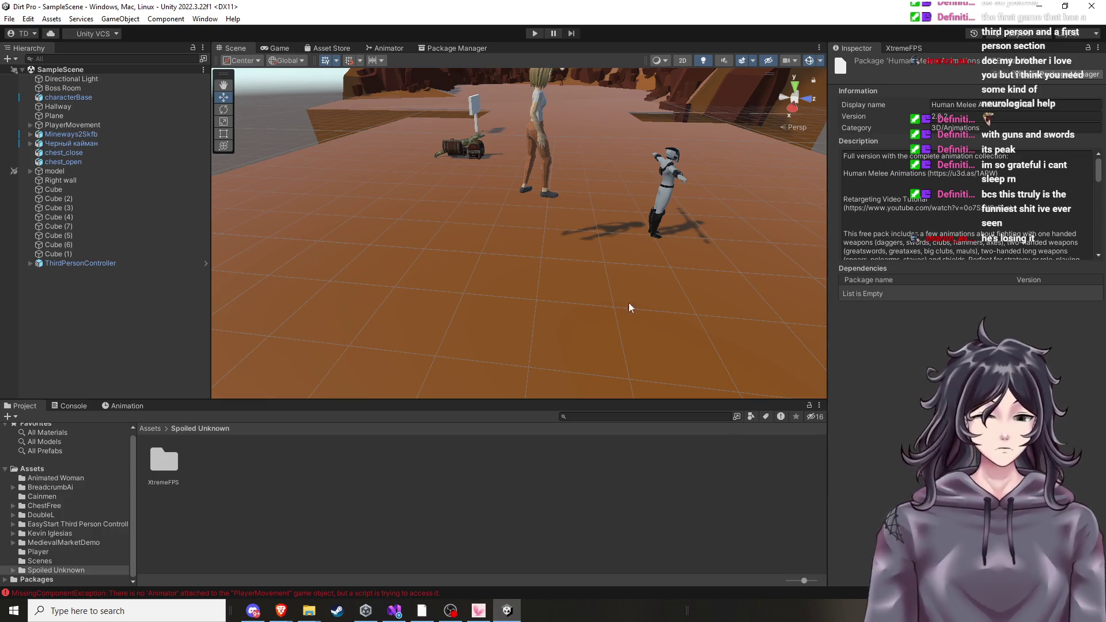
Select the Casual model and open Kevin Iglesias > Human Animations in the Project window.
click(527, 149)
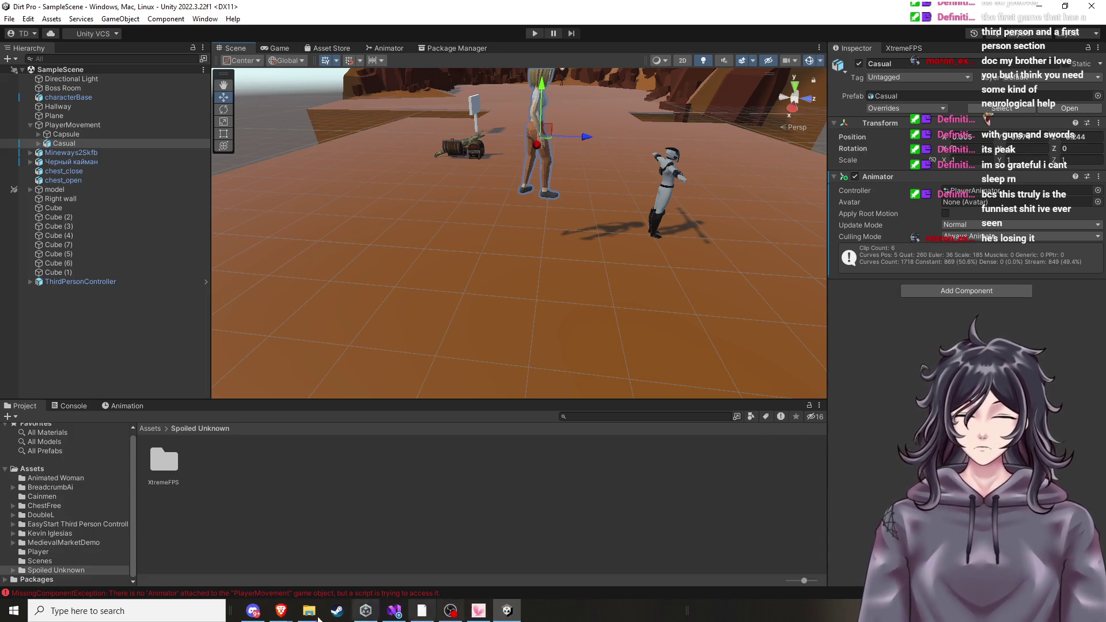
click(68, 534)
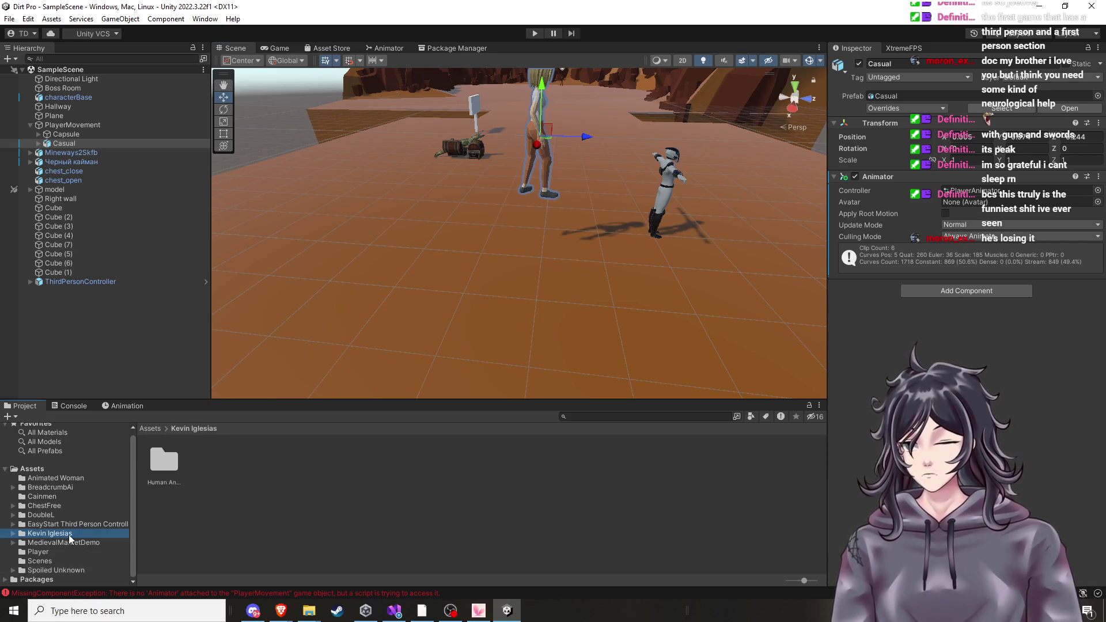
double_click(164, 461)
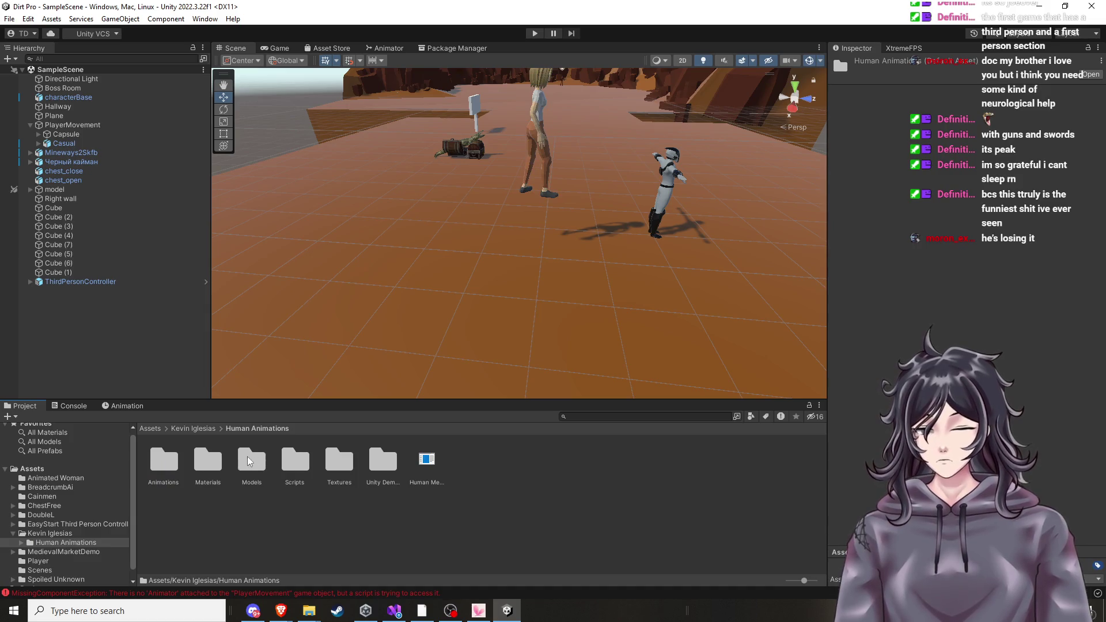
Try opening the Human Melee Animations 2.0 FREE PDF, then show it in Explorer.
click(426, 459)
right_click(426, 459)
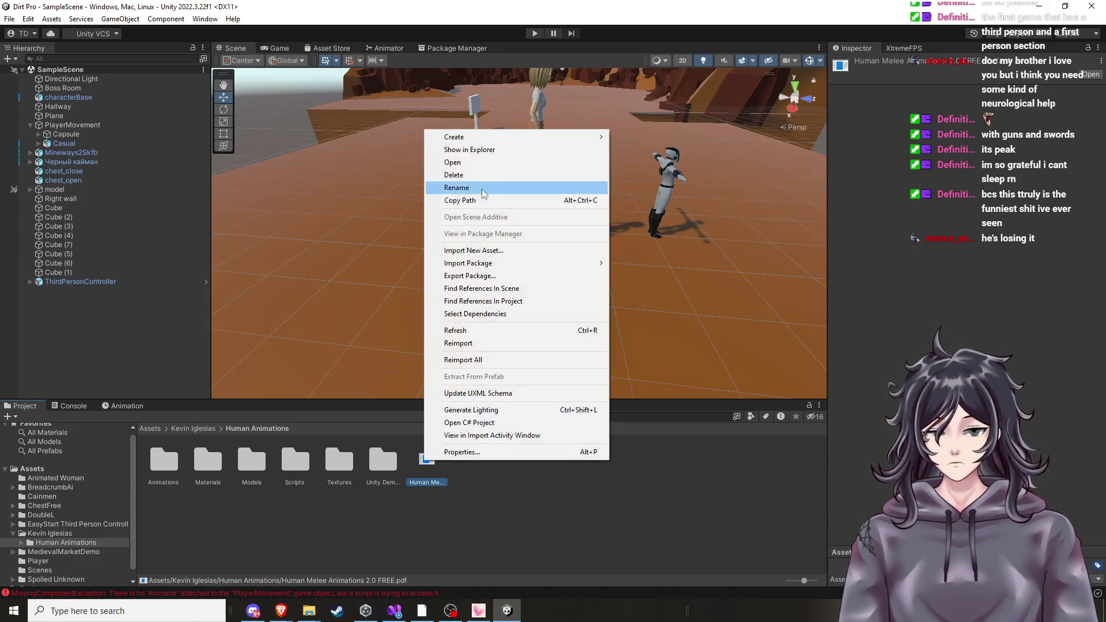
click(492, 164)
right_click(431, 459)
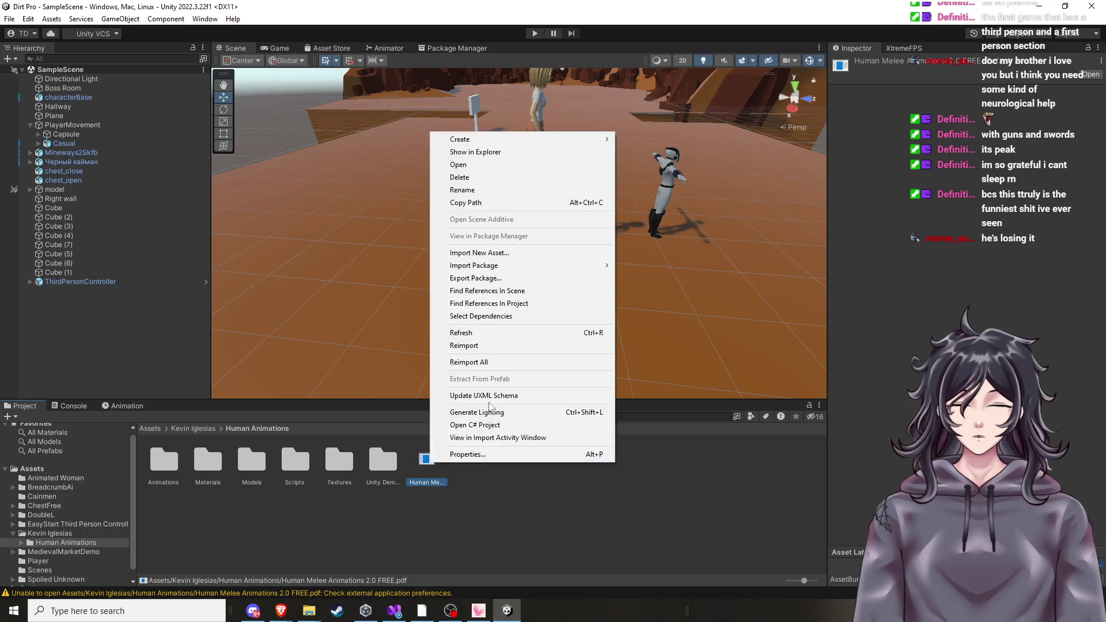
click(493, 152)
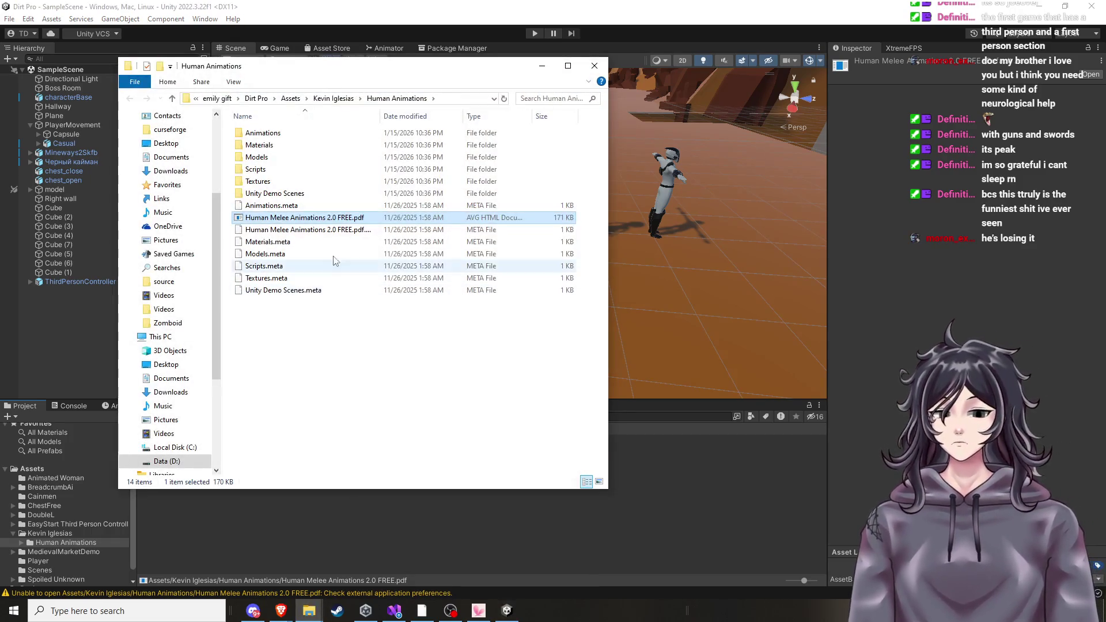
Open Human Melee Animations 2.0 FREE.pdf in Brave from File Explorer.
double_click(328, 219)
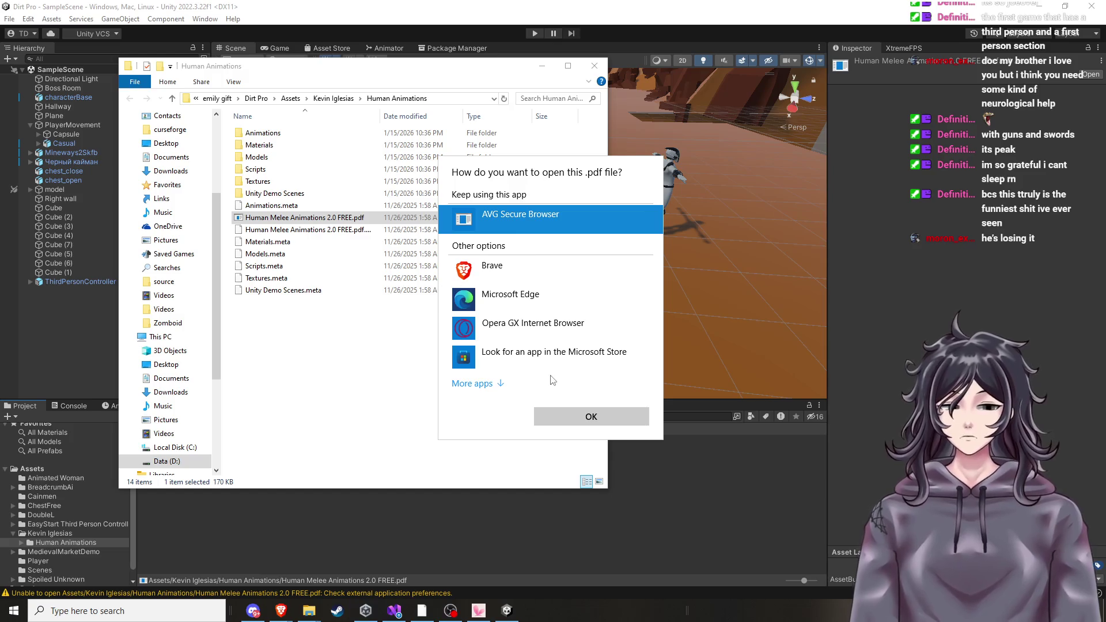
click(522, 263)
click(583, 410)
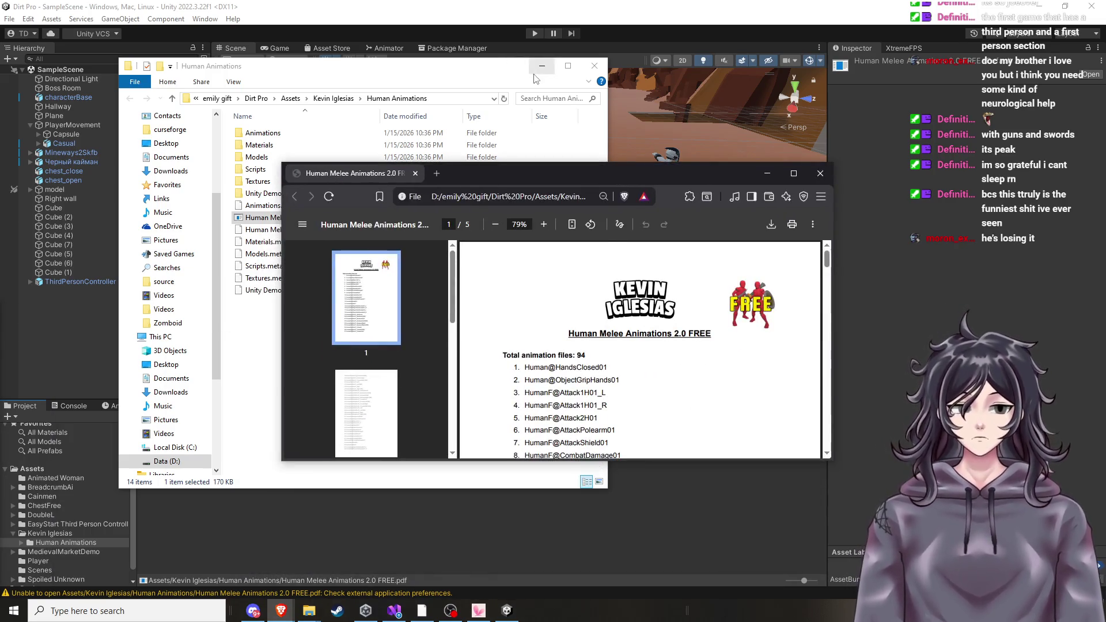
scroll(639, 356, down, 3)
Scroll the guide, jump to page 4, and enlarge the PDF viewer.
scroll(639, 356, down, 8)
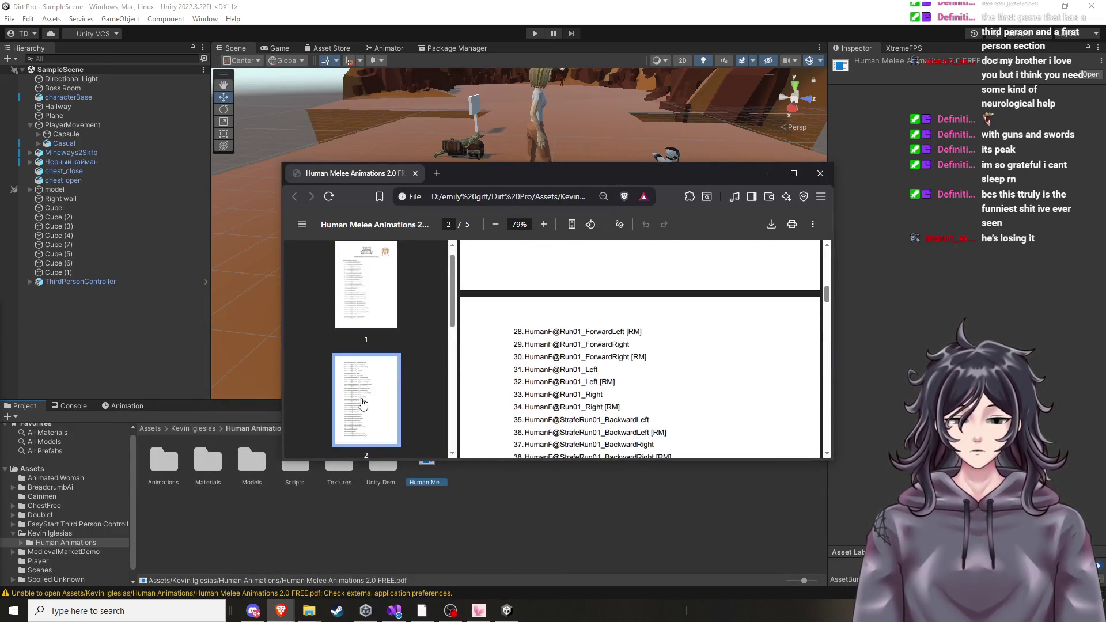
scroll(388, 390, down, 1)
click(386, 397)
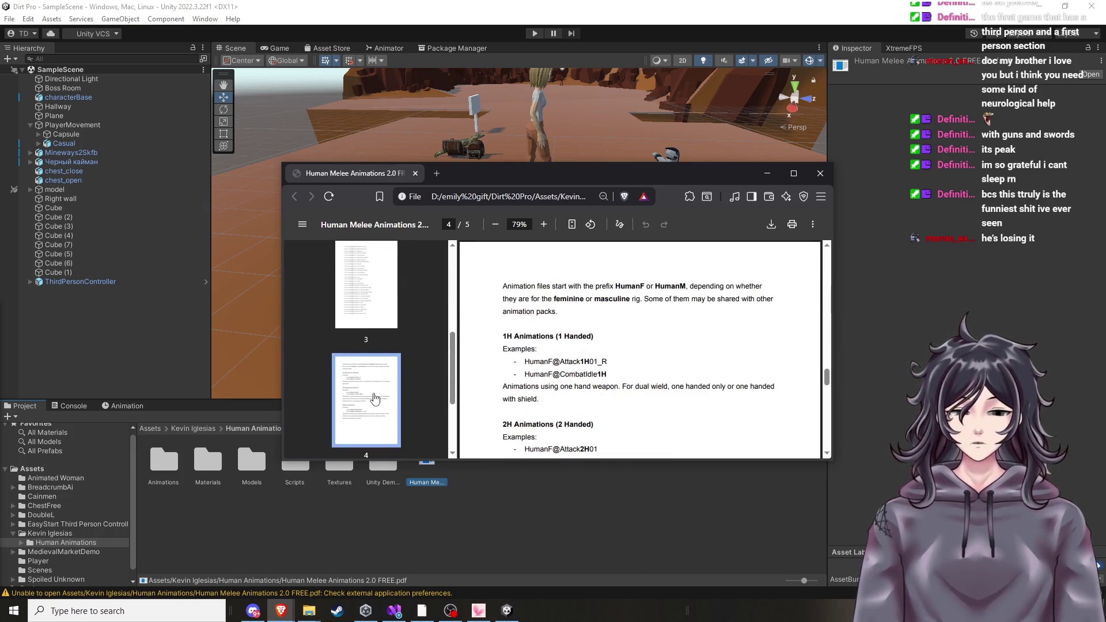
click(792, 175)
Read through the guide's pages up to the page 5 license terms, then return to Unity.
scroll(872, 388, up, 5)
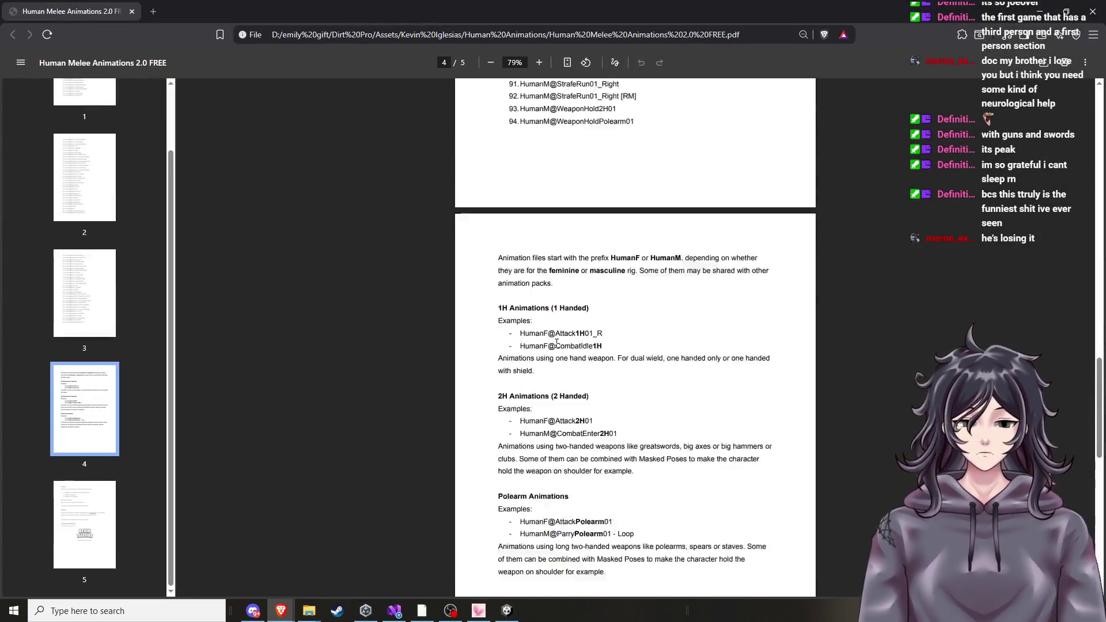
scroll(872, 387, up, 3)
scroll(875, 464, down, 3)
scroll(875, 464, down, 3)
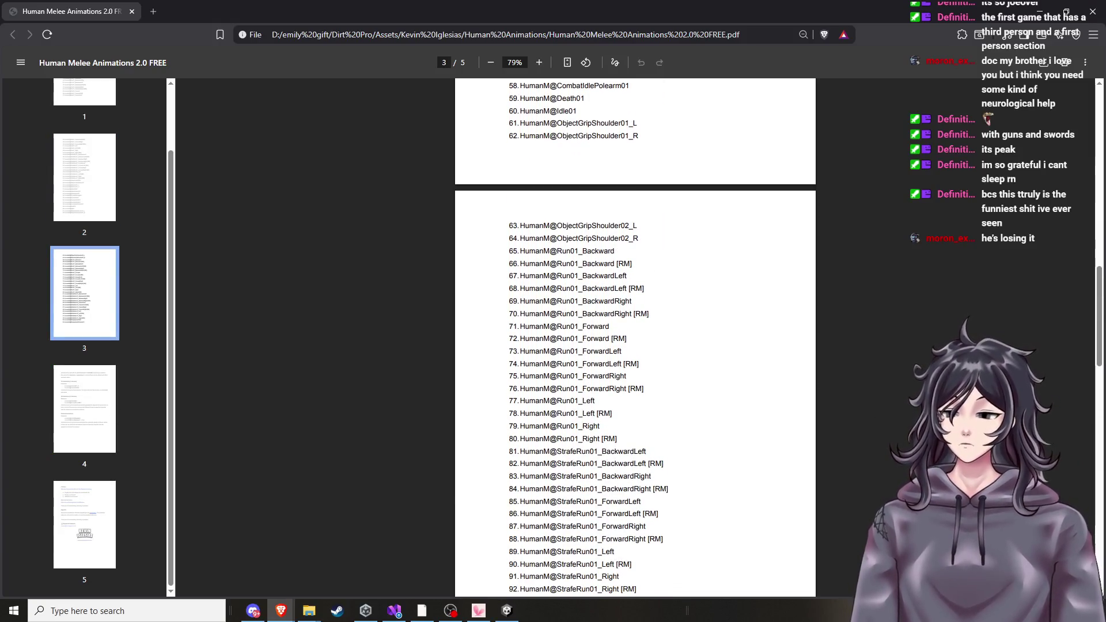
scroll(847, 323, down, 9)
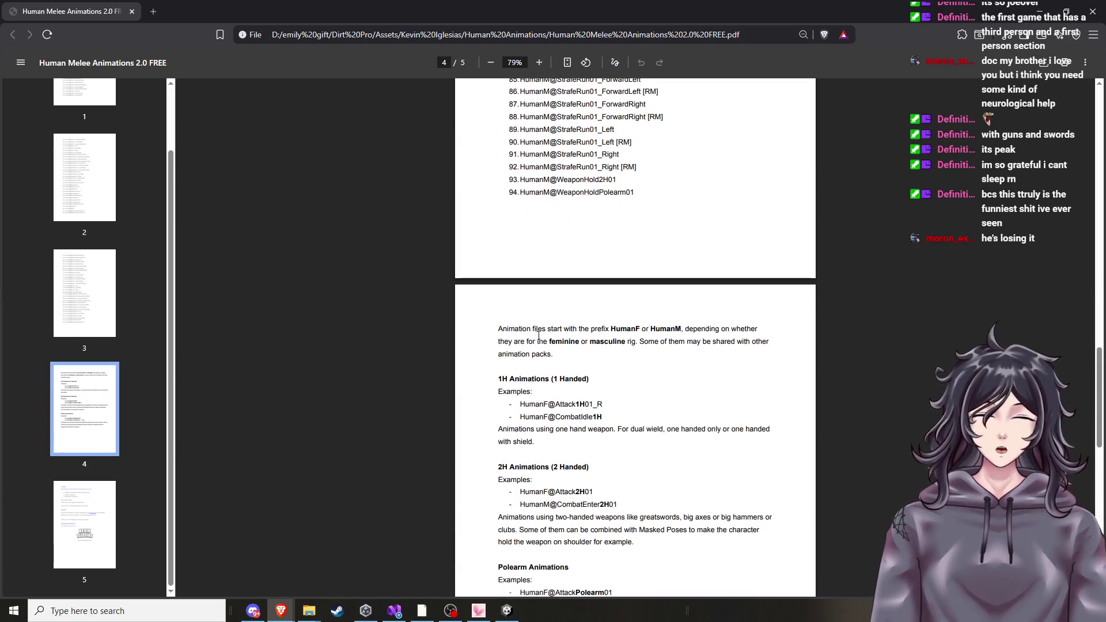
scroll(542, 333, down, 1)
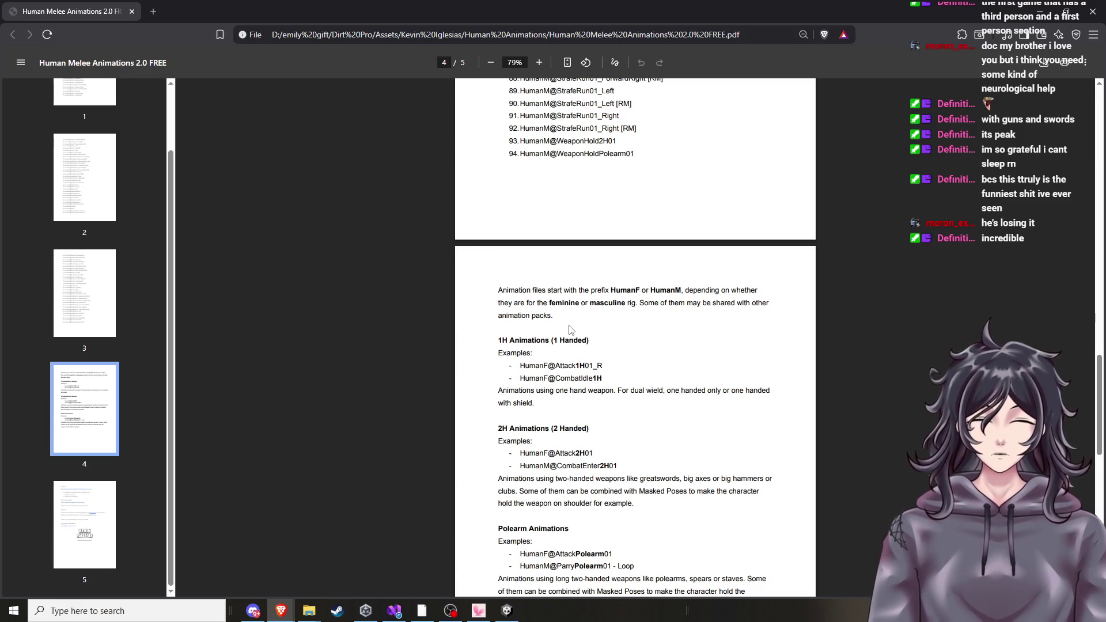
scroll(570, 329, down, 1)
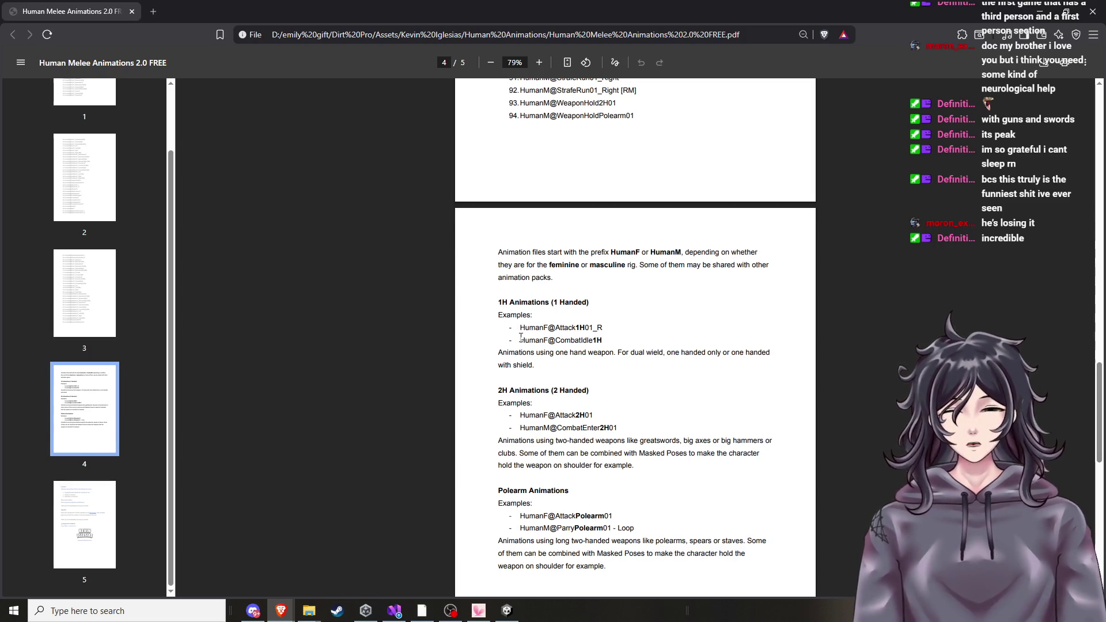
scroll(564, 340, down, 1)
scroll(546, 368, down, 10)
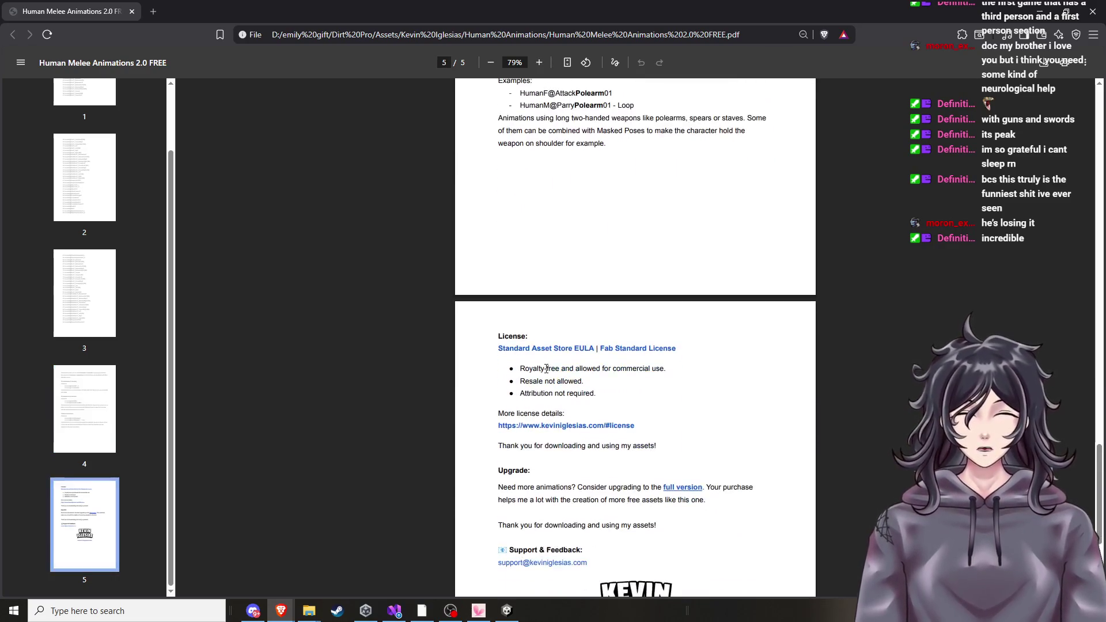
scroll(546, 368, down, 6)
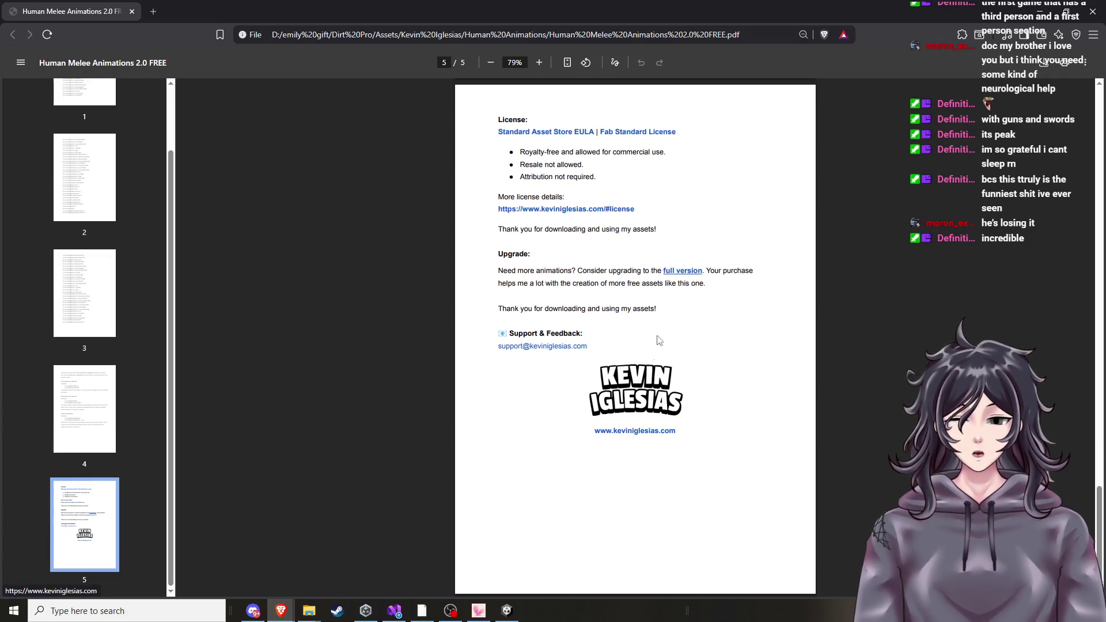
scroll(720, 300, up, 18)
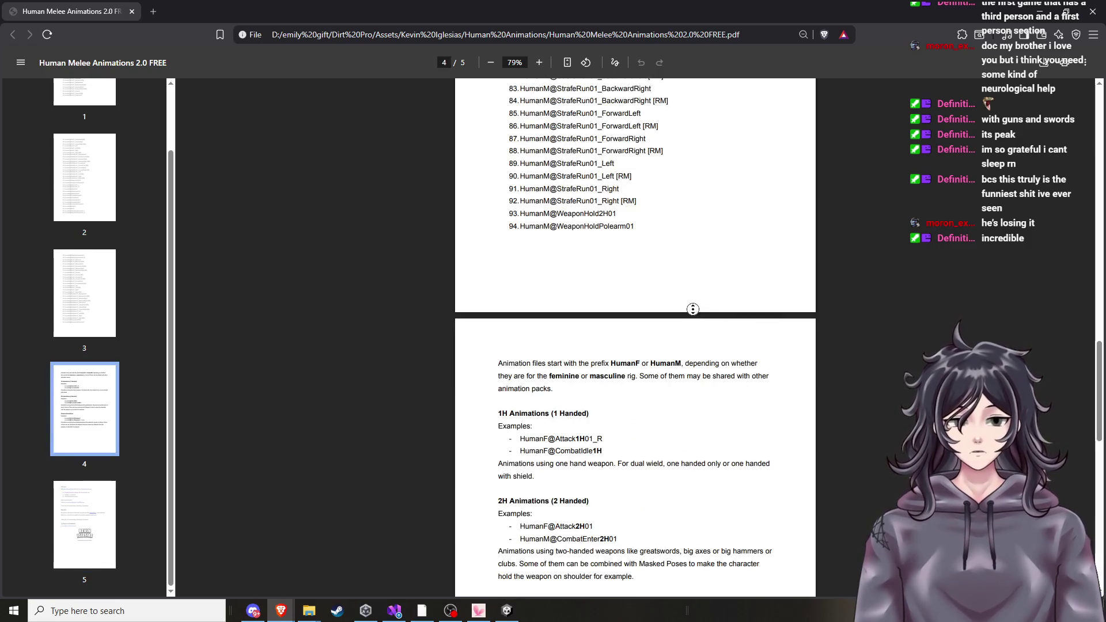
scroll(691, 248, up, 20)
scroll(697, 204, up, 4)
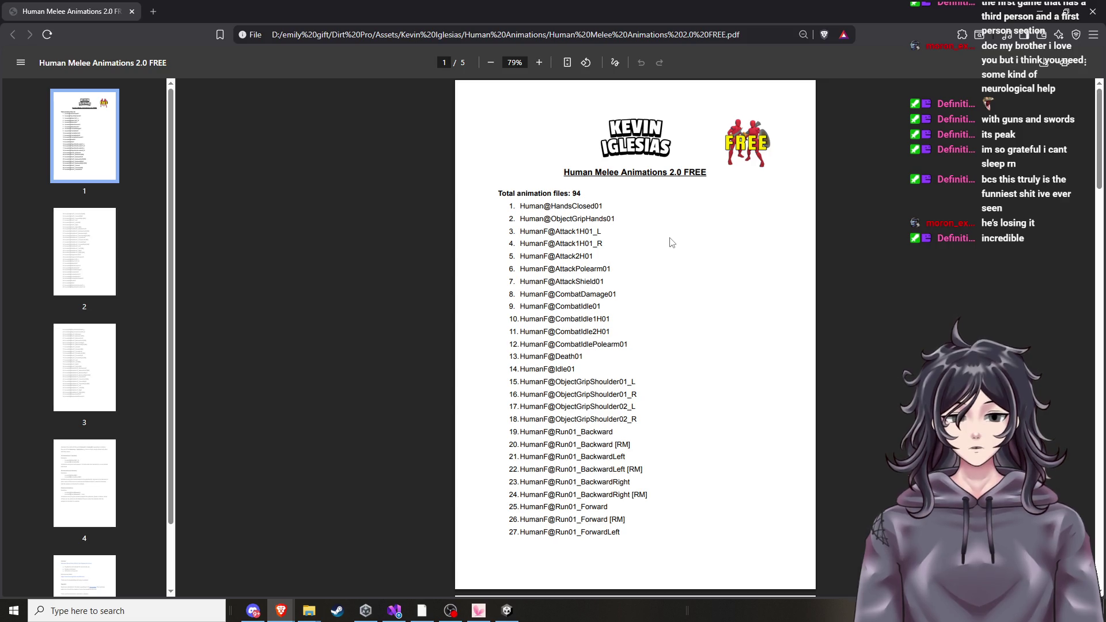
scroll(671, 243, down, 20)
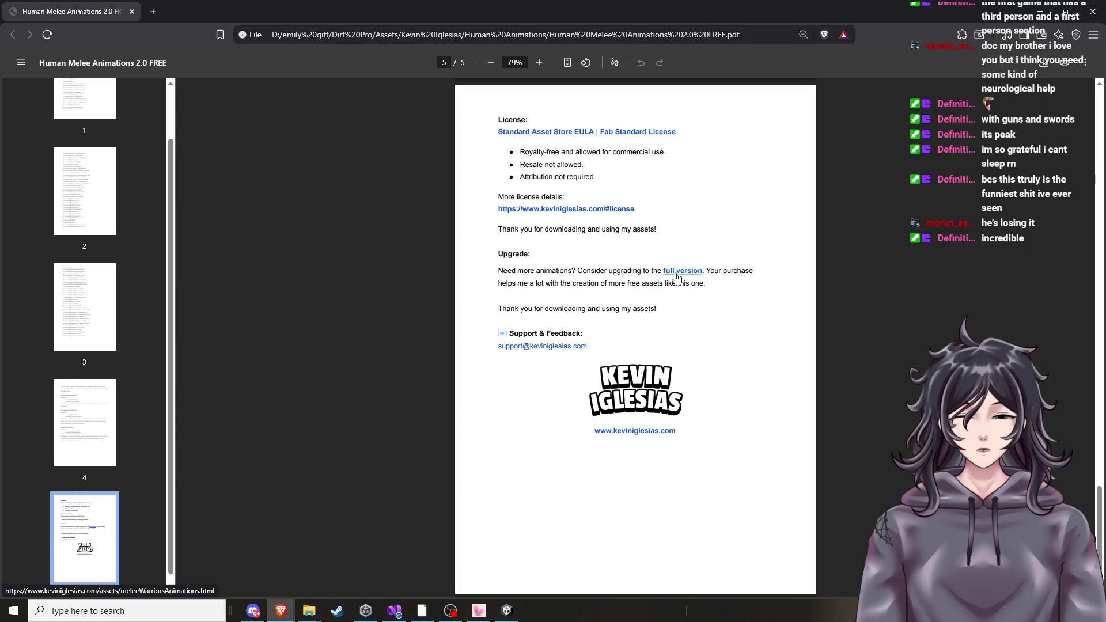
scroll(605, 277, up, 2)
scroll(588, 288, up, 2)
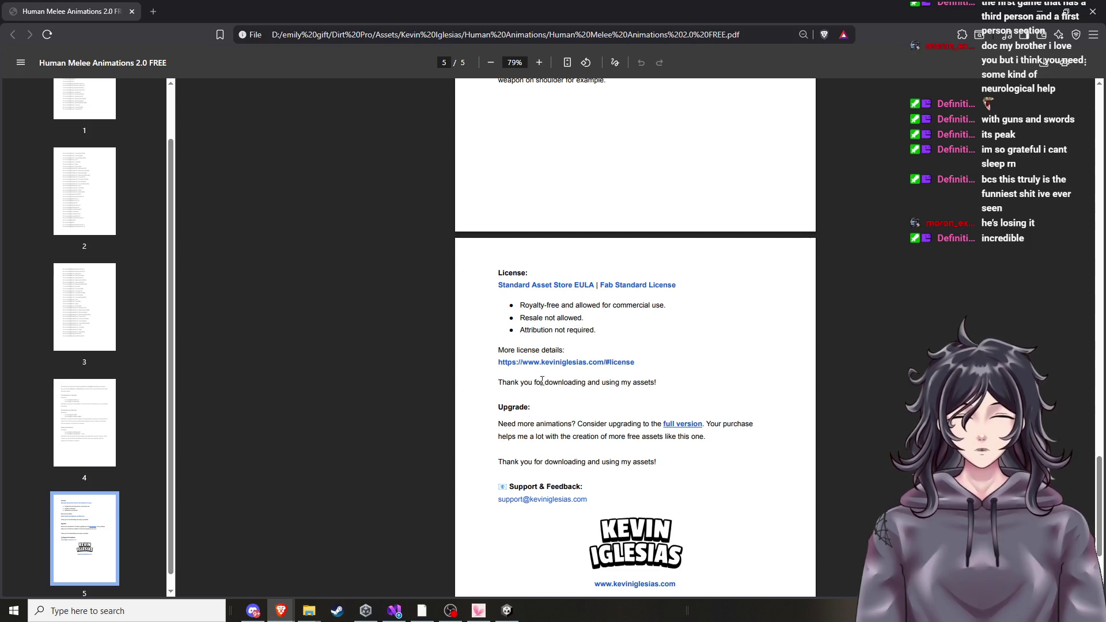
click(507, 611)
Select Casual, search Add Component for 'cam', then return to the Human Melee Animations PDF in Brave.
click(522, 182)
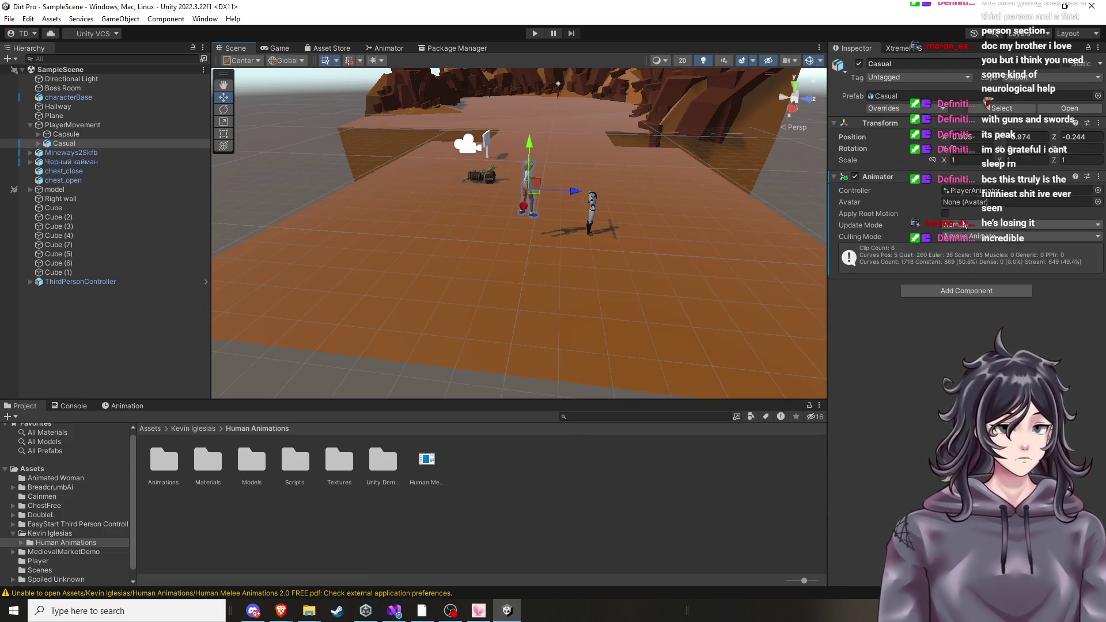
click(957, 290)
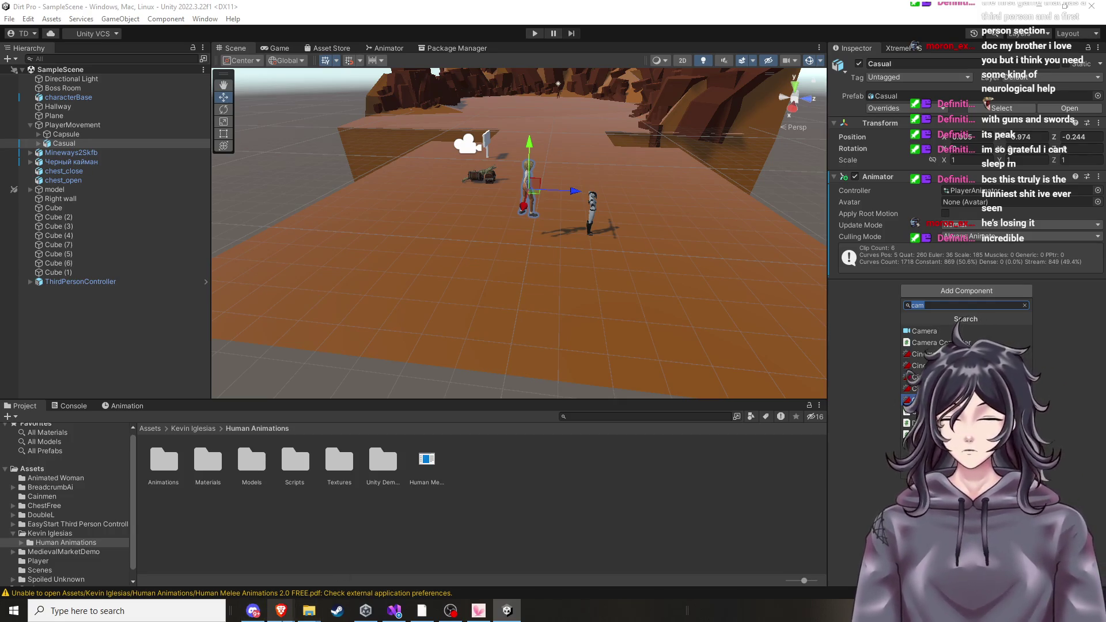
click(280, 611)
click(467, 562)
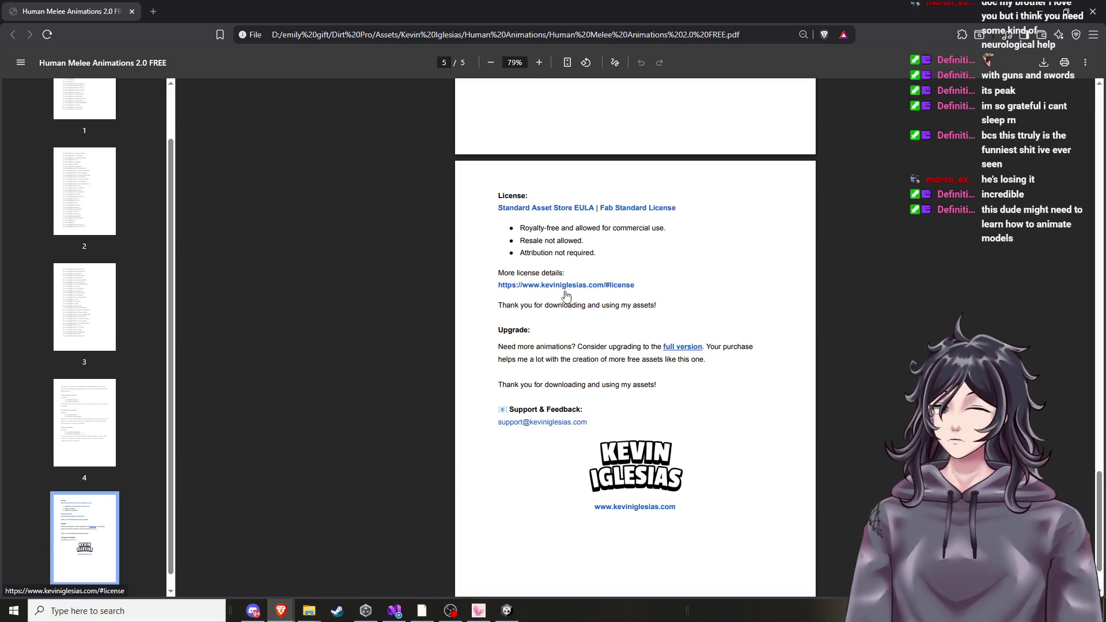
Google 'how to add animations to a model', then refine the query with 'unity' and browse the results.
click(164, 16)
text(how to add )
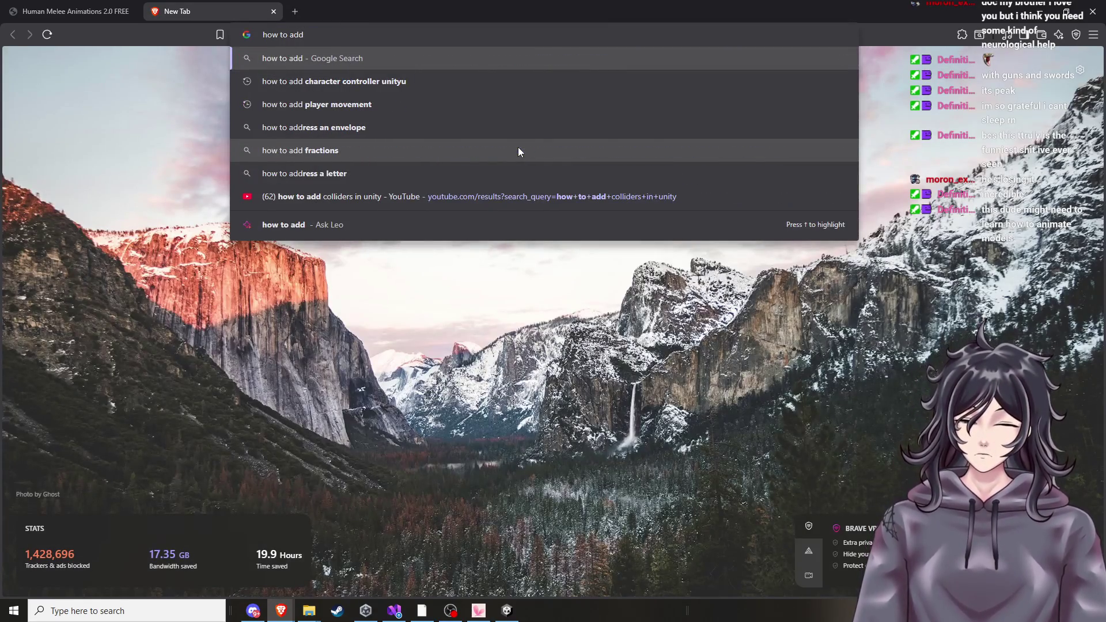
text(an)
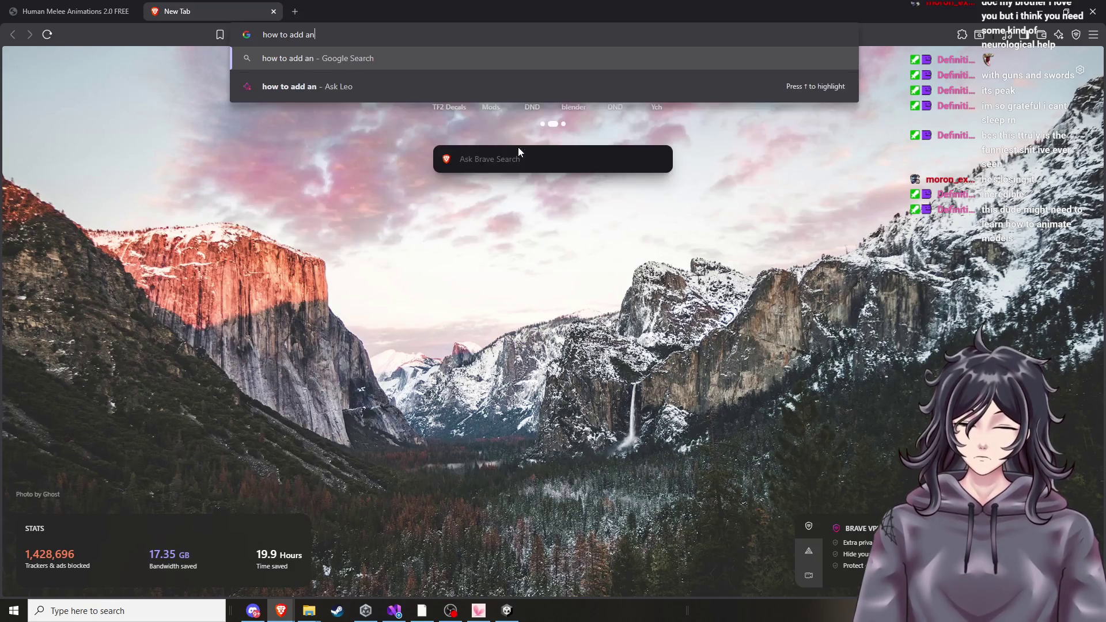
text(imations to )
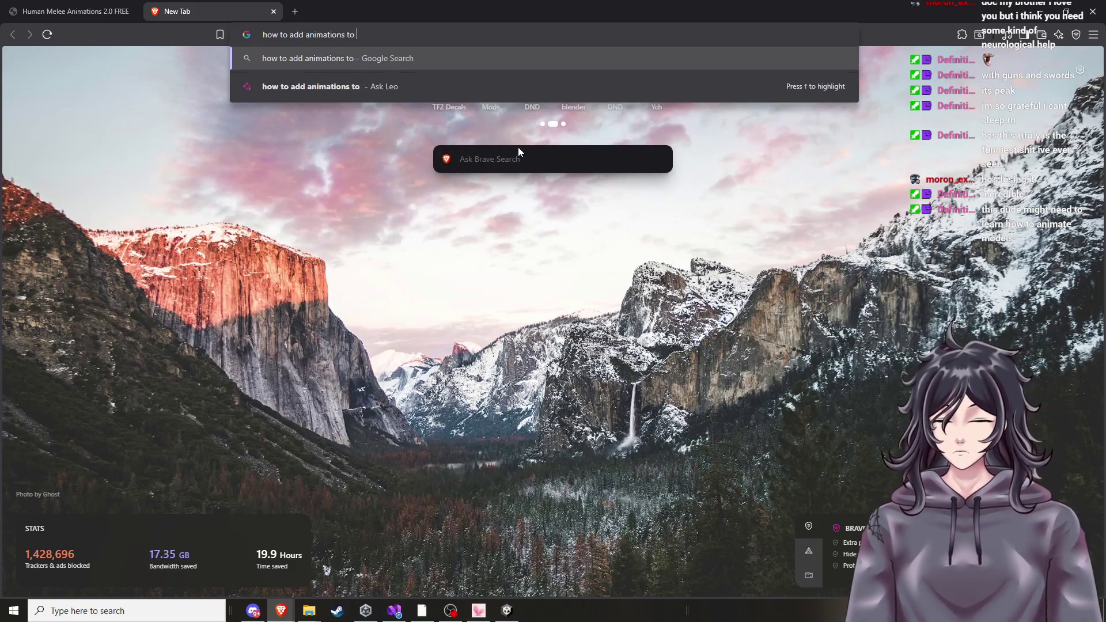
text(a model&oq=how+to+add+animations+to+a+model&gs_lcrp=EgZjaHJvbWUyBggAEEUYOTIGC...)
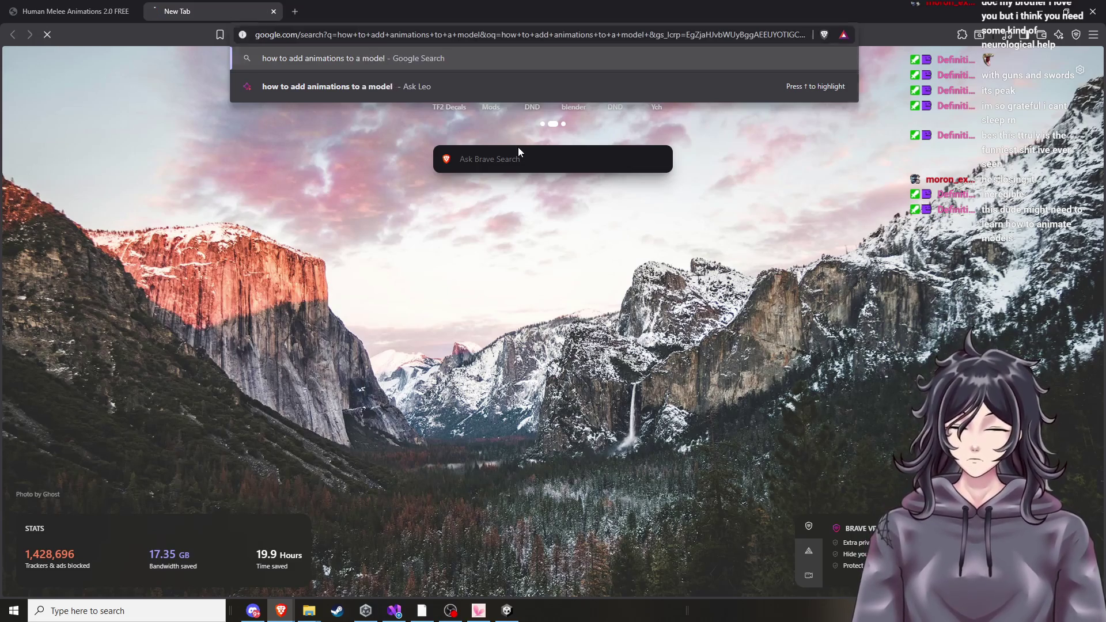
key(Return)
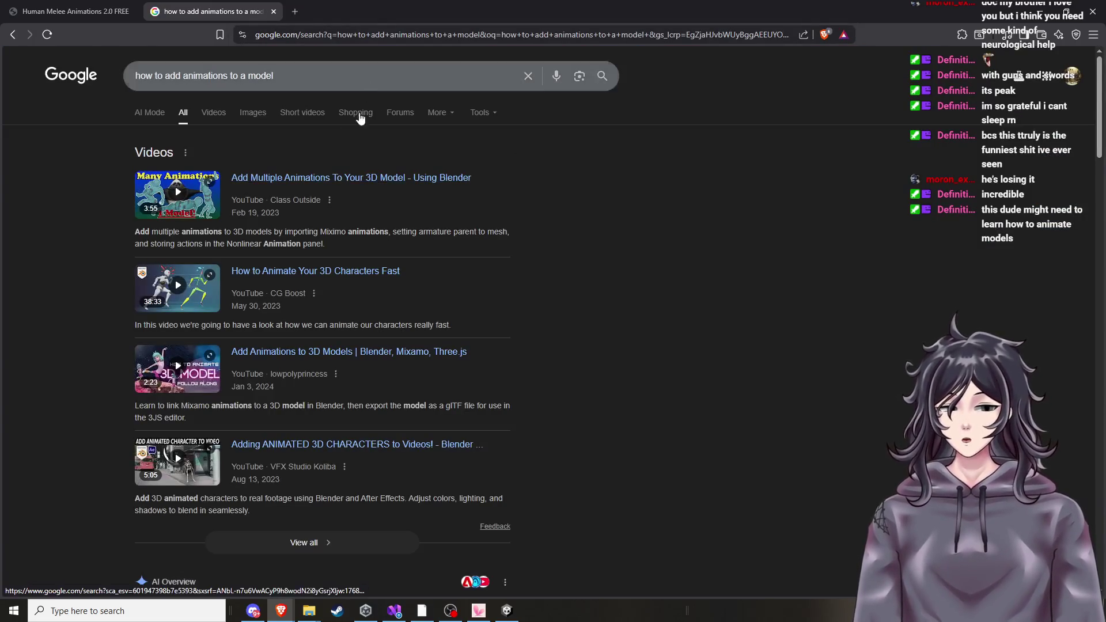
click(365, 76)
text(unity)
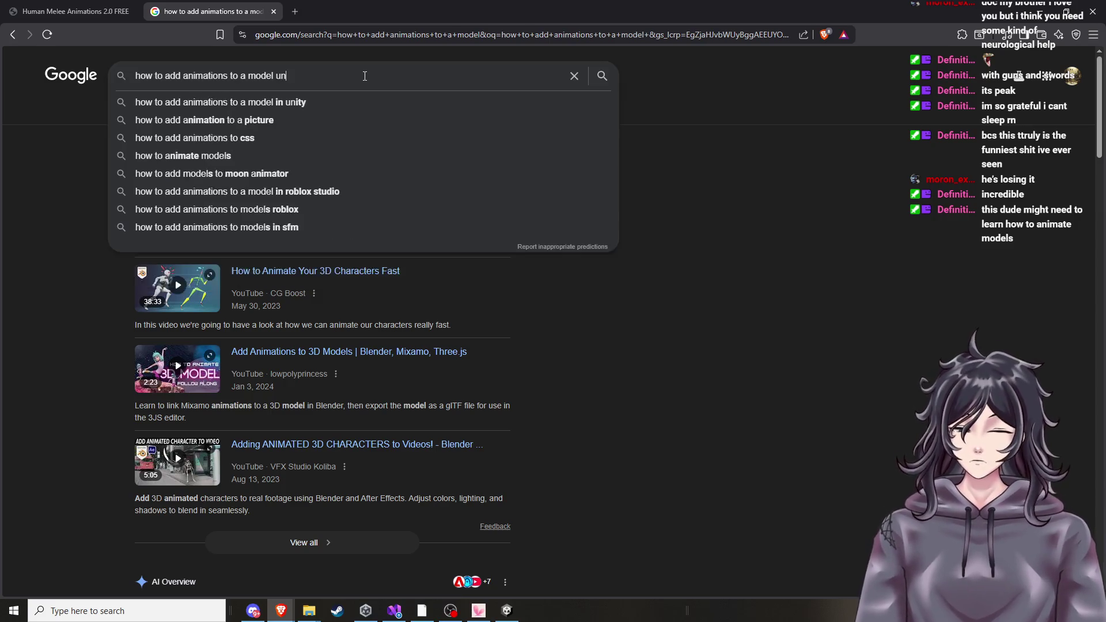
key(Return)
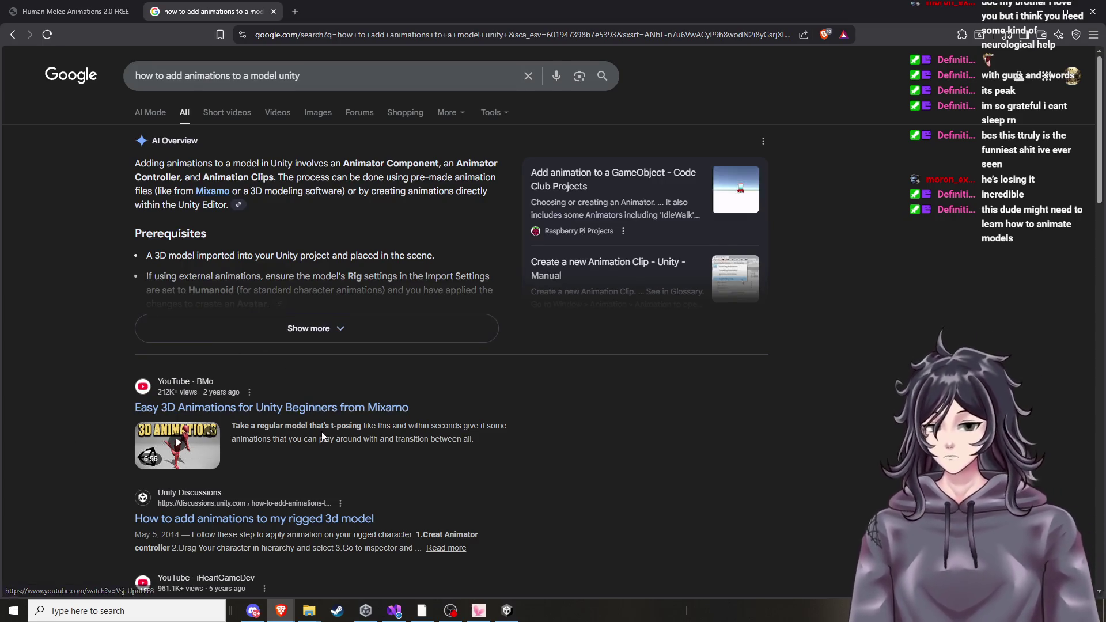
scroll(323, 437, down, 3)
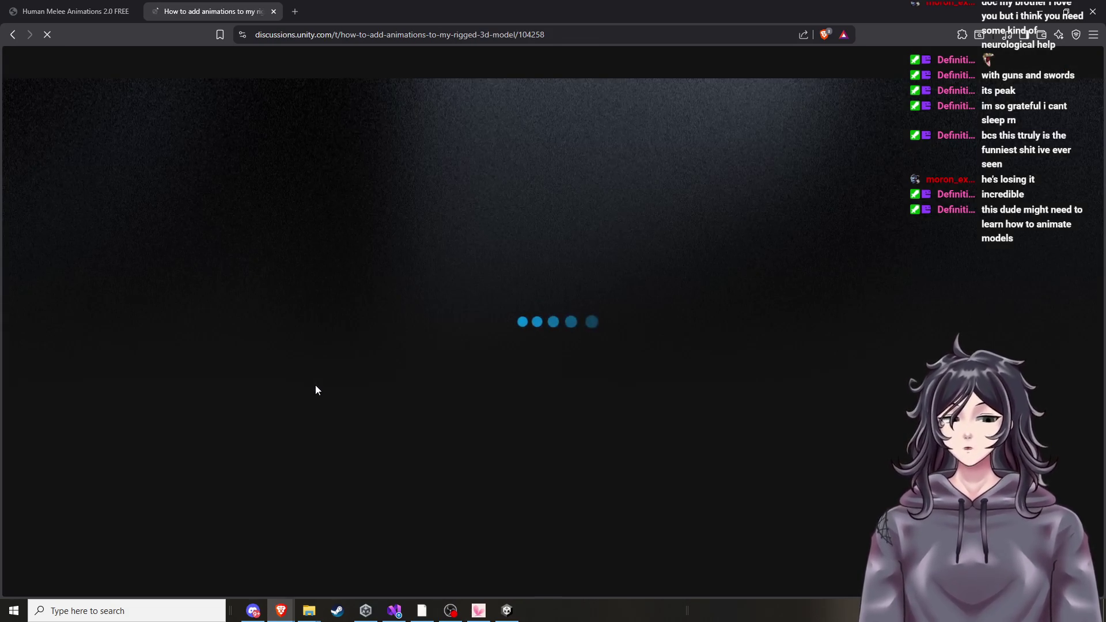
Read through the Unity Discussions answers on adding animations to a rigged model.
scroll(326, 415, down, 2)
scroll(326, 415, down, 4)
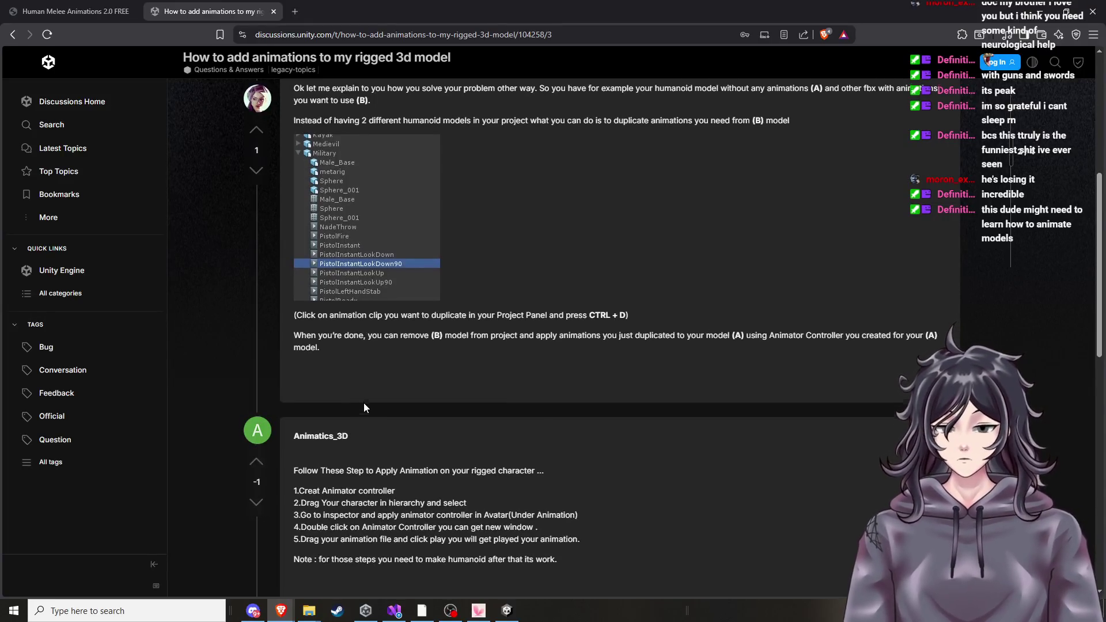
scroll(364, 406, down, 6)
scroll(375, 401, up, 3)
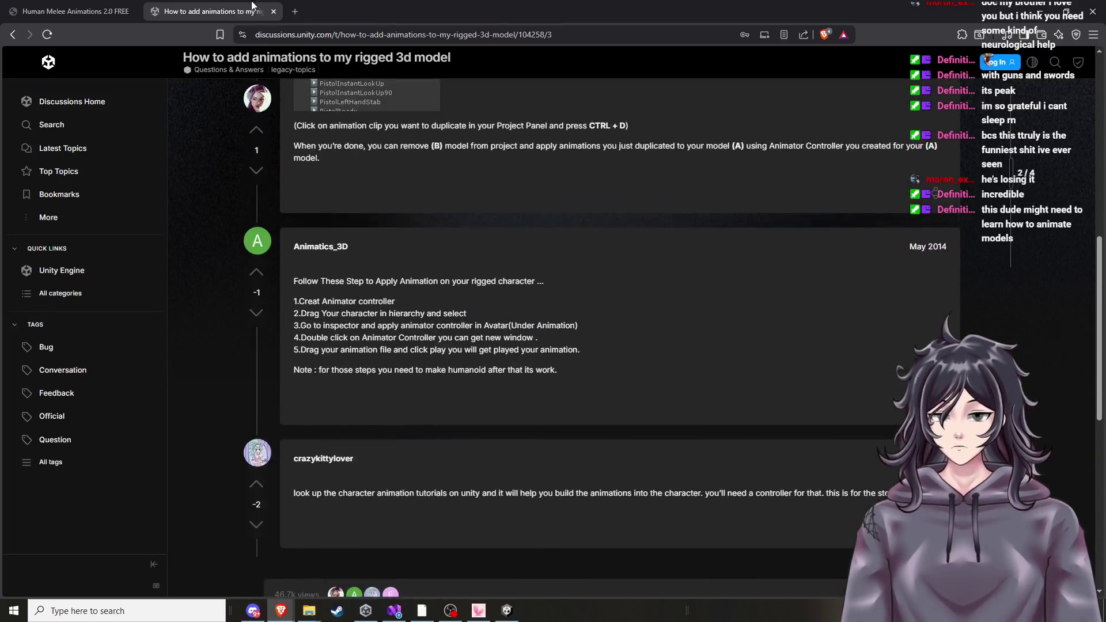
Close the forum thread and an empty new tab to get back to the melee animations PDF.
click(273, 11)
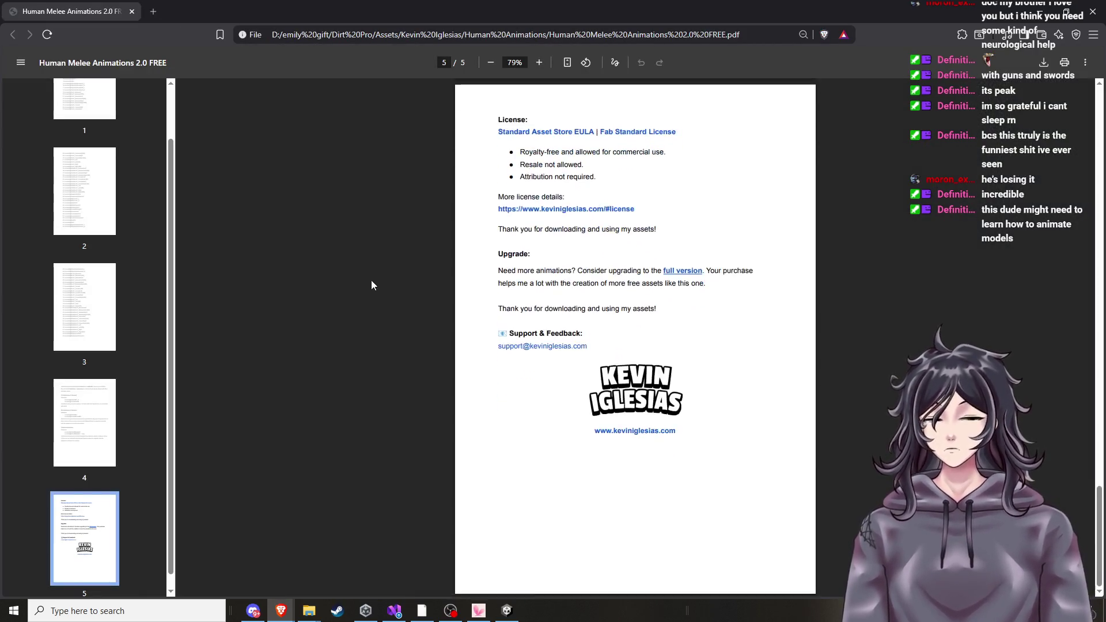
click(153, 12)
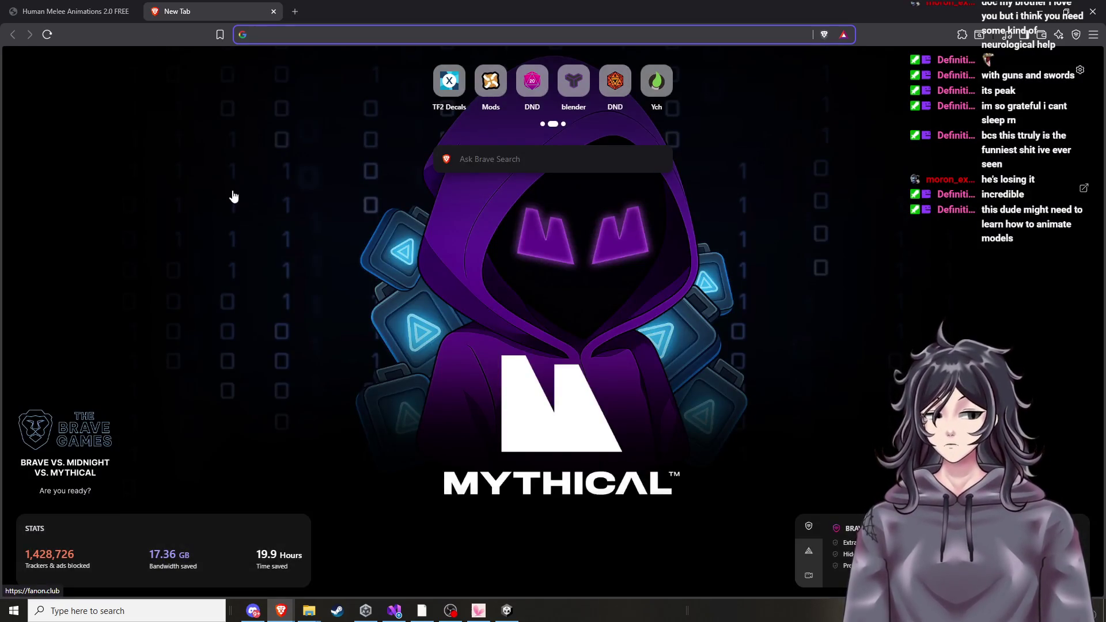
click(273, 13)
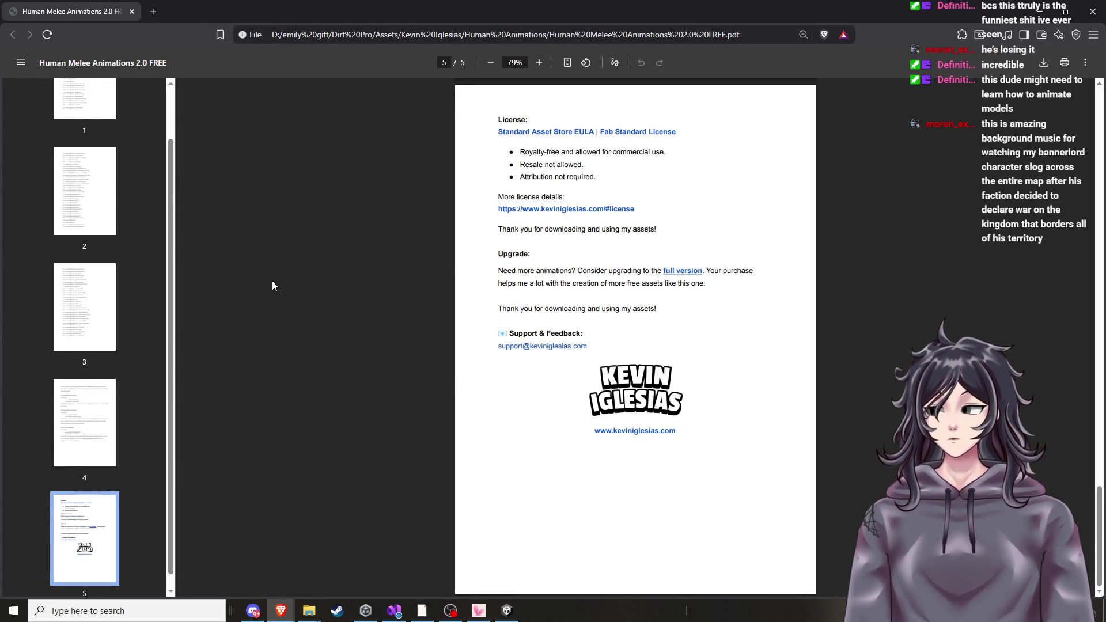
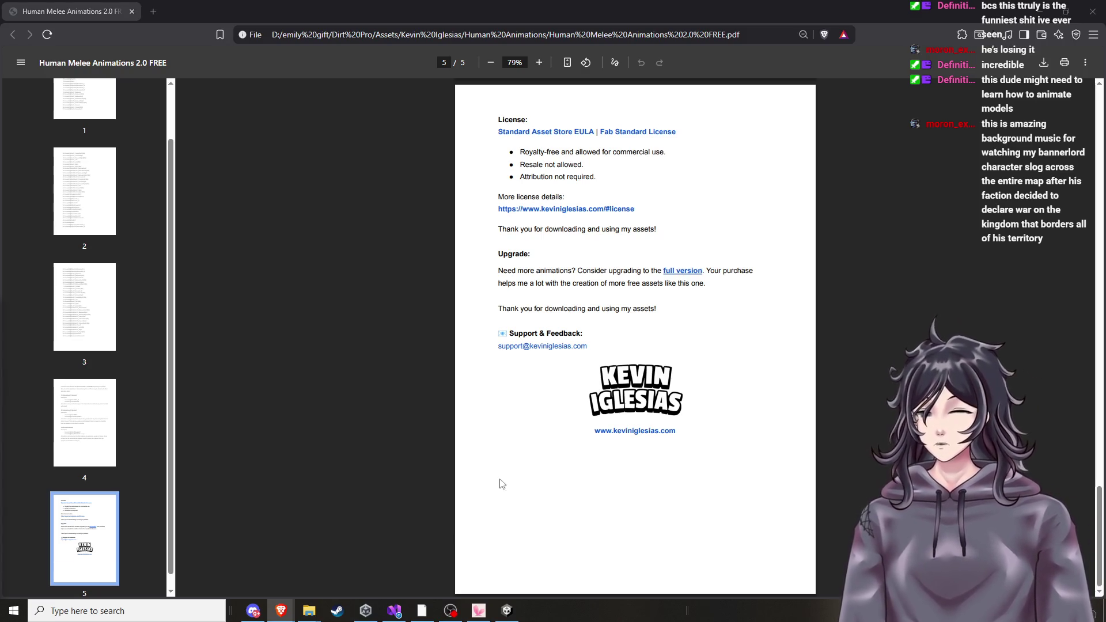
Switch from the Human Melee Animations readme in Brave back to the Unity editor.
mouse_move(505, 610)
click(513, 556)
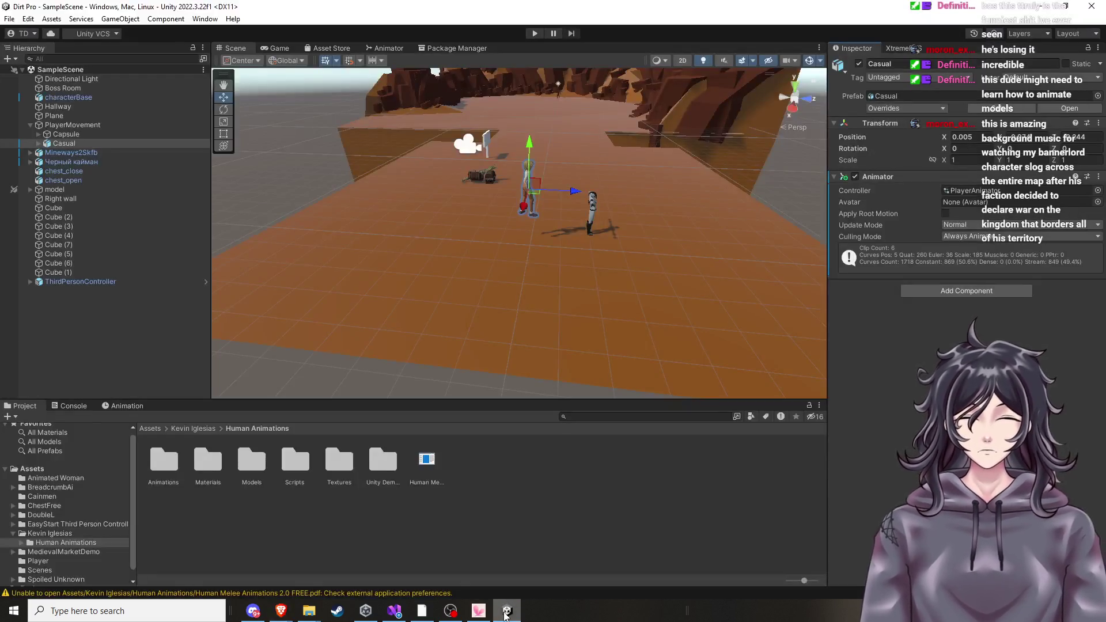
mouse_move(555, 278)
mouse_down()
mouse_move(575, 194)
mouse_move(578, 269)
mouse_up()
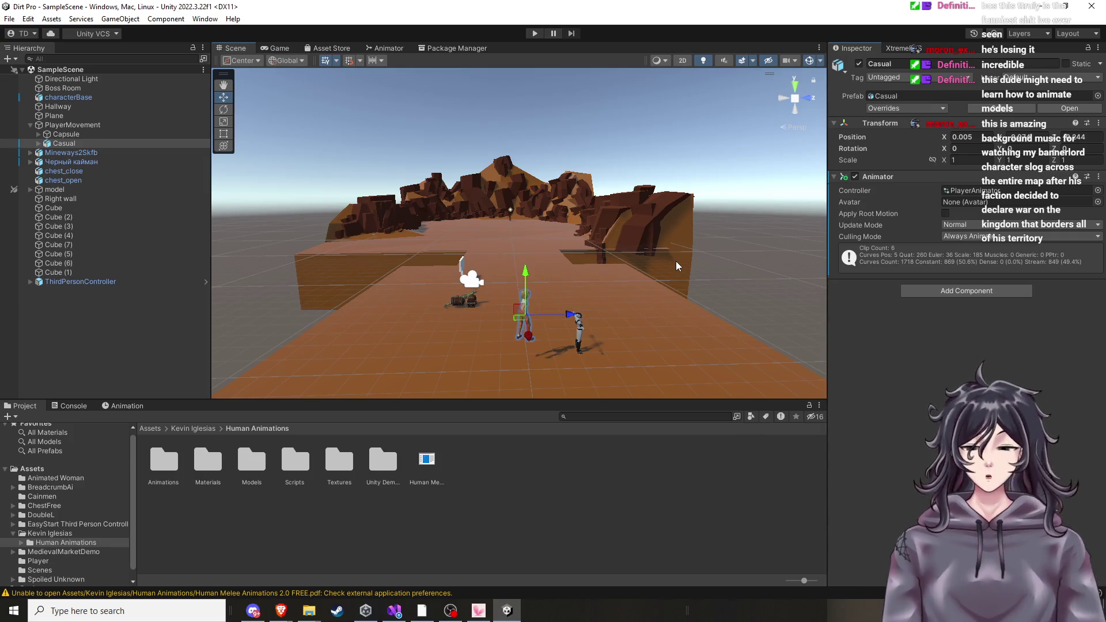
mouse_move(683, 256)
mouse_down()
mouse_move(338, 365)
mouse_move(432, 314)
mouse_move(414, 309)
mouse_move(427, 307)
mouse_move(440, 266)
mouse_move(335, 230)
mouse_move(291, 190)
mouse_move(334, 219)
mouse_move(385, 222)
mouse_move(344, 237)
mouse_move(451, 210)
mouse_move(503, 234)
mouse_up()
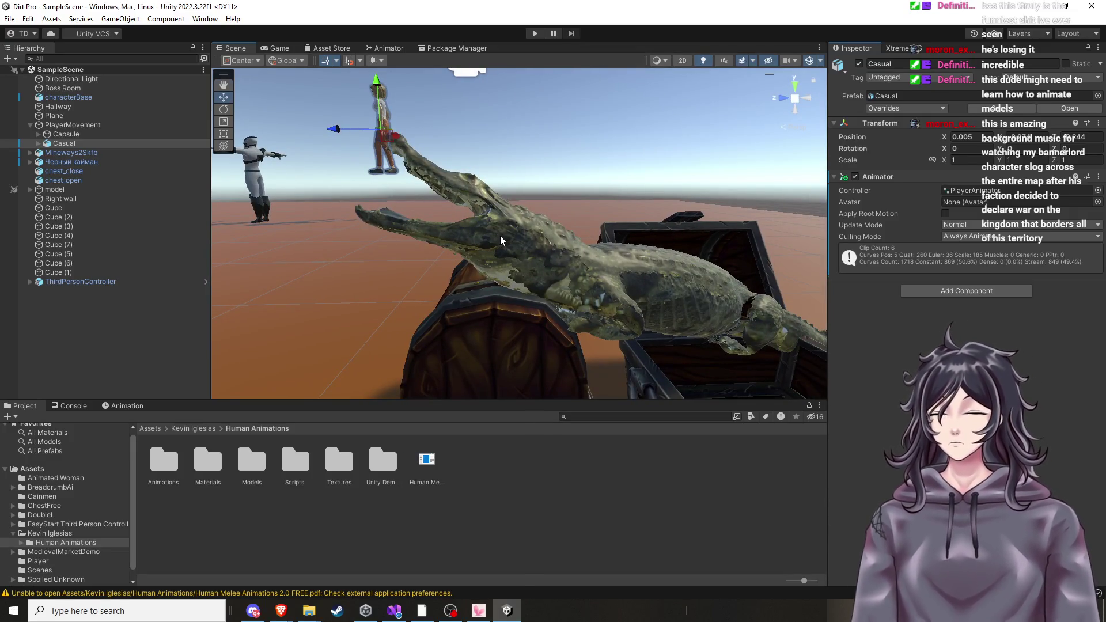
scroll(496, 247, down, 10)
mouse_move(500, 254)
mouse_down()
mouse_move(777, 319)
mouse_move(672, 294)
mouse_move(683, 270)
mouse_move(720, 271)
mouse_move(696, 258)
mouse_up()
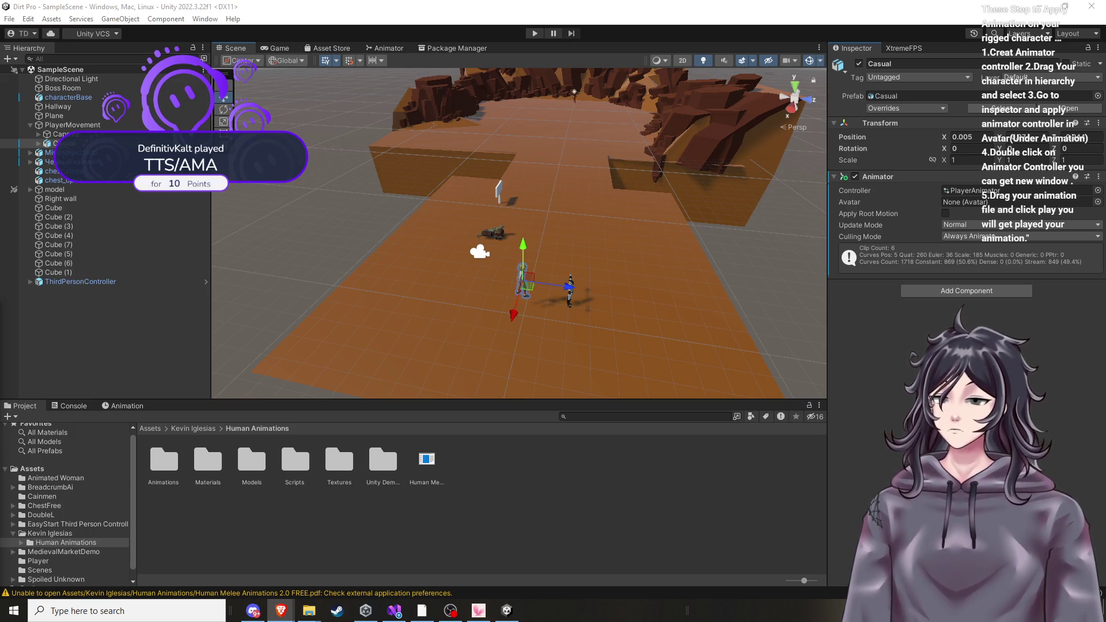
scroll(594, 306, up, 3)
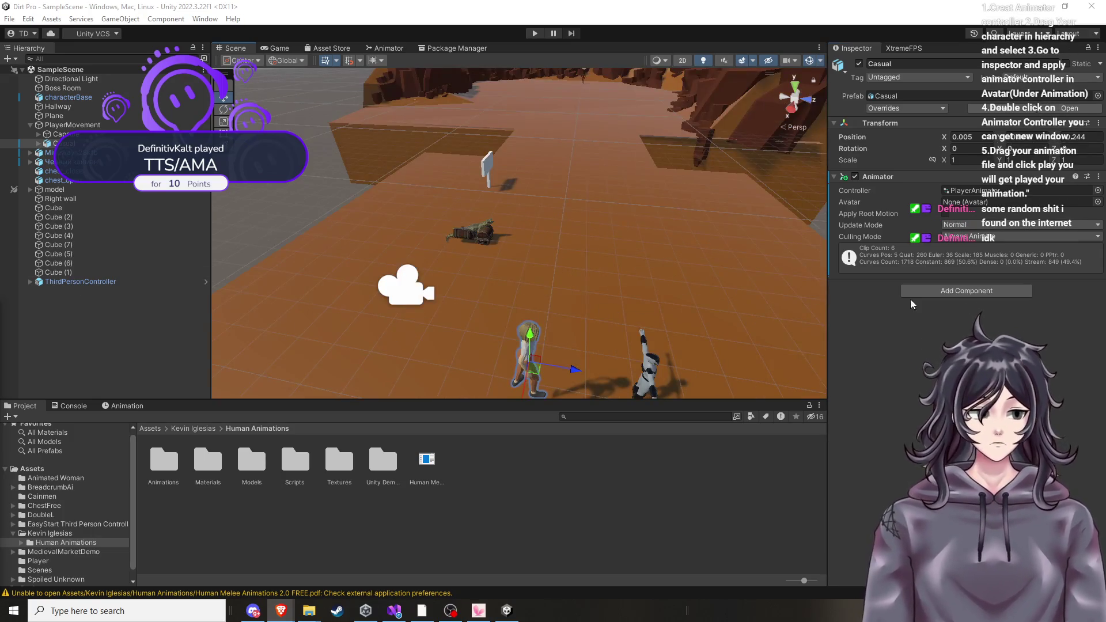
click(933, 291)
text(a)
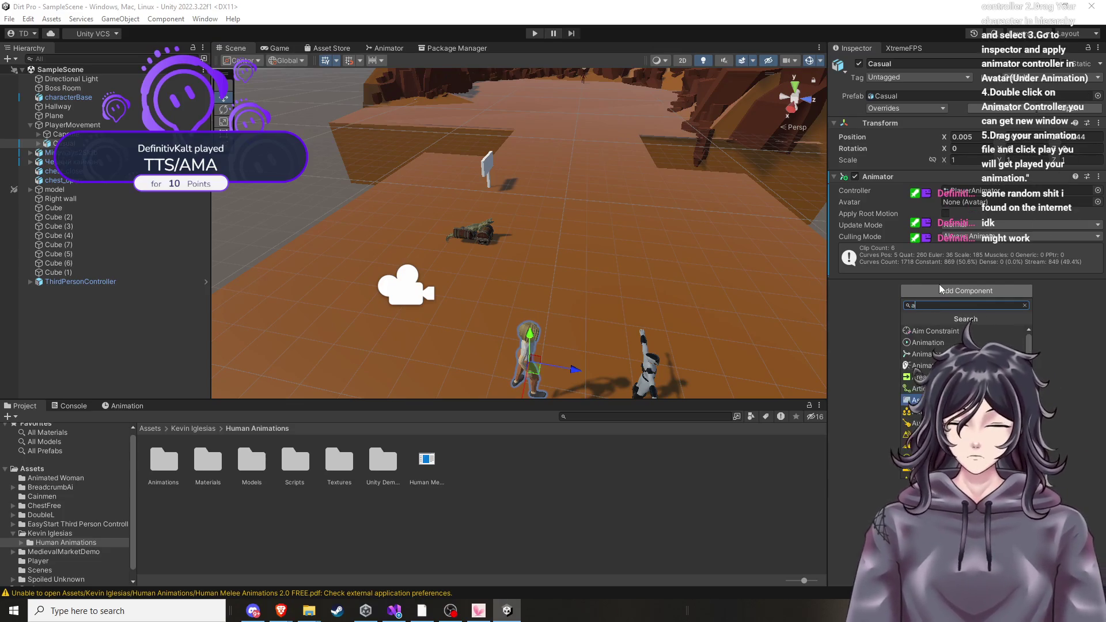
text(nima)
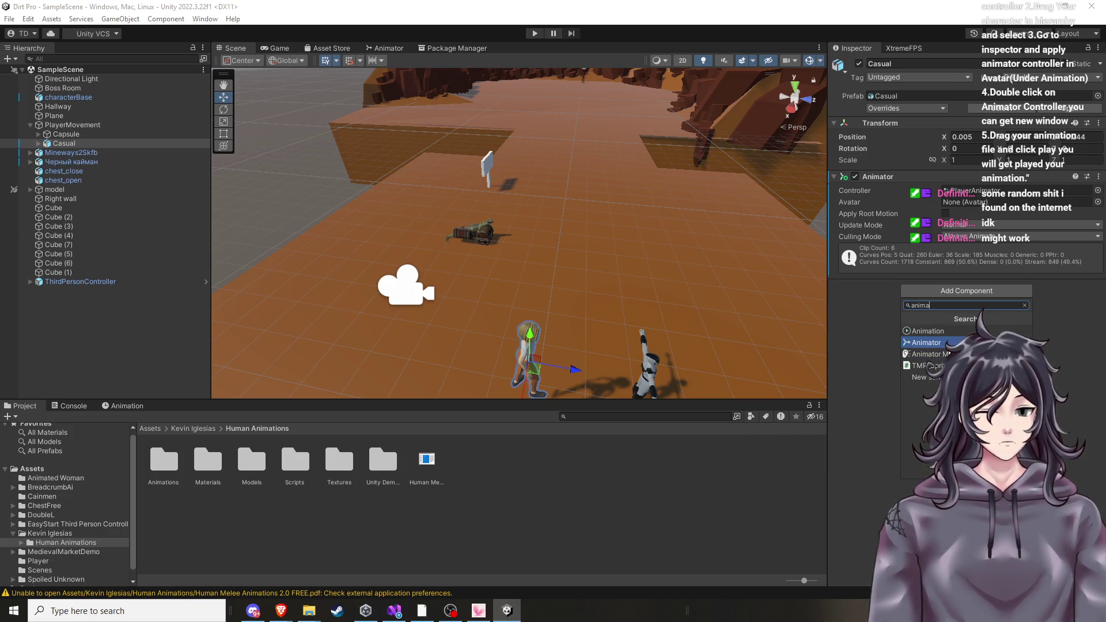
click(950, 342)
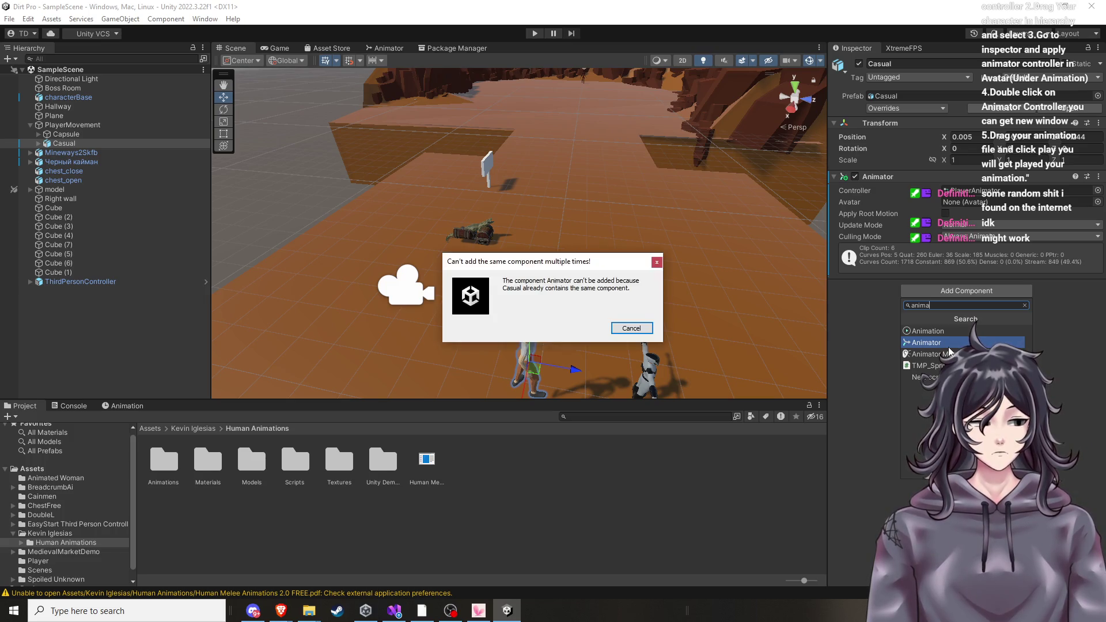
click(657, 263)
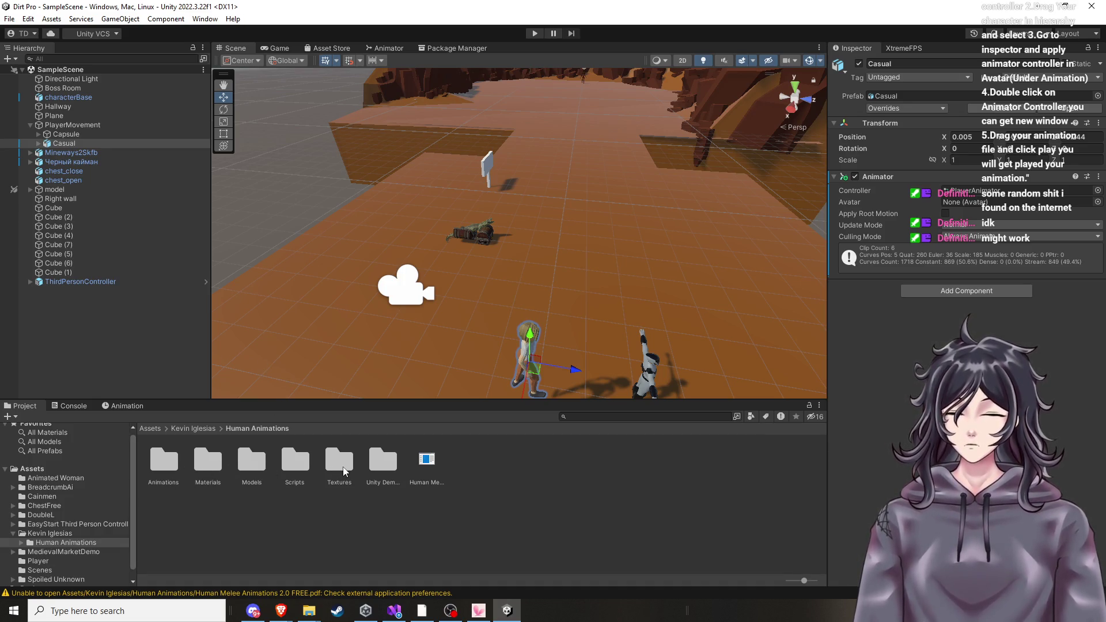
Browse Animations > Female > Movement in the Project window, then go back to Animations.
double_click(161, 468)
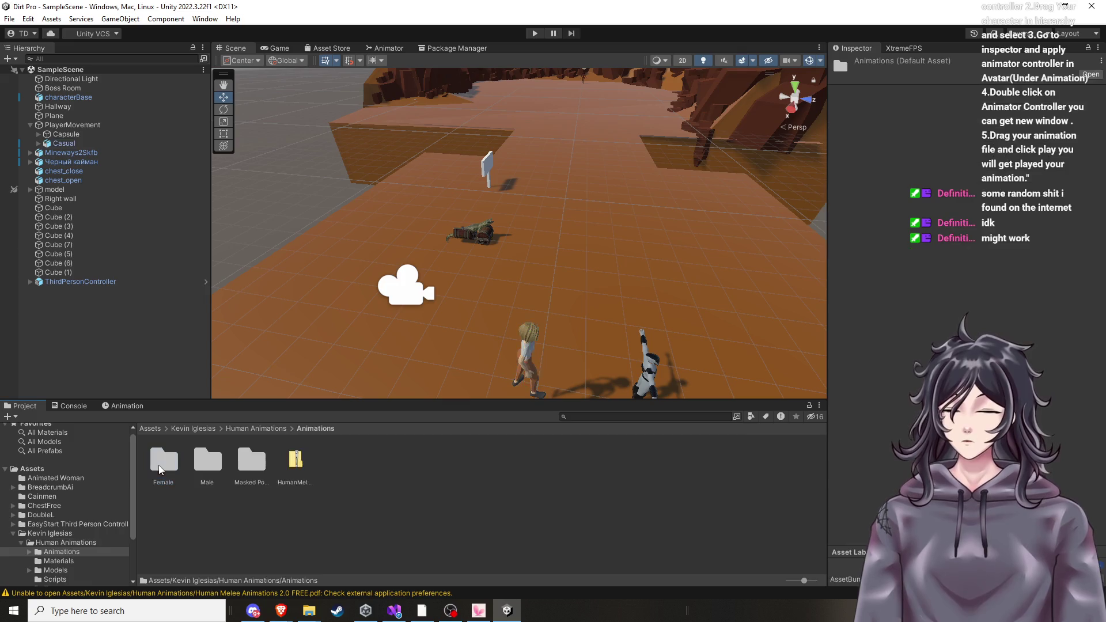
double_click(170, 465)
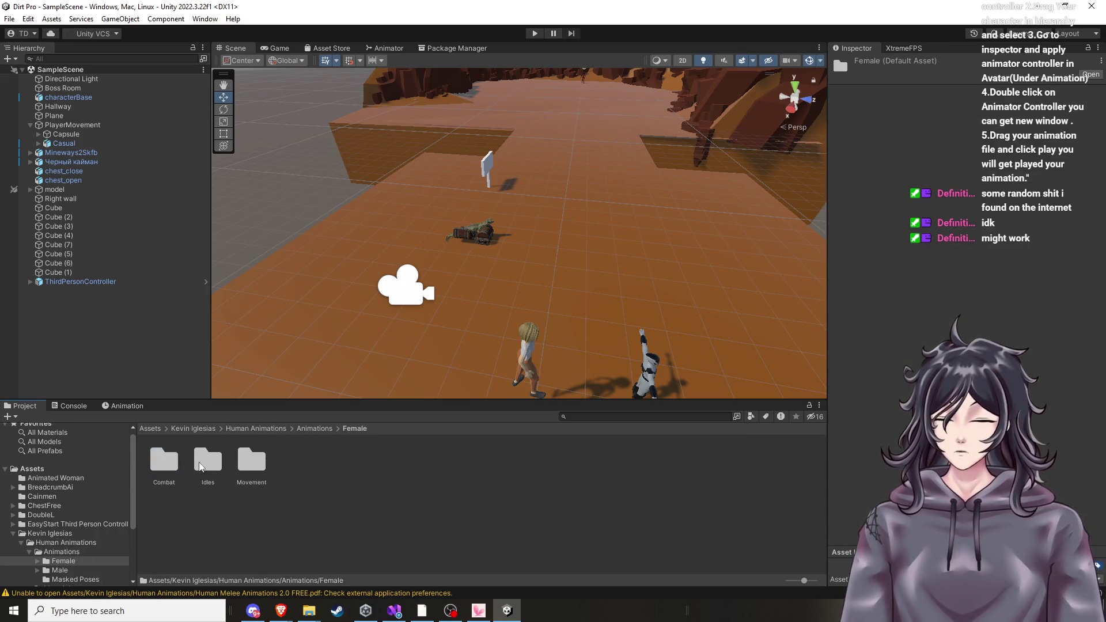
click(242, 465)
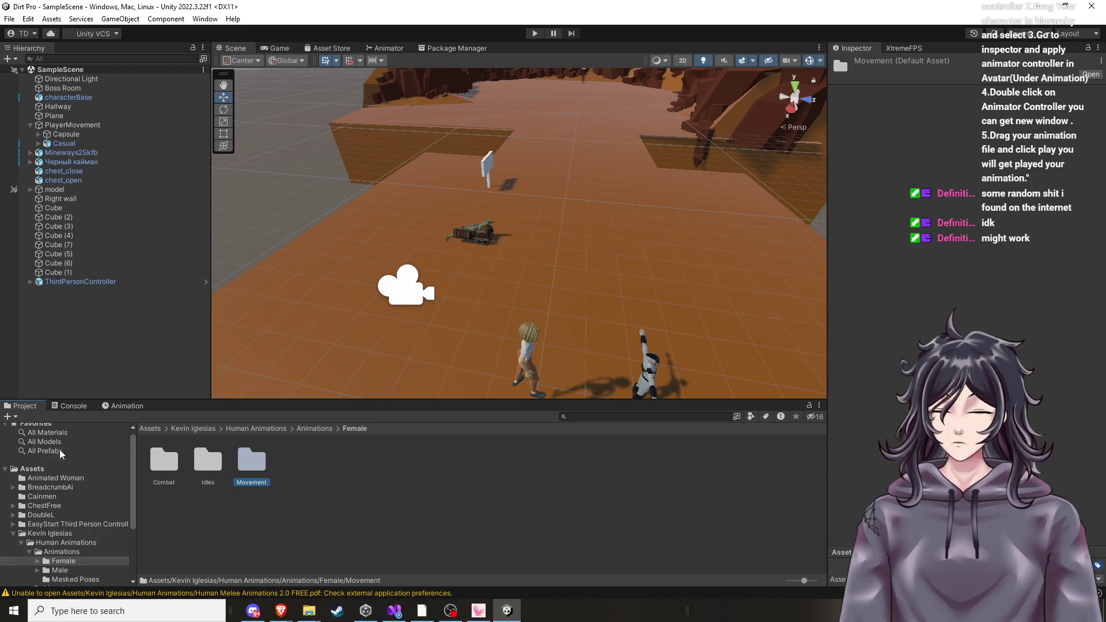
click(72, 553)
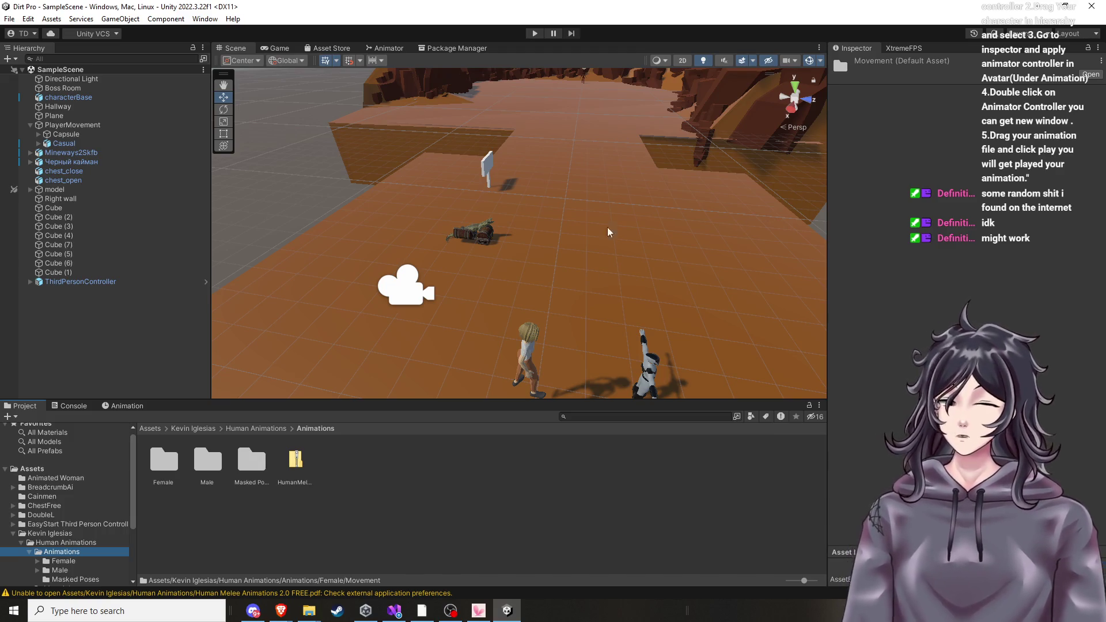
Delete the ThirdPersonController object from the Hierarchy.
click(98, 282)
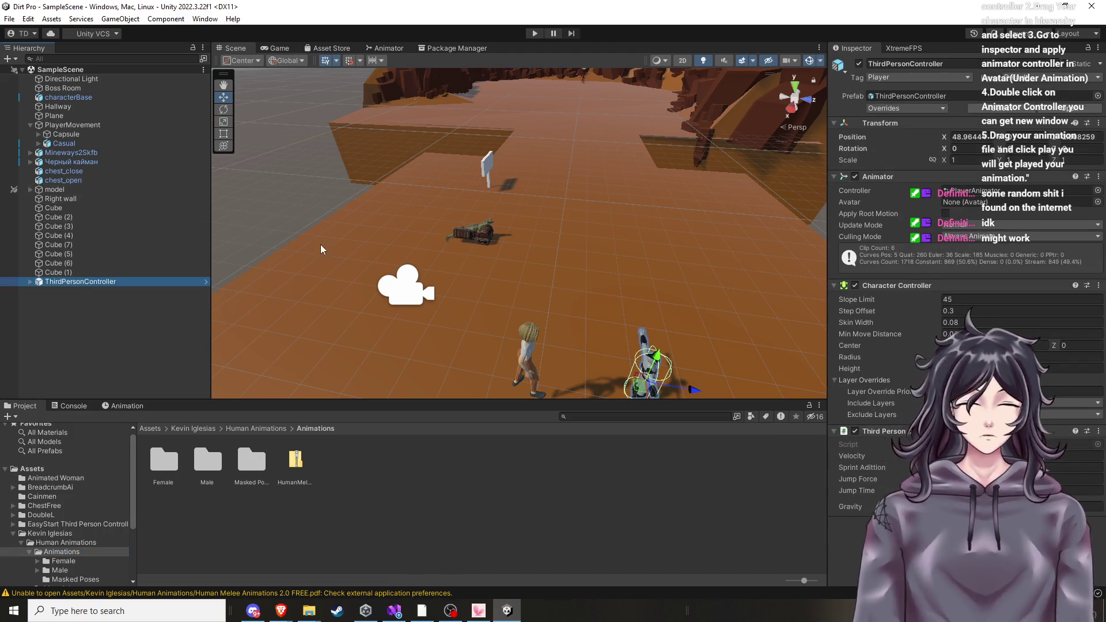
scroll(606, 302, down, 5)
scroll(583, 312, up, 4)
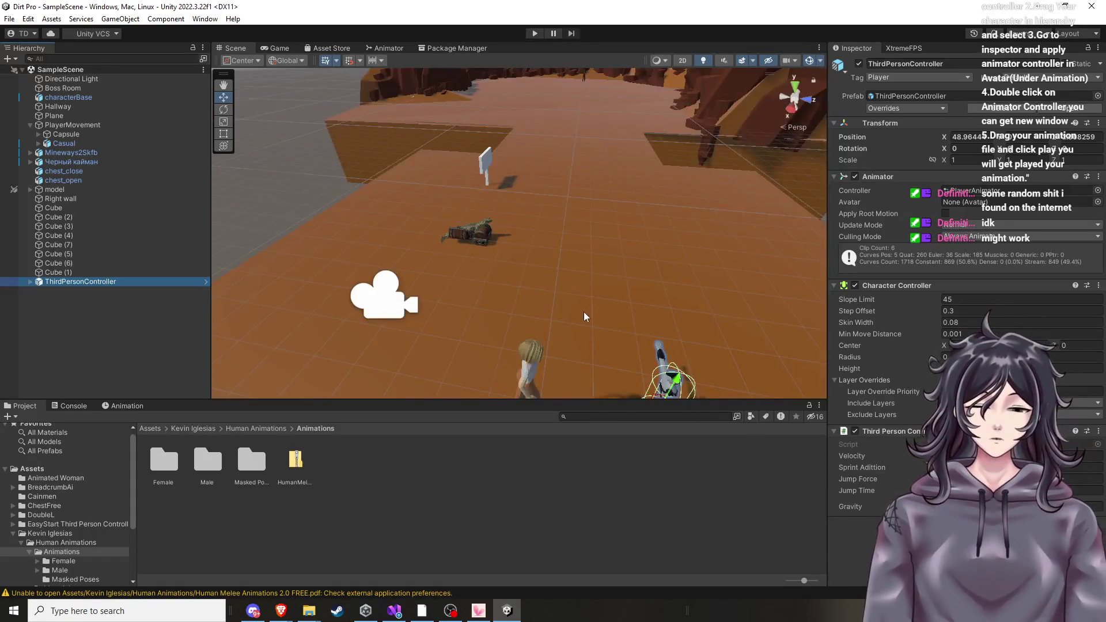
scroll(583, 313, down, 2)
key(Delete)
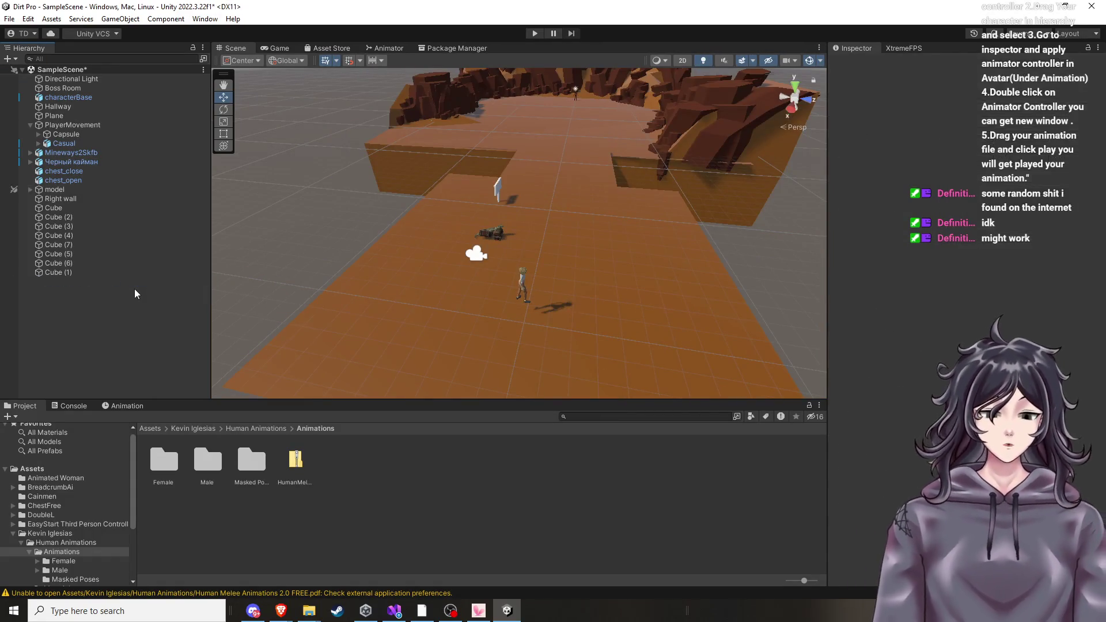
Select PlayerMovement and frame it close-up in the Scene view from a slight angle.
click(99, 126)
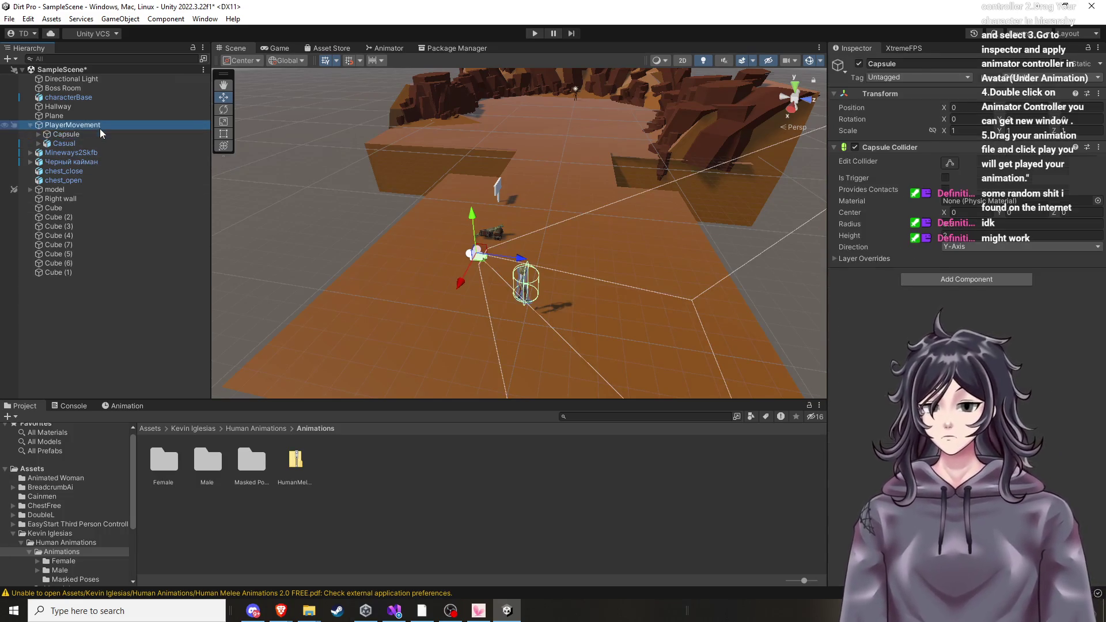
key(f)
scroll(683, 300, down, 5)
drag(682, 303, 609, 296)
scroll(611, 295, up, 8)
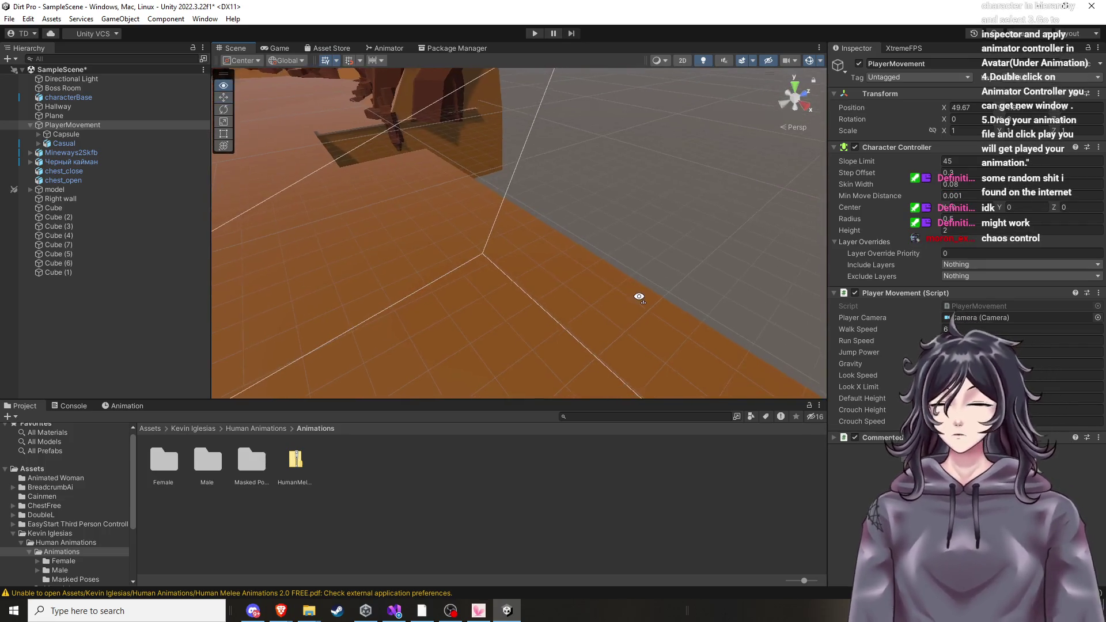
key(f)
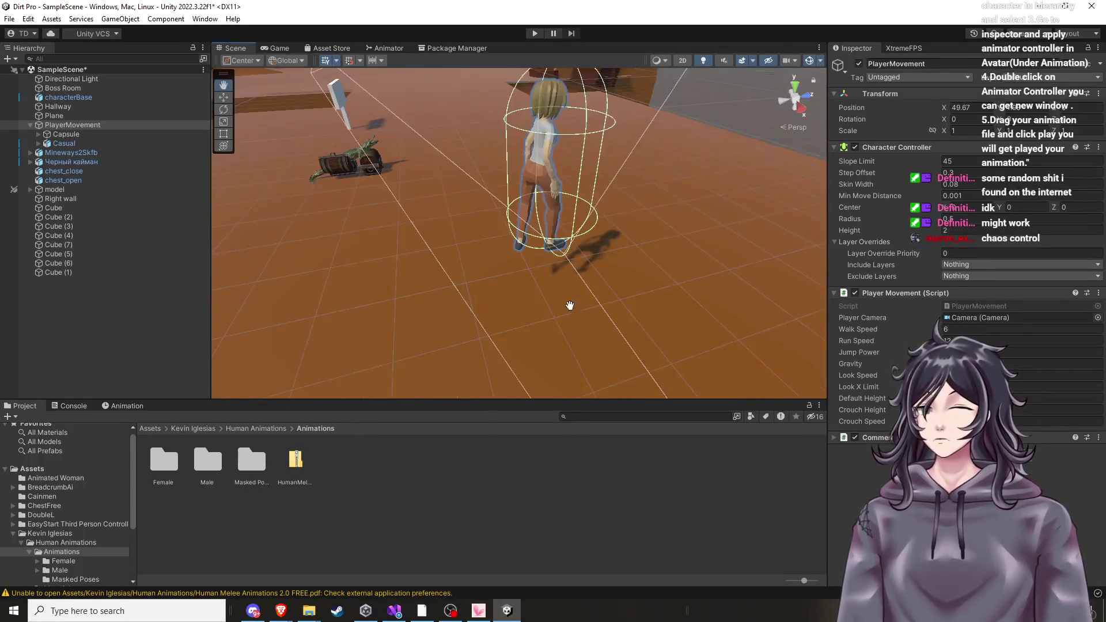
drag(593, 316, 636, 305)
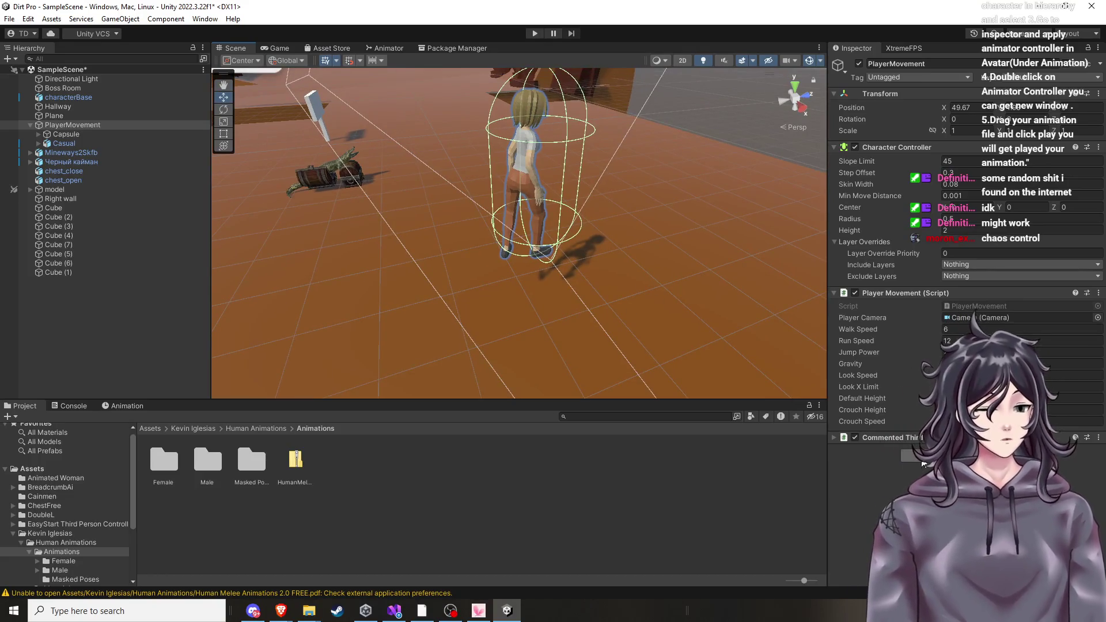
Open and dismiss the Add Component list without adding anything, then enter Play mode.
click(918, 455)
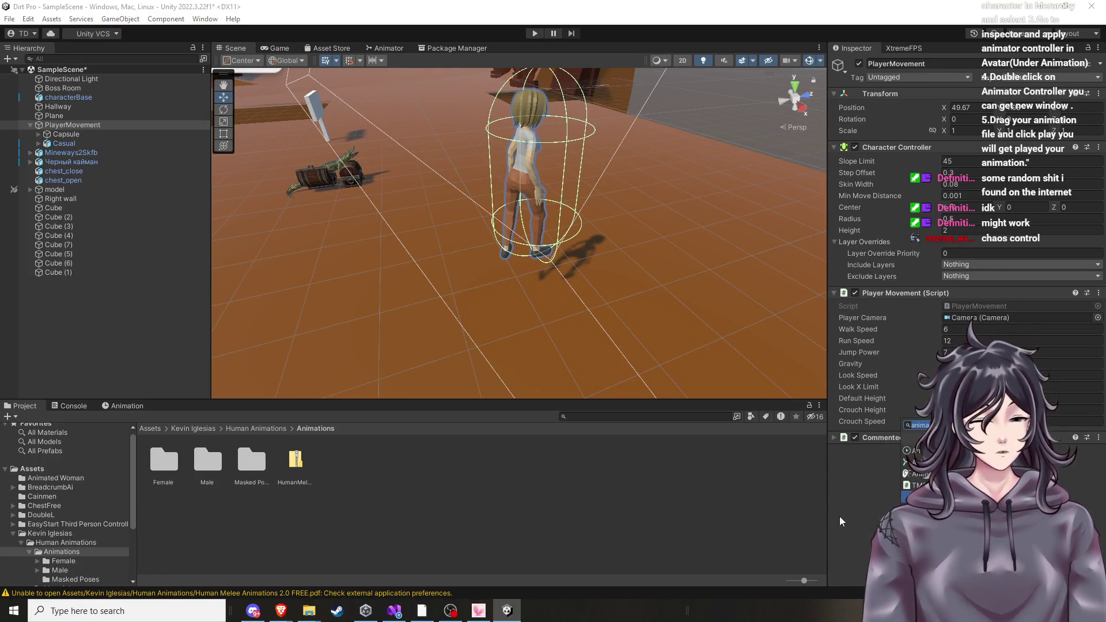
click(855, 524)
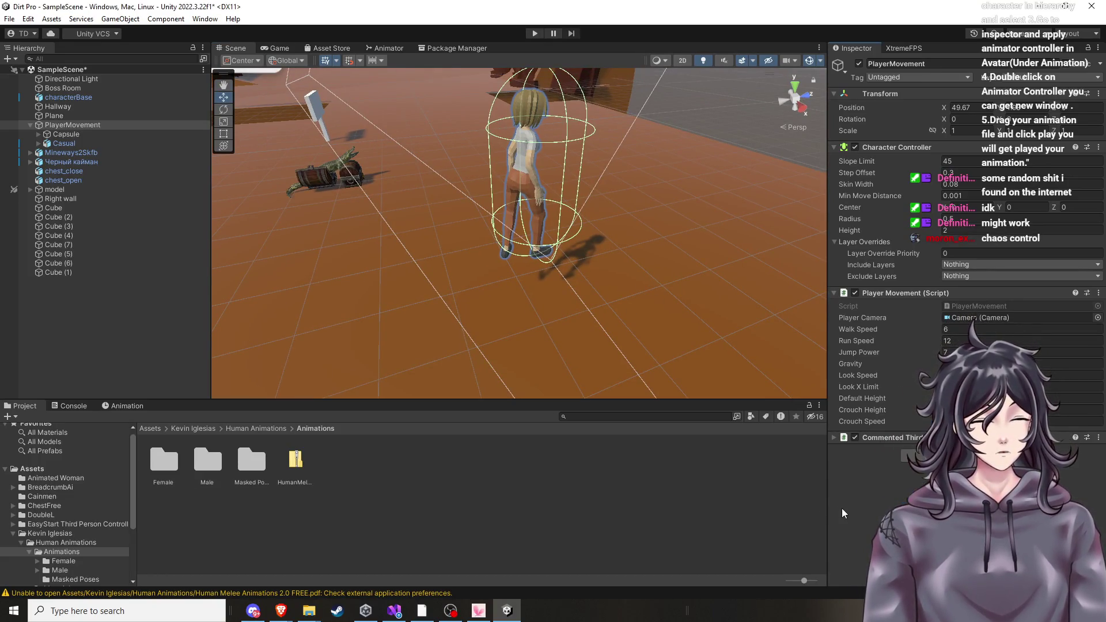
click(535, 33)
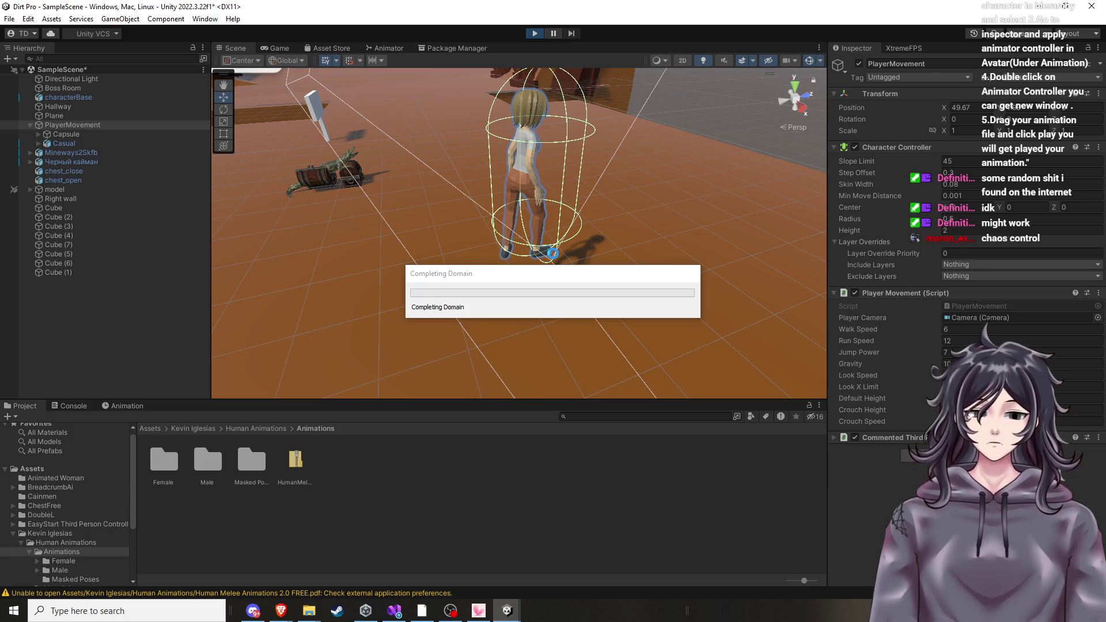
Walk the character forward with W past the rocks onto open ground, then stop Play mode.
key(w)
key(w)
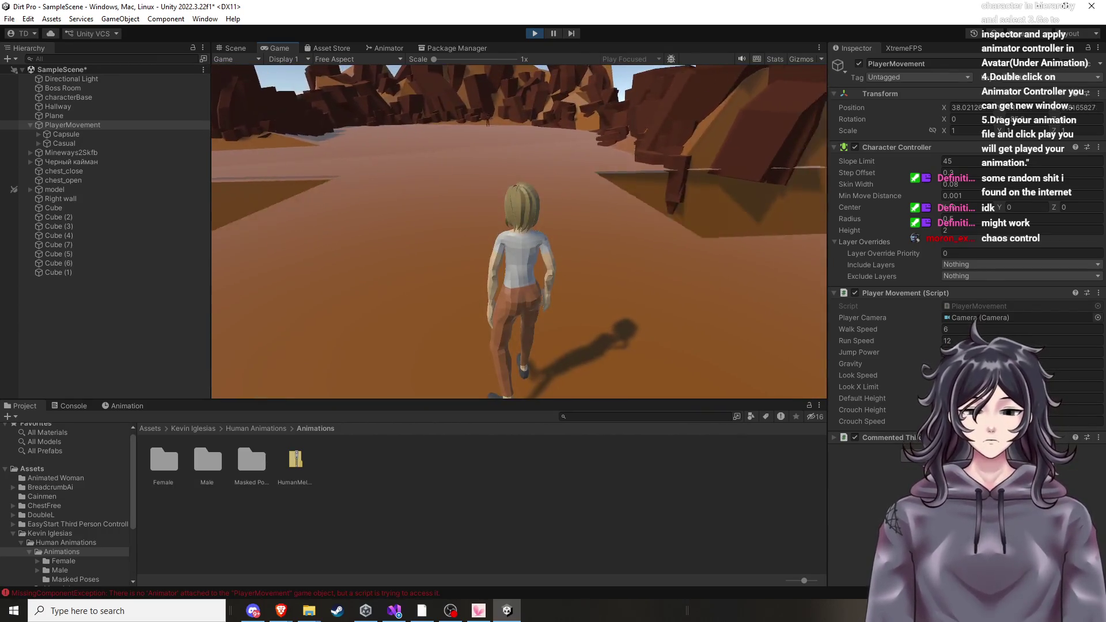
key(w)
key(w)
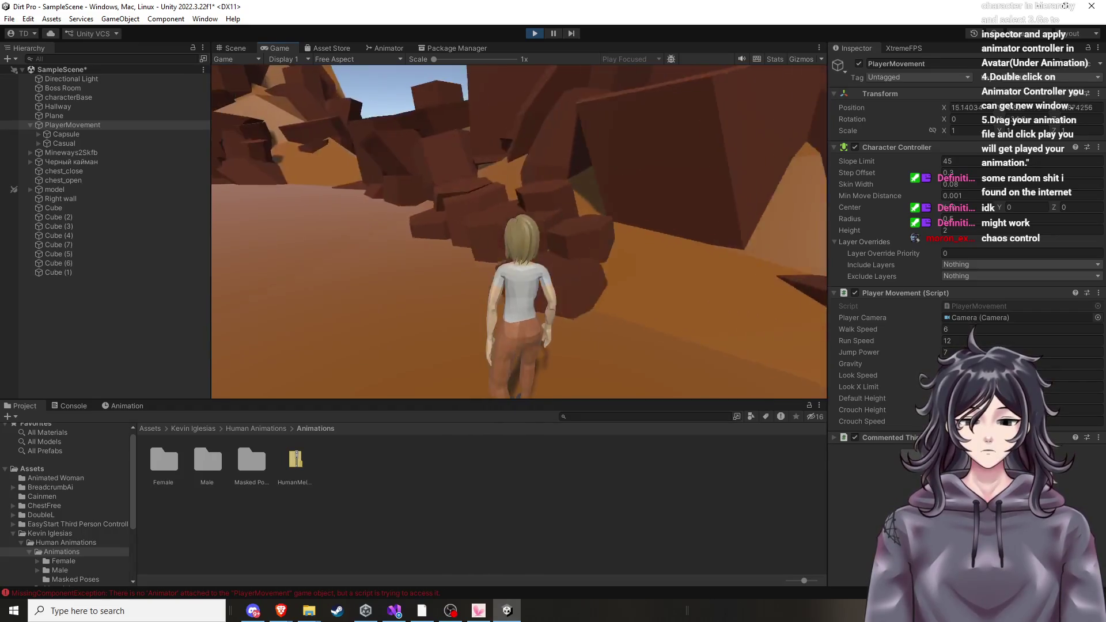
key(w)
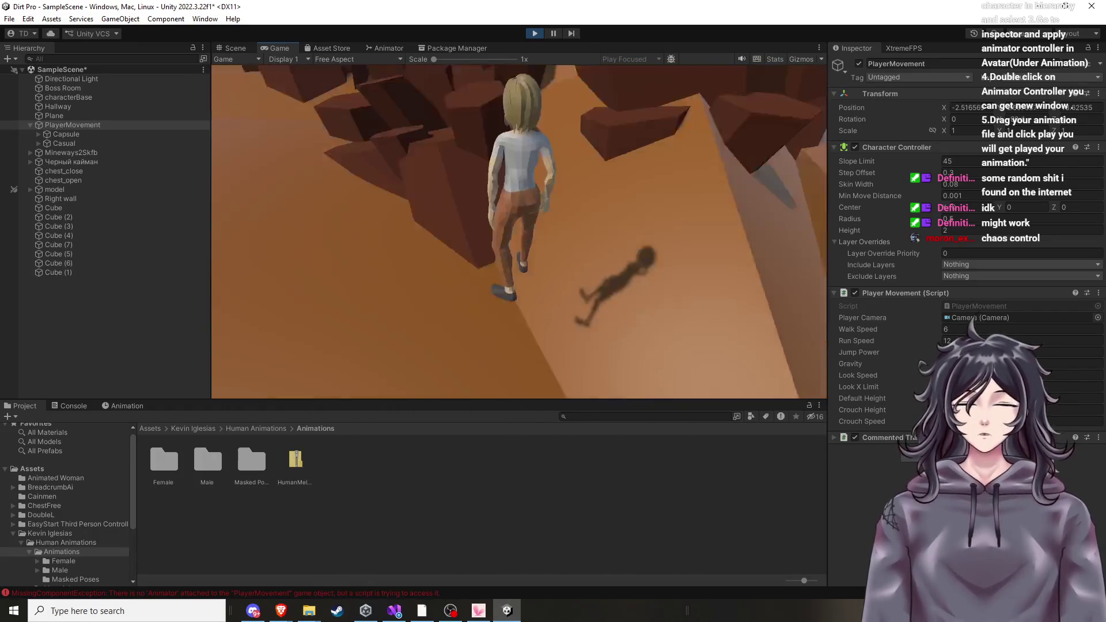
key(w)
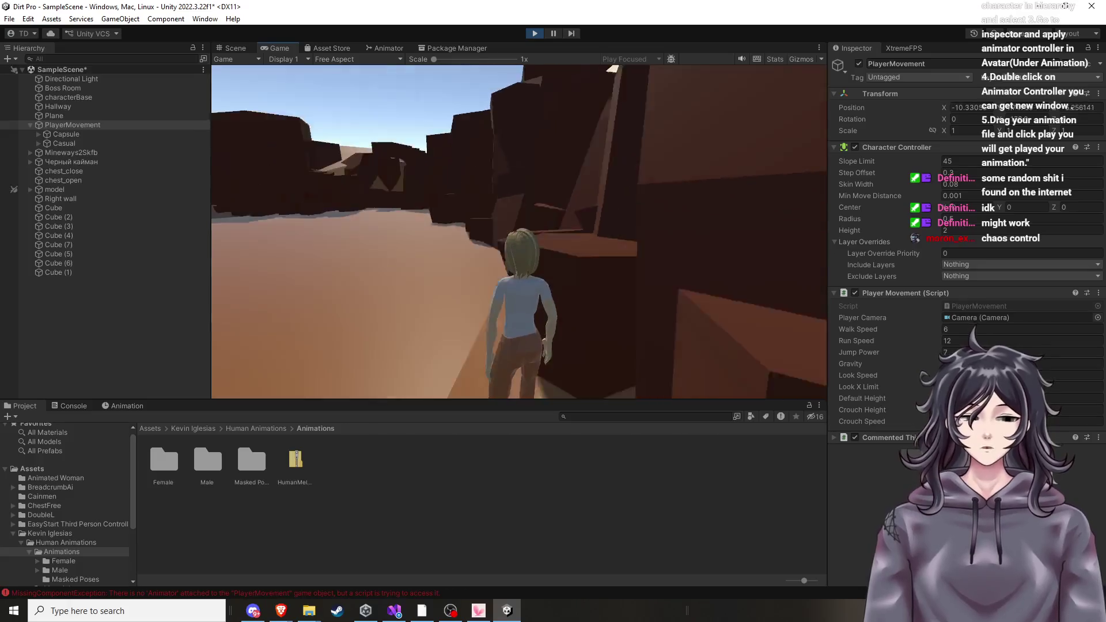
key(w)
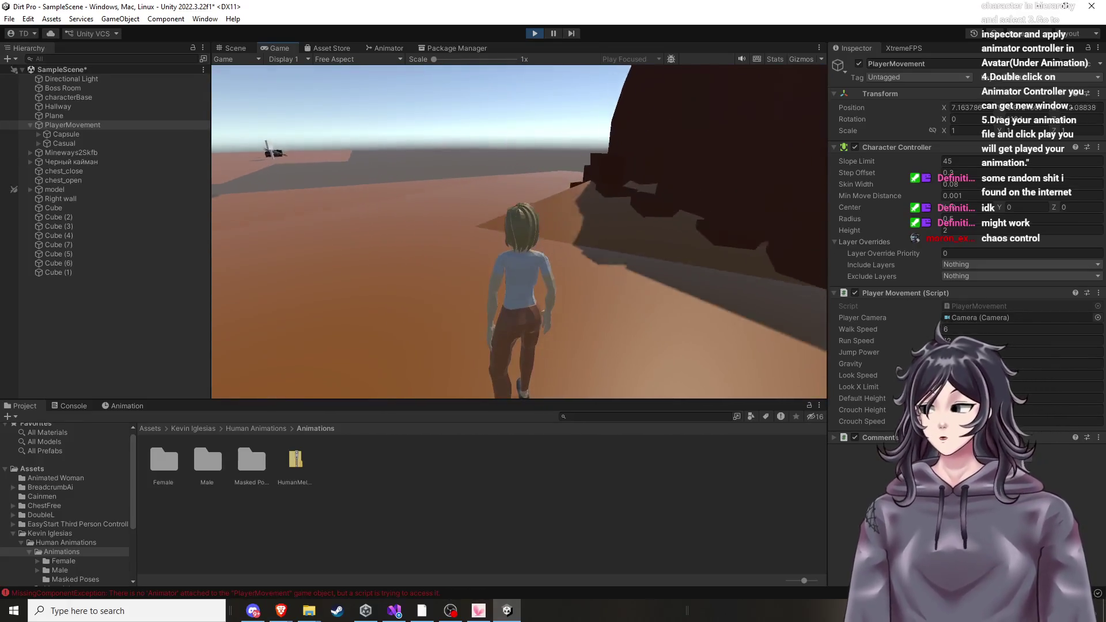
key(w)
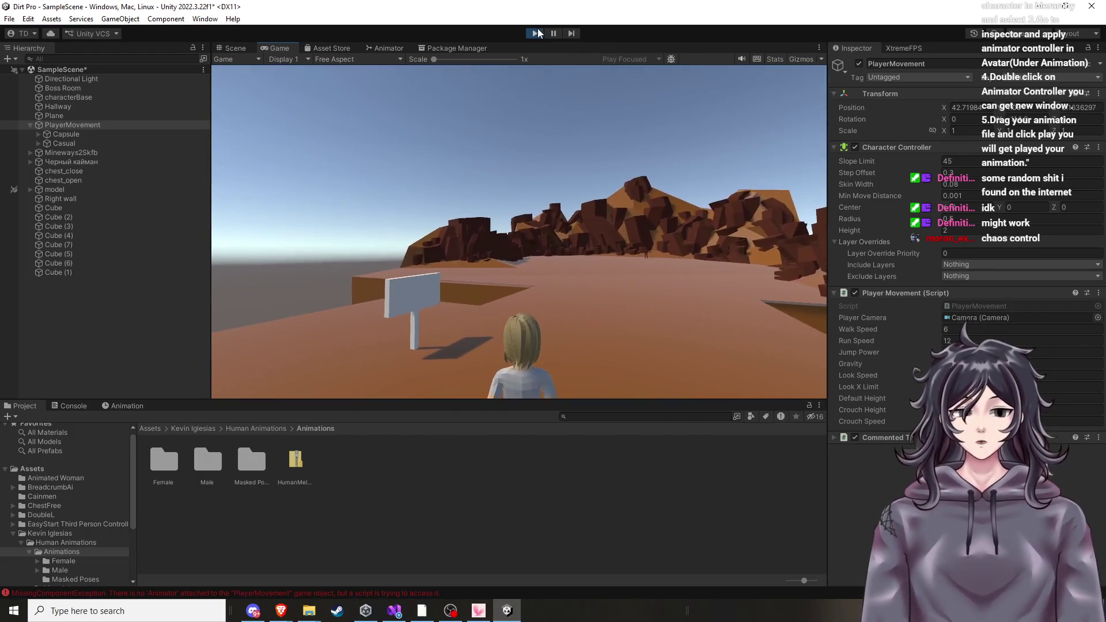
key(ctrl+p)
Bring the Human Melee Animations PDF back to the front in Brave.
scroll(557, 219, down, 5)
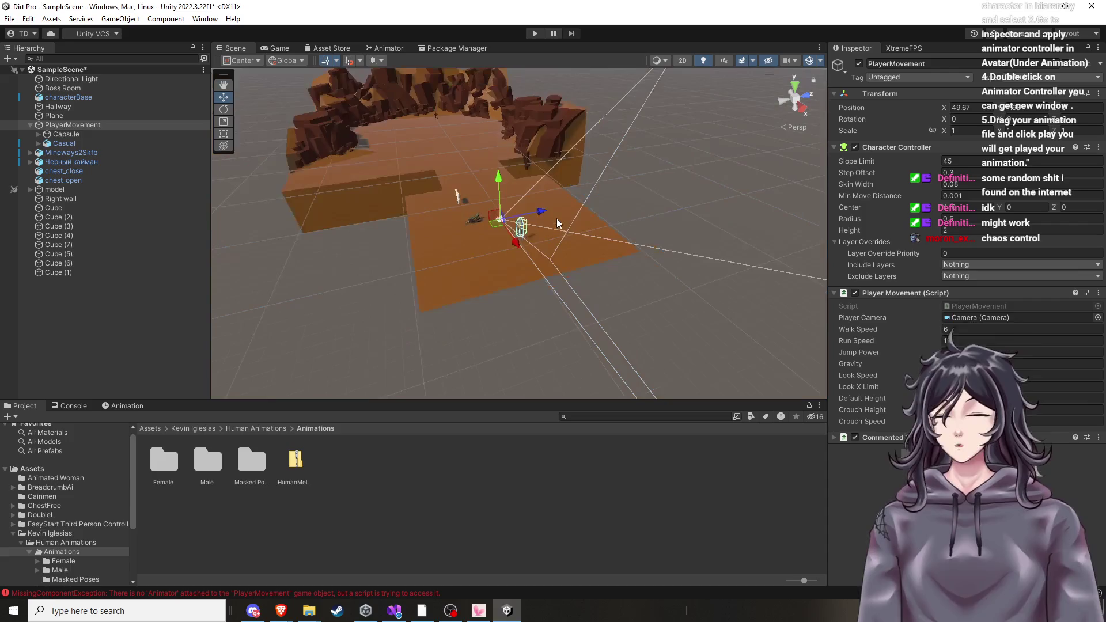
scroll(561, 224, up, 2)
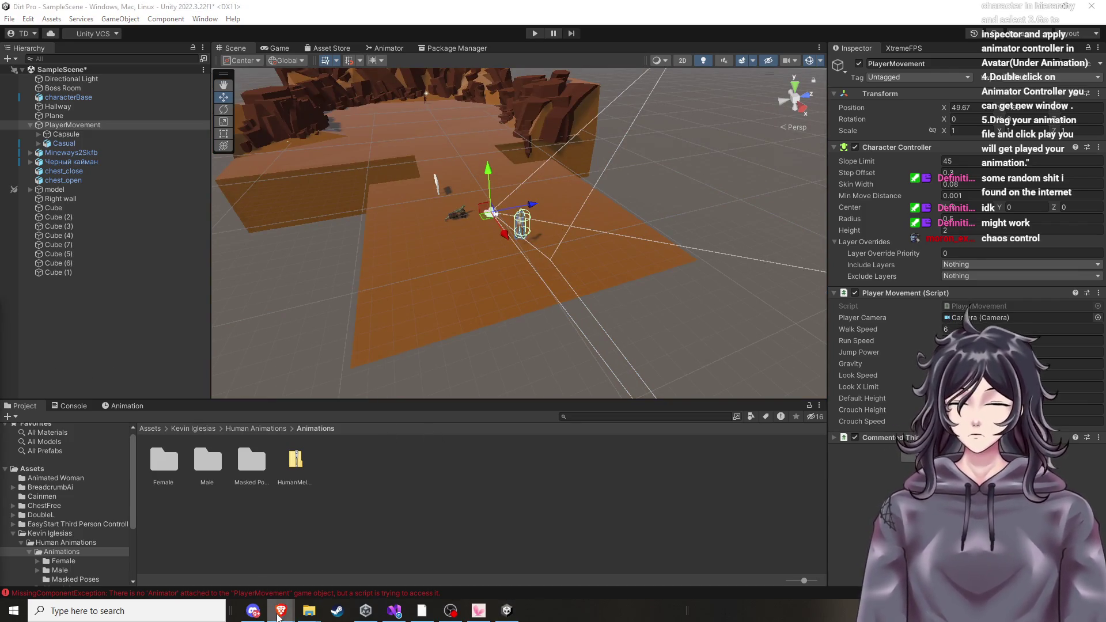
mouse_move(280, 612)
click(468, 556)
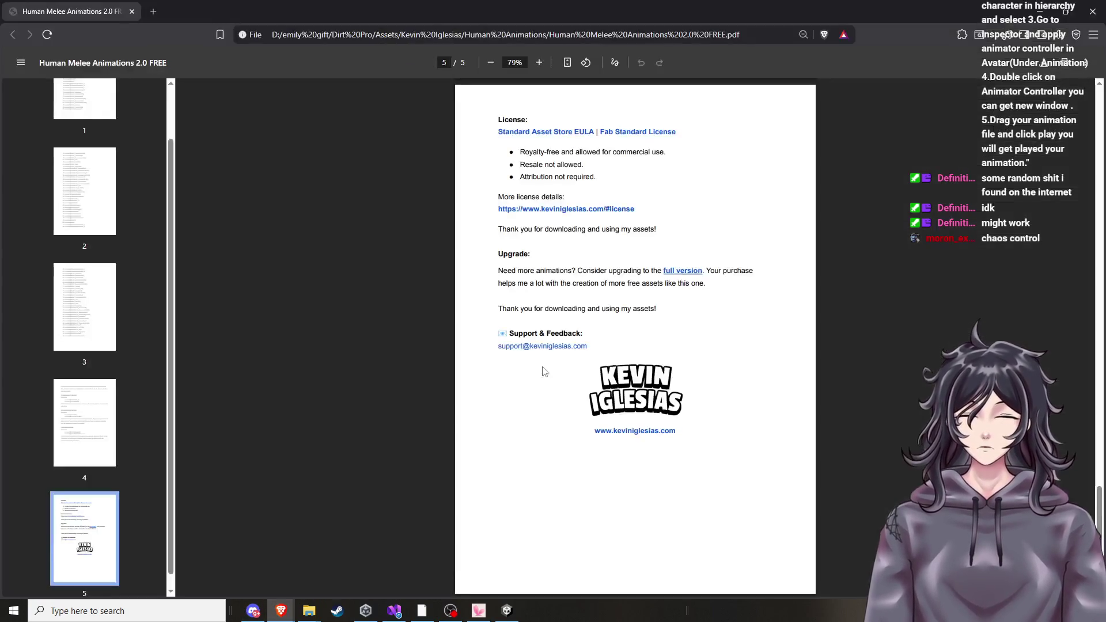
Search Google in a new tab for 'how to get animation controller unity'.
click(153, 12)
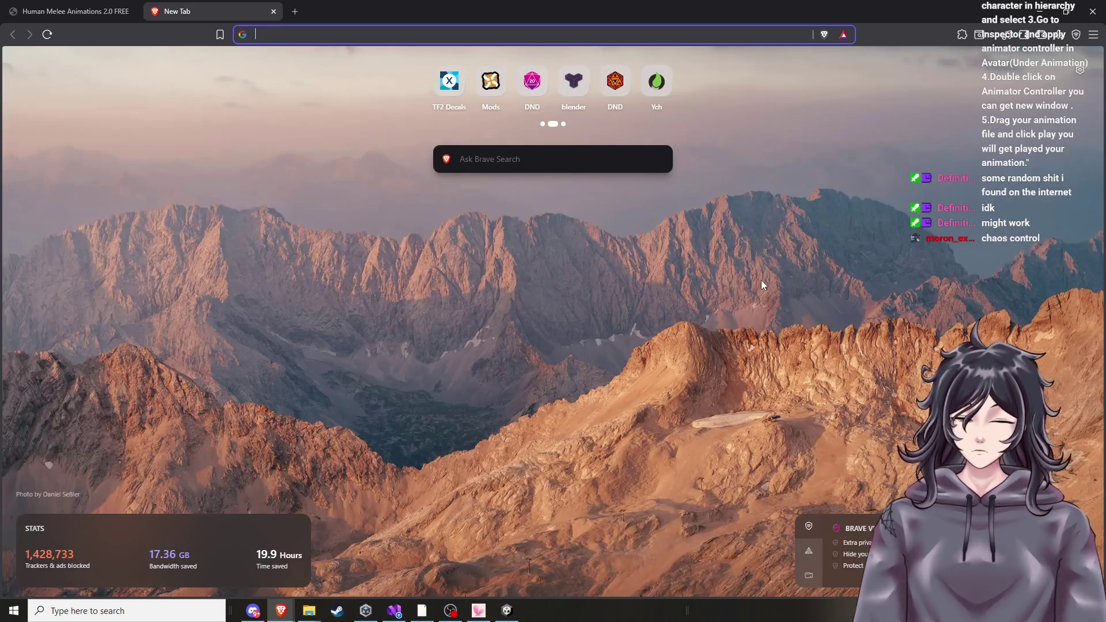
text(how to get )
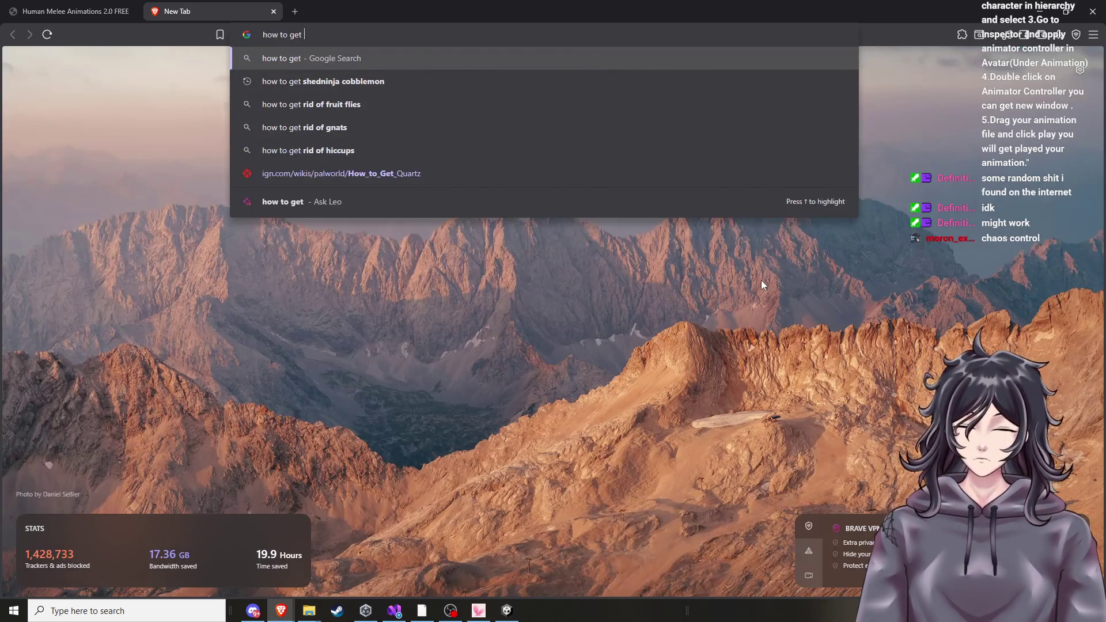
text(animation)
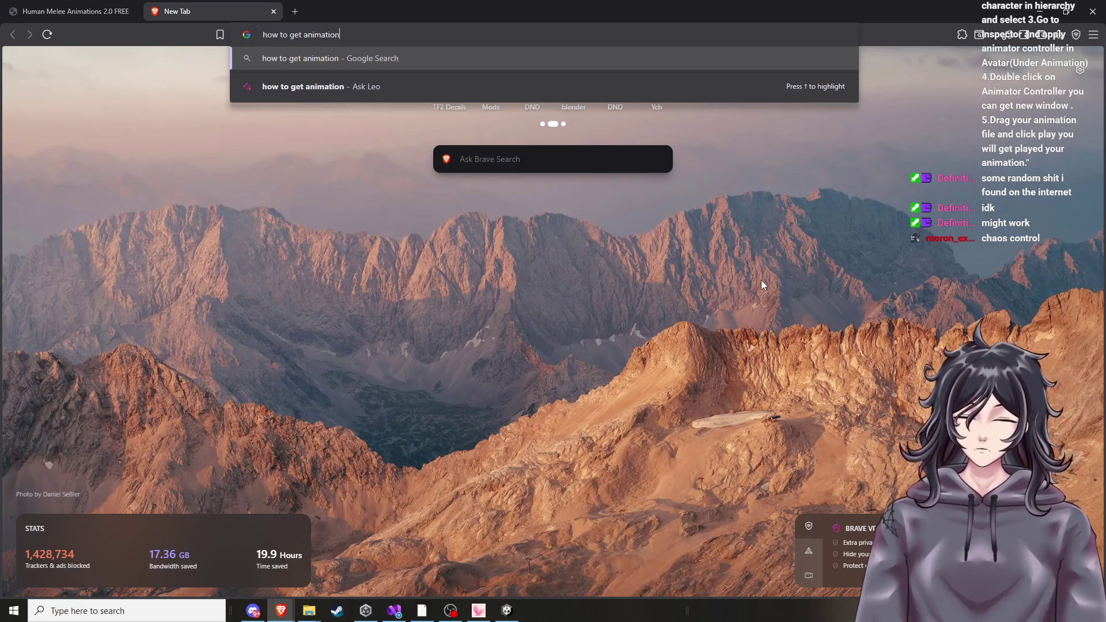
text( controlle)
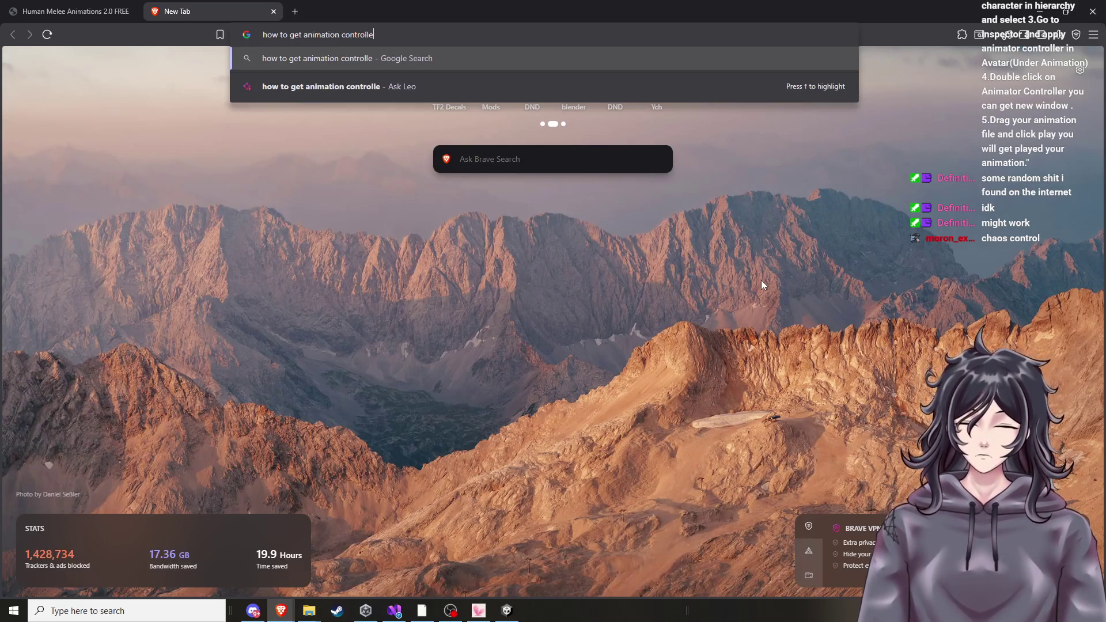
text(r unity)
key(Return)
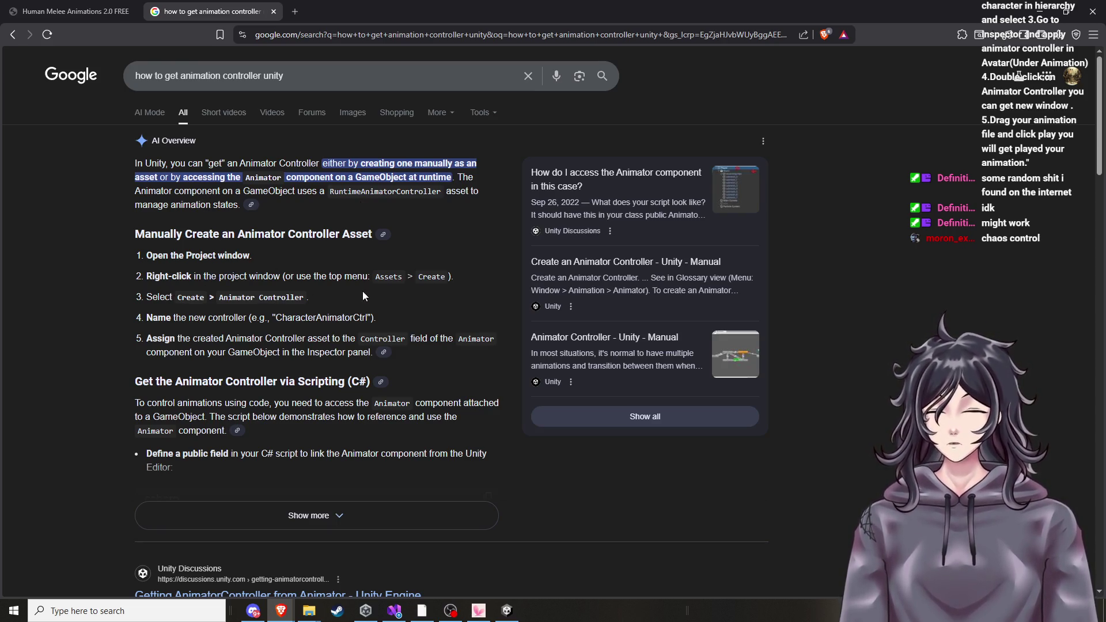
Flip to Unity, recheck the search results, then return to Unity.
click(508, 610)
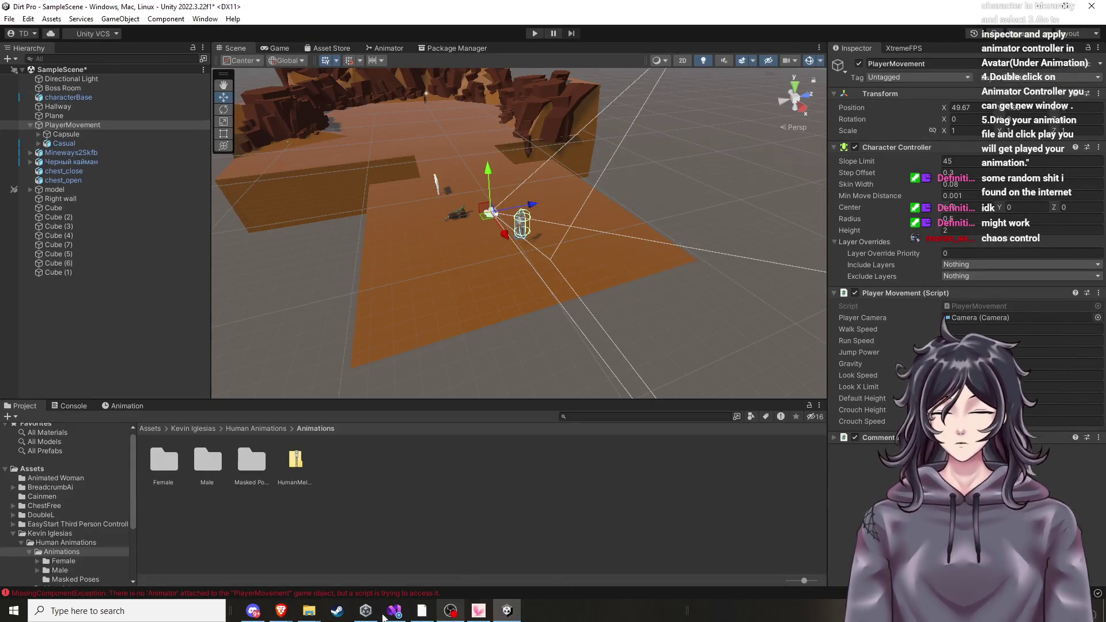
mouse_move(281, 610)
click(443, 558)
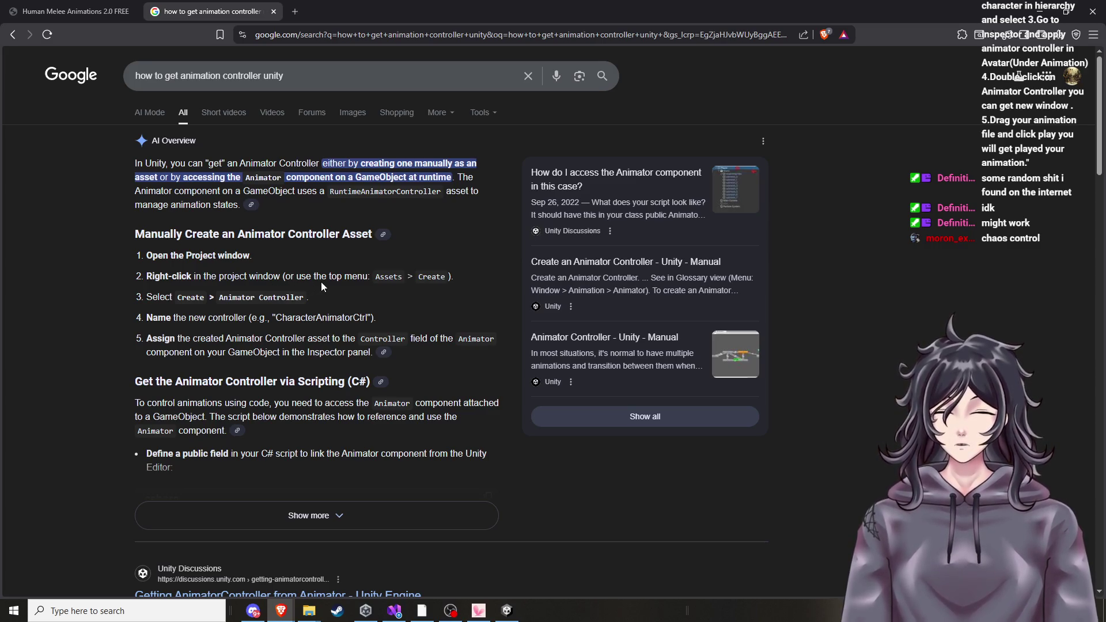
click(507, 610)
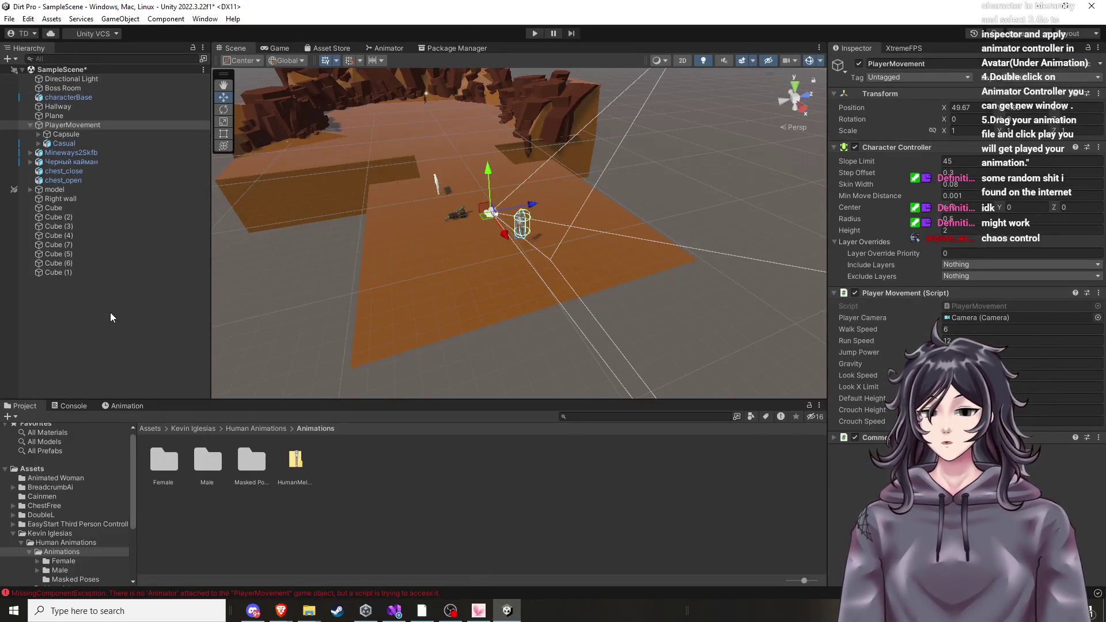
Create an Animator Controller from Assets > Create, keeping the default name New Animator Controller.
click(51, 18)
mouse_move(80, 19)
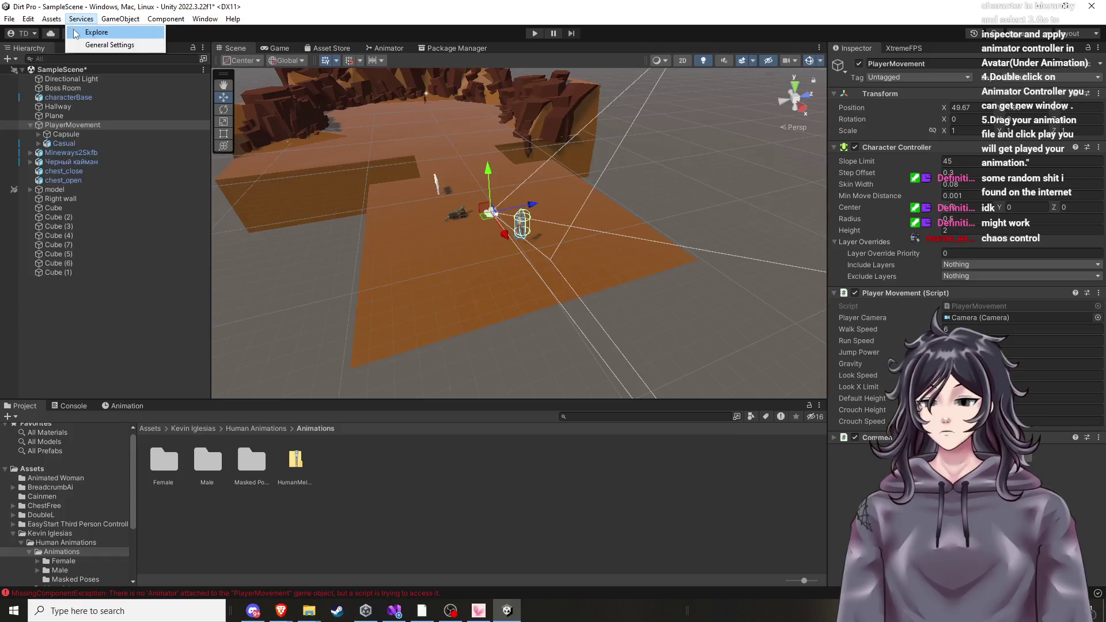
mouse_move(115, 32)
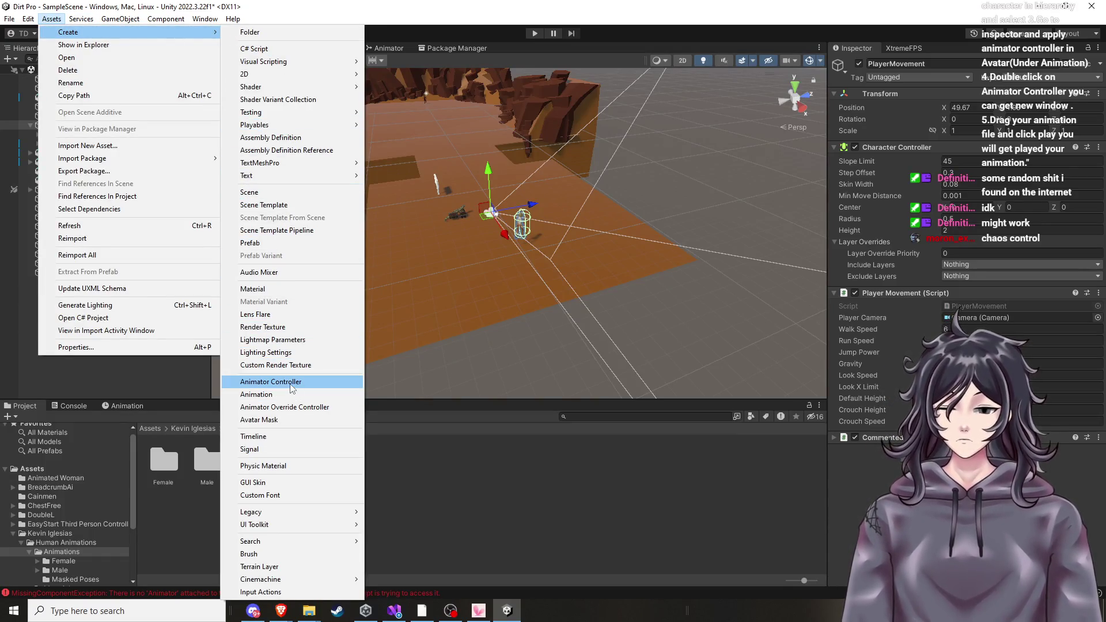
click(271, 382)
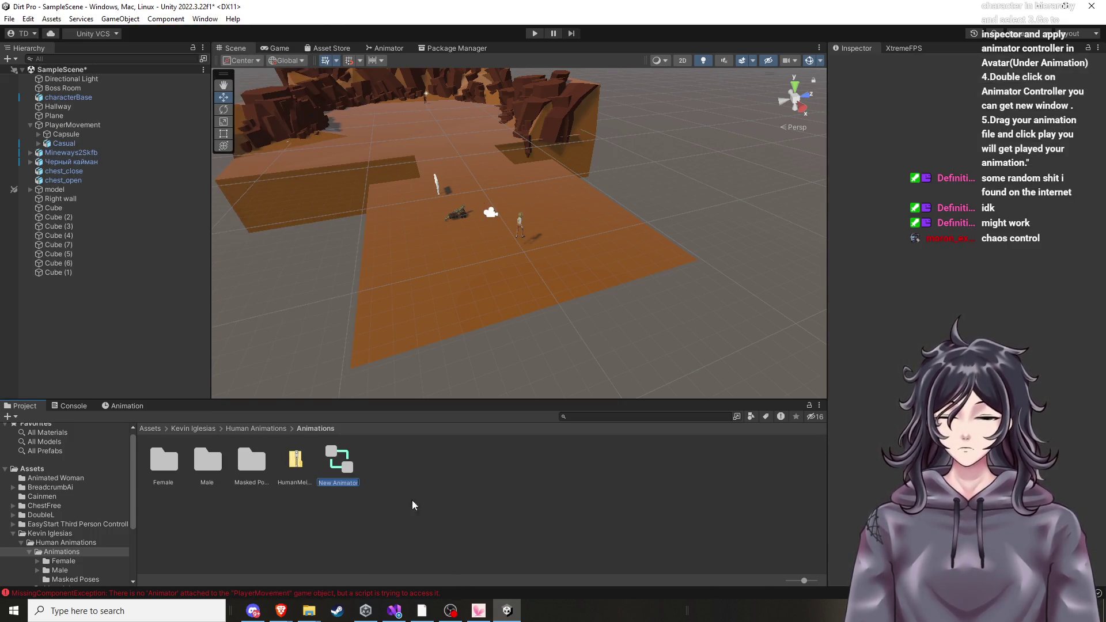
click(340, 464)
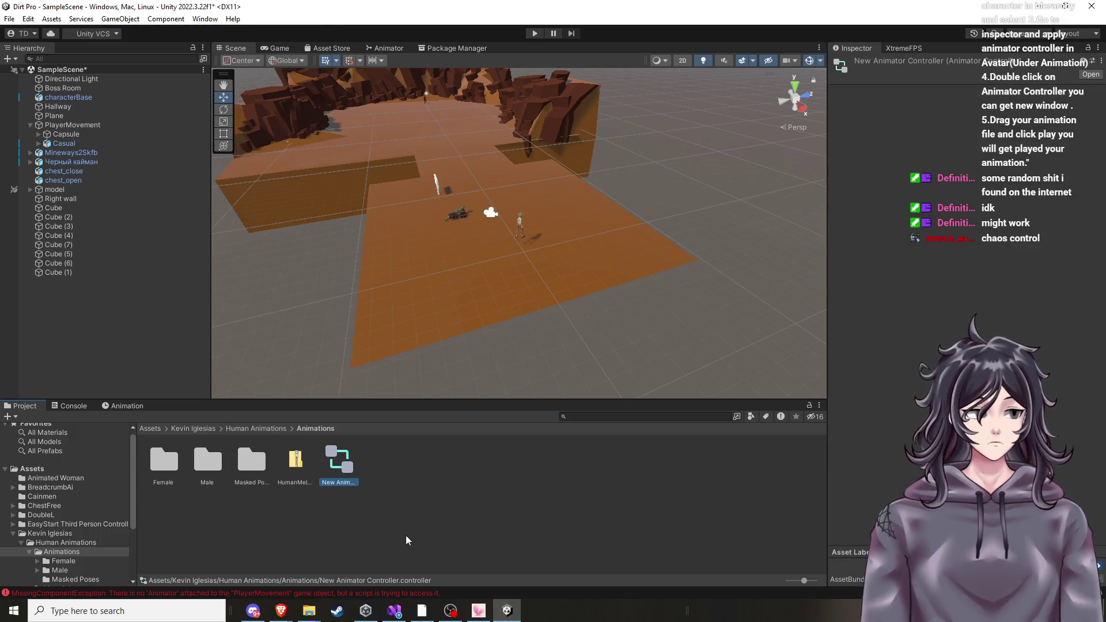
mouse_move(282, 615)
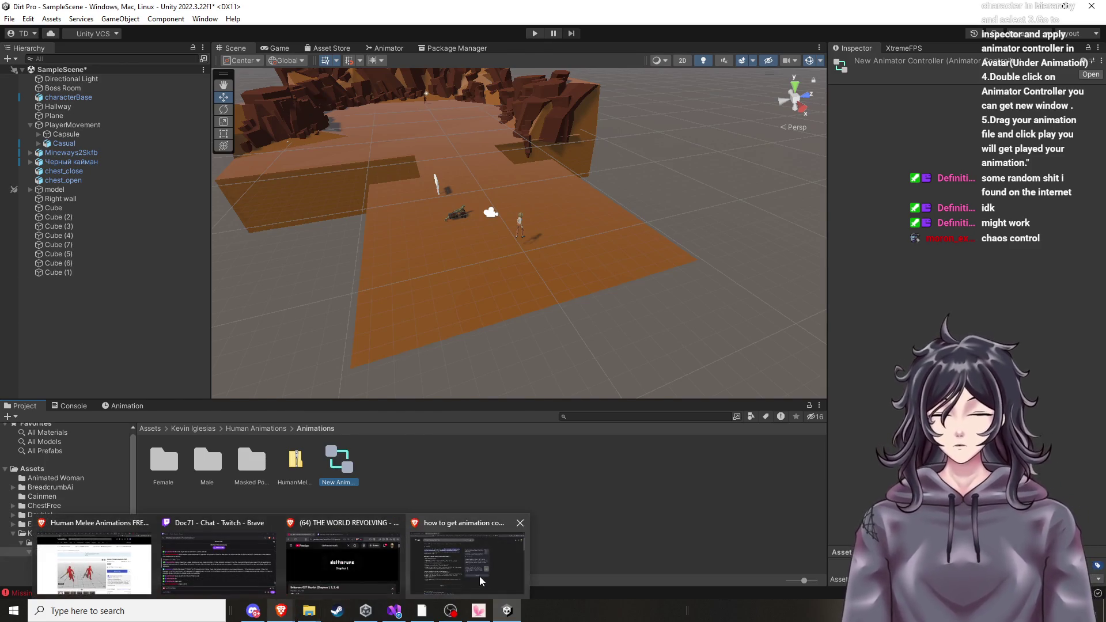
mouse_move(479, 576)
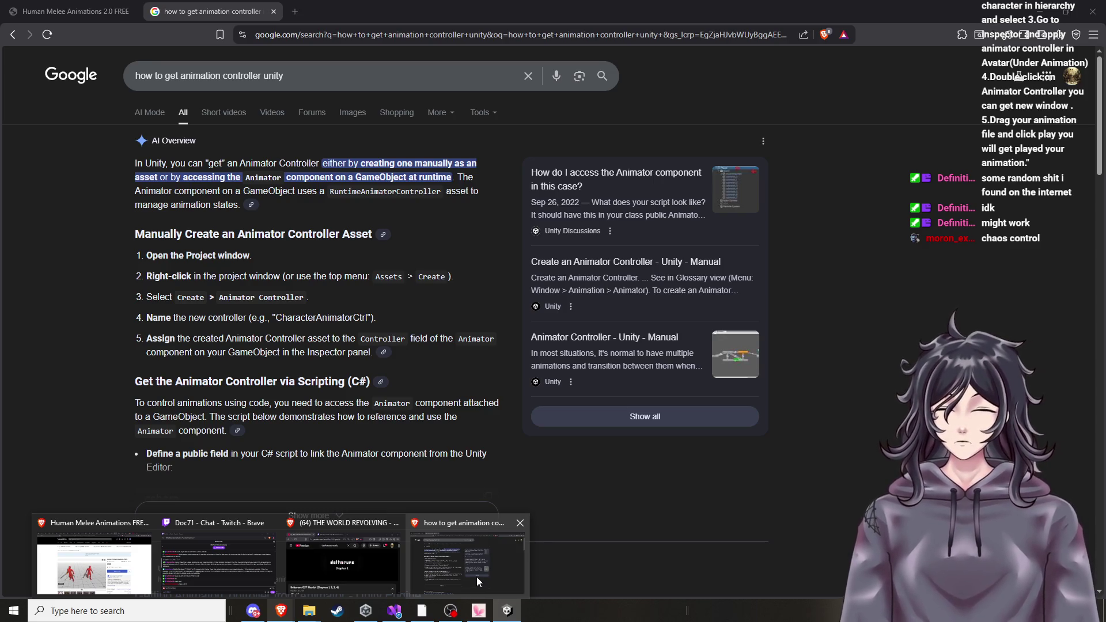
click(469, 578)
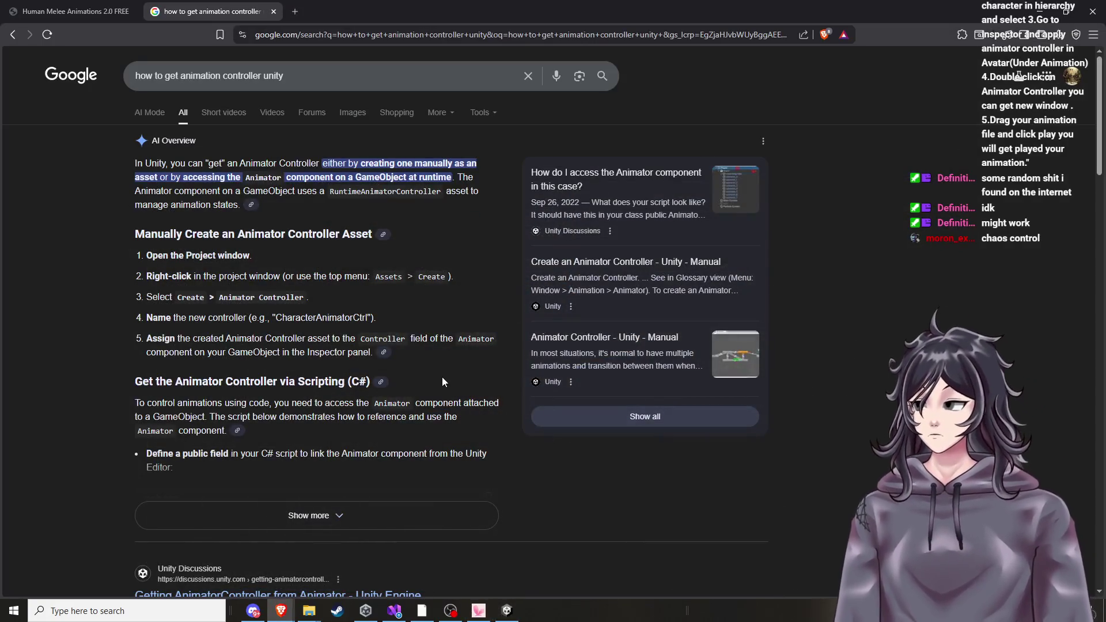
click(507, 611)
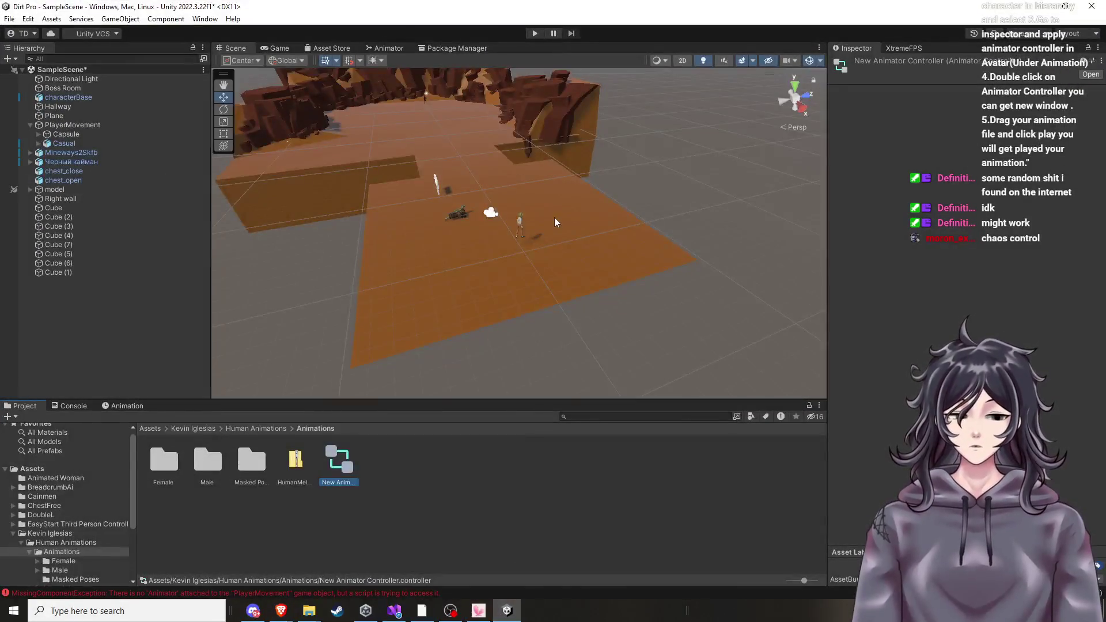
Orbit and zoom the Scene view over the level, then bring the Google results back up.
mouse_move(555, 230)
mouse_down()
mouse_move(579, 235)
mouse_move(523, 240)
mouse_move(526, 260)
mouse_up()
scroll(526, 259, down, 5)
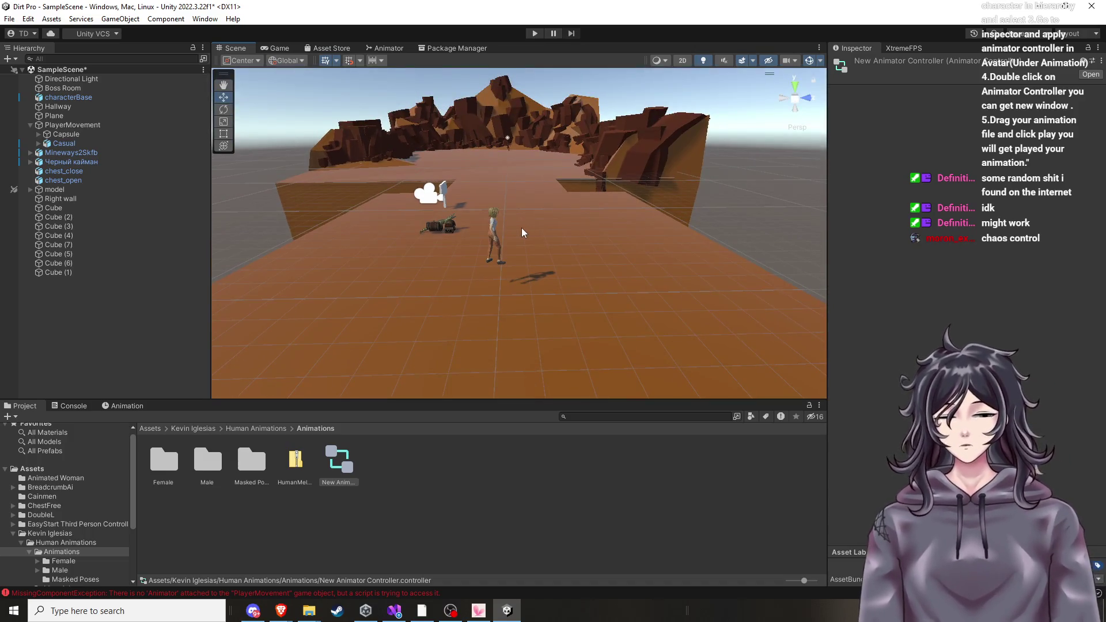
drag(515, 306, 551, 301)
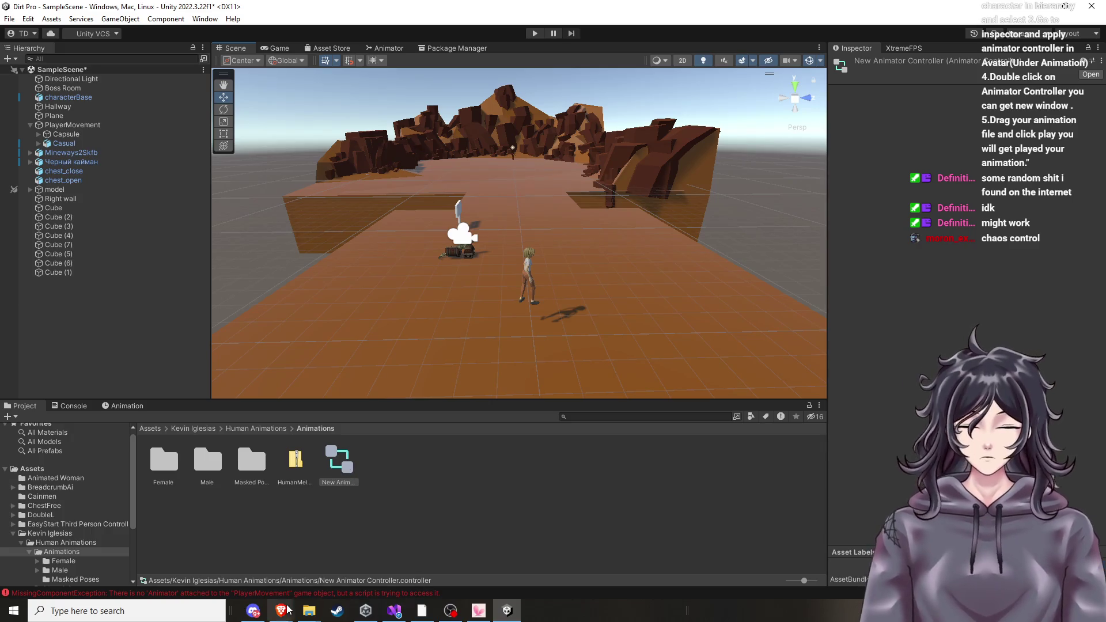
click(452, 576)
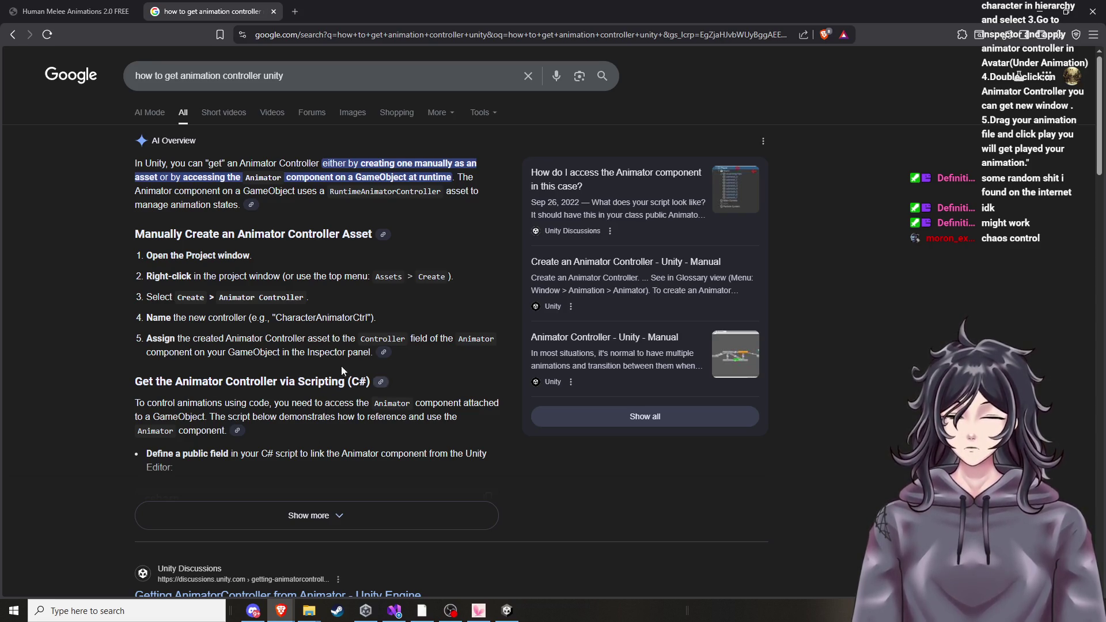
Open the Unity 2021 Animator Controller Beginner Tutorial, skip to about 0:40, pause, and return to Unity.
scroll(279, 371, down, 2)
scroll(278, 418, down, 2)
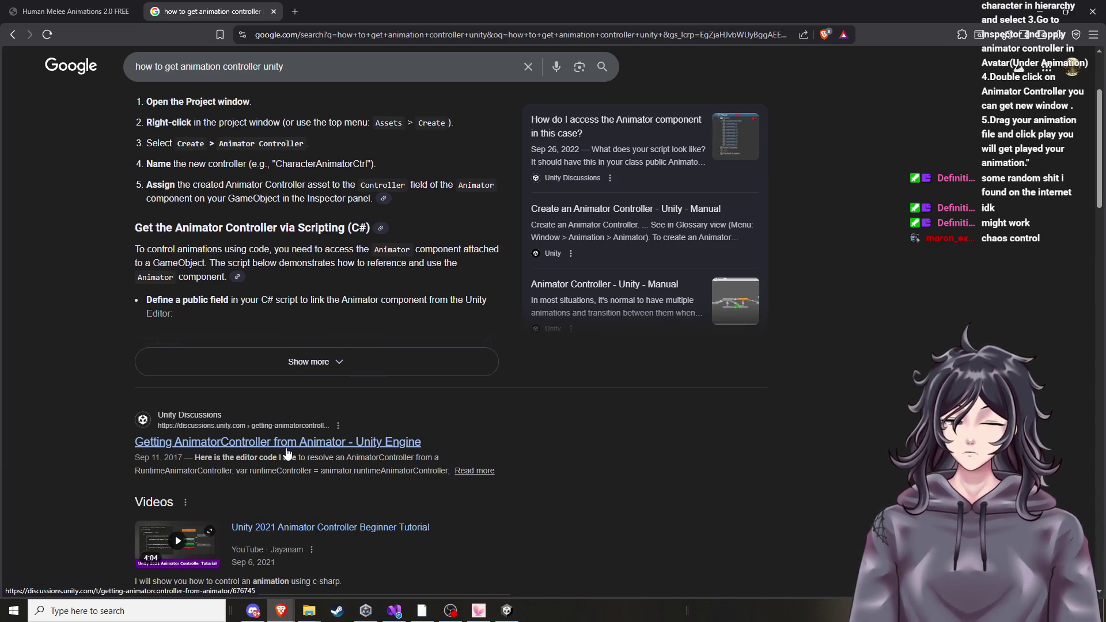
scroll(287, 454, down, 3)
click(342, 426)
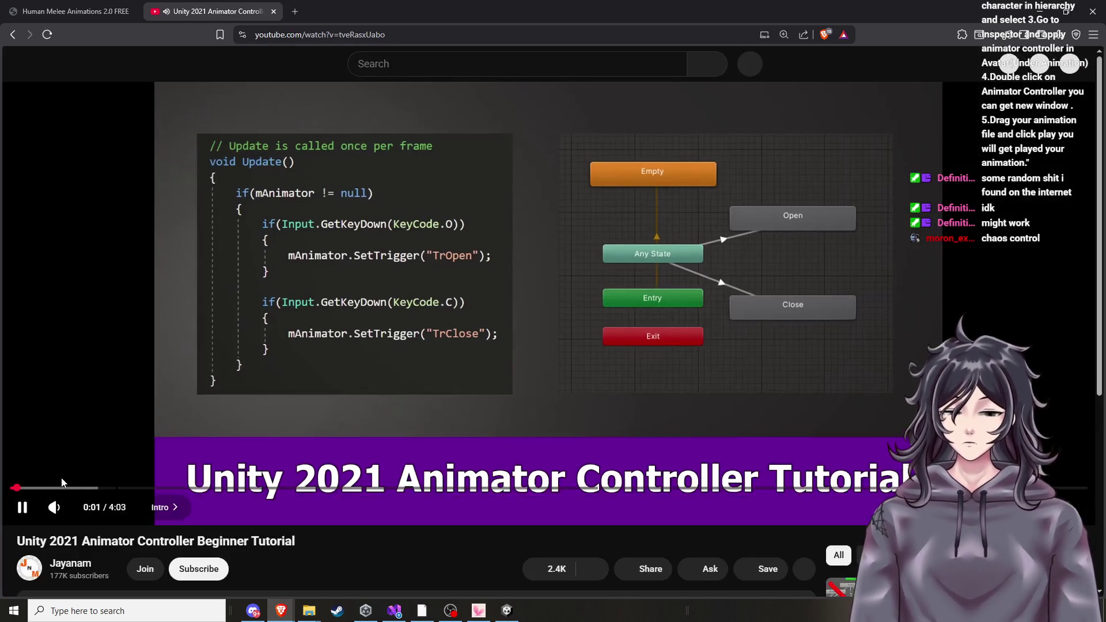
drag(62, 478, 128, 492)
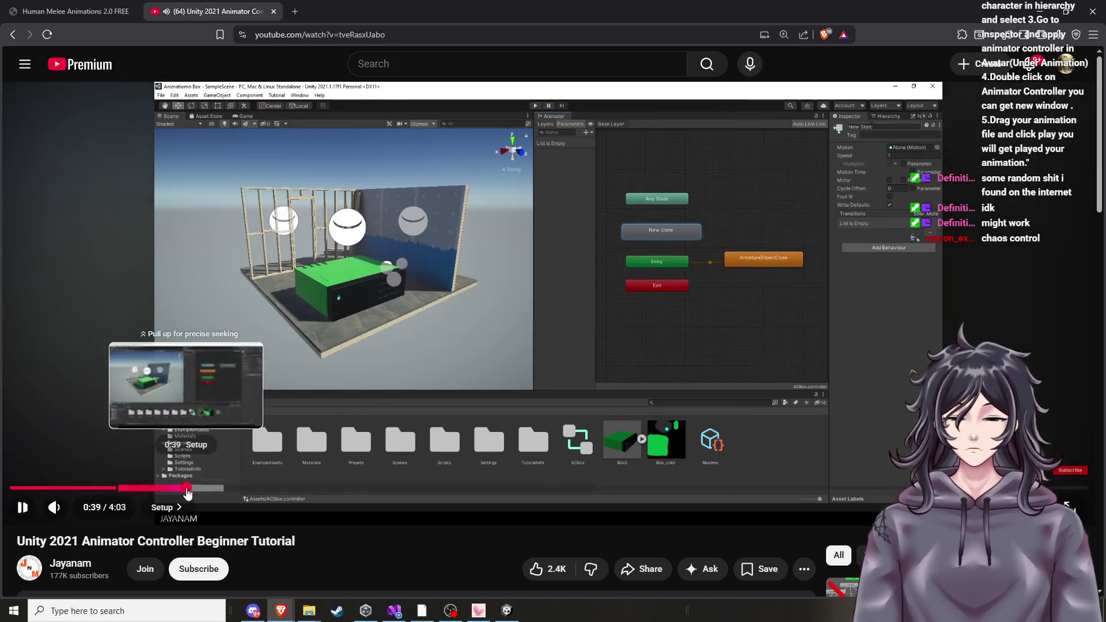
click(191, 489)
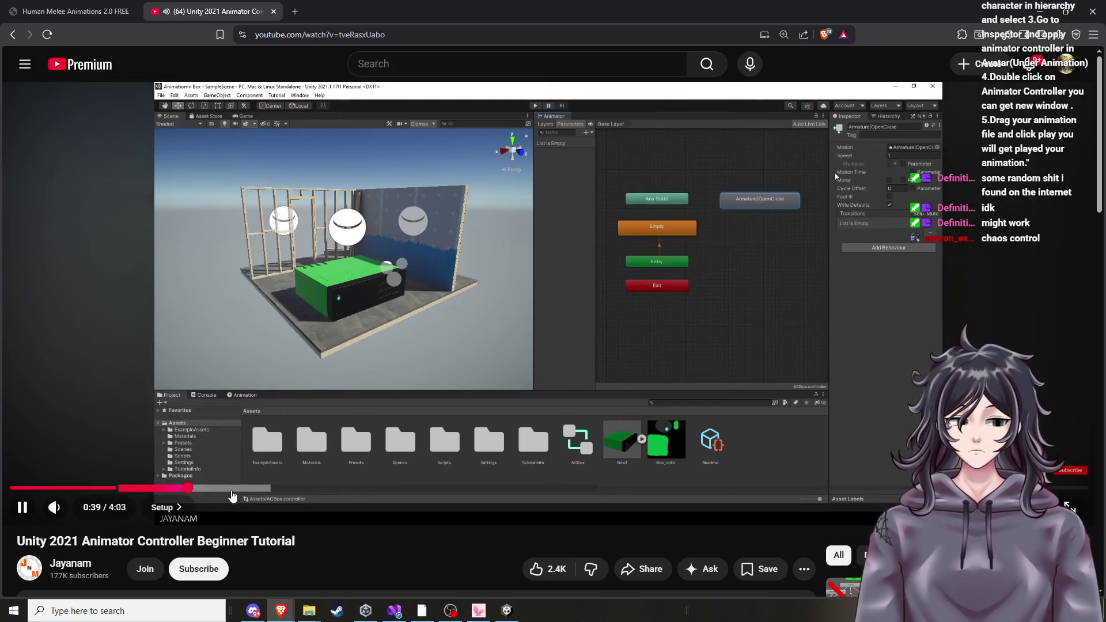
click(565, 287)
click(498, 614)
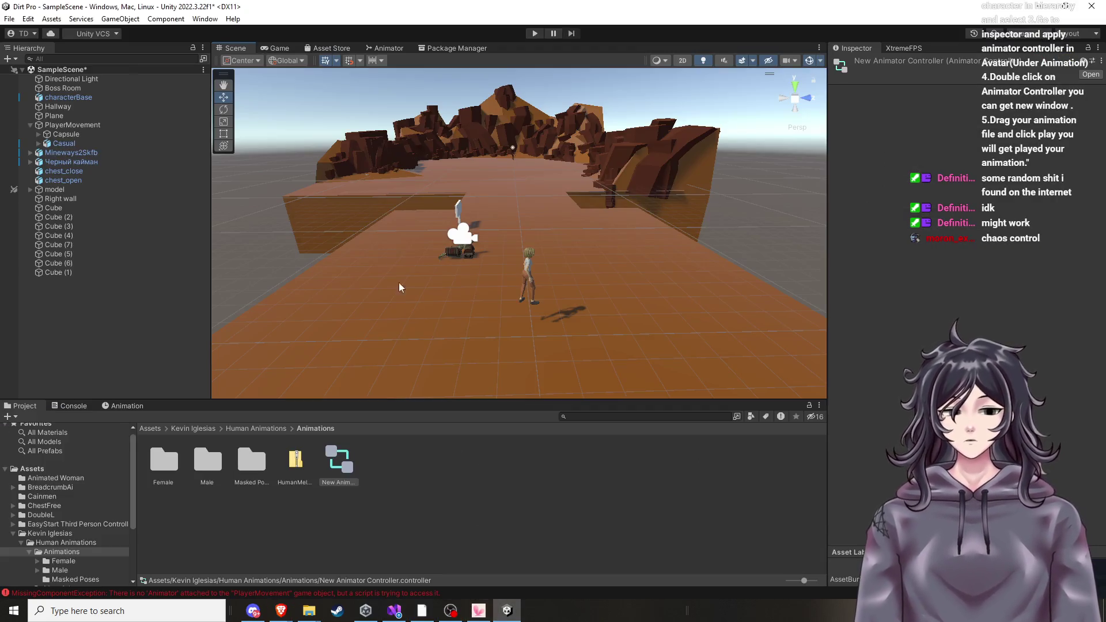
Select New Animator Controller and show its state graph in the Animator tab.
click(332, 471)
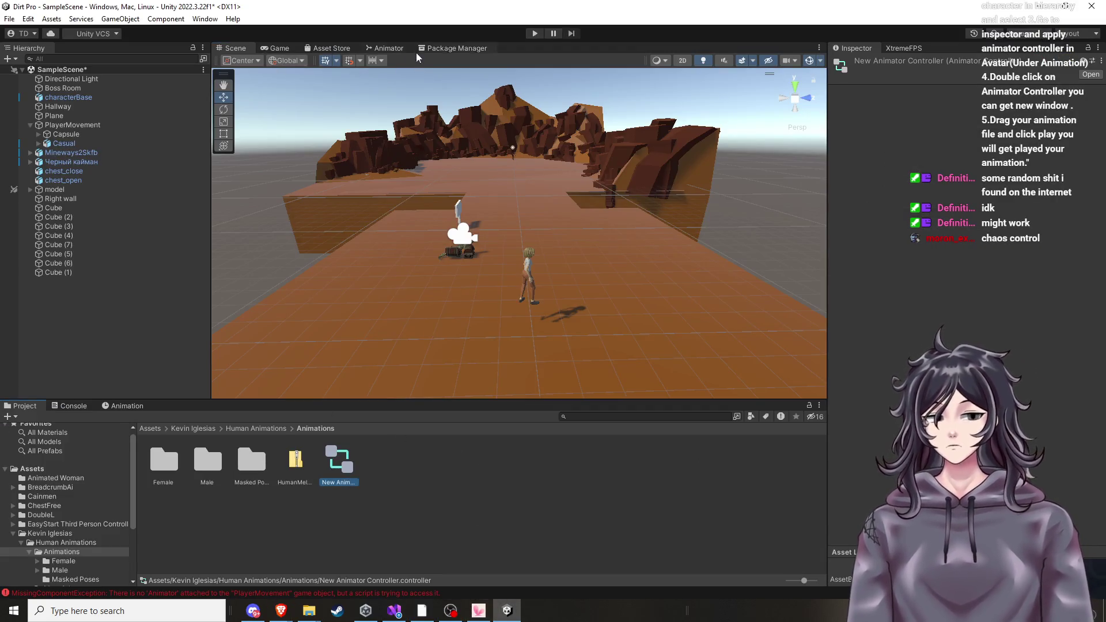
click(392, 49)
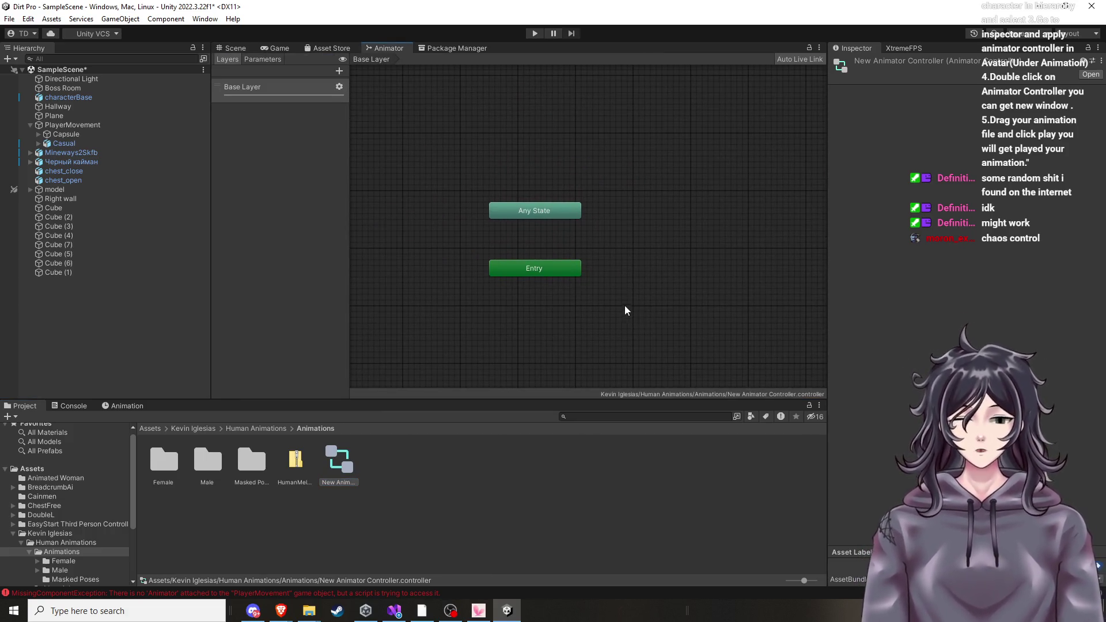
scroll(613, 295, down, 3)
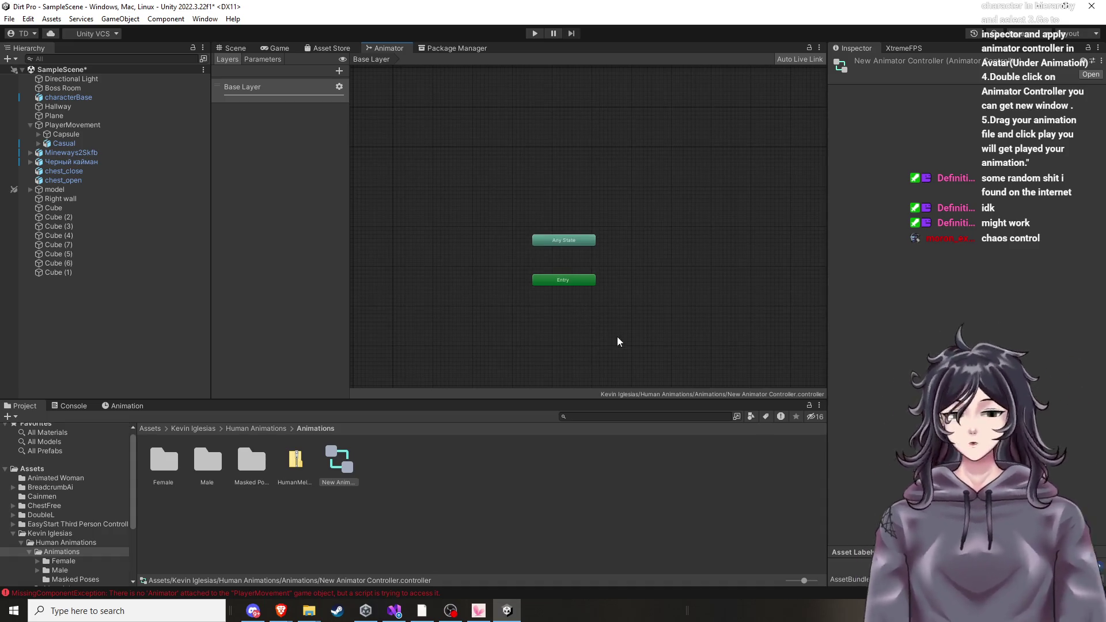
Browse to Female > Movement > Strafe > StrafeRun clips, then bring the YouTube tutorial back.
double_click(160, 471)
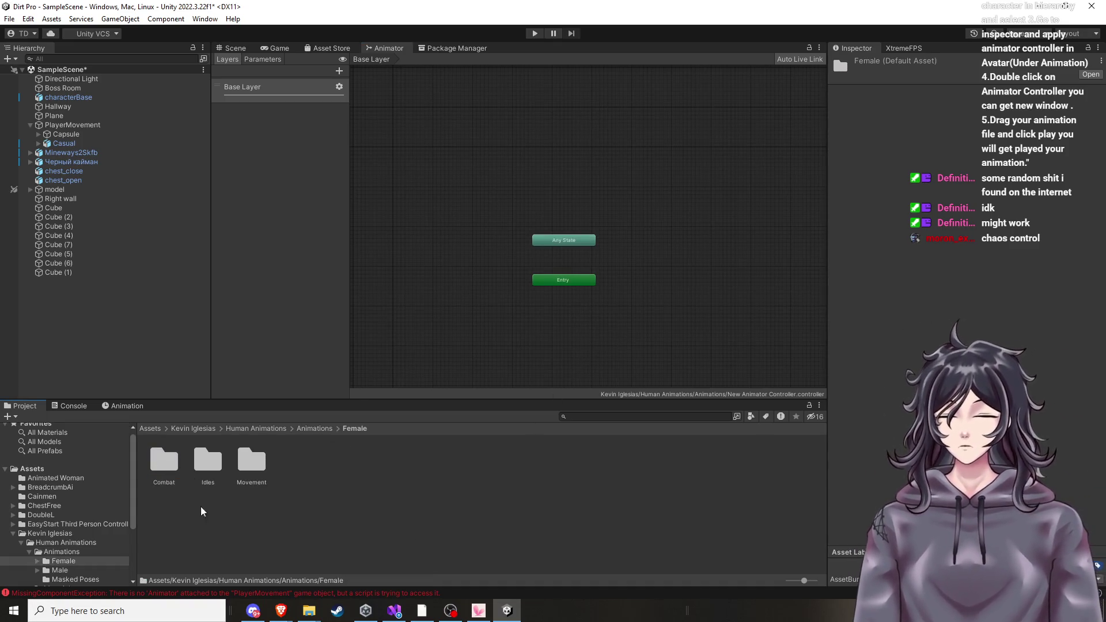
click(168, 465)
click(208, 464)
double_click(253, 465)
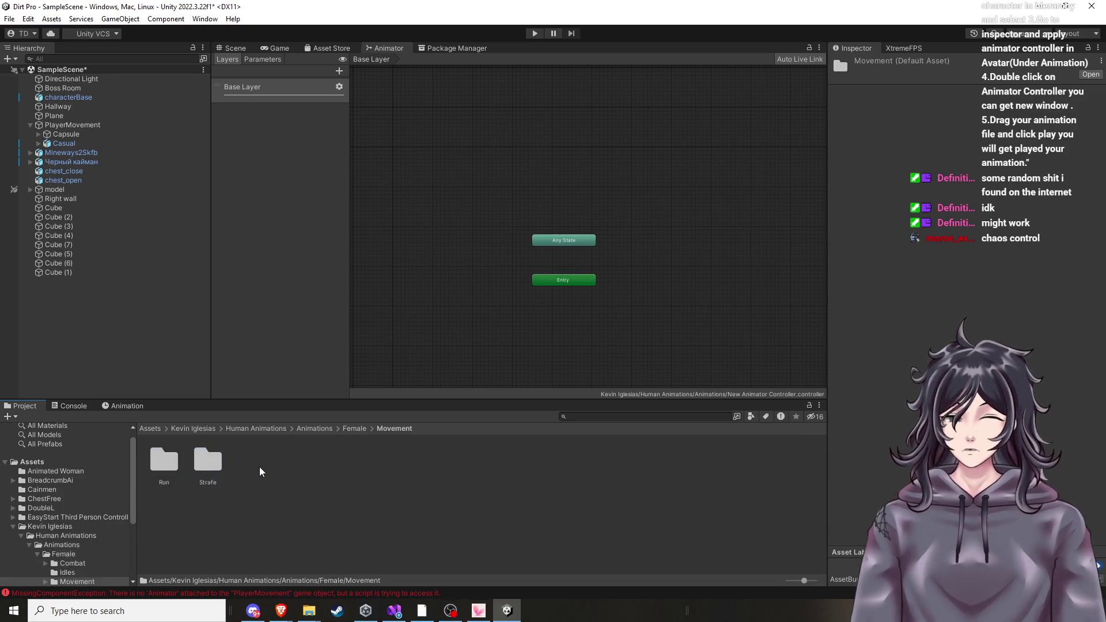
double_click(208, 464)
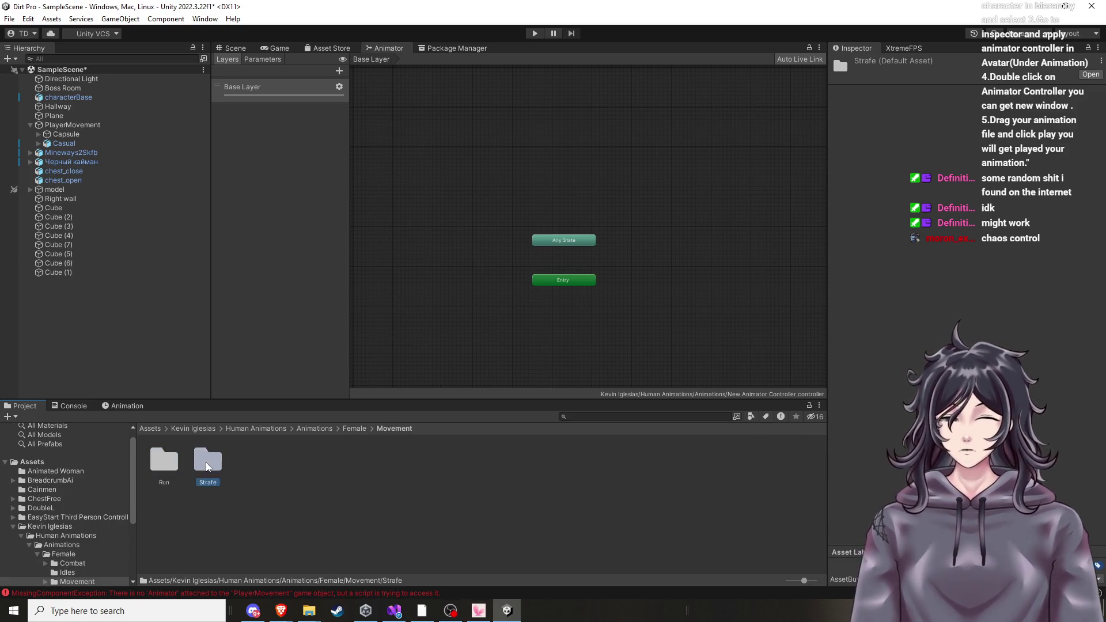
click(161, 466)
double_click(161, 466)
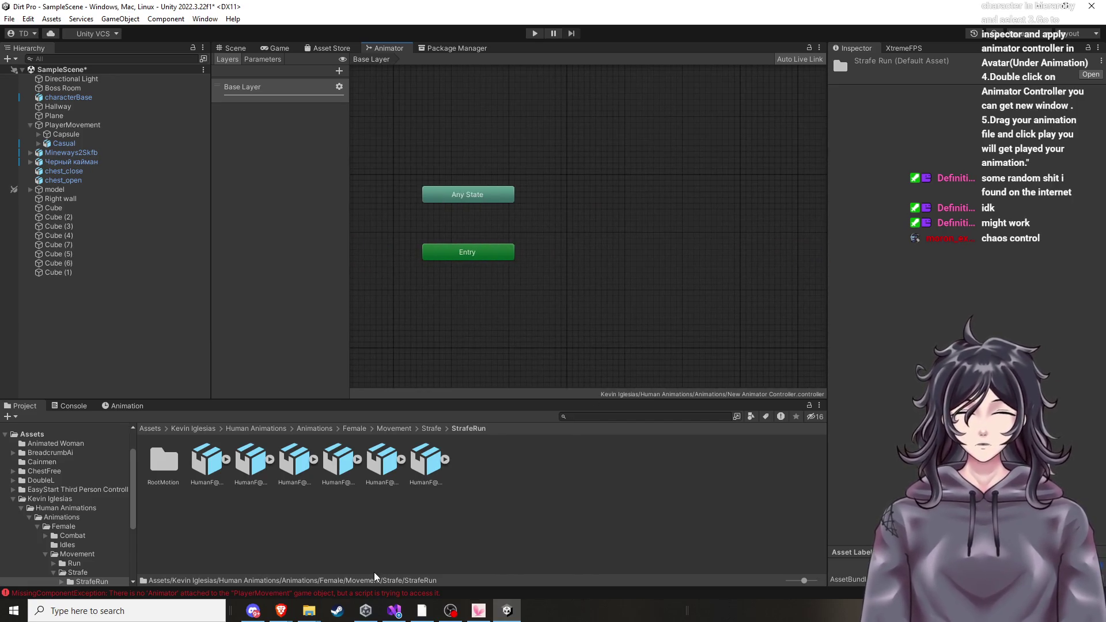
mouse_move(281, 611)
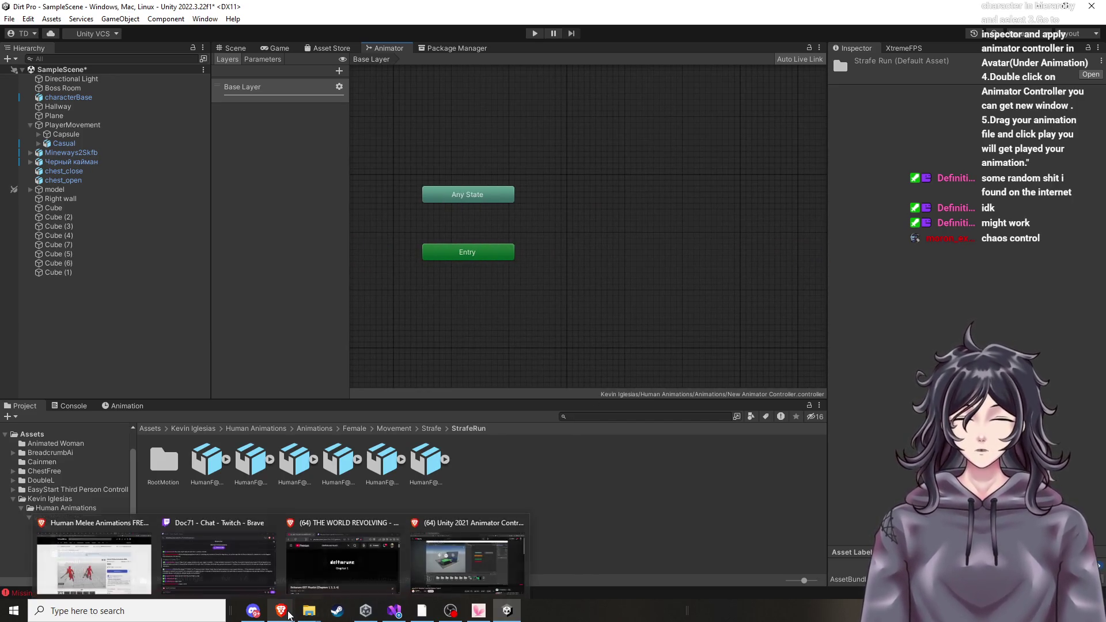
click(441, 585)
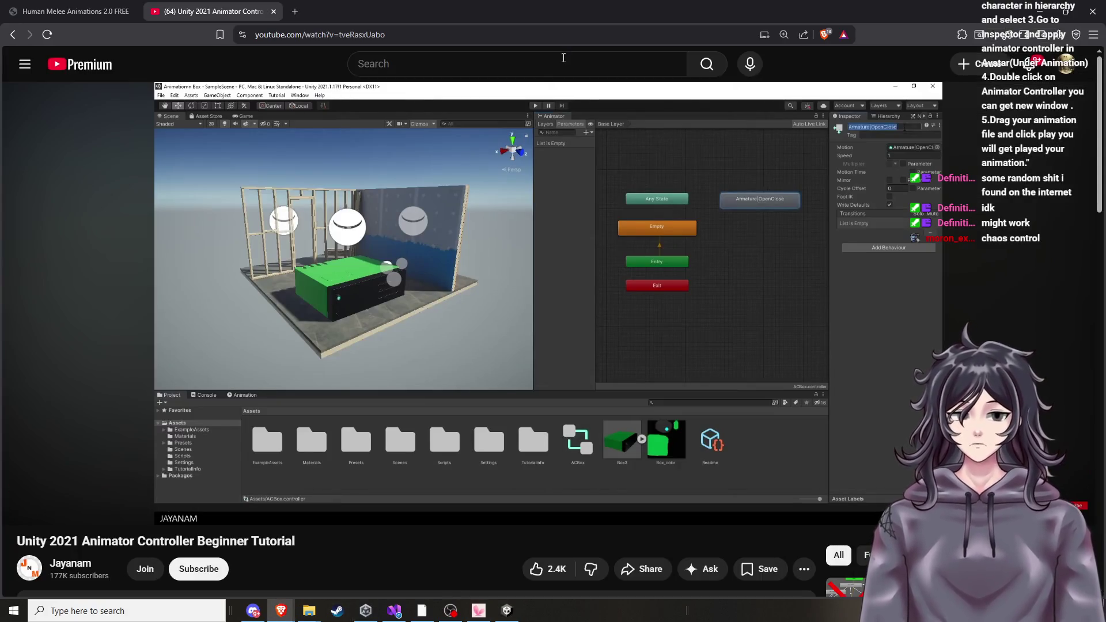
Search YouTube for 'how to add animations to a animator controller unity' and open the Animator Explained video.
click(564, 57)
text(how to)
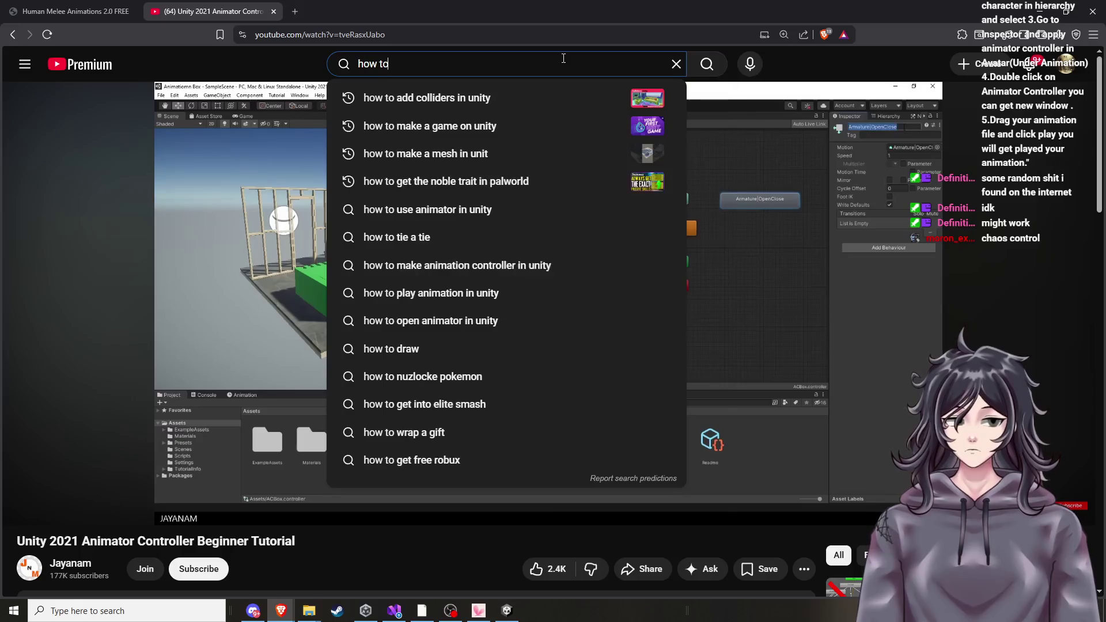
key(ctrl+minus)
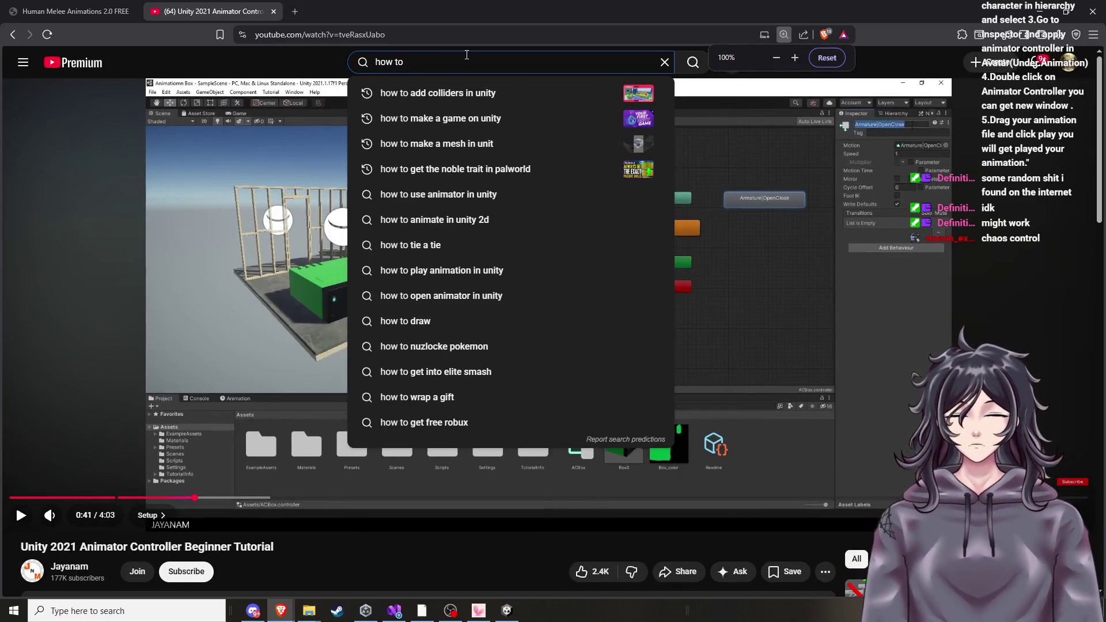
key(ctrl+minus)
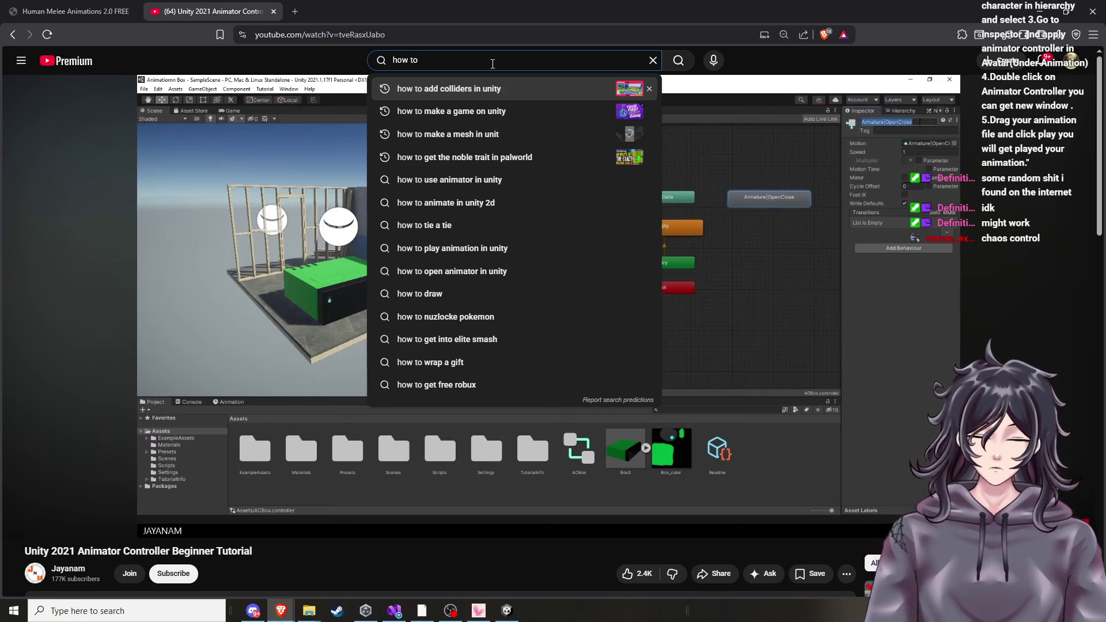
text(add)
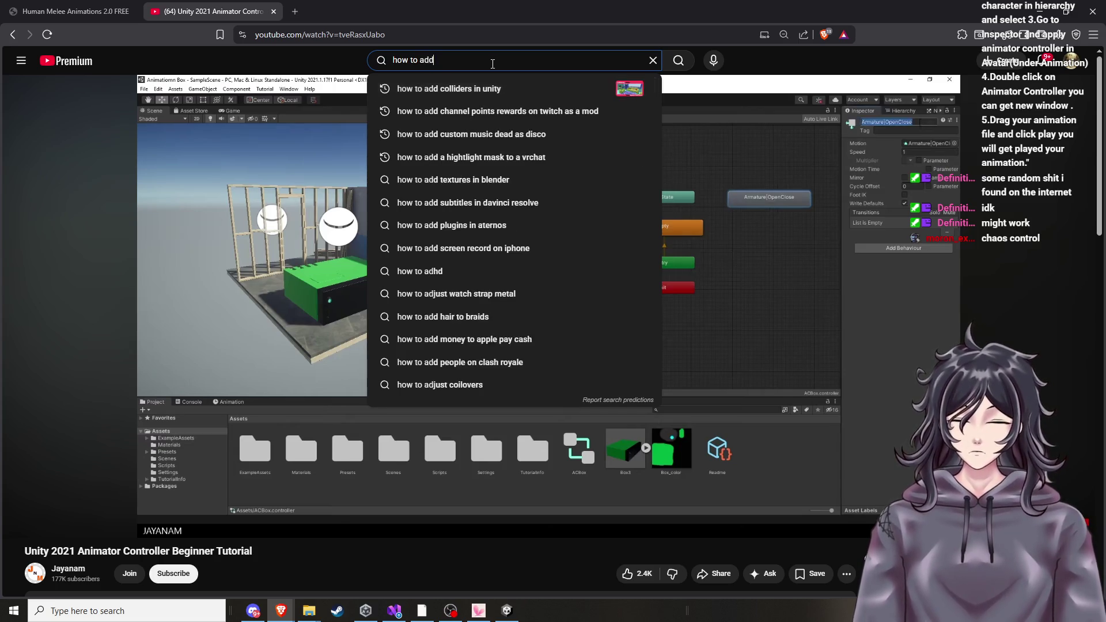
text( an)
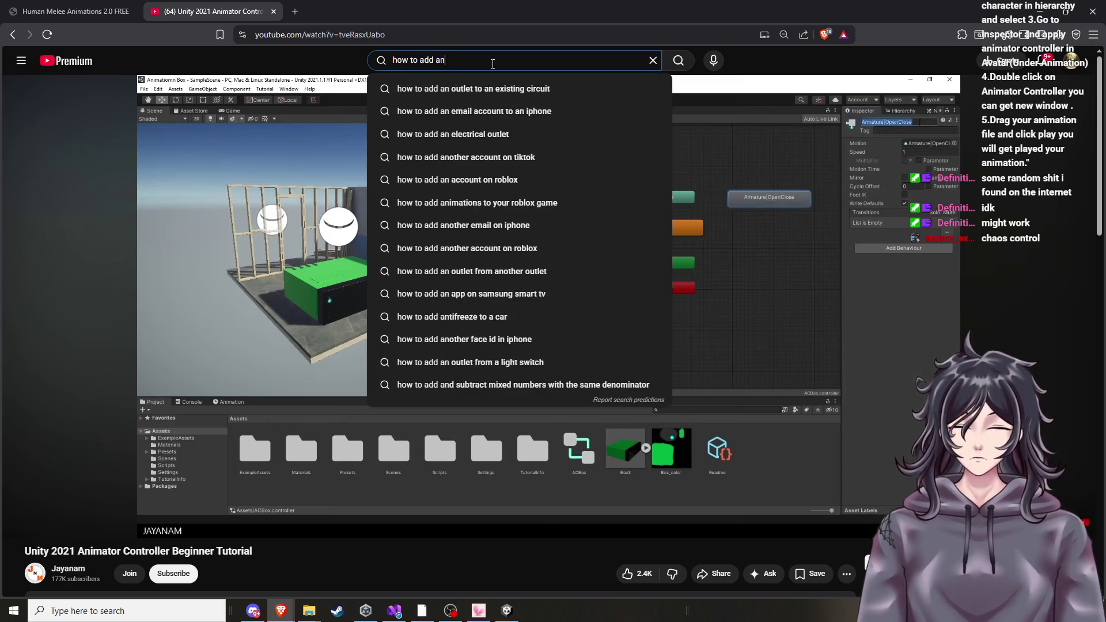
text(imations to an)
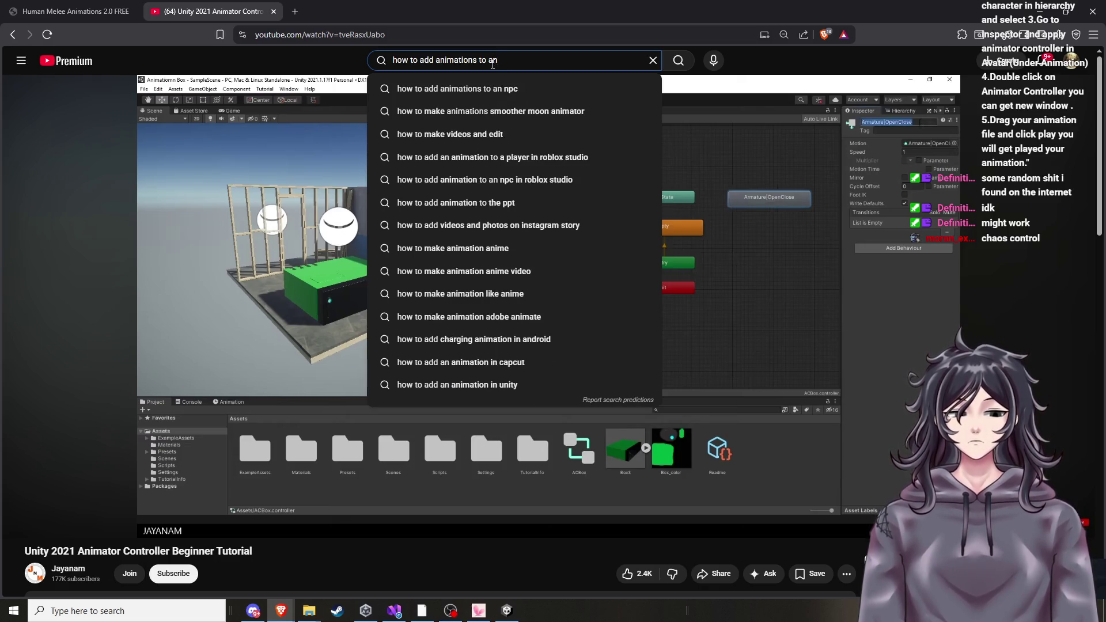
key(BackSpace)
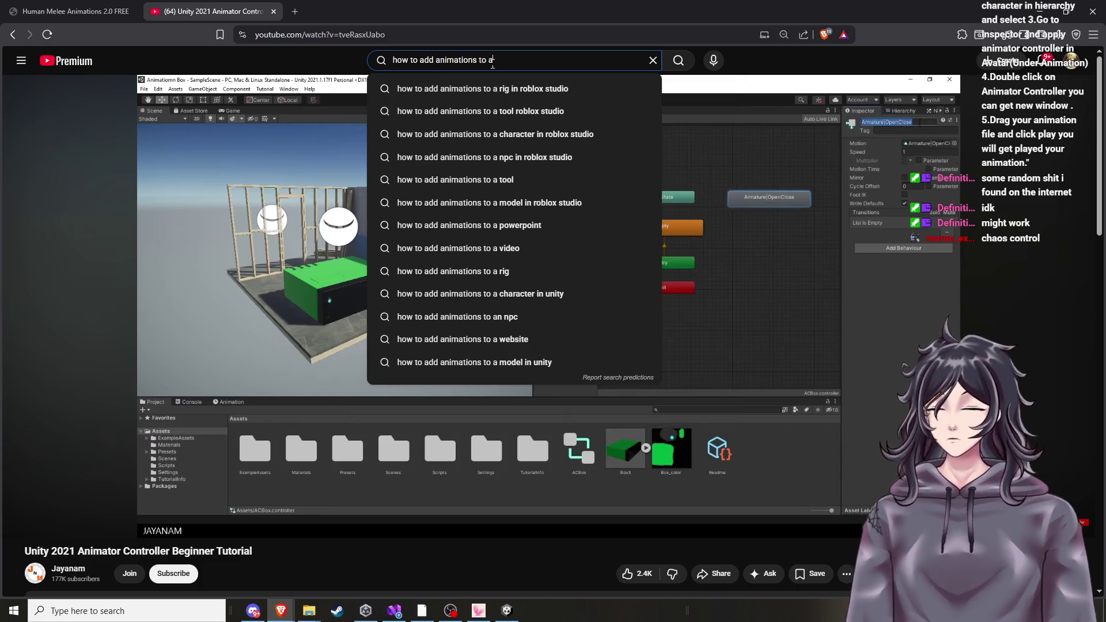
text(animator con)
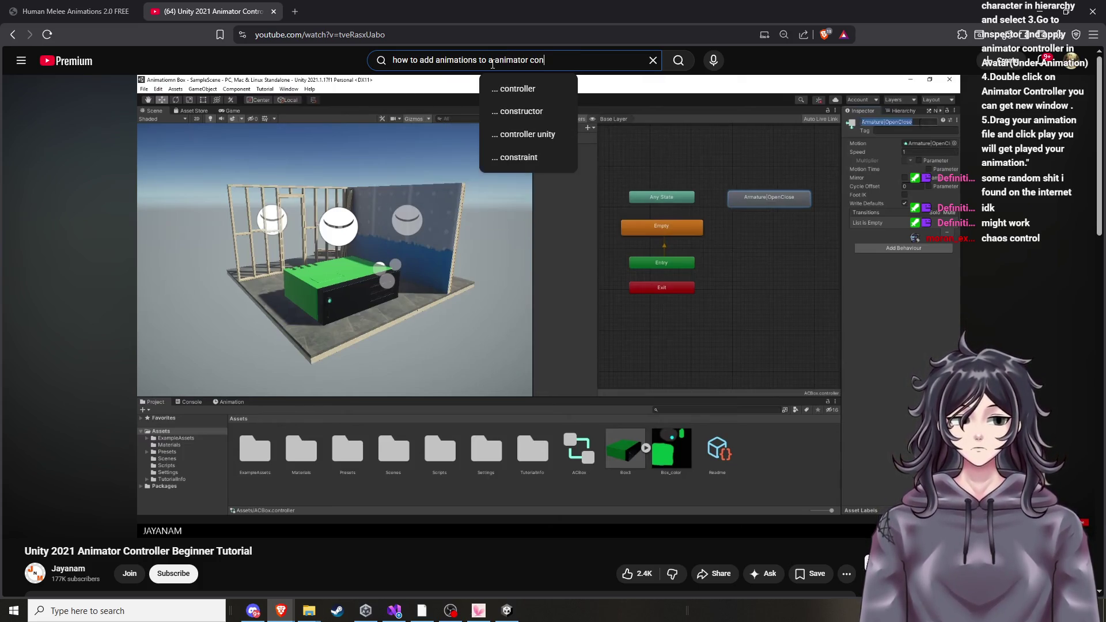
text(troller)
key(Down)
key(Return)
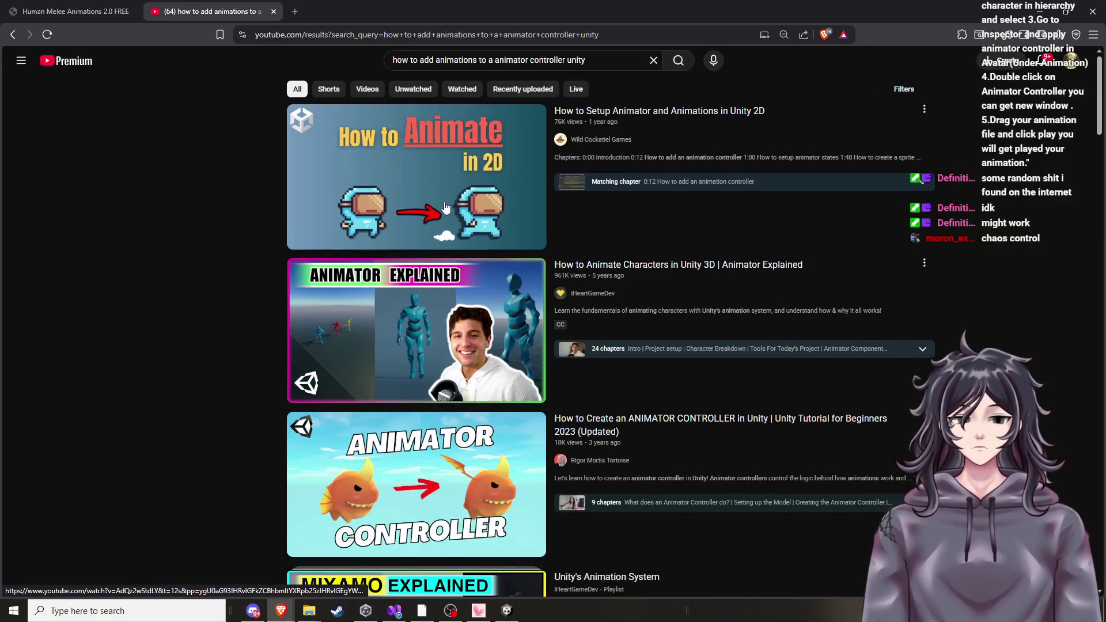
click(455, 333)
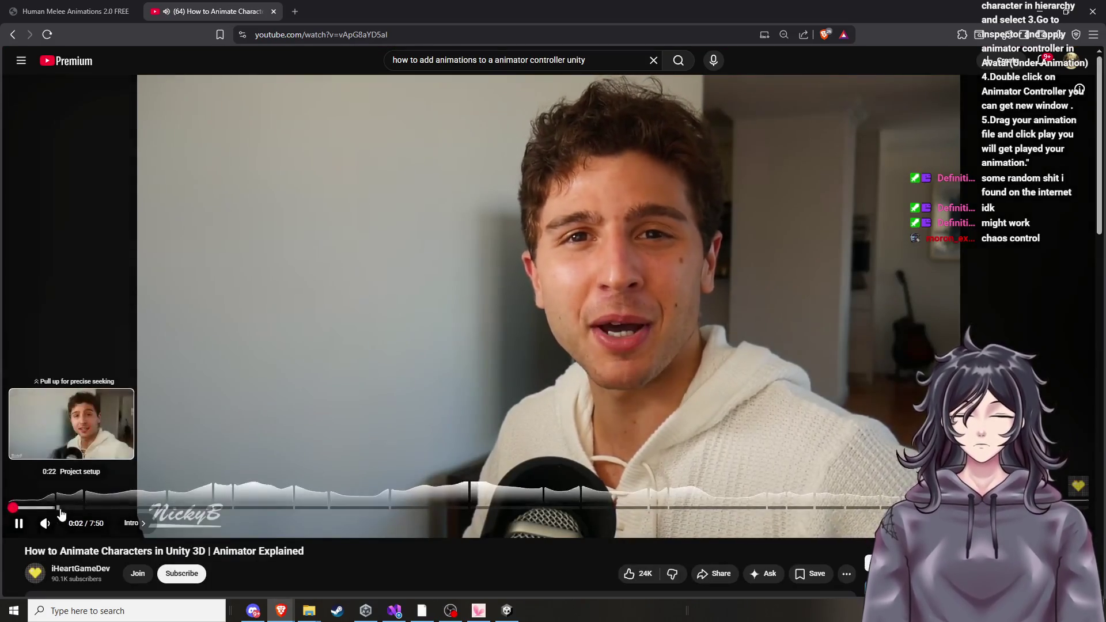
Skip the Animator Explained video to 0:36 (Character Breakdown), pause it, and return to Unity.
click(60, 508)
drag(60, 508, 90, 512)
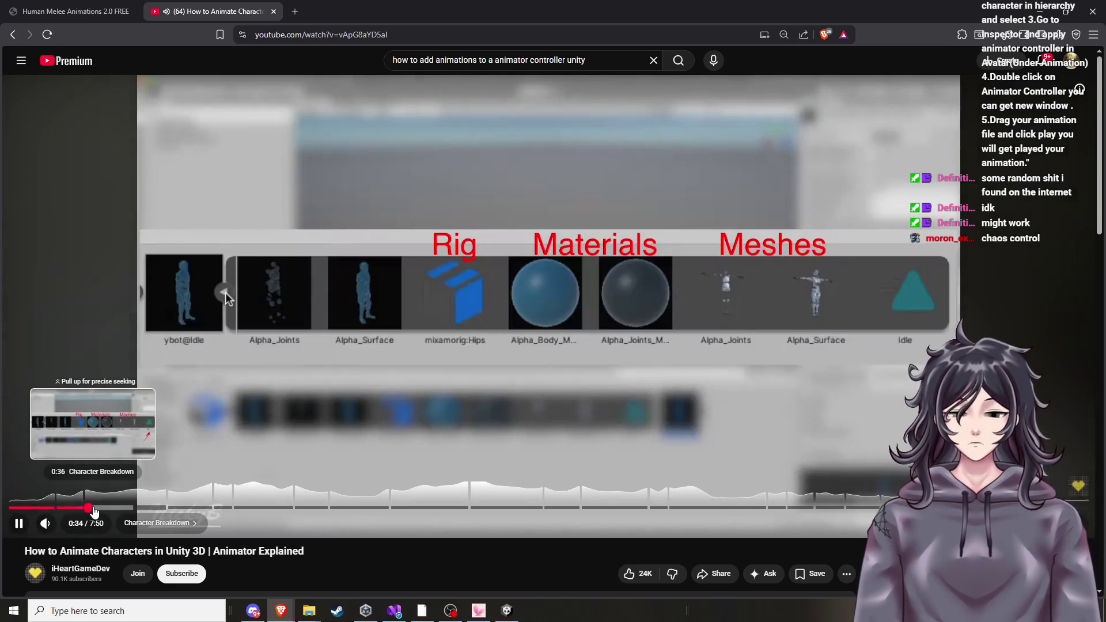
click(485, 355)
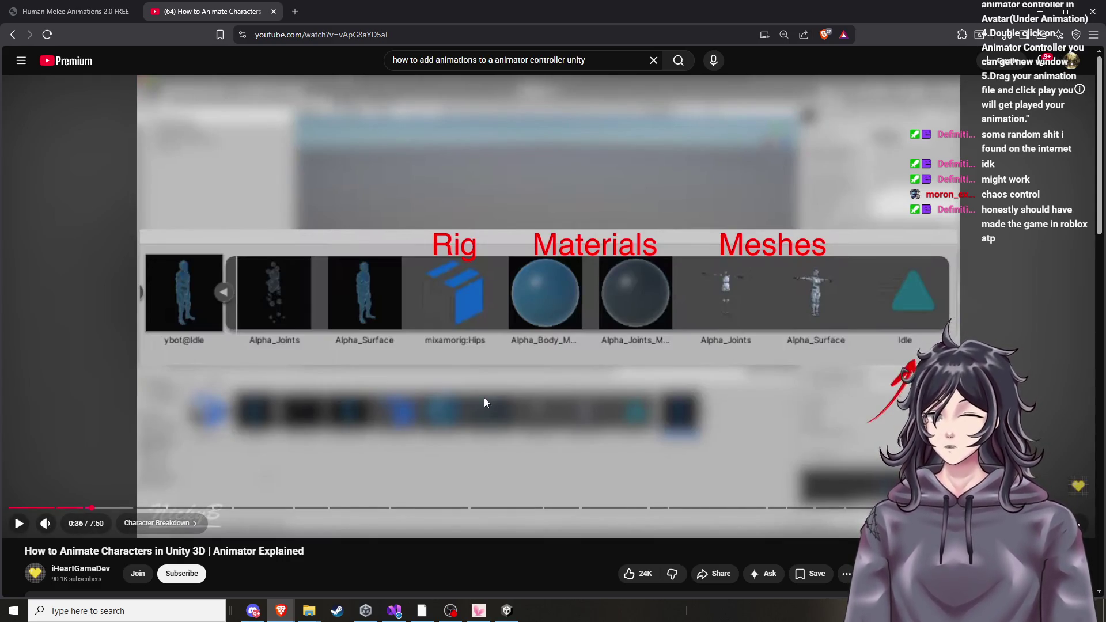
click(507, 611)
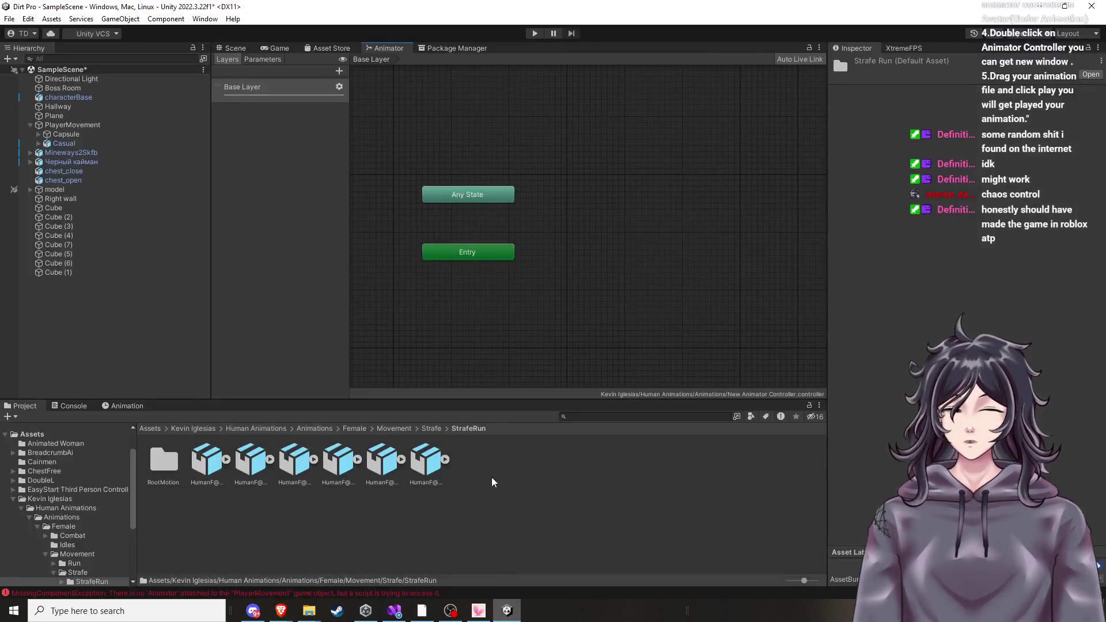
Switch to the Scene view, orbit down over the ground, and browse Kevin Iglesias then top-level Assets.
click(228, 50)
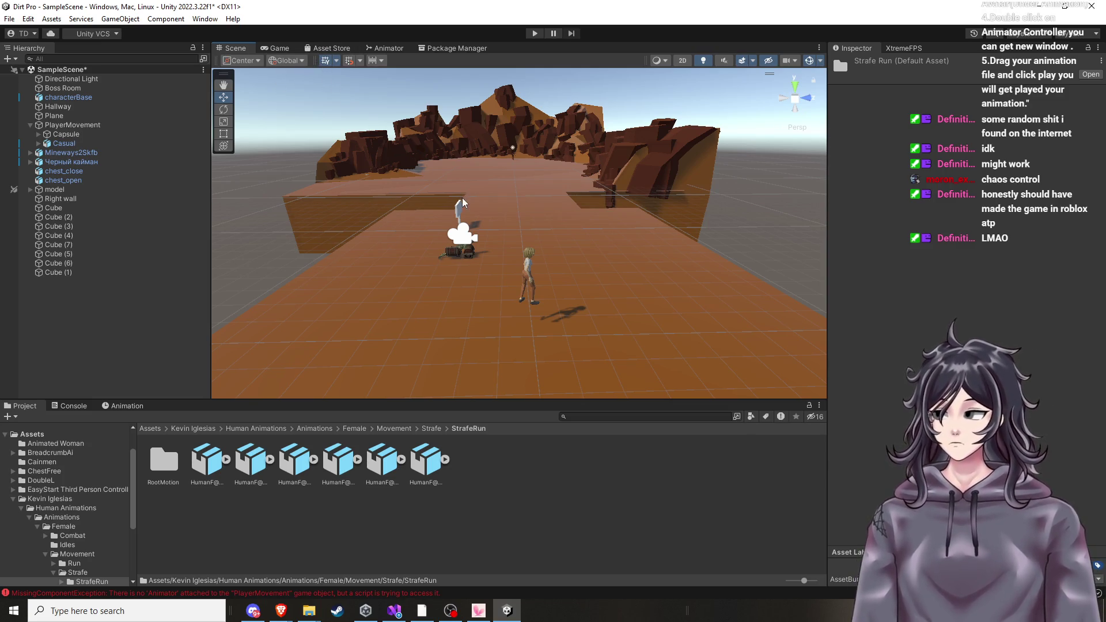
mouse_move(504, 206)
mouse_down()
mouse_move(695, 267)
mouse_move(668, 271)
mouse_up()
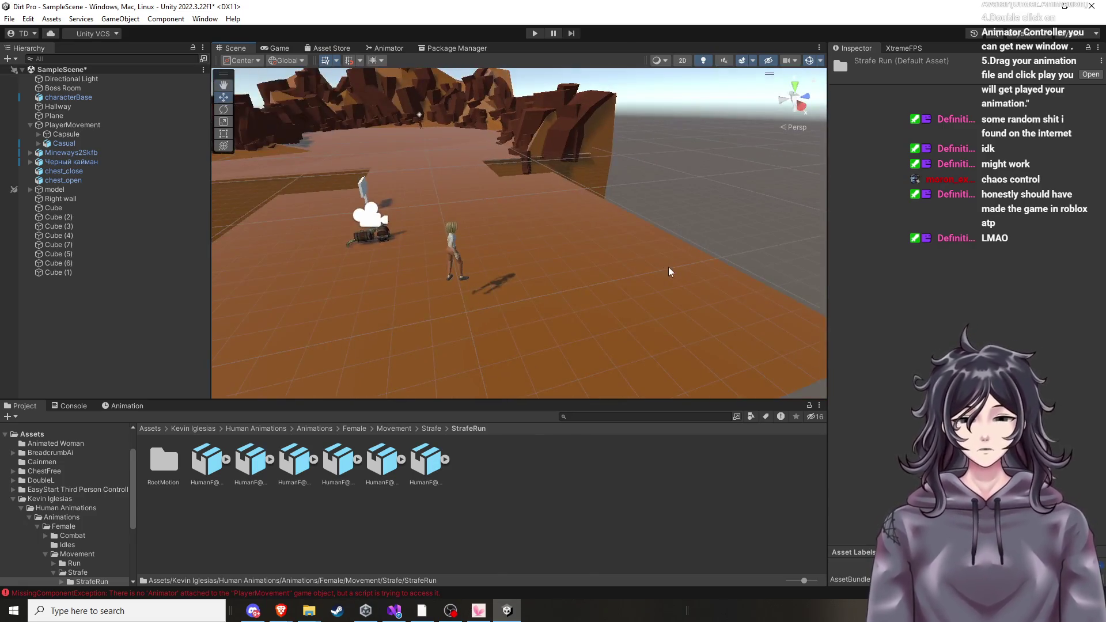
click(84, 502)
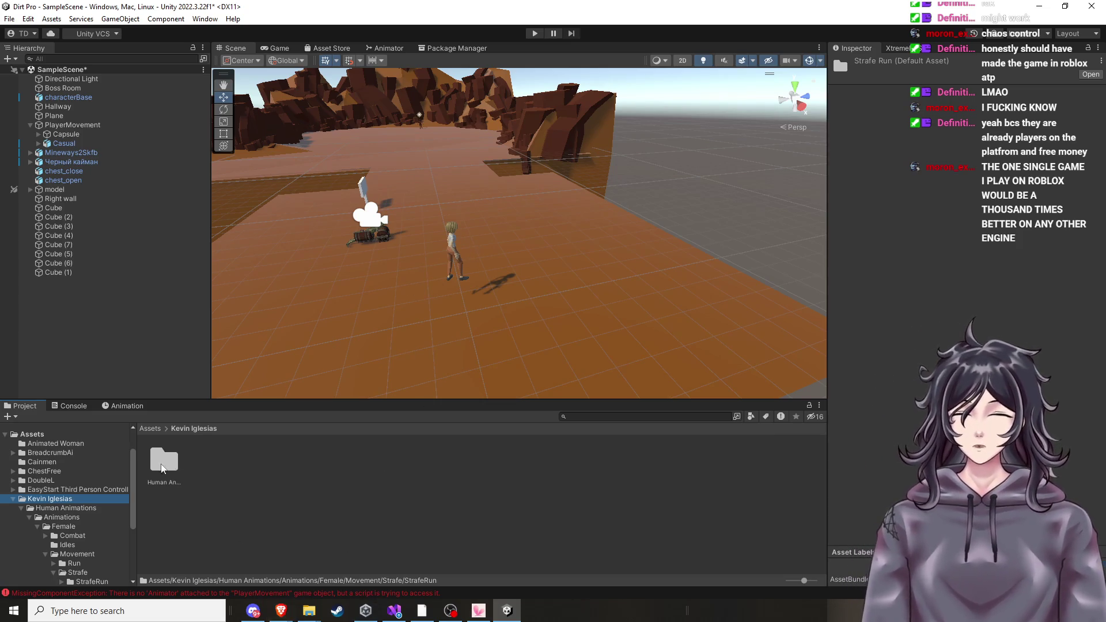
click(60, 434)
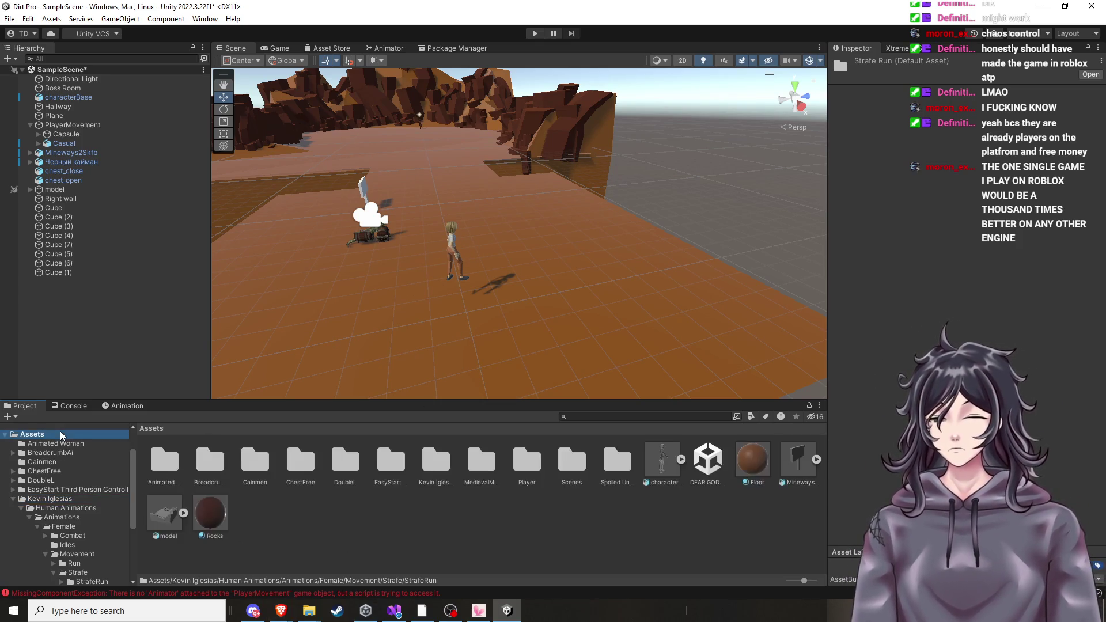
Expand characterBase to inspect its Plane.007 mesh, then collapse it again.
click(681, 459)
click(709, 467)
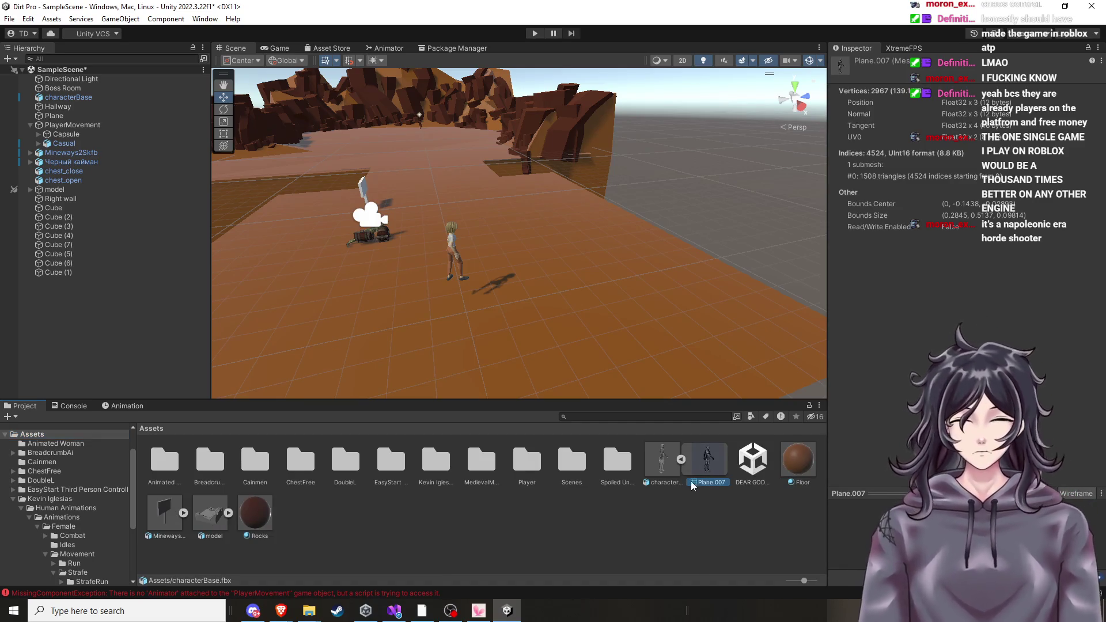
click(682, 460)
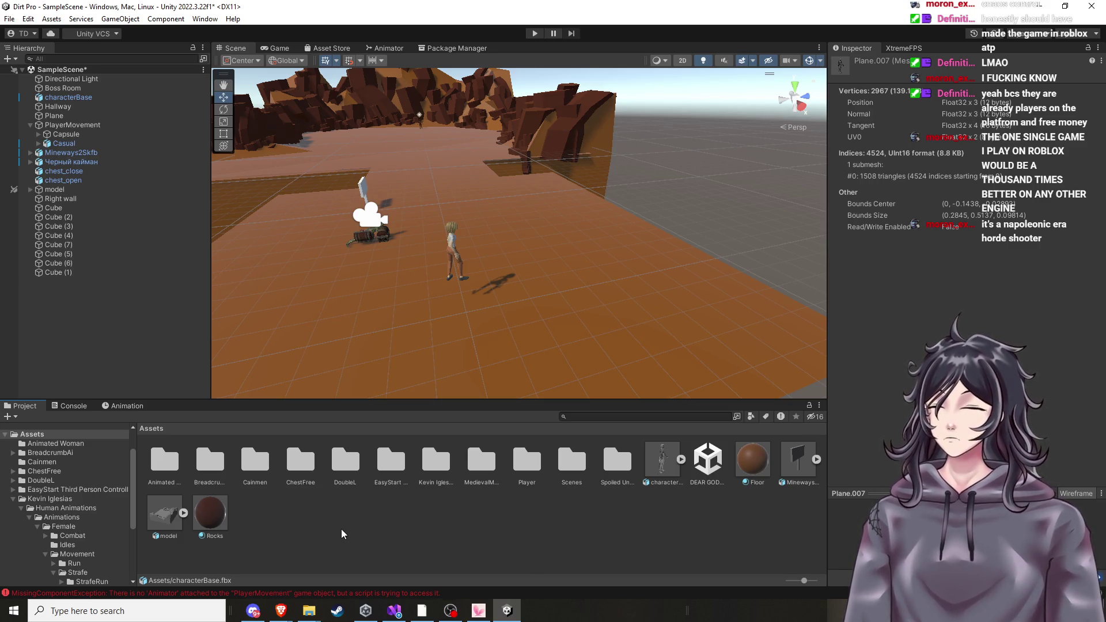
Browse through Animations and Human Animations to the Animated Woman folder and bring up the Casual model's actions.
scroll(60, 512, down, 3)
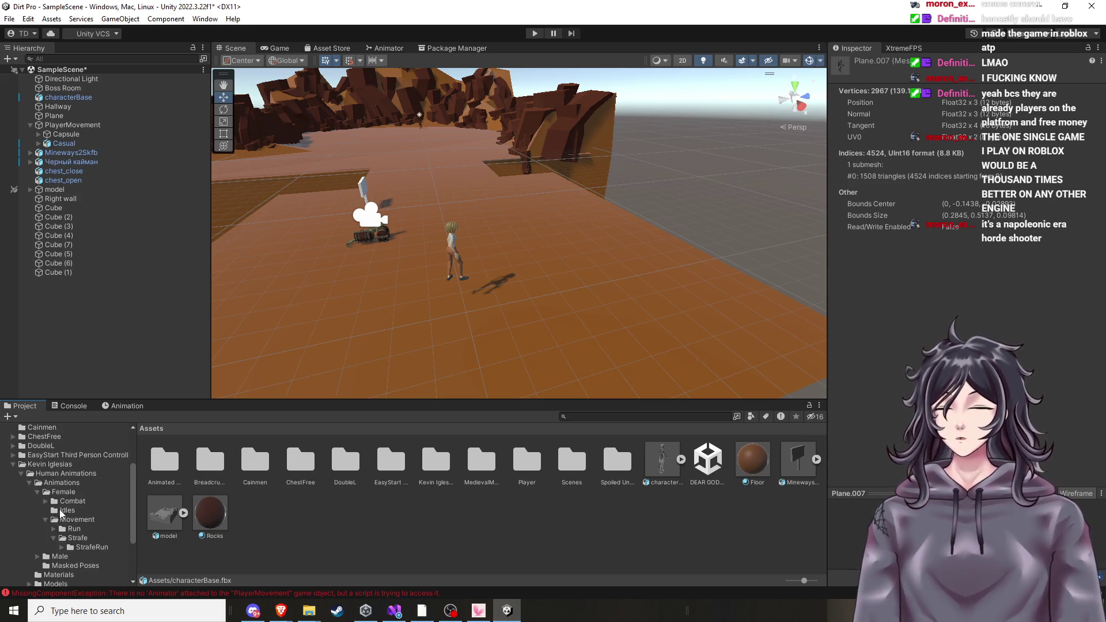
click(89, 483)
click(90, 476)
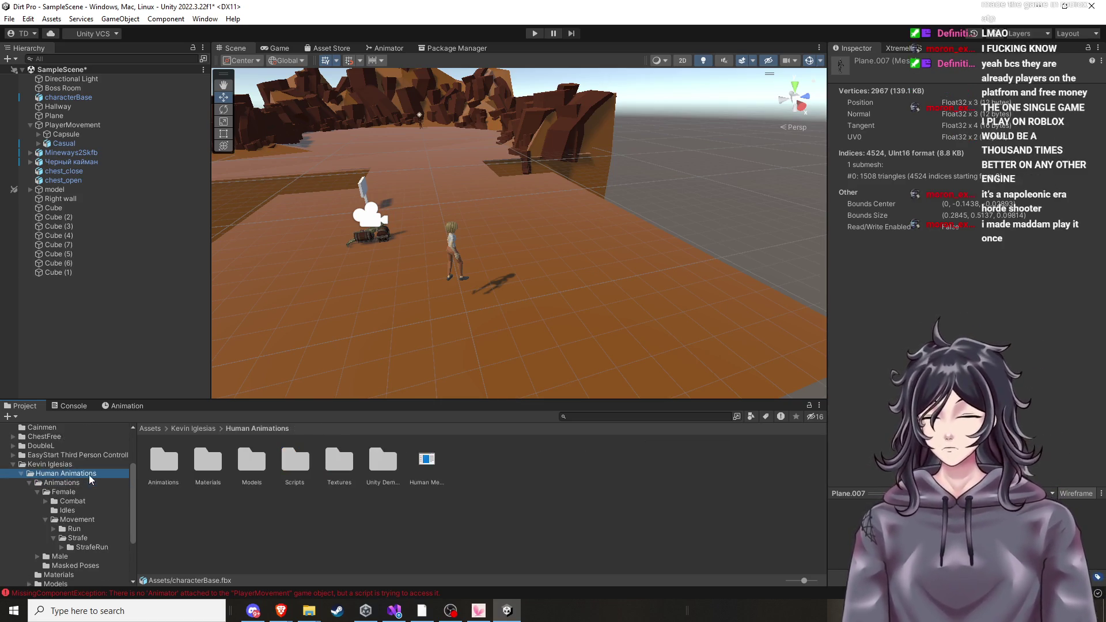
click(50, 464)
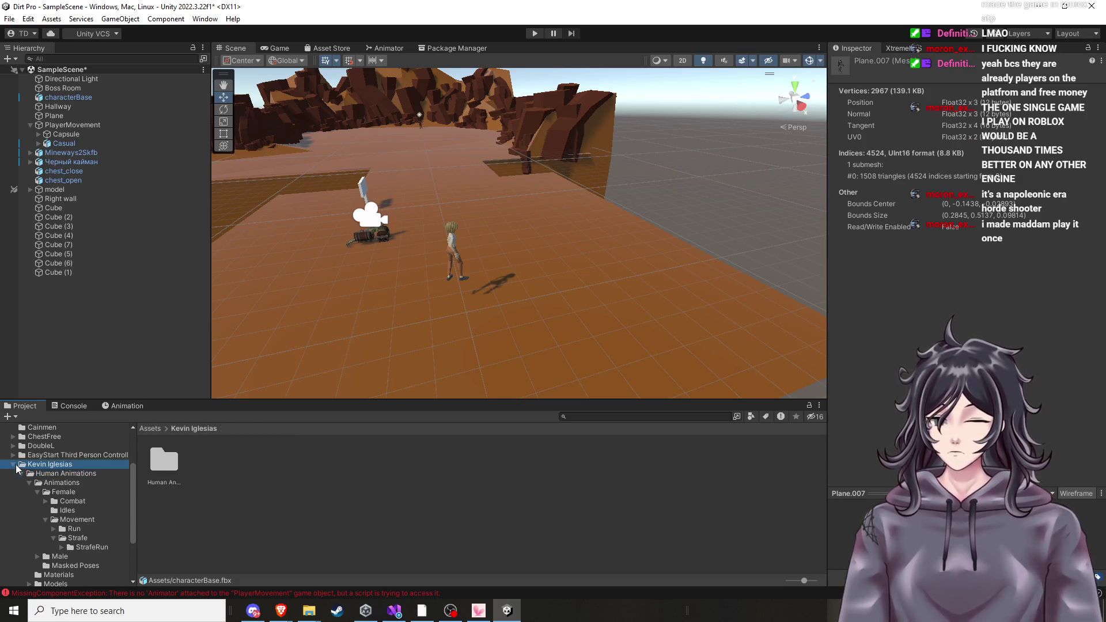
scroll(67, 500, up, 3)
click(67, 478)
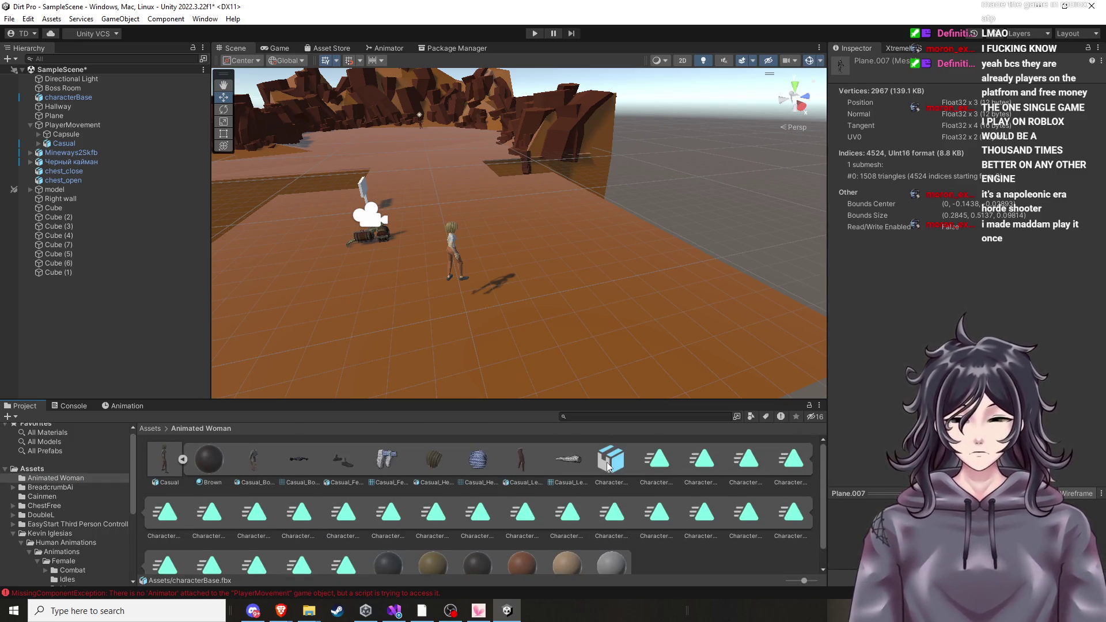
right_click(158, 453)
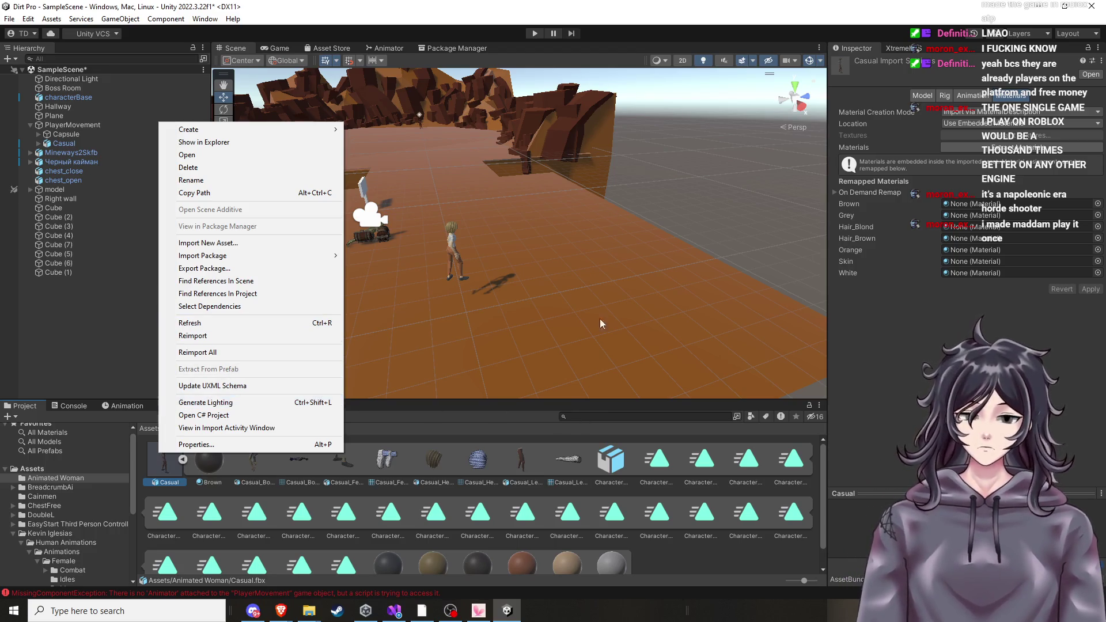
click(617, 279)
Move in close to the Casual character and select it to check its Animator, then bring back the YouTube tutorial.
click(616, 278)
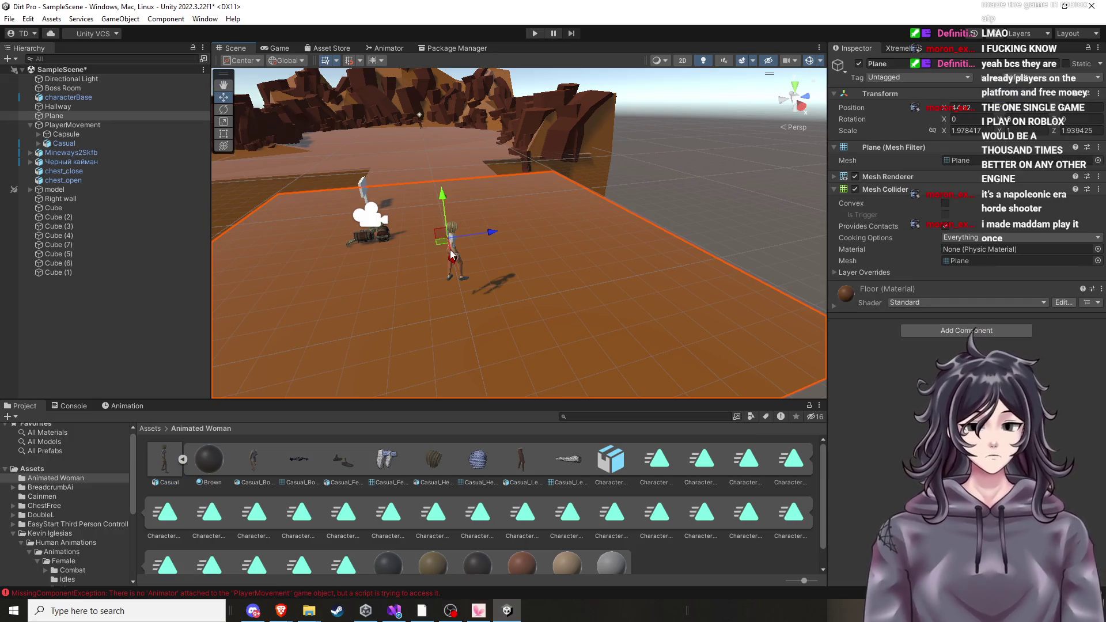
mouse_move(452, 254)
mouse_down()
mouse_move(470, 274)
mouse_move(318, 180)
mouse_move(302, 187)
mouse_up()
click(354, 222)
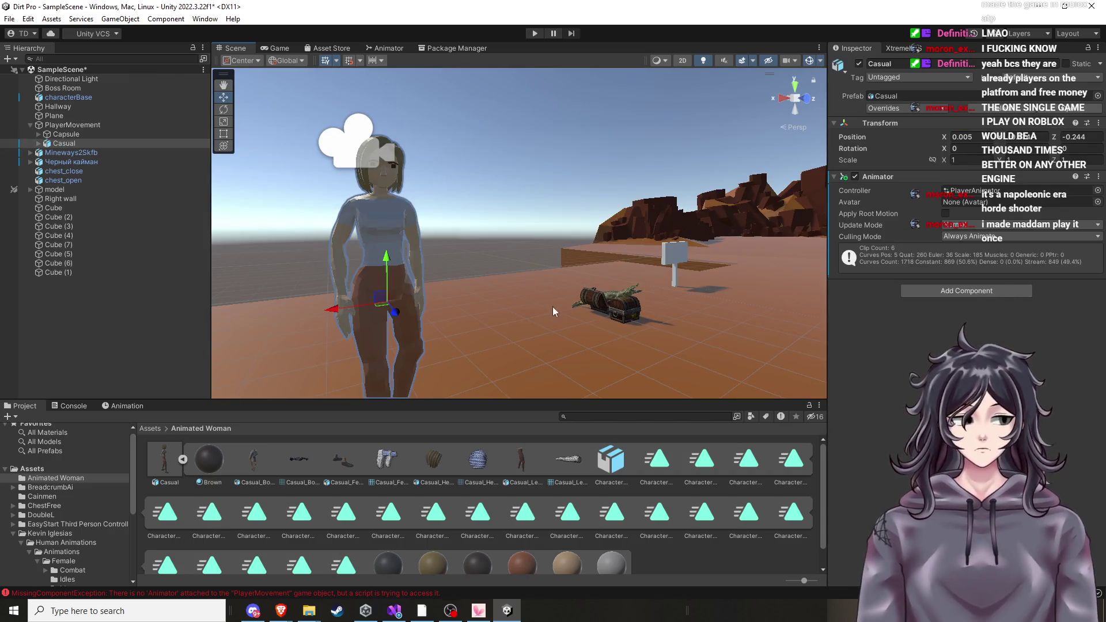
scroll(496, 505, down, 1)
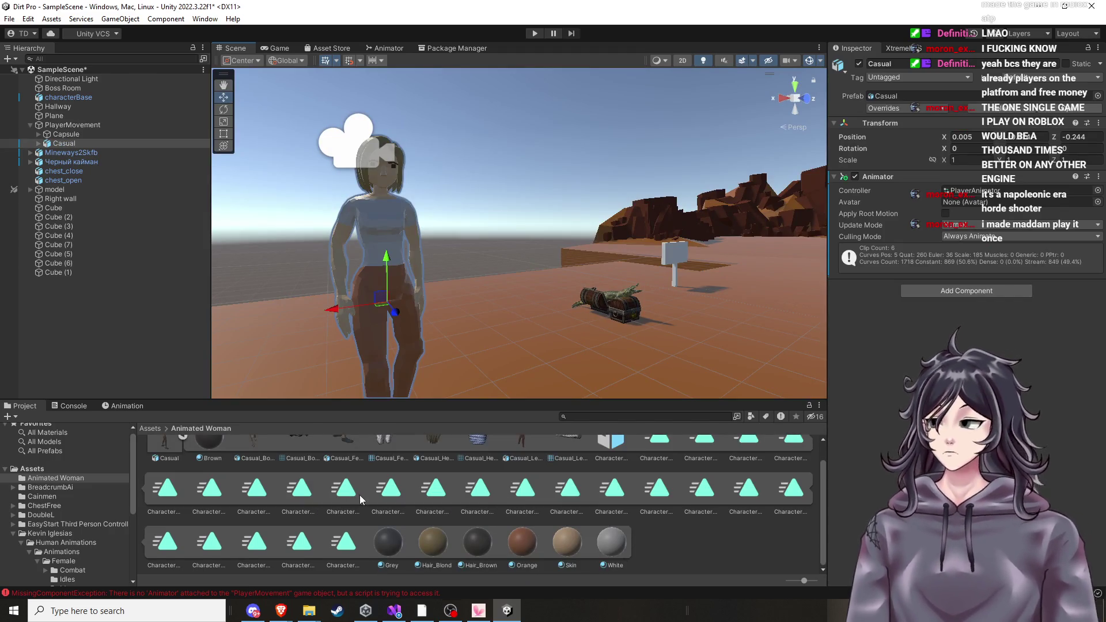
mouse_move(280, 610)
click(444, 574)
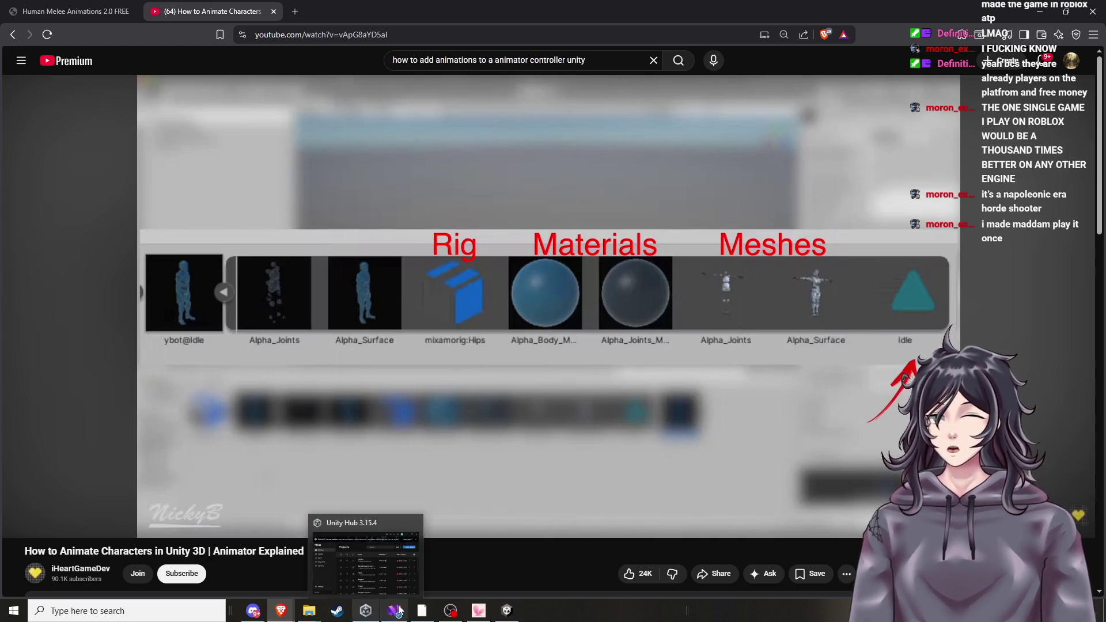
Play the tutorial with the volume raised, pause it at 0:54, and return to Unity.
mouse_move(394, 609)
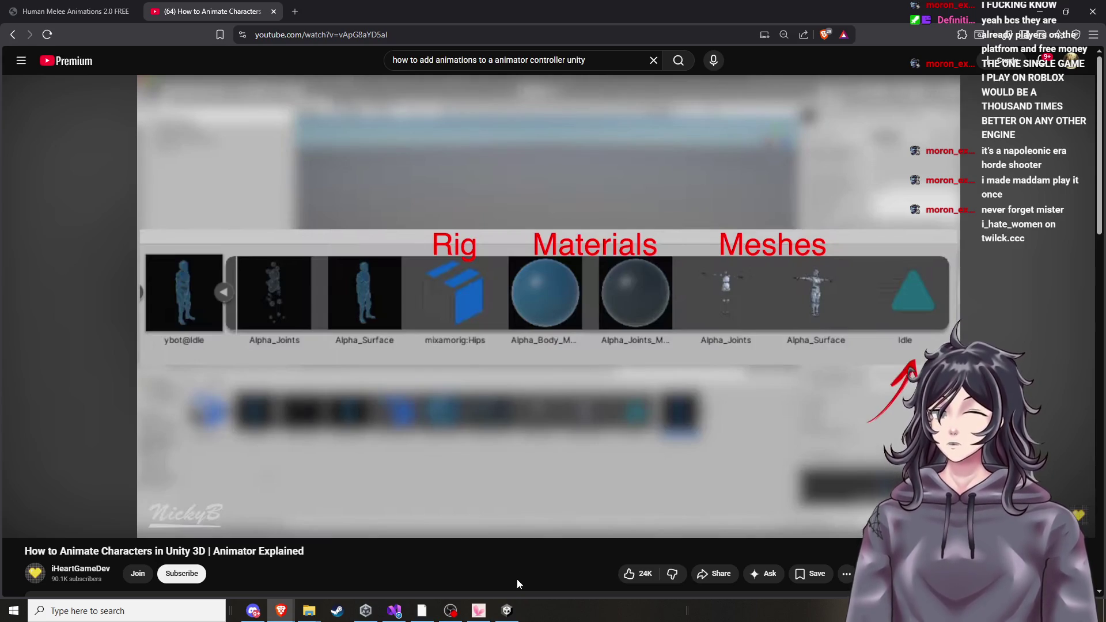
click(531, 355)
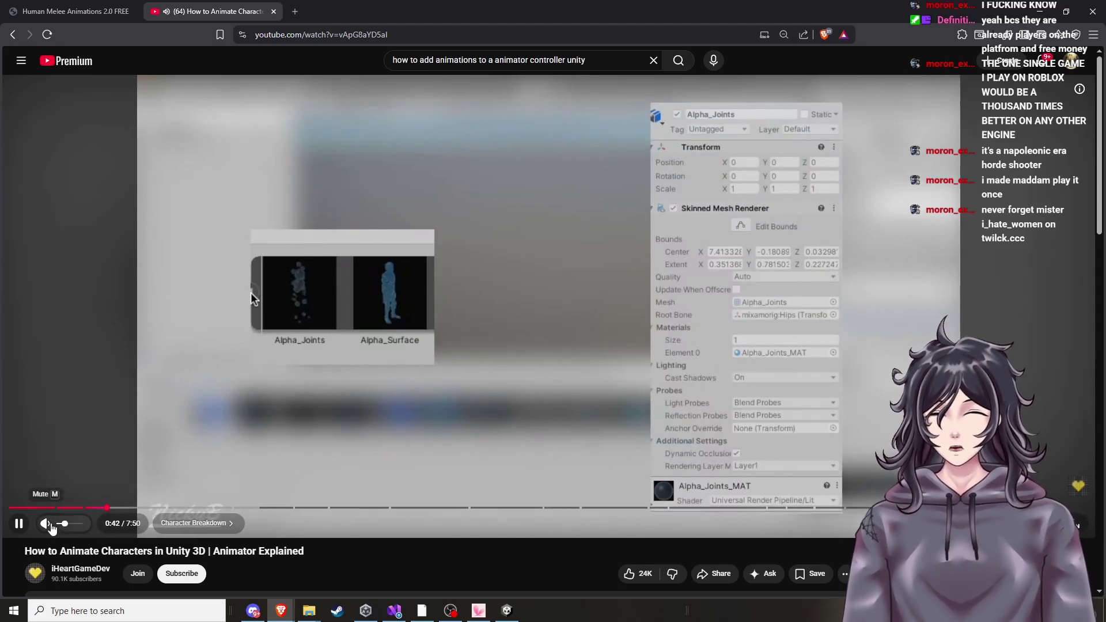
click(75, 526)
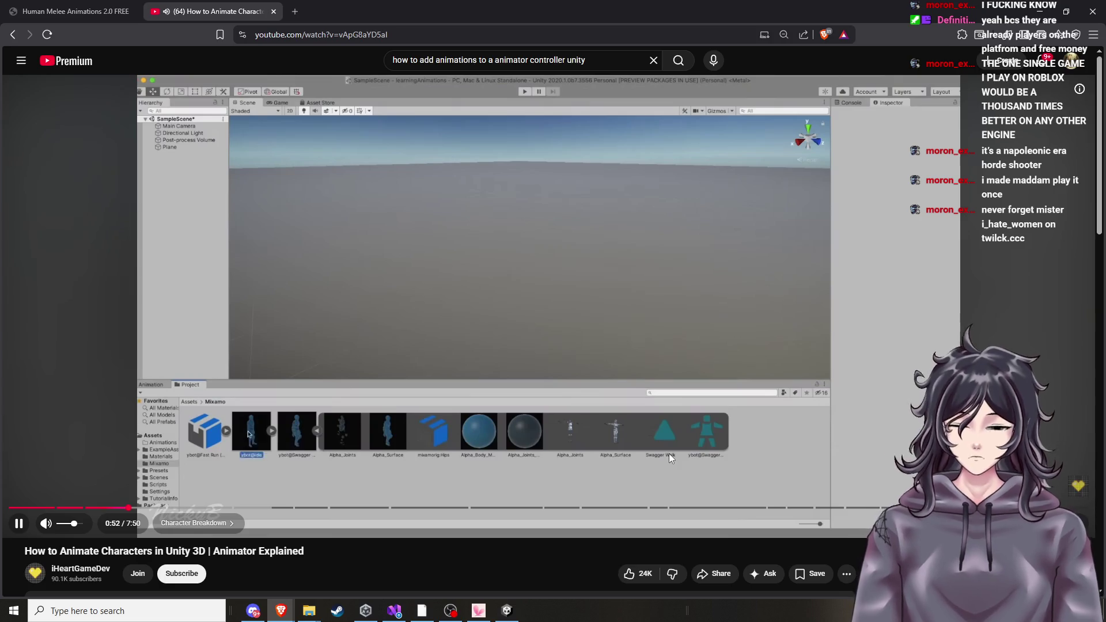
click(448, 486)
click(503, 608)
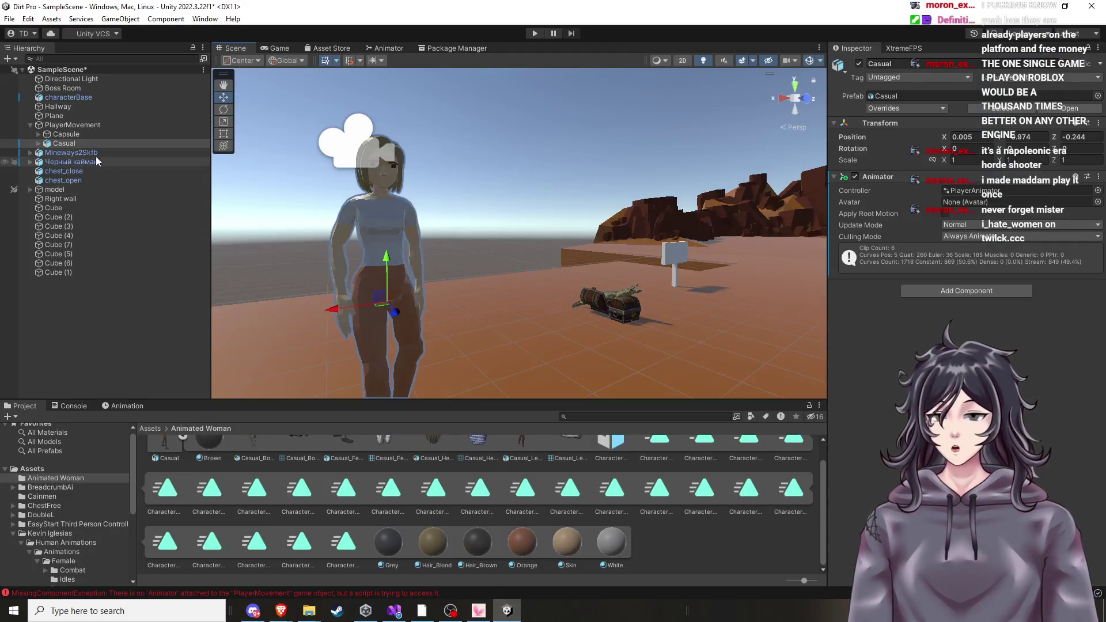
click(72, 124)
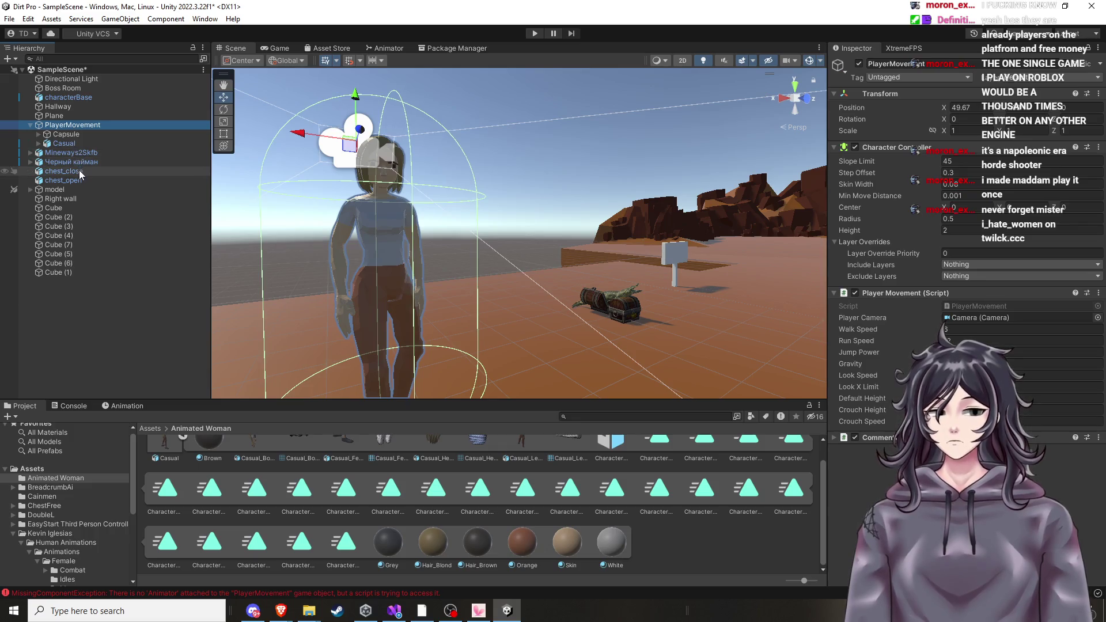
click(68, 98)
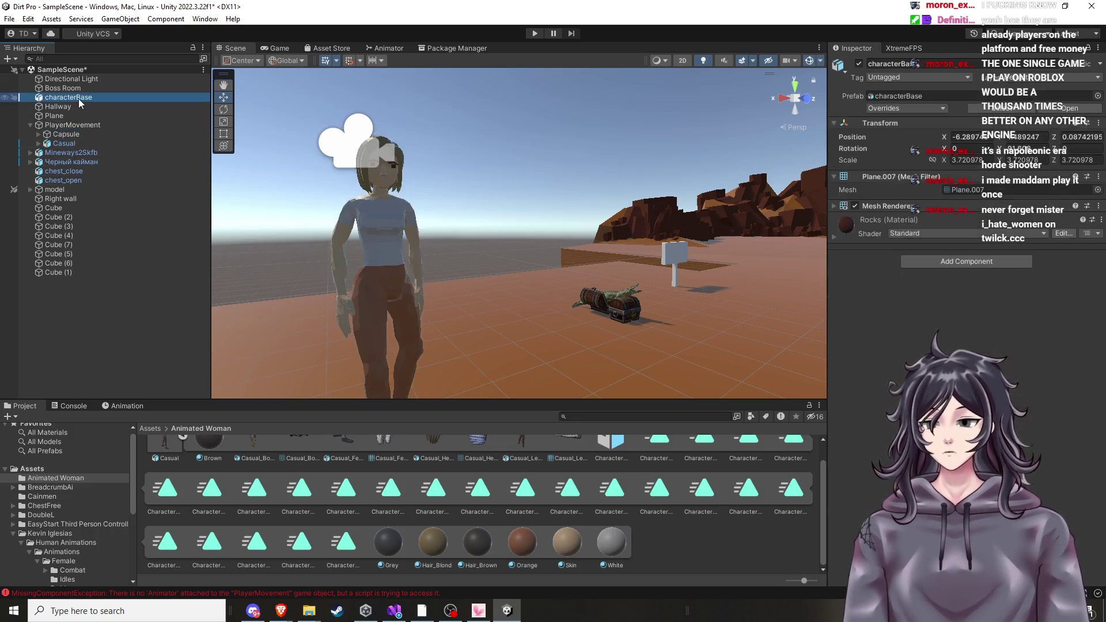
drag(175, 457, 135, 325)
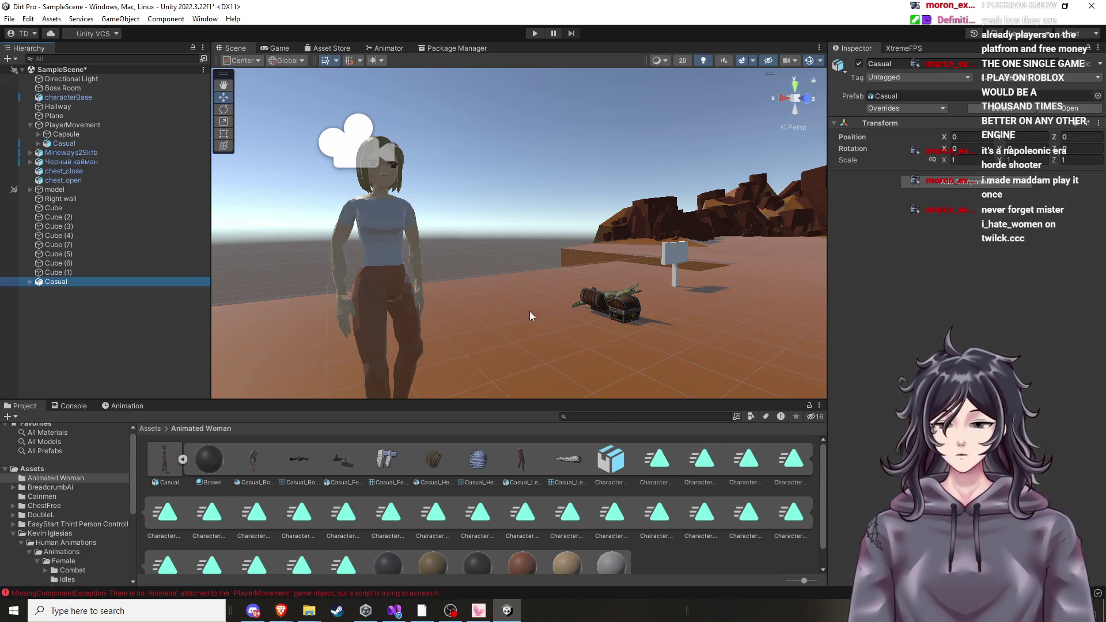
scroll(493, 313, down, 6)
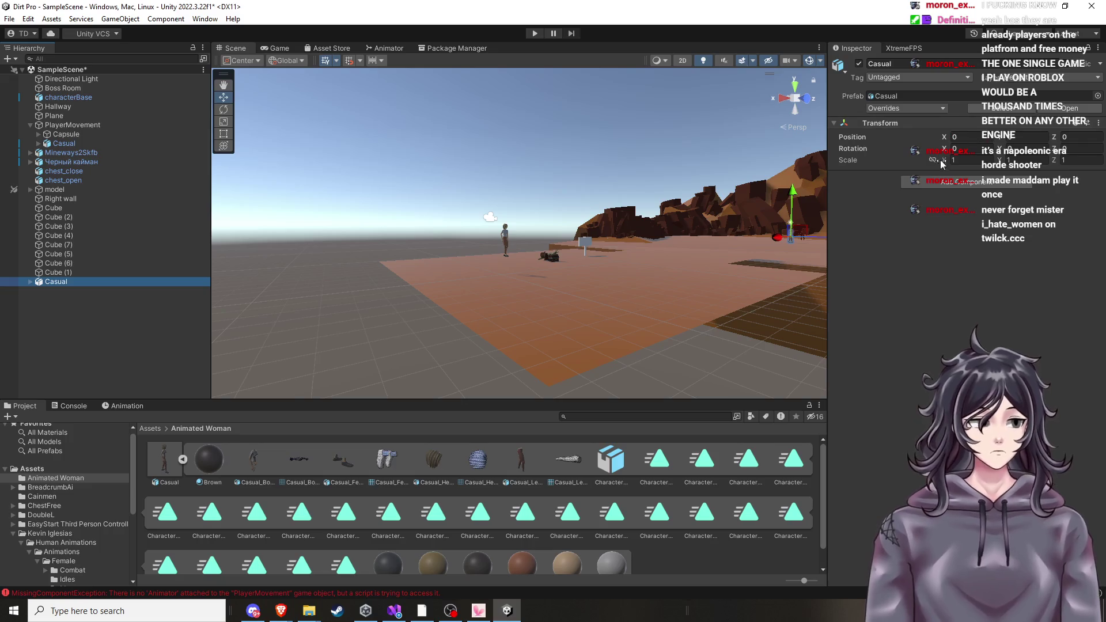
drag(777, 238, 397, 279)
key(f)
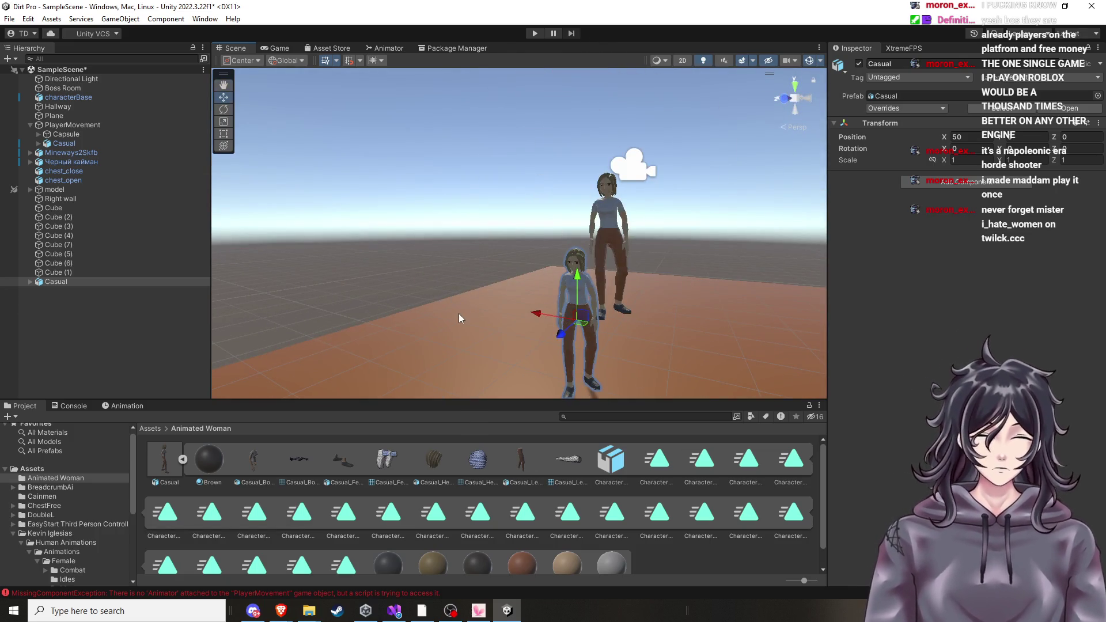
key(Delete)
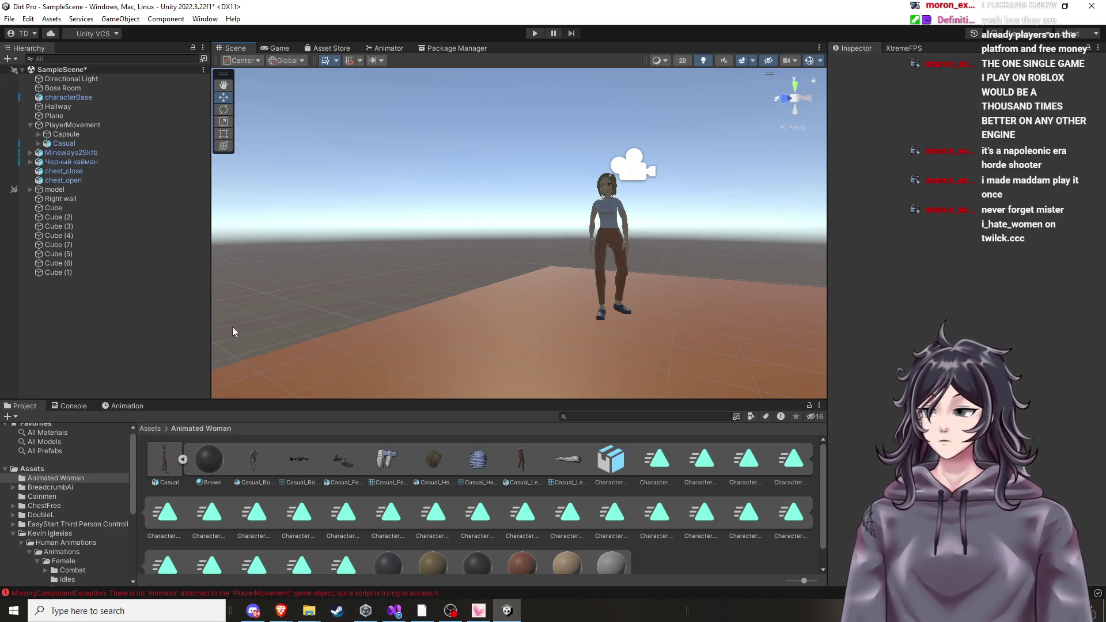
mouse_move(281, 611)
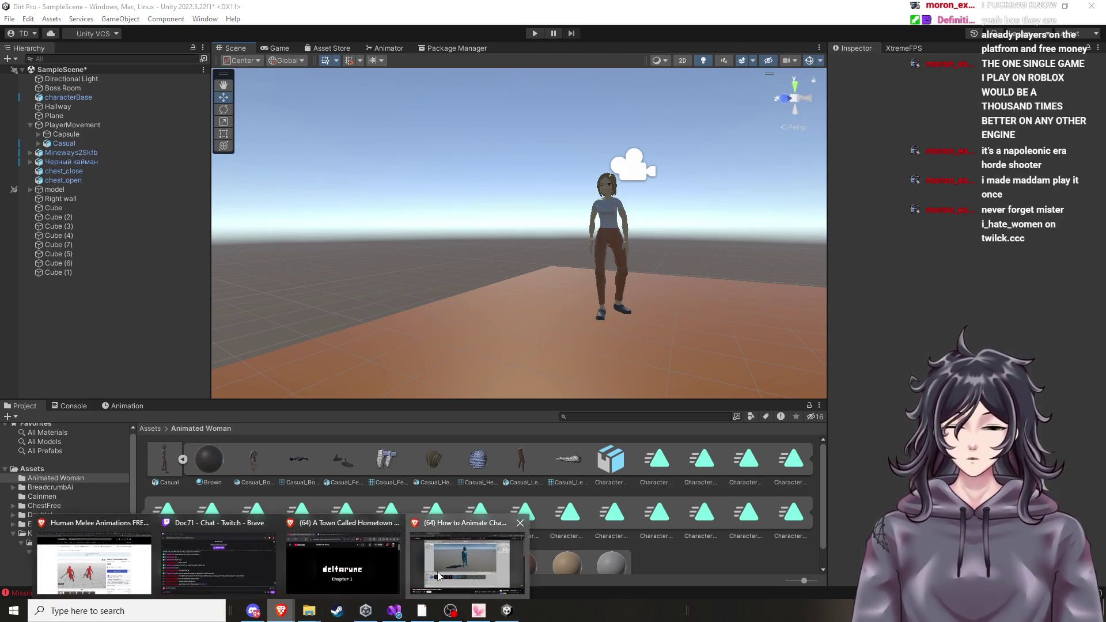
Play the Animator Explained video on to 1:43, where an Animator Controller is created, then return to Unity.
click(440, 575)
click(613, 280)
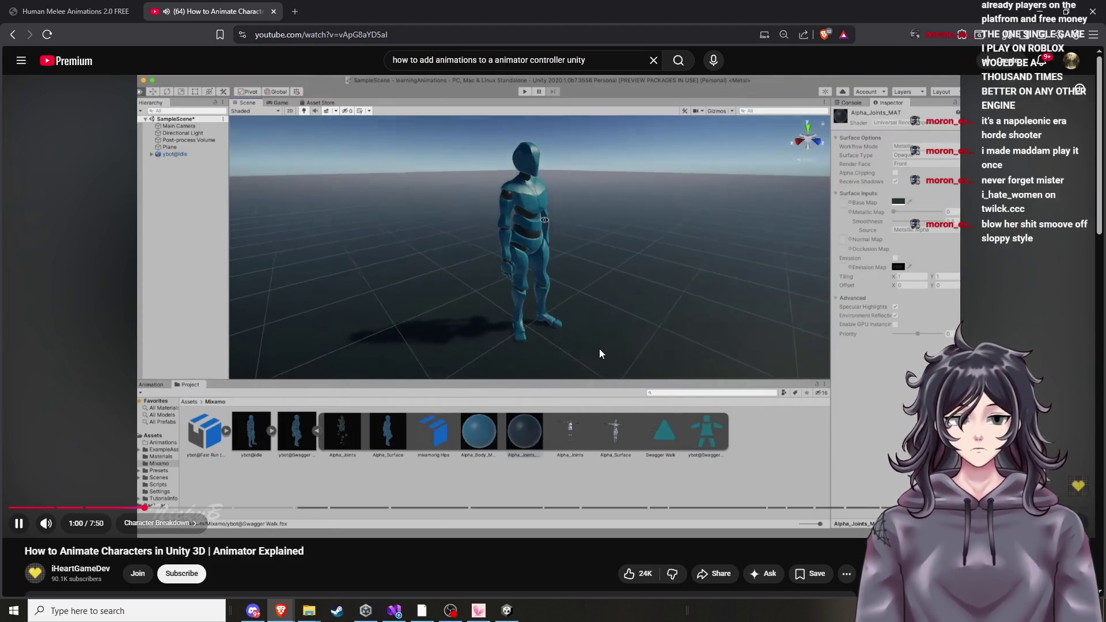
click(604, 339)
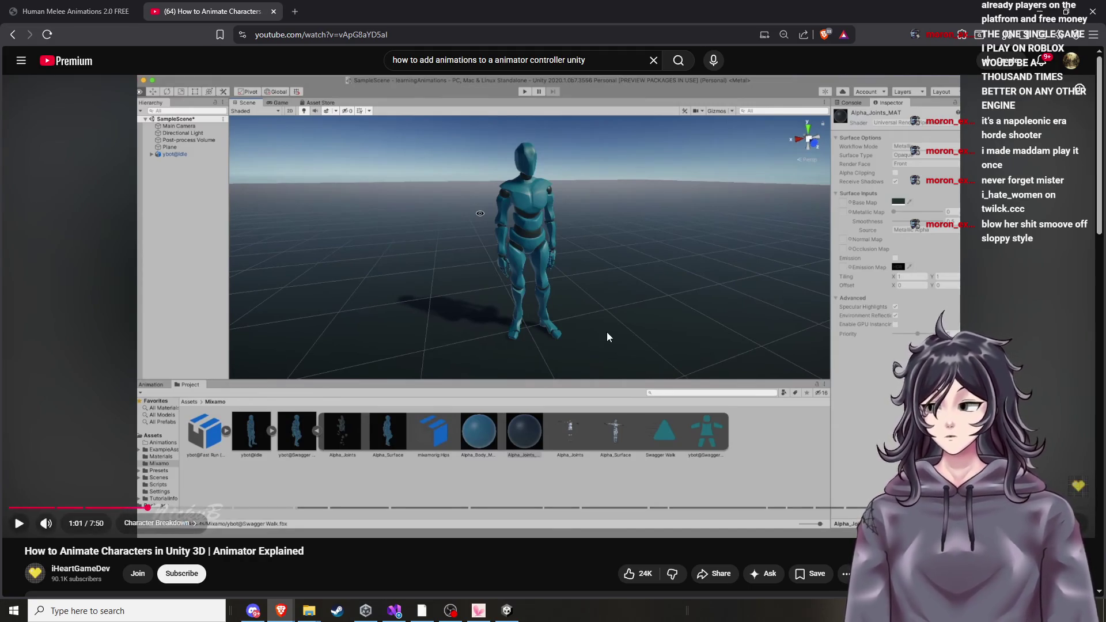
click(607, 333)
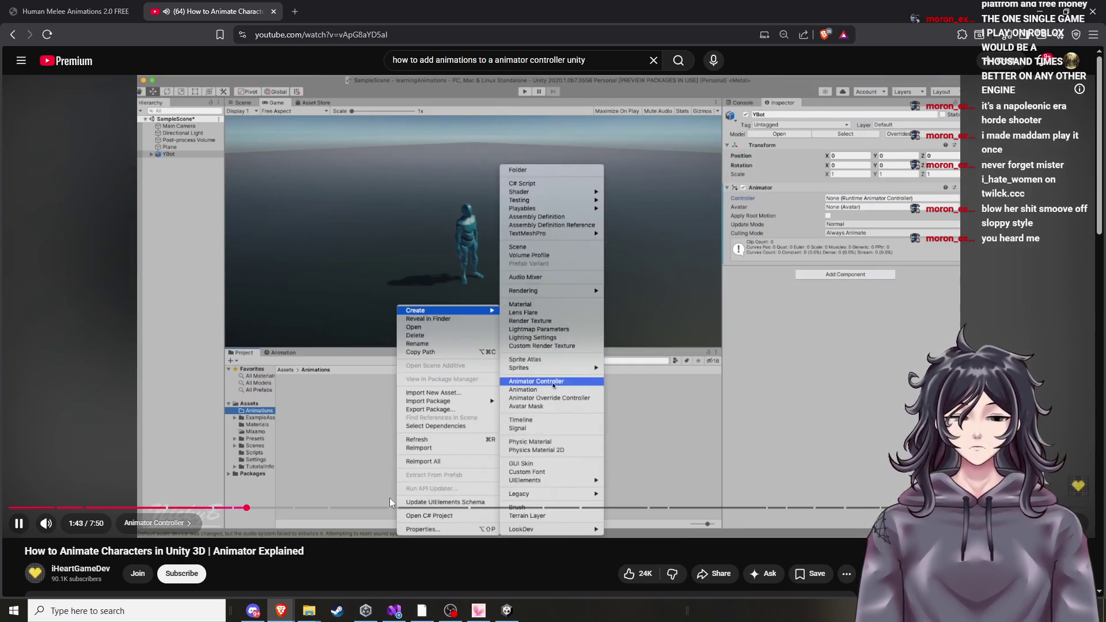
click(507, 610)
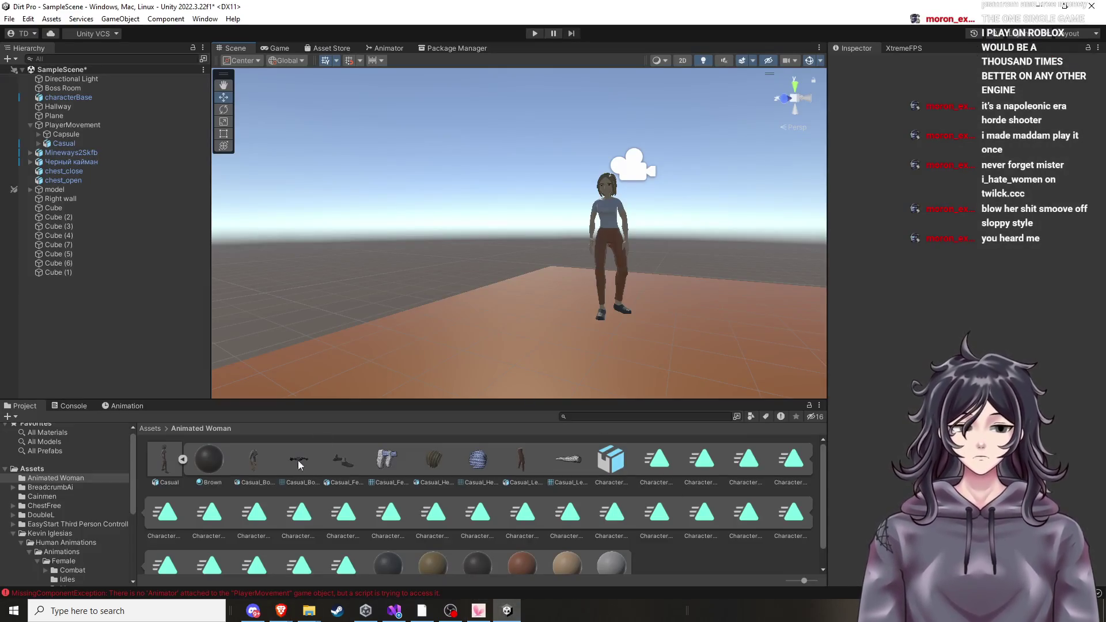
Collapse the Casual model, open Assets, and pause the YouTube tutorial before returning to Unity.
click(182, 459)
click(56, 468)
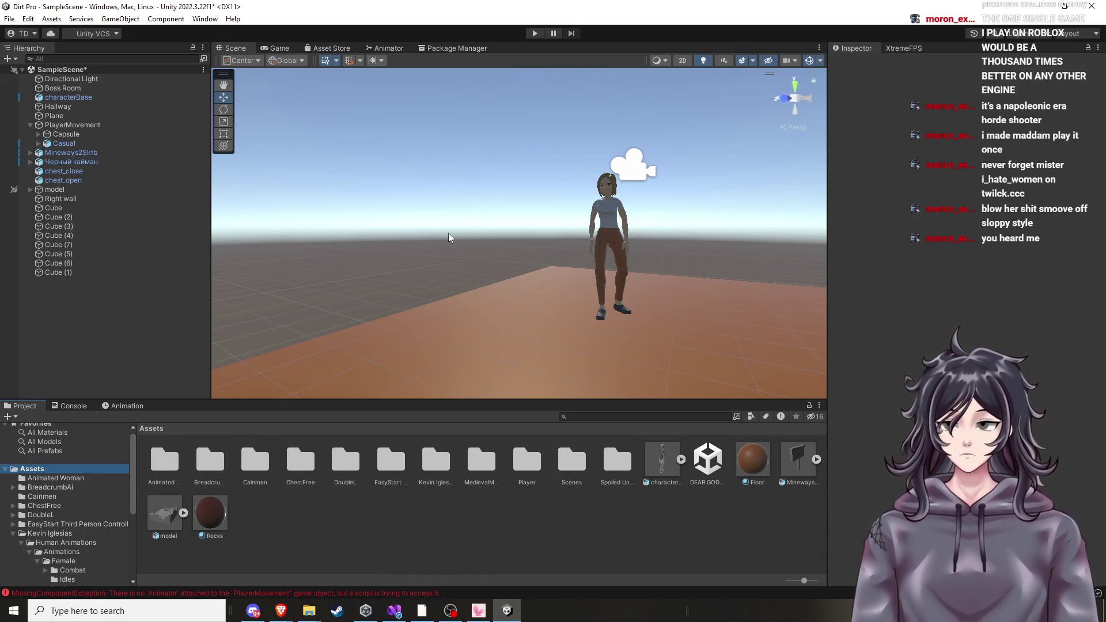
mouse_move(281, 610)
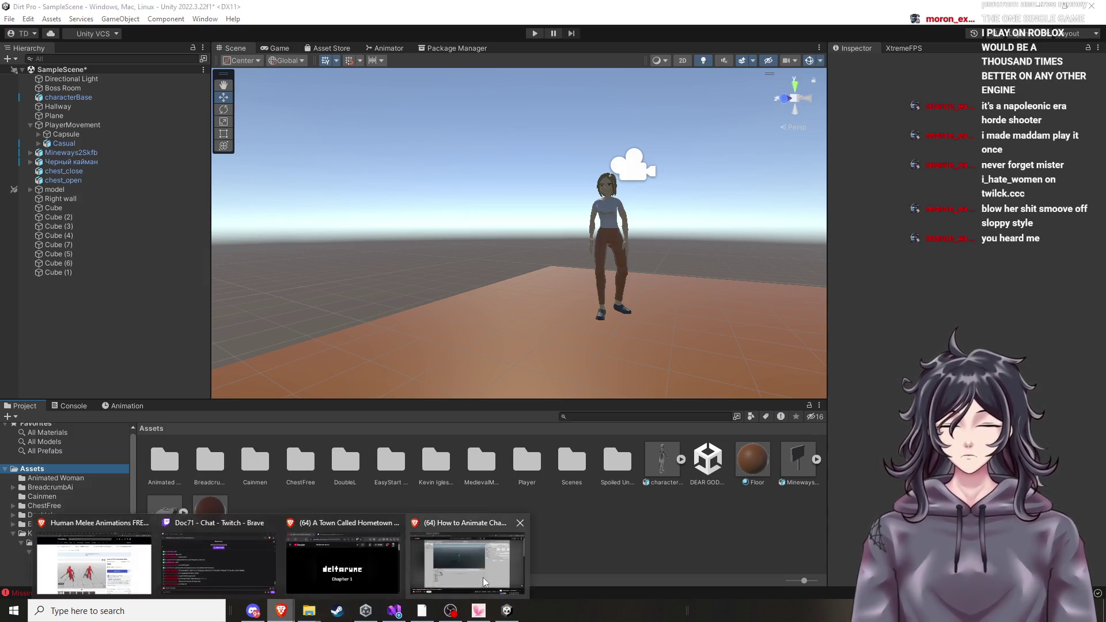
click(484, 576)
click(619, 297)
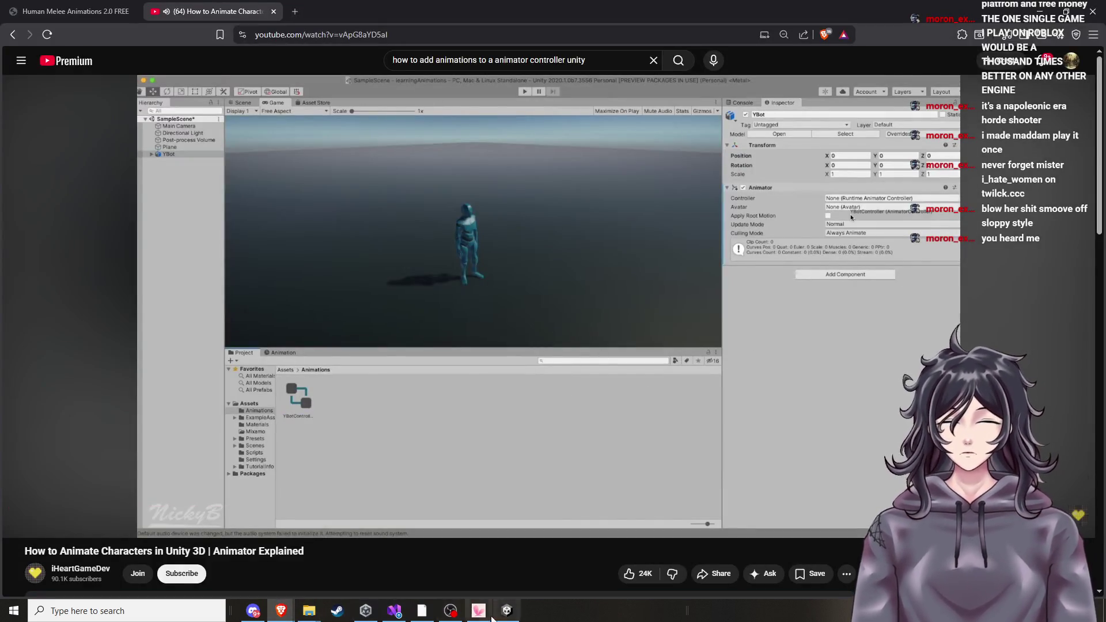
click(502, 615)
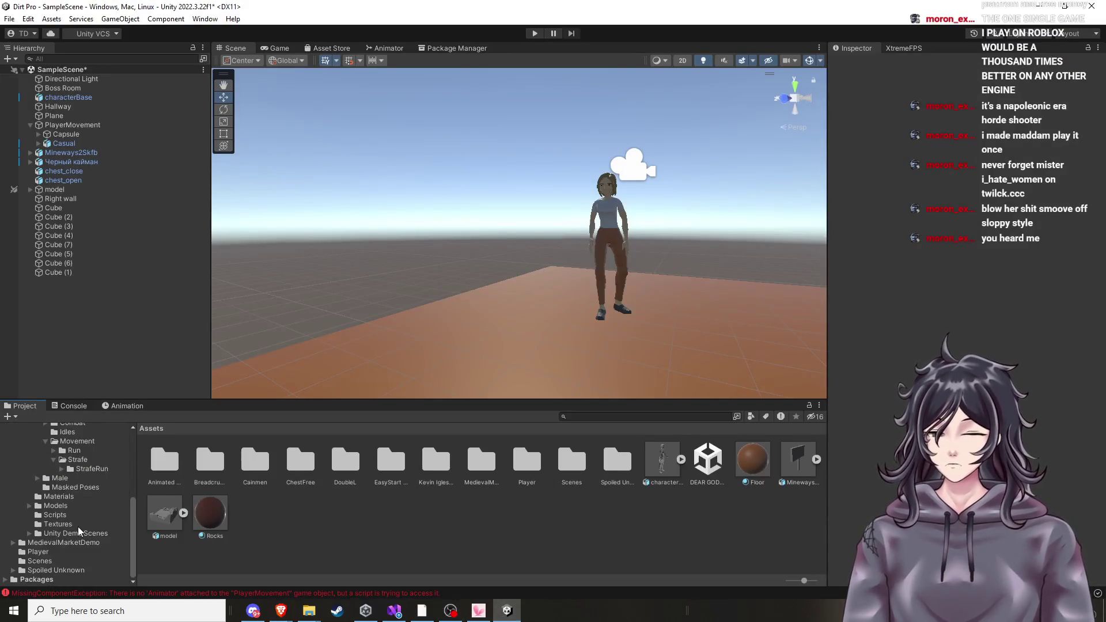
Look through the pack's Demo Scenes, Human Animations, Materials and Models folders, then go back to Assets.
click(55, 552)
click(56, 542)
click(63, 533)
click(60, 524)
click(61, 496)
click(58, 505)
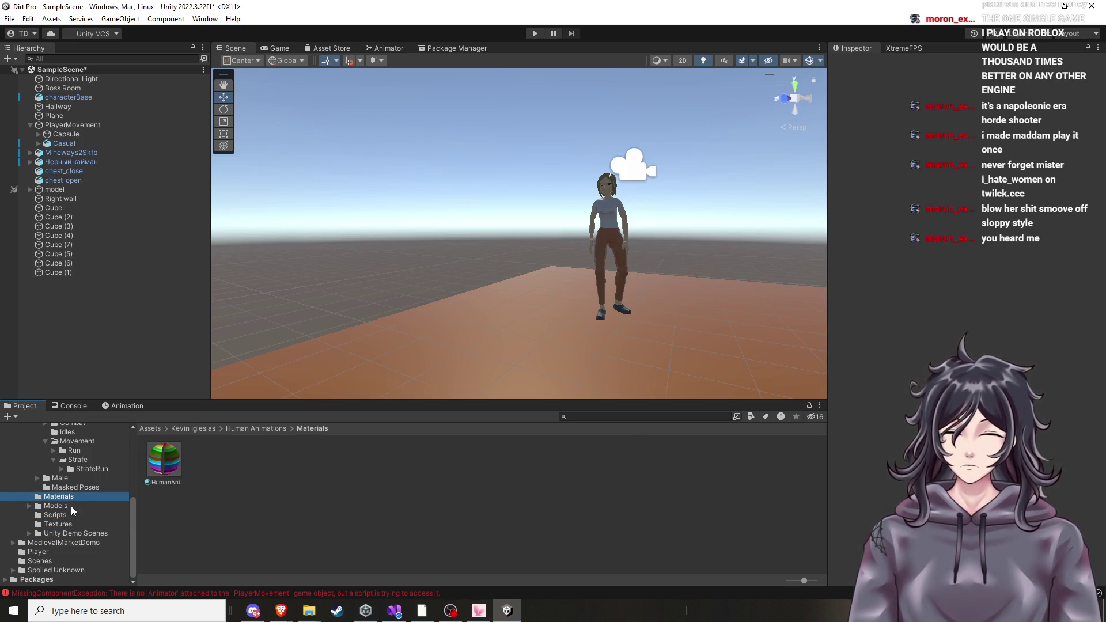
scroll(63, 478, up, 5)
click(56, 459)
click(638, 416)
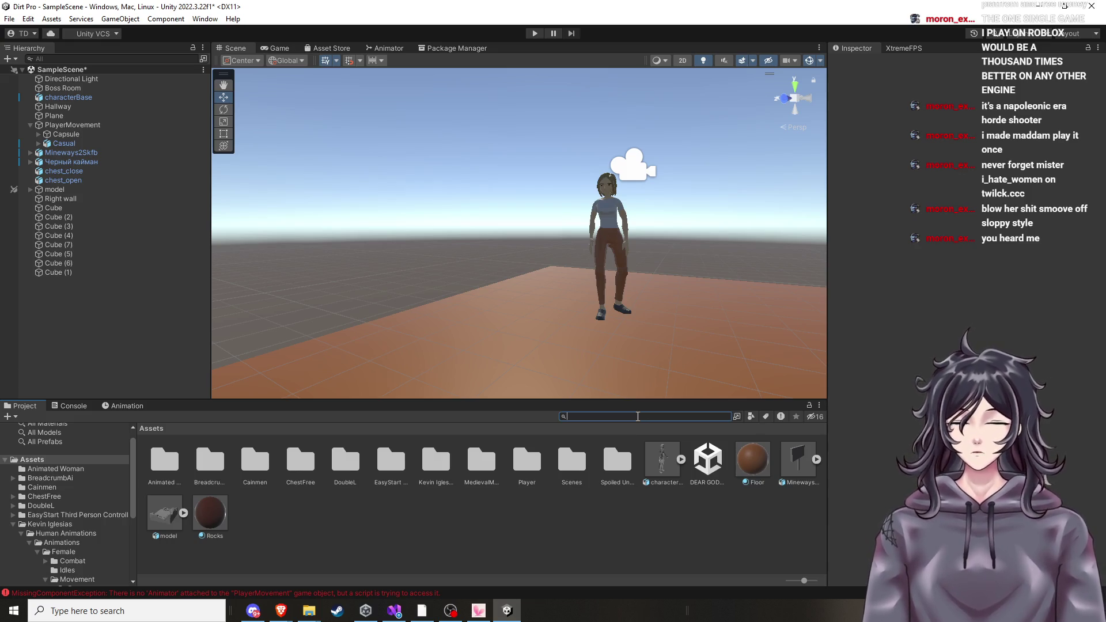
Search the project for 'anima' and compare the results to pick the Kevin Iglesias New Animator Controller.
text(anim)
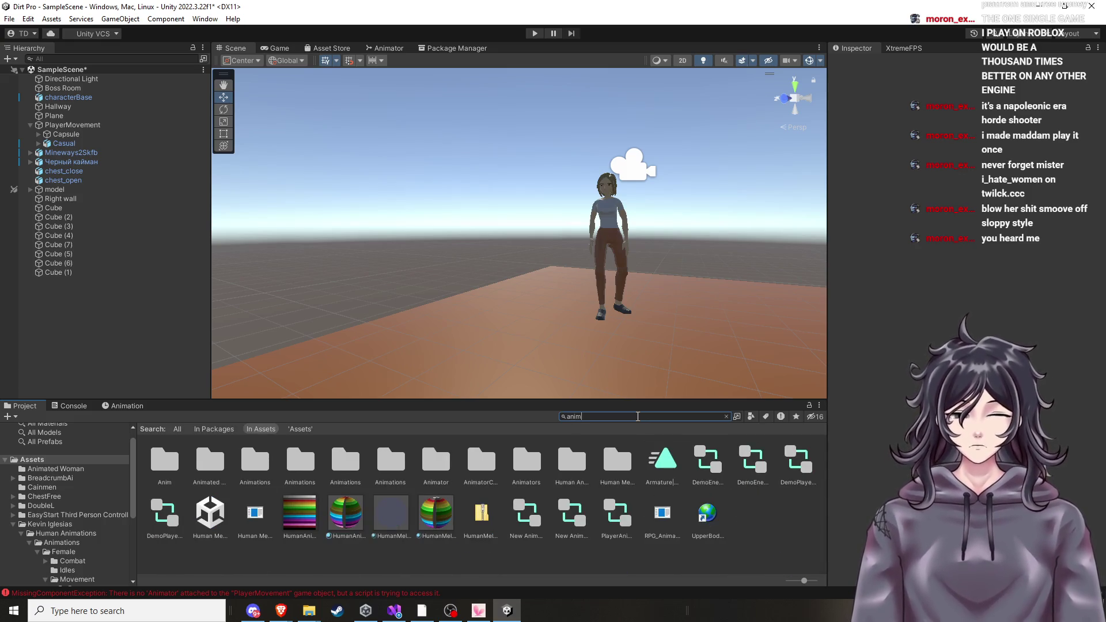
text(a)
click(492, 522)
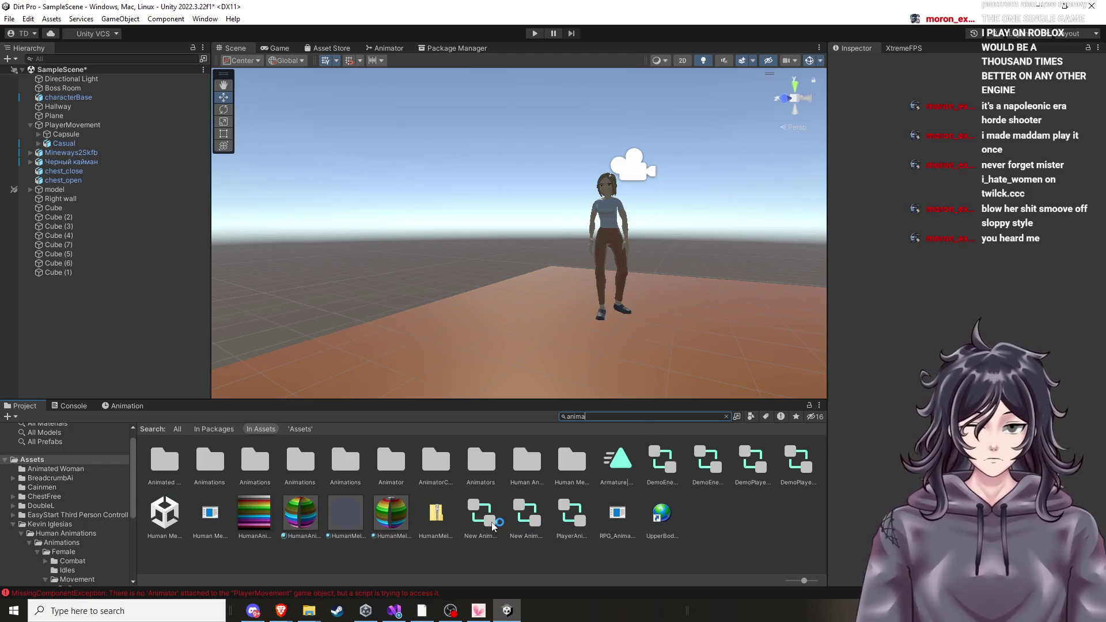
click(524, 517)
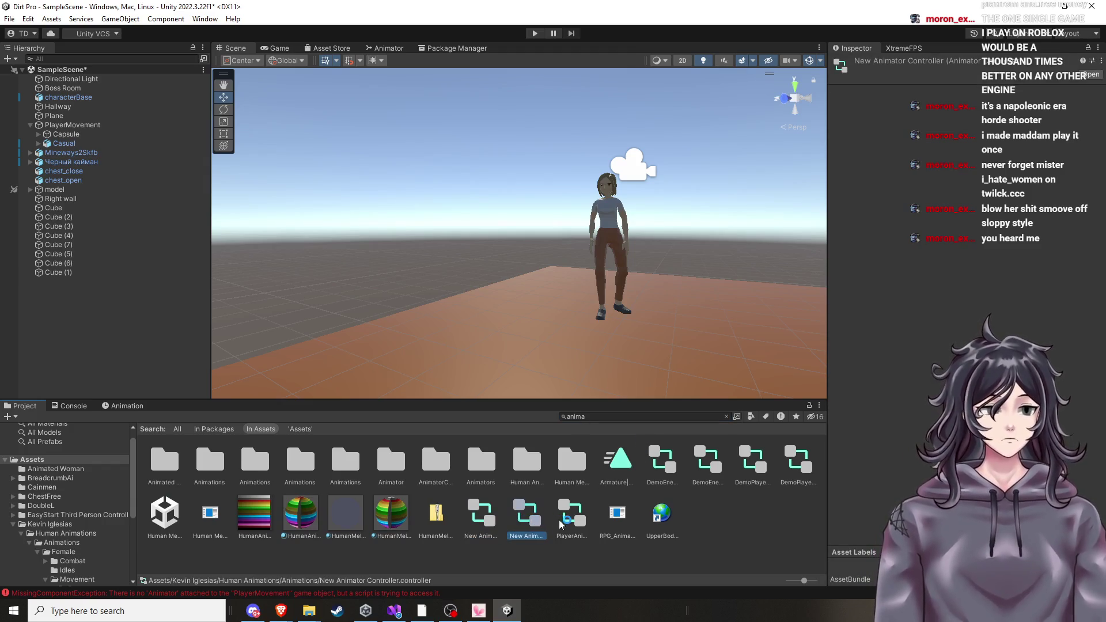
click(568, 522)
click(525, 522)
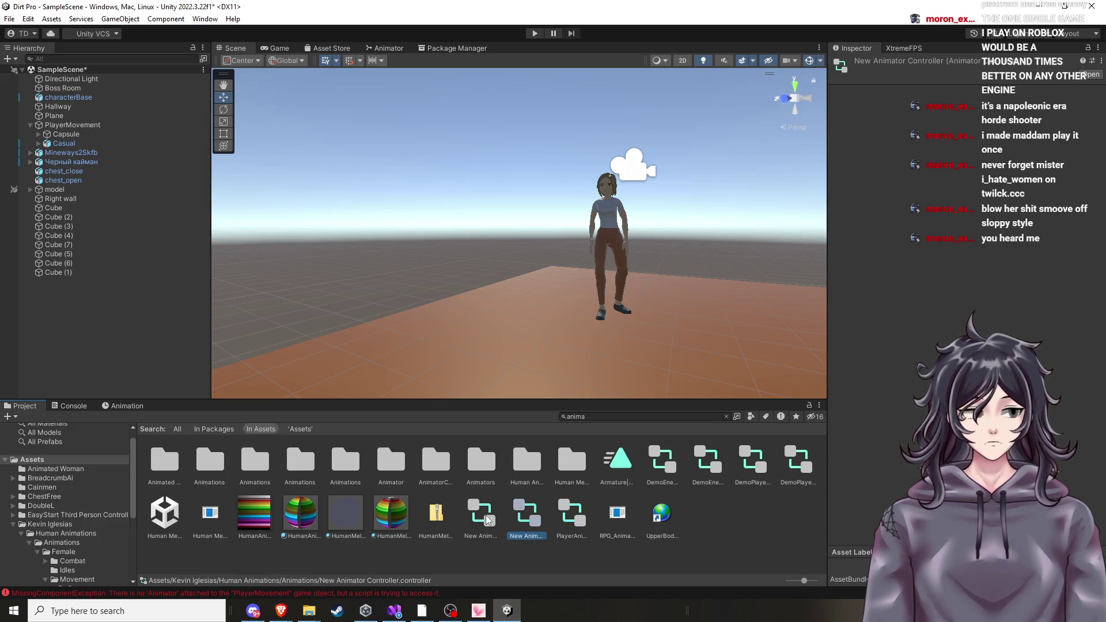
click(485, 515)
click(526, 522)
click(482, 522)
click(514, 523)
click(485, 523)
click(515, 523)
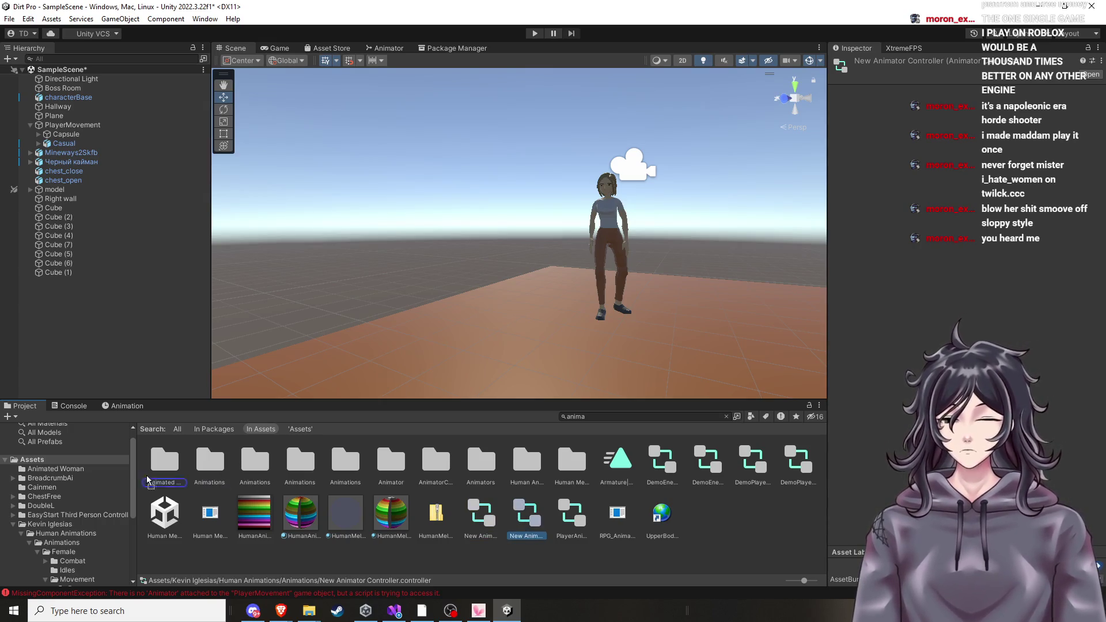
Move the New Animator Controller into the top-level Assets folder and clear the search to see it there.
drag(101, 460, 102, 461)
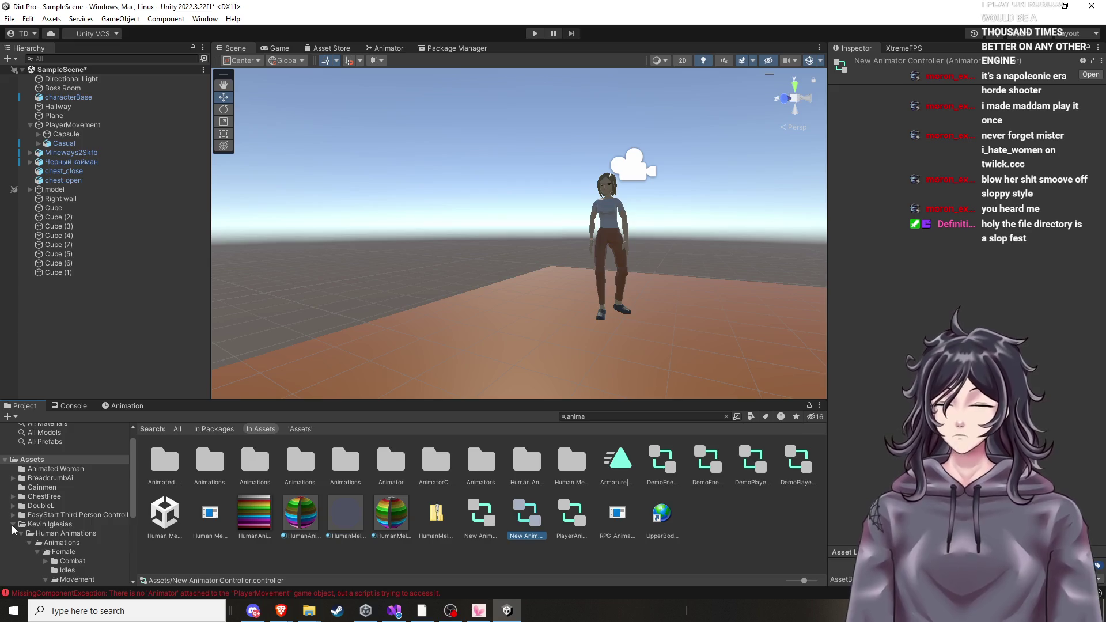
click(12, 524)
click(87, 467)
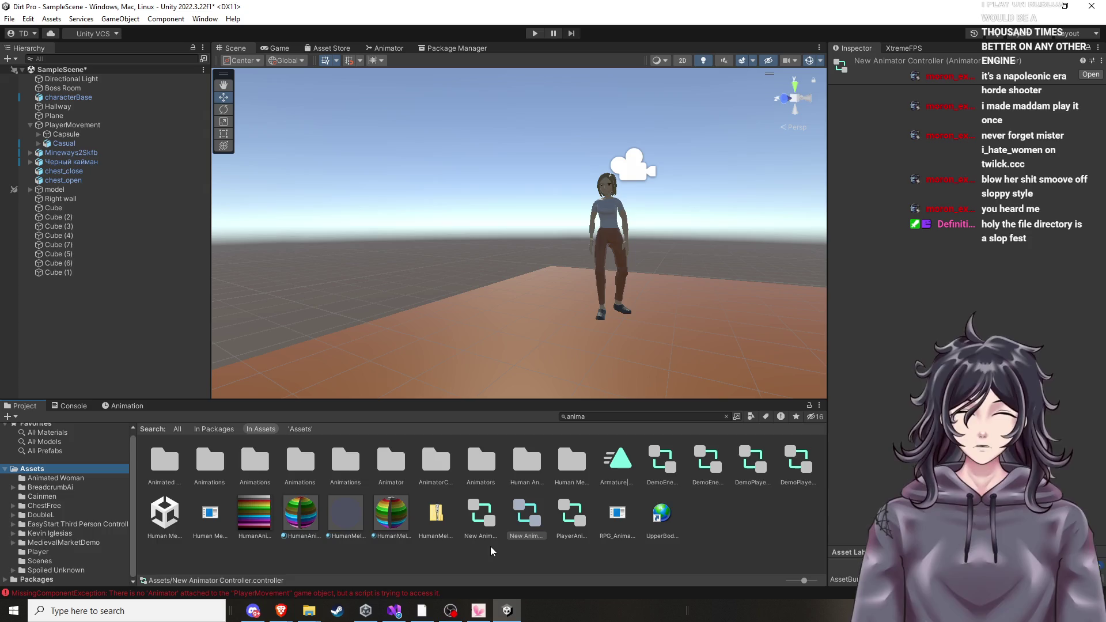
click(80, 479)
click(77, 469)
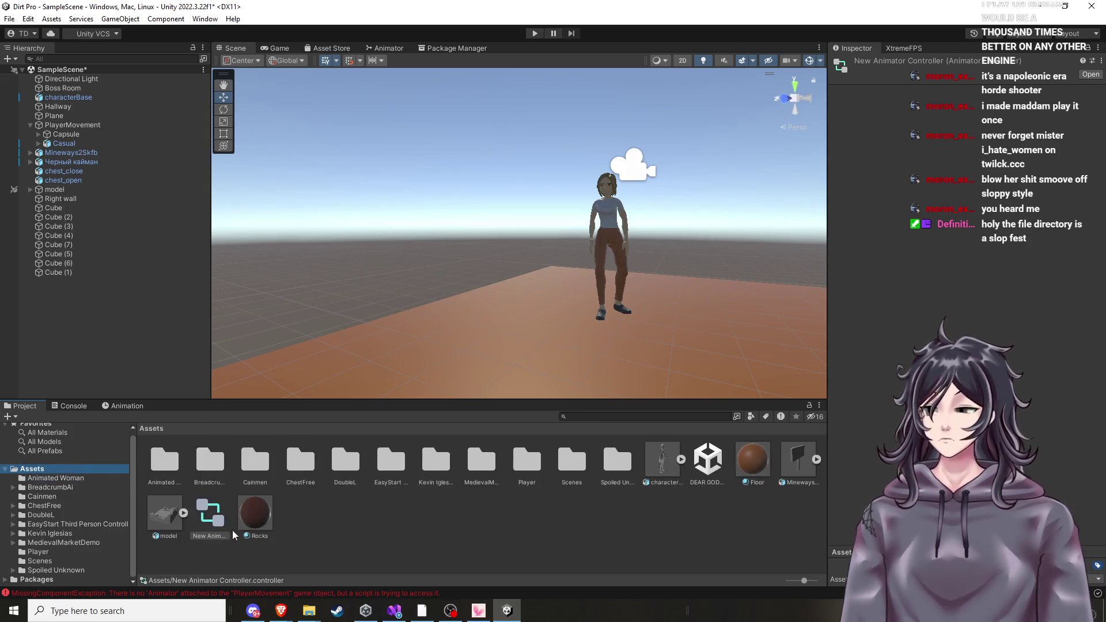
right_click(213, 521)
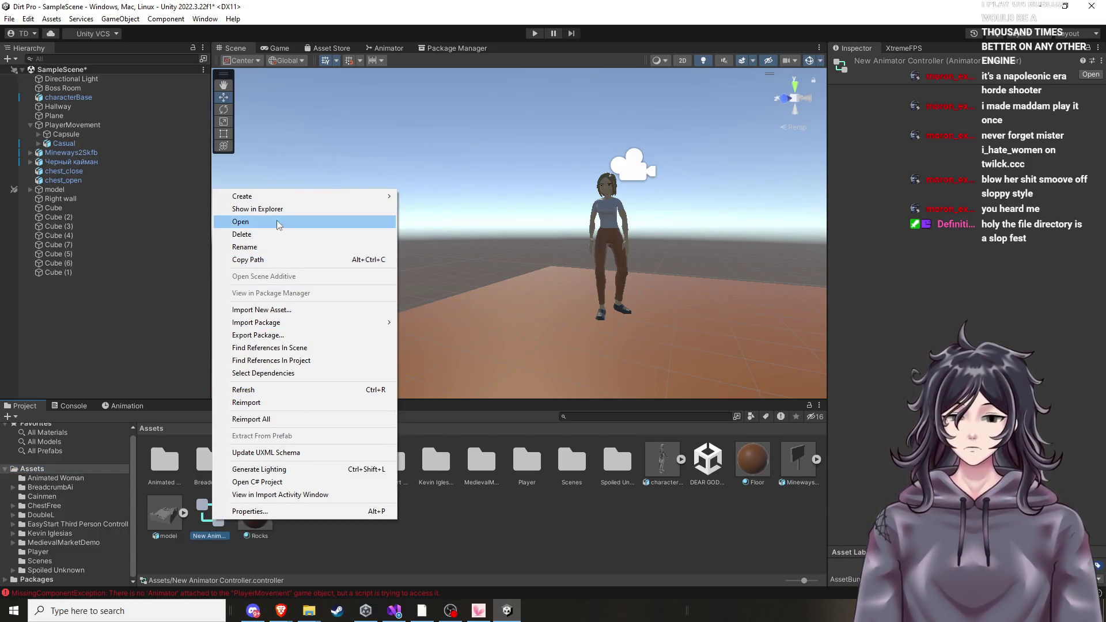
Rename the animator controller to WOMAN ANIMATIONS, then select the Casual character in the scene.
click(270, 247)
key(BackSpace)
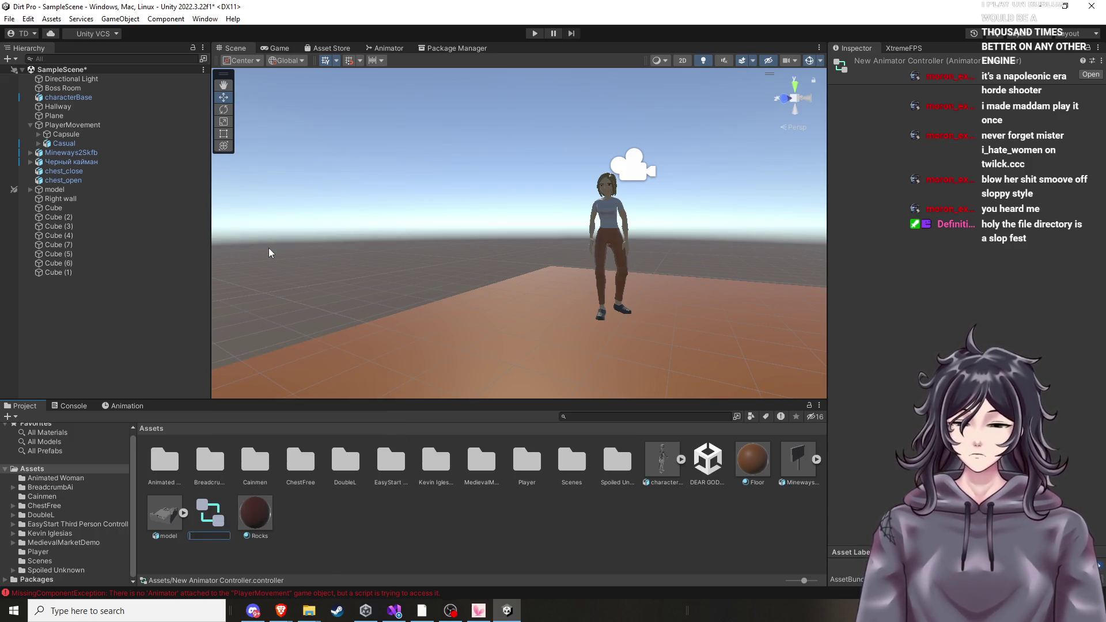
text(WOMAN)
text(ANIMATIONS)
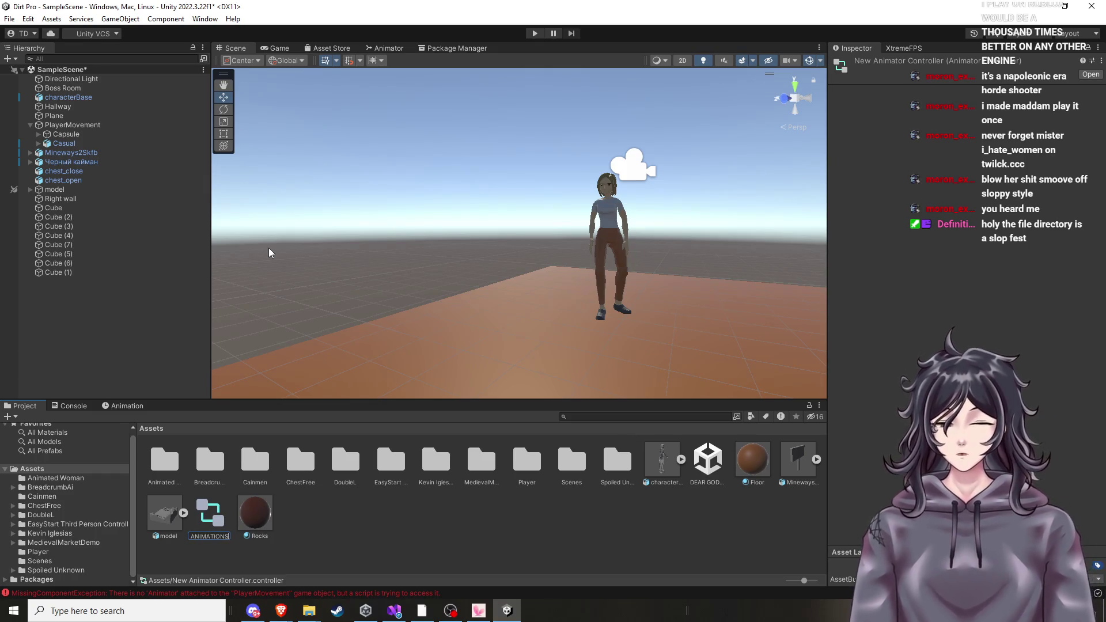
key(Return)
mouse_move(599, 345)
mouse_down()
mouse_move(619, 318)
mouse_move(684, 327)
mouse_up()
click(490, 206)
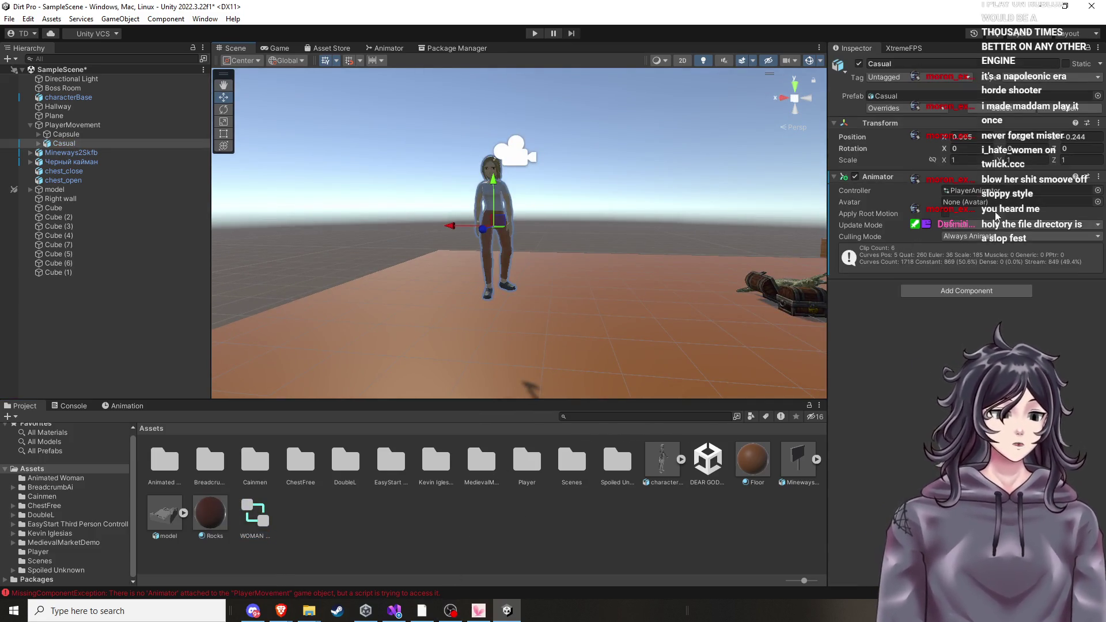
Set the Casual Animator's Controller field to None from the object picker list.
click(1097, 190)
scroll(1026, 257, up, 5)
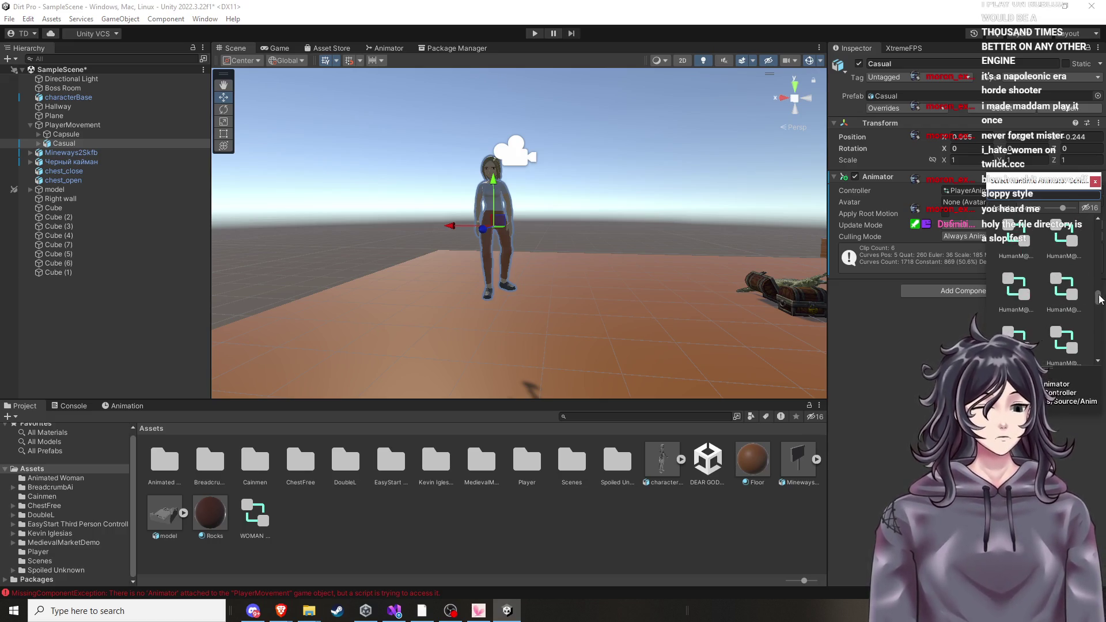
drag(1099, 298, 1098, 228)
double_click(1017, 236)
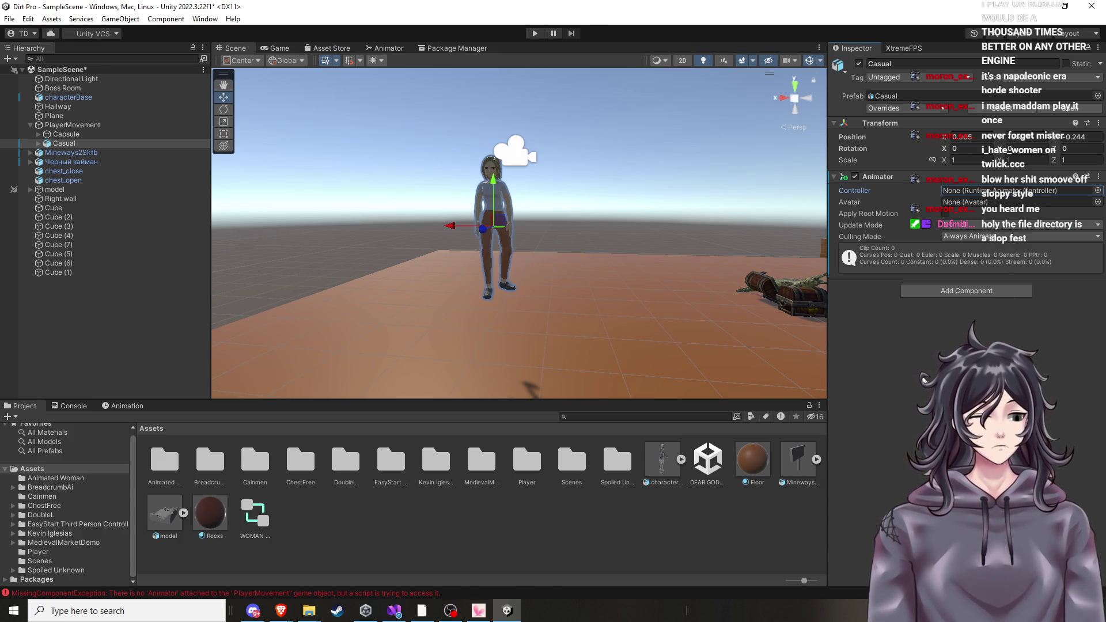